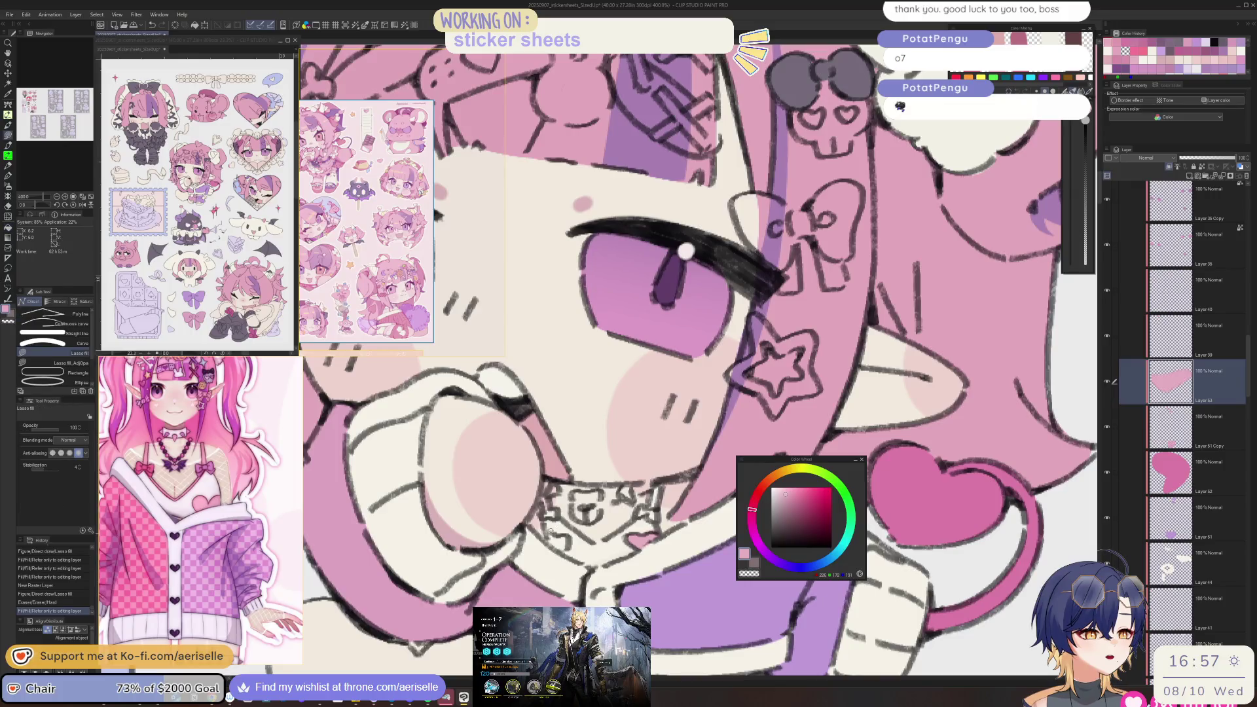
- Lasso-fill three small purple patches around the choker collar, picking each part's layer first
{"action": "left_click_drag", "start_coordinate": [555, 540], "coordinate": [655, 461]}
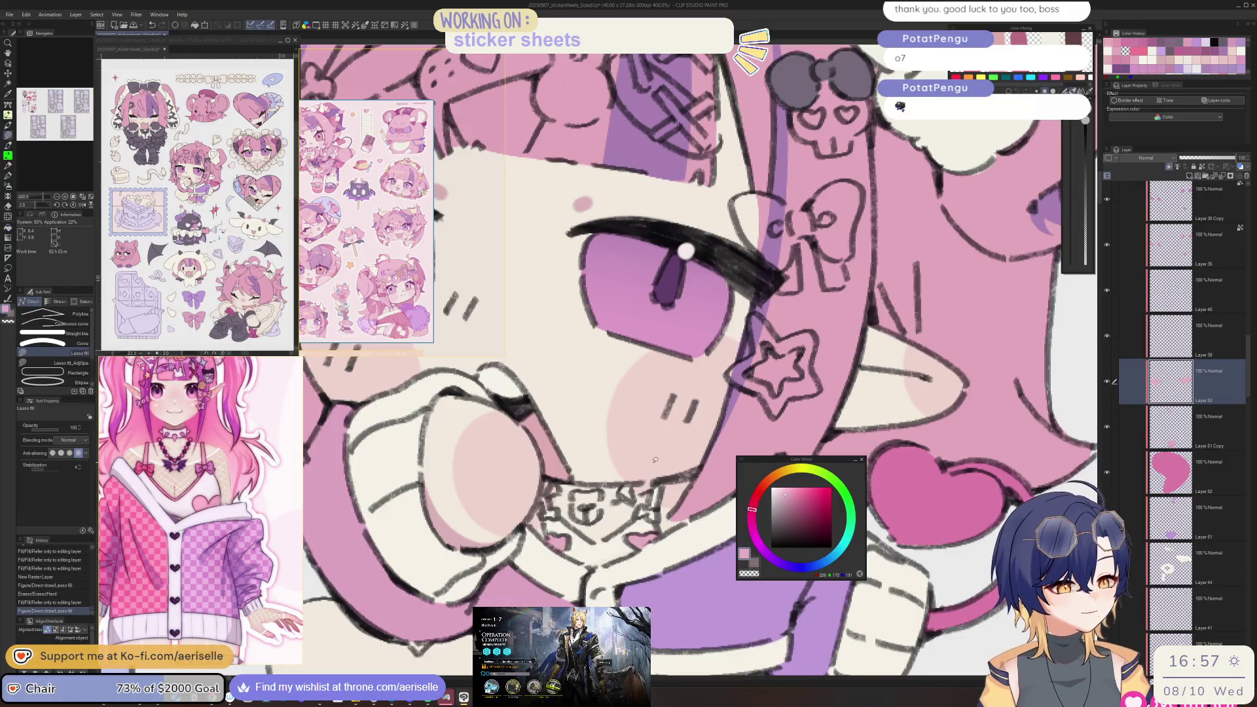
{"action": "key", "text": "o"}
{"action": "left_click", "coordinate": [554, 510]}
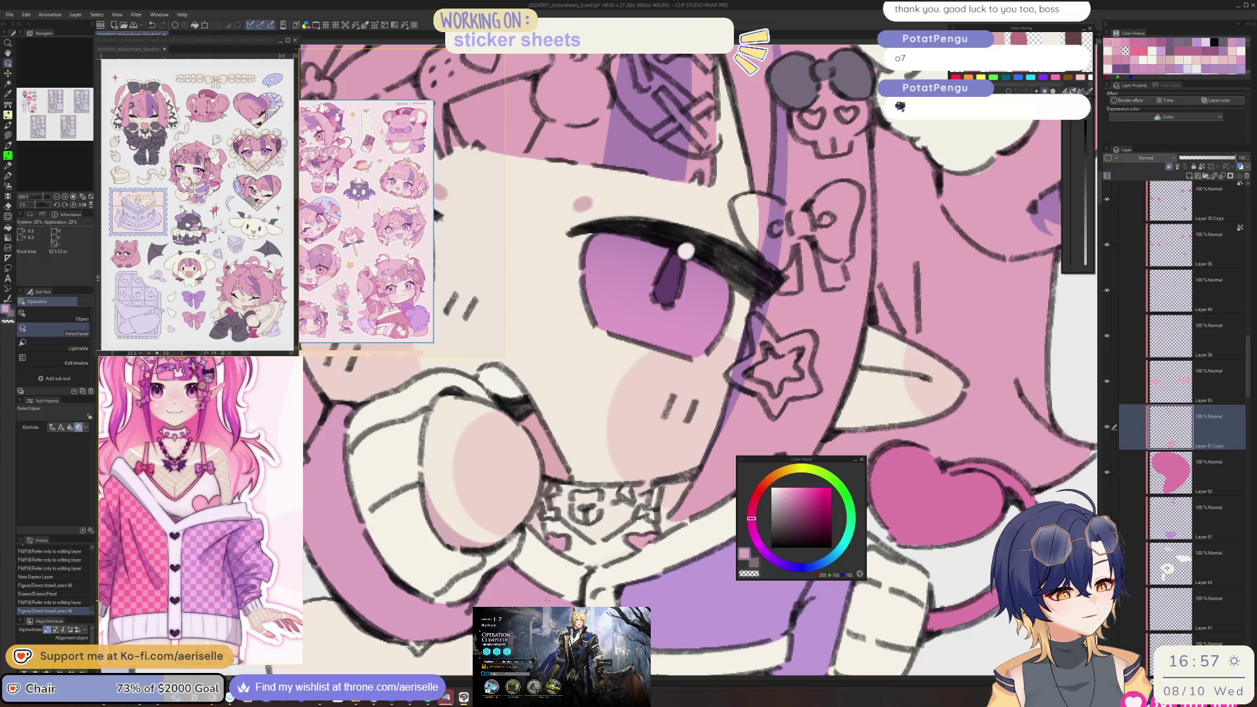
{"action": "key", "text": "u"}
{"action": "mouse_move", "coordinate": [538, 508]}
{"action": "left_mouse_down"}
{"action": "mouse_move", "coordinate": [565, 520]}
{"action": "mouse_move", "coordinate": [550, 514]}
{"action": "left_mouse_up"}
{"action": "key", "text": "o"}
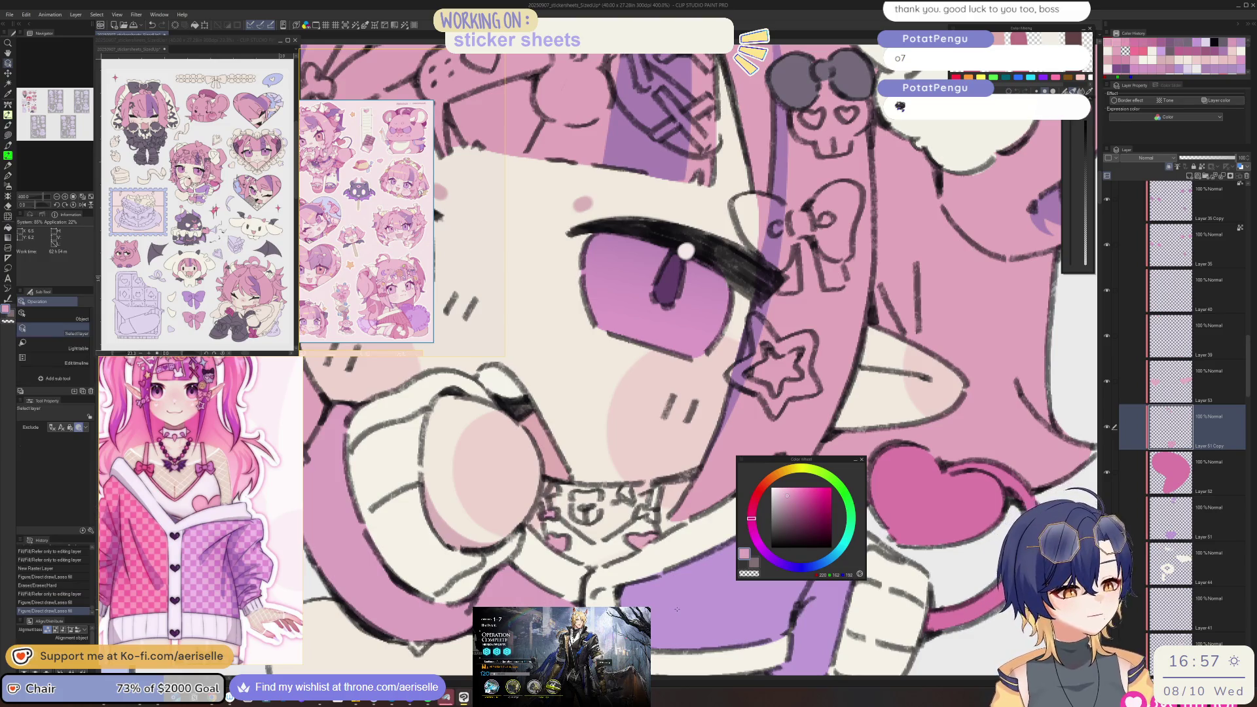
{"action": "left_click", "coordinate": [648, 514]}
{"action": "key", "text": "u"}
{"action": "mouse_move", "coordinate": [638, 511]}
{"action": "left_mouse_down"}
{"action": "mouse_move", "coordinate": [661, 521]}
{"action": "mouse_move", "coordinate": [645, 557]}
{"action": "mouse_move", "coordinate": [661, 601]}
{"action": "mouse_move", "coordinate": [648, 539]}
{"action": "left_mouse_up"}
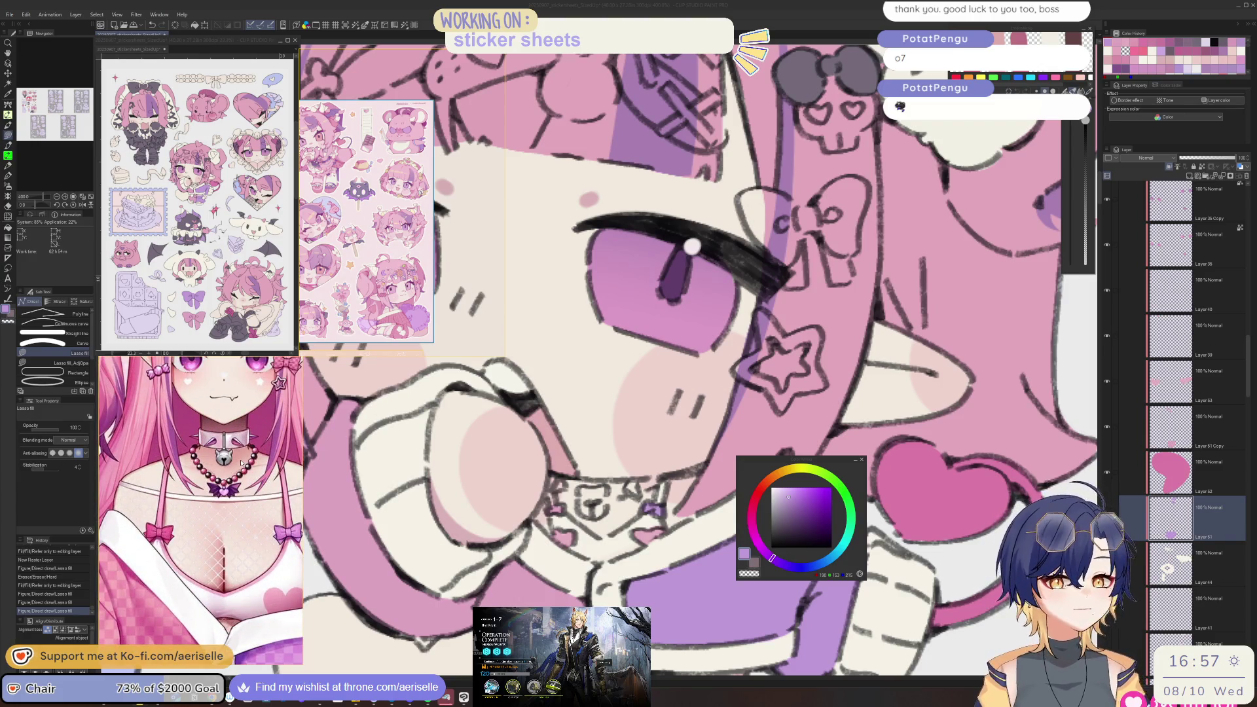
- Add a new layer above Layer 48 and name it 'silver'
{"action": "left_click", "coordinate": [804, 430], "text": "ctrl+shift"}
{"action": "left_click_drag", "start_coordinate": [1248, 345], "coordinate": [1247, 303]}
{"action": "left_click", "coordinate": [1211, 331]}
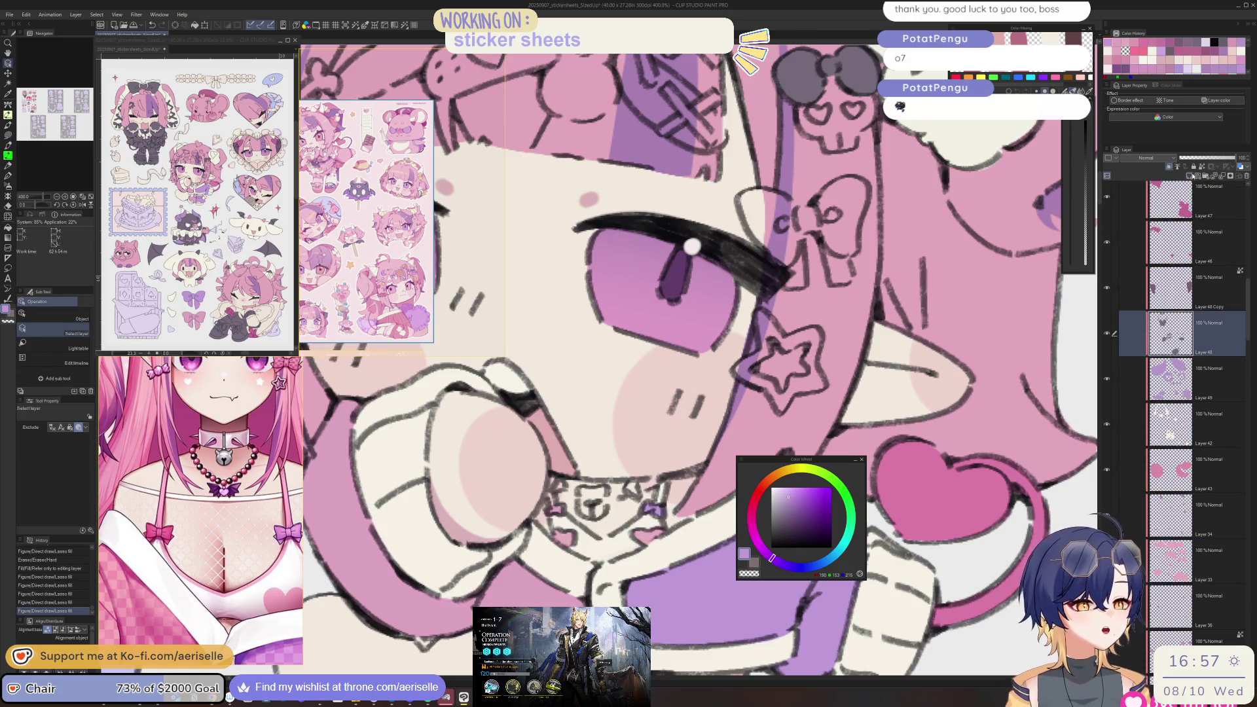
{"action": "left_click", "coordinate": [1191, 176]}
{"action": "double_click", "coordinate": [1206, 343]}
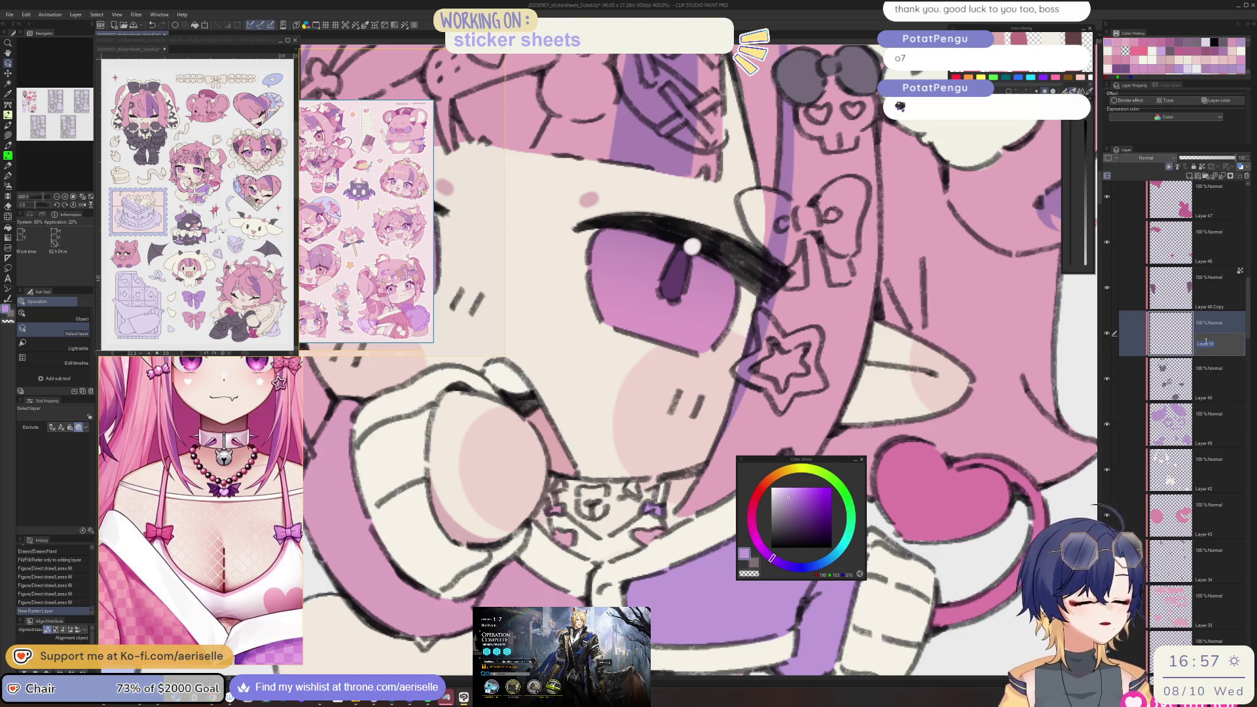
{"action": "type", "text": "silver"}
{"action": "key", "text": "Return"}
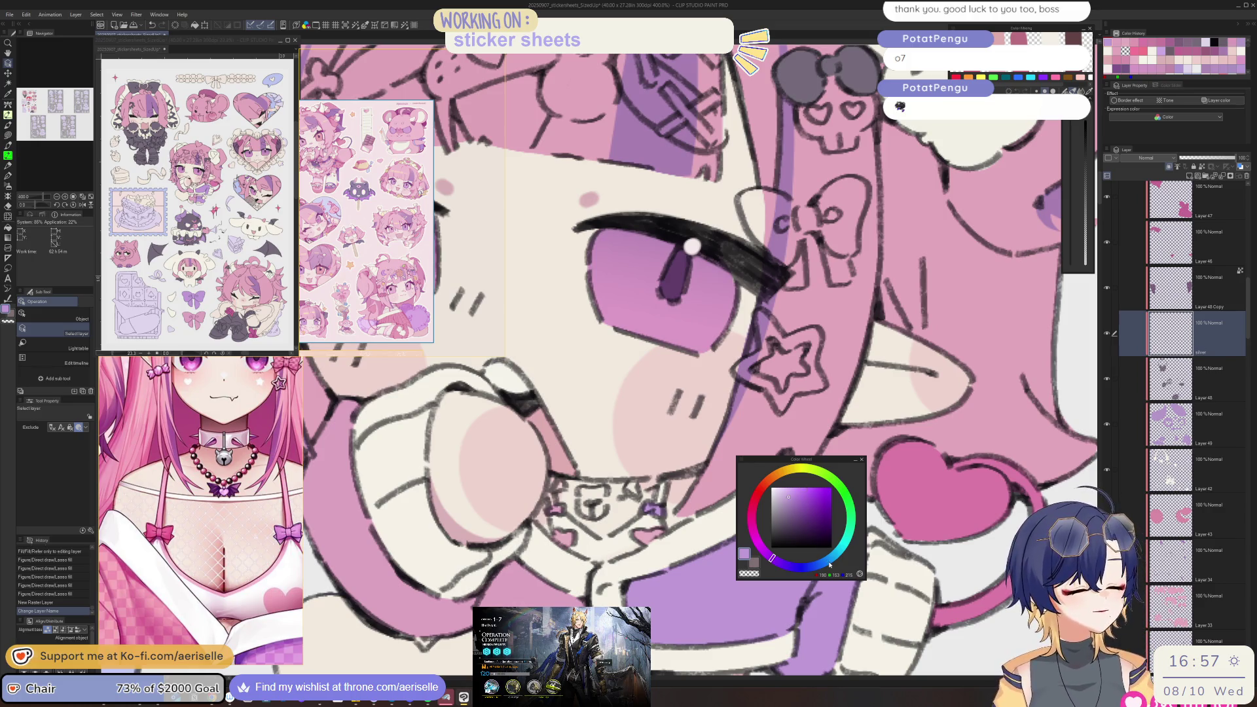
- Lasso-fill the collar bell blue-grey, then refill it with a lighter blue
{"action": "left_click", "coordinate": [826, 562]}
{"action": "key", "text": "u"}
{"action": "mouse_move", "coordinate": [588, 484]}
{"action": "left_mouse_down"}
{"action": "mouse_move", "coordinate": [592, 520]}
{"action": "mouse_move", "coordinate": [622, 481]}
{"action": "left_mouse_up"}
{"action": "left_click", "coordinate": [782, 499]}
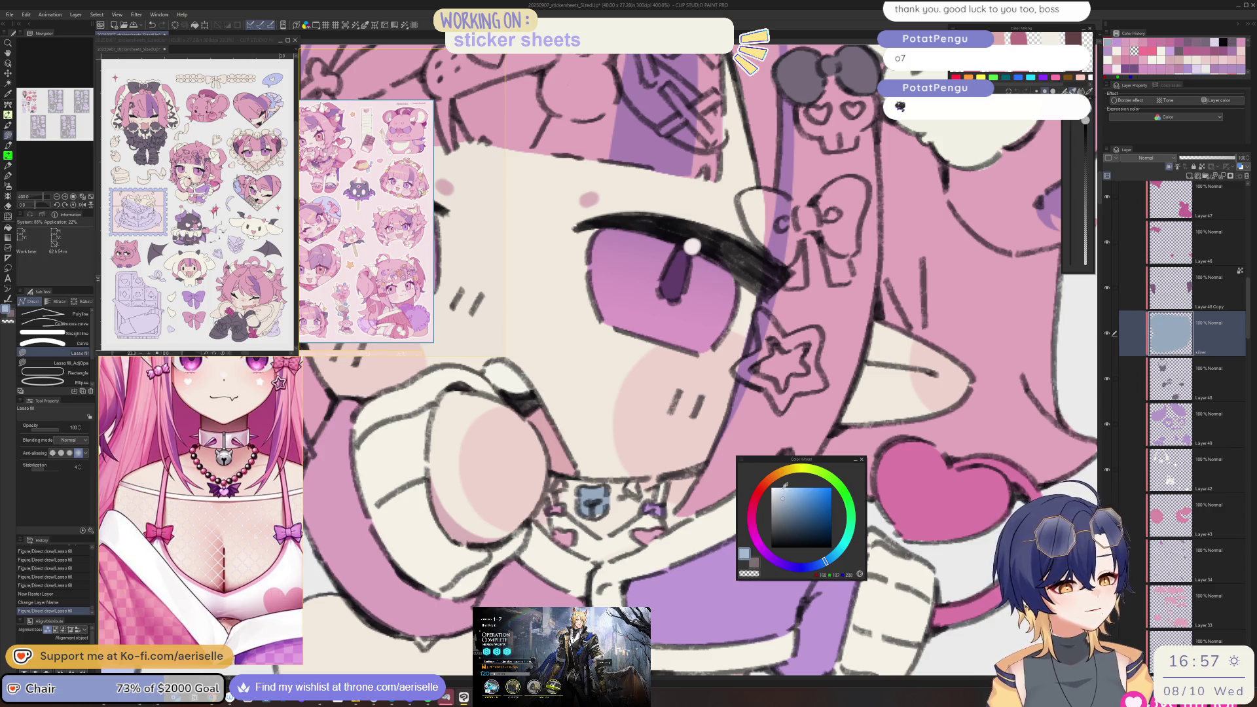
{"action": "key", "text": "g"}
{"action": "left_click", "coordinate": [592, 501]}
{"action": "left_click", "coordinate": [785, 496]}
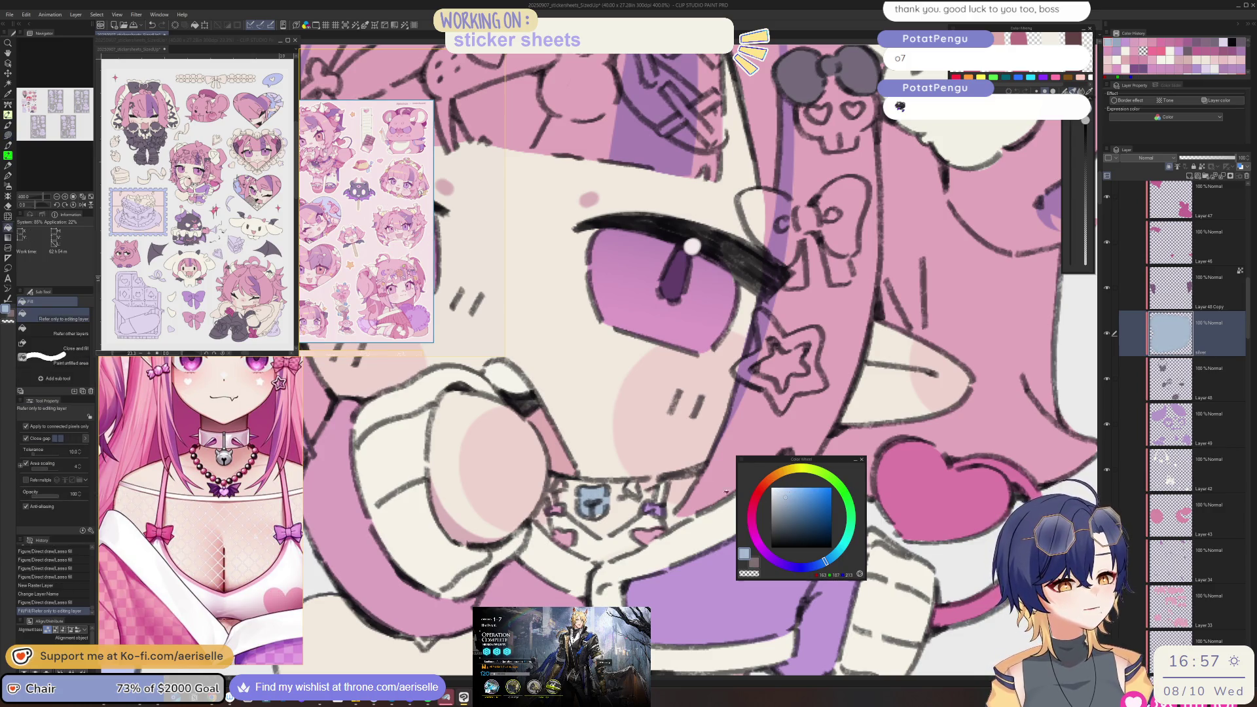
{"action": "left_click", "coordinate": [606, 490]}
- Fill the gap at the bell's bottom, refill the bell slightly lighter blue, and save
{"action": "key", "text": "u"}
{"action": "mouse_move", "coordinate": [585, 511]}
{"action": "left_mouse_down"}
{"action": "mouse_move", "coordinate": [602, 519]}
{"action": "mouse_move", "coordinate": [586, 517]}
{"action": "left_mouse_up"}
{"action": "left_click", "coordinate": [785, 496]}
{"action": "key", "text": "g"}
{"action": "left_click", "coordinate": [603, 489]}
{"action": "scroll", "coordinate": [603, 489], "scroll_direction": "down", "scroll_amount": 5}
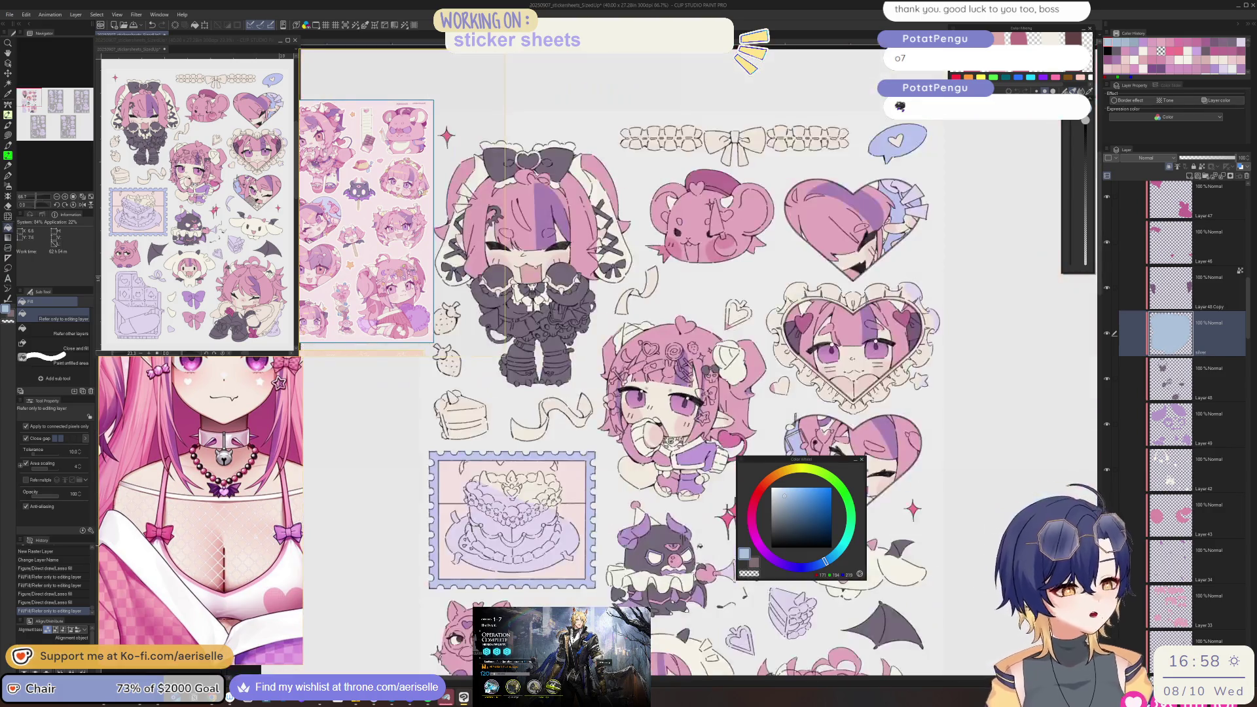
{"action": "key", "text": "ctrl+s"}
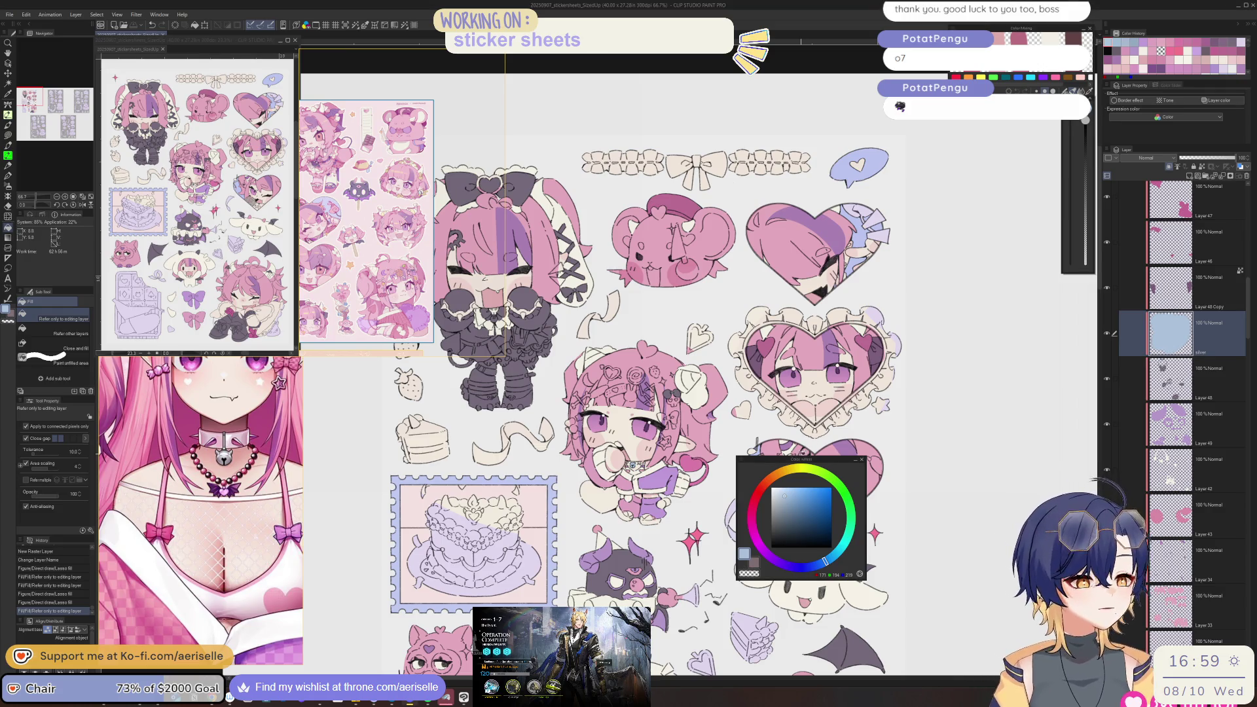
- Scroll the sticker sheet view to the right
{"action": "scroll", "coordinate": [622, 409], "scroll_direction": "right", "scroll_amount": 2}
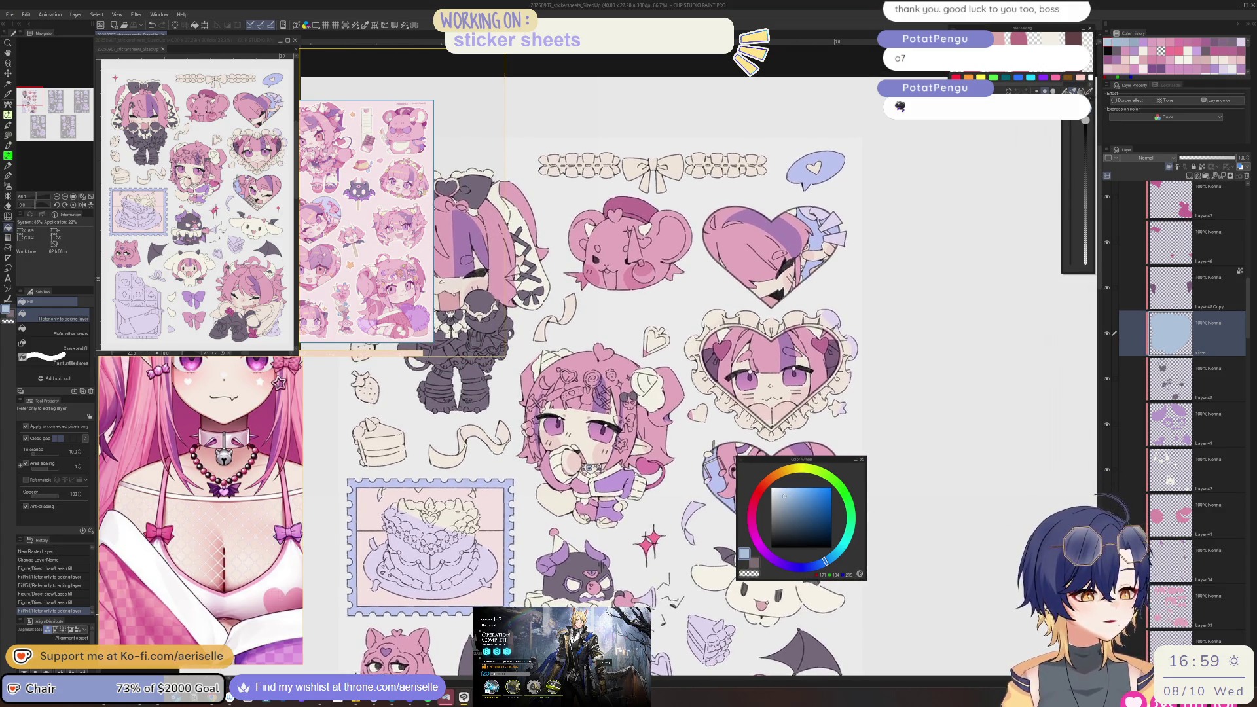
- Pick the clicked area's layer and colour, then add a new raster layer above it
{"action": "scroll", "coordinate": [622, 393], "scroll_direction": "up", "scroll_amount": 1}
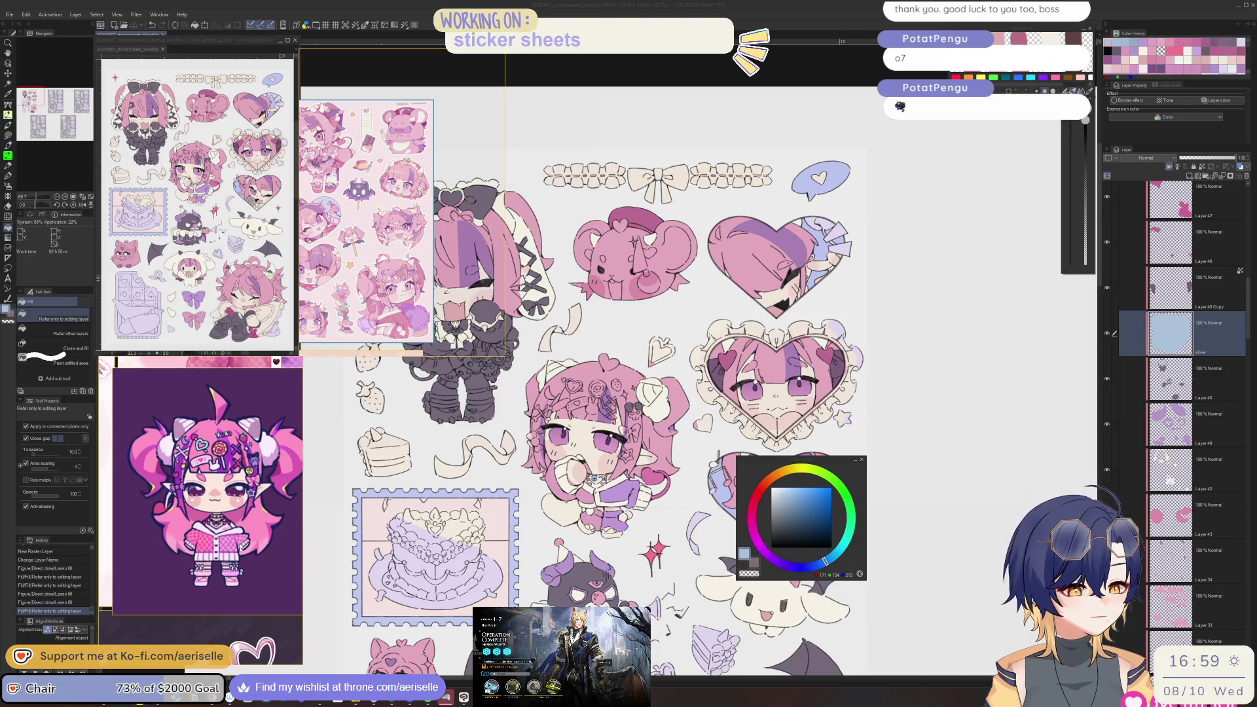
{"action": "scroll", "coordinate": [280, 598], "scroll_direction": "down", "scroll_amount": 10}
{"action": "scroll", "coordinate": [280, 598], "scroll_direction": "up", "scroll_amount": 5}
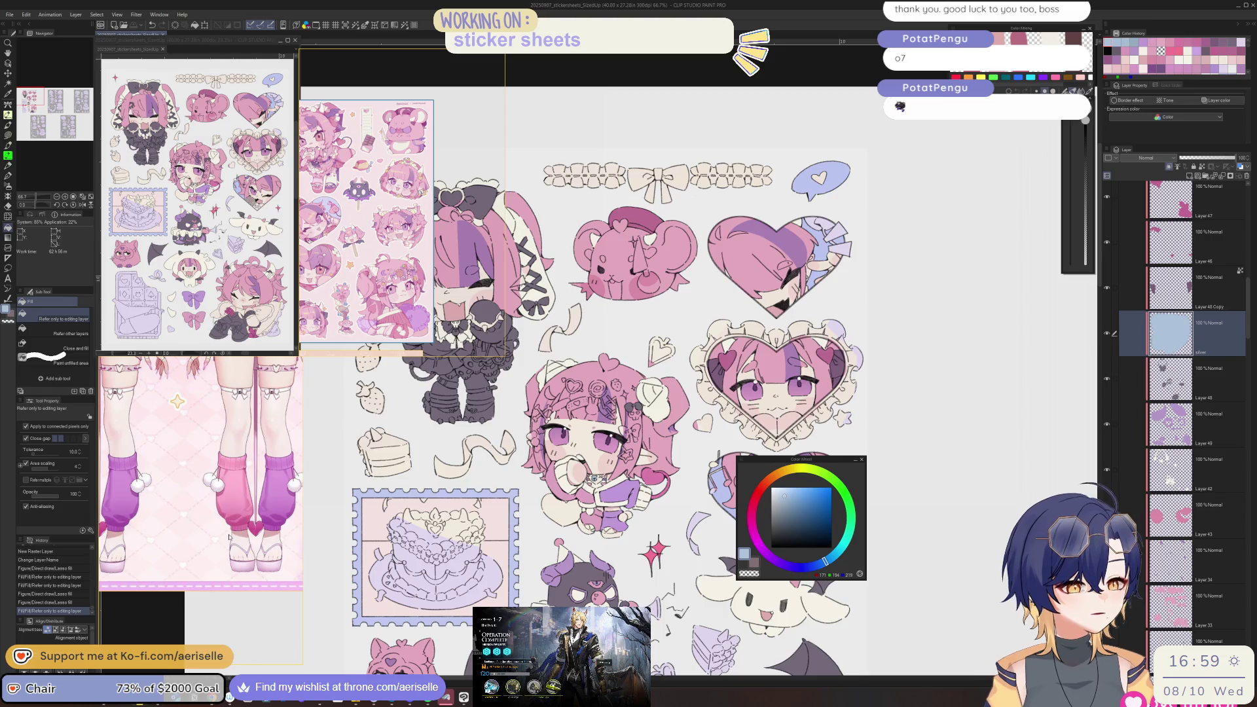
{"action": "scroll", "coordinate": [590, 376], "scroll_direction": "down", "scroll_amount": 2}
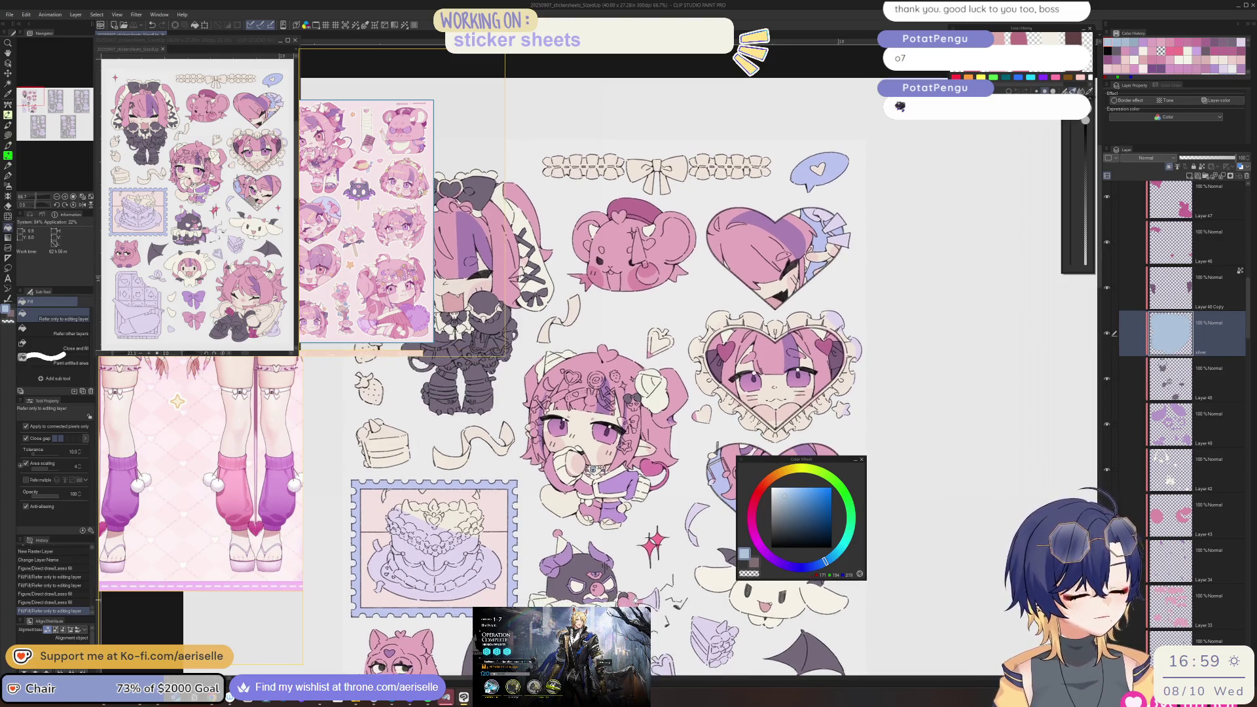
{"action": "scroll", "coordinate": [590, 377], "scroll_direction": "up", "scroll_amount": 3}
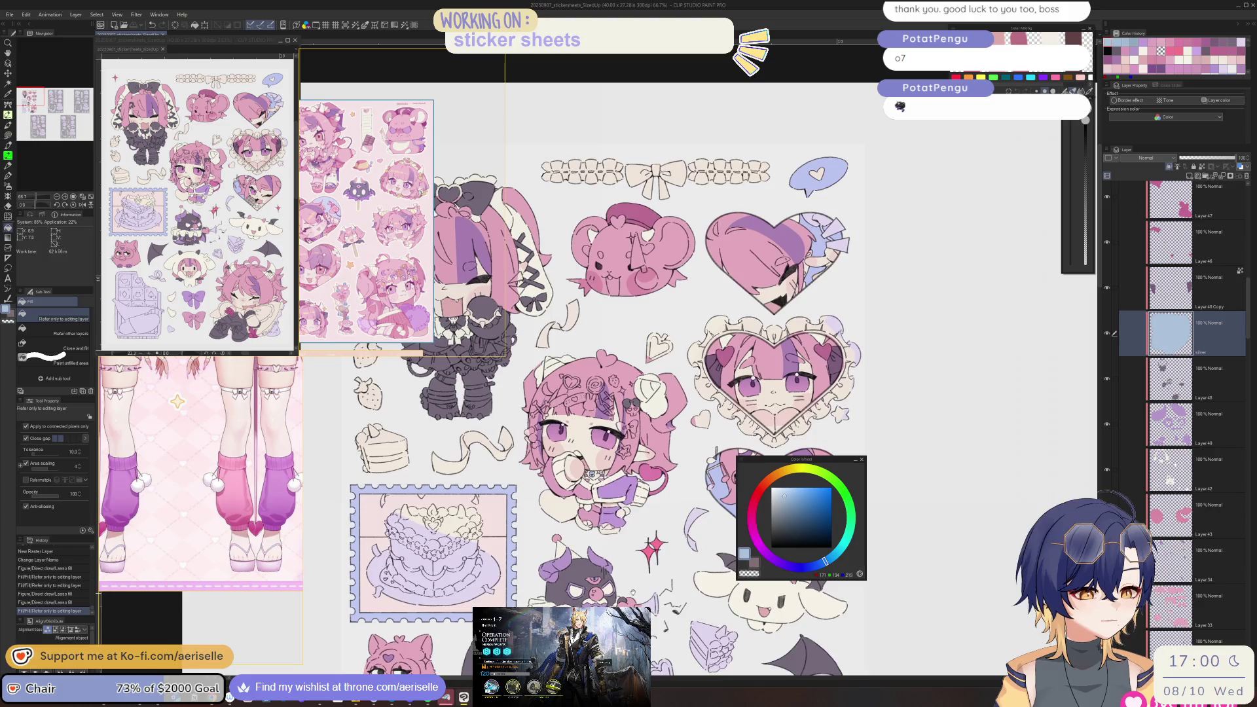
{"action": "scroll", "coordinate": [608, 495], "scroll_direction": "up", "scroll_amount": 3}
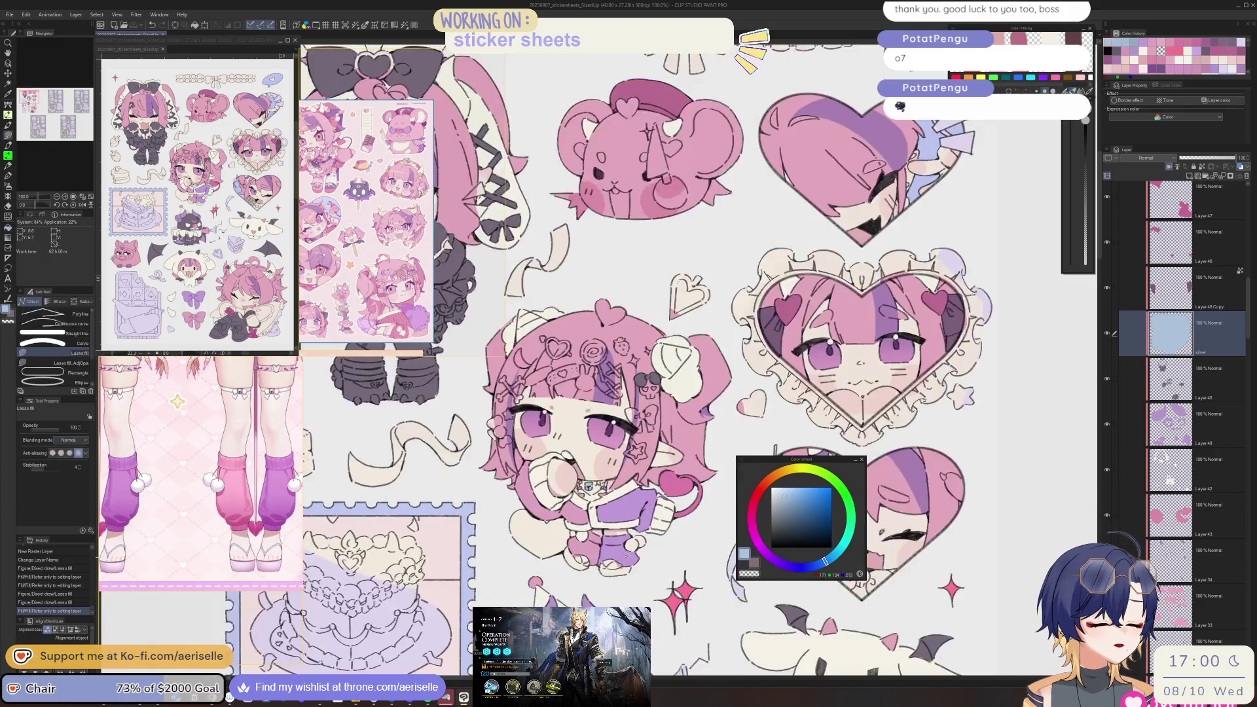
{"action": "left_click", "coordinate": [620, 536], "text": "ctrl"}
{"action": "left_click", "coordinate": [620, 536], "text": "alt"}
{"action": "left_click", "coordinate": [1189, 177]}
- Mix a lighter magenta-lavender and fill two areas around the lower chibi's lower body
{"action": "left_click", "coordinate": [783, 492]}
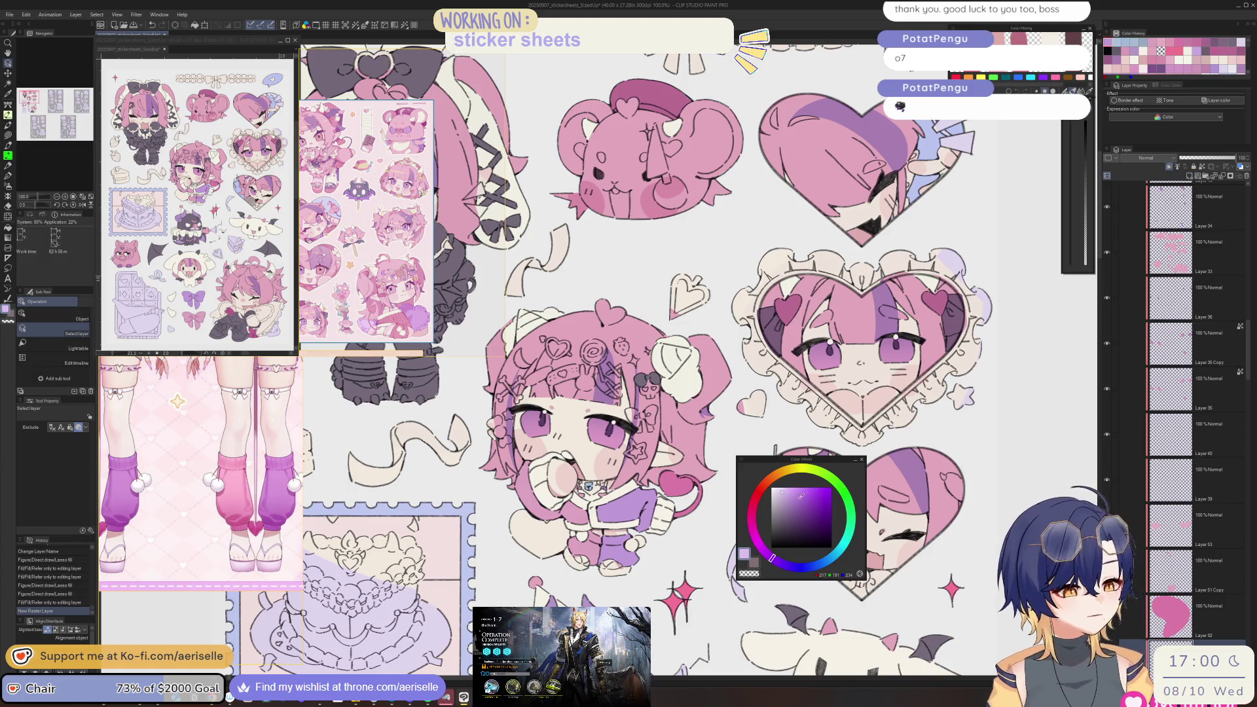
{"action": "left_click_drag", "start_coordinate": [788, 480], "coordinate": [755, 536]}
{"action": "scroll", "coordinate": [560, 541], "scroll_direction": "up", "scroll_amount": 3}
{"action": "key", "text": "u"}
{"action": "mouse_move", "coordinate": [563, 545]}
{"action": "left_mouse_down"}
{"action": "mouse_move", "coordinate": [555, 588]}
{"action": "mouse_move", "coordinate": [610, 593]}
{"action": "mouse_move", "coordinate": [582, 572]}
{"action": "left_mouse_up"}
{"action": "key", "text": "g"}
{"action": "left_click", "coordinate": [579, 576]}
{"action": "key", "text": "u"}
{"action": "mouse_move", "coordinate": [652, 625]}
{"action": "left_mouse_down"}
{"action": "mouse_move", "coordinate": [695, 583]}
{"action": "mouse_move", "coordinate": [641, 591]}
{"action": "mouse_move", "coordinate": [693, 587]}
{"action": "left_mouse_up"}
{"action": "key", "text": "e"}
{"action": "scroll", "coordinate": [714, 563], "scroll_direction": "down", "scroll_amount": 3}
{"action": "scroll", "coordinate": [628, 360], "scroll_direction": "right", "scroll_amount": 5}
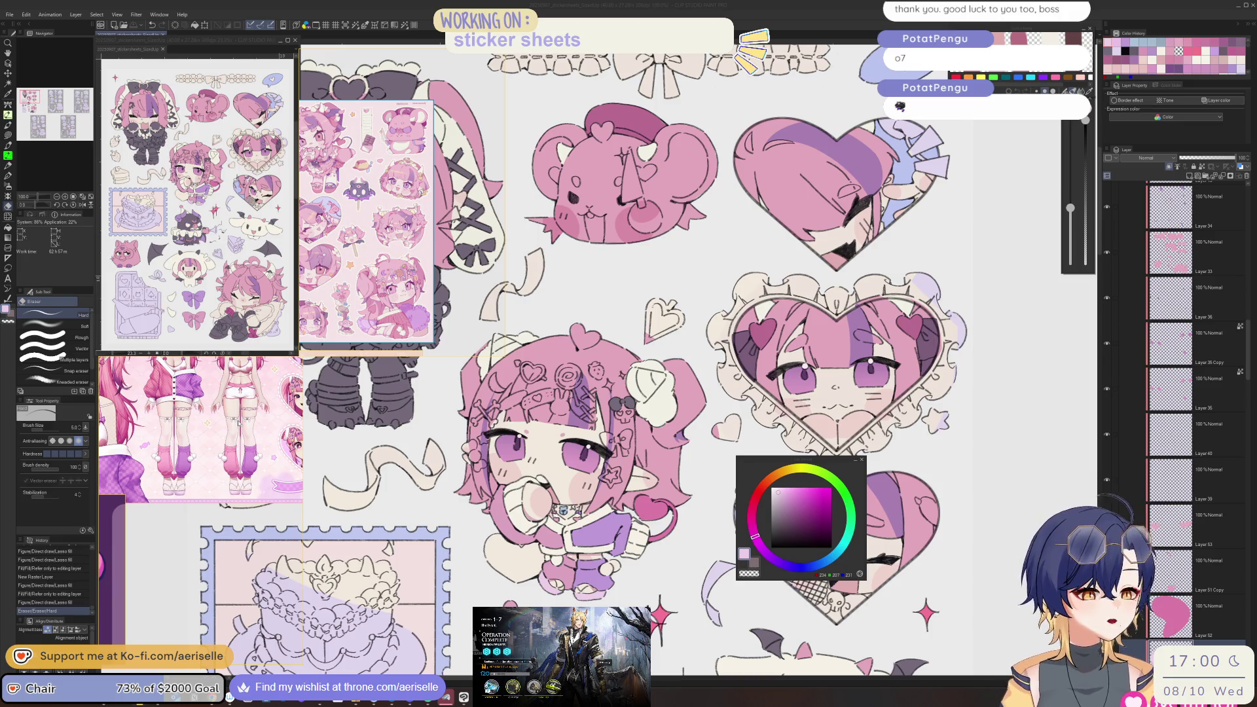
- Switch the reference to a full-body image and bucket-fill two enclosed areas on Layer 54
{"action": "scroll", "coordinate": [564, 505], "scroll_direction": "up", "scroll_amount": 3}
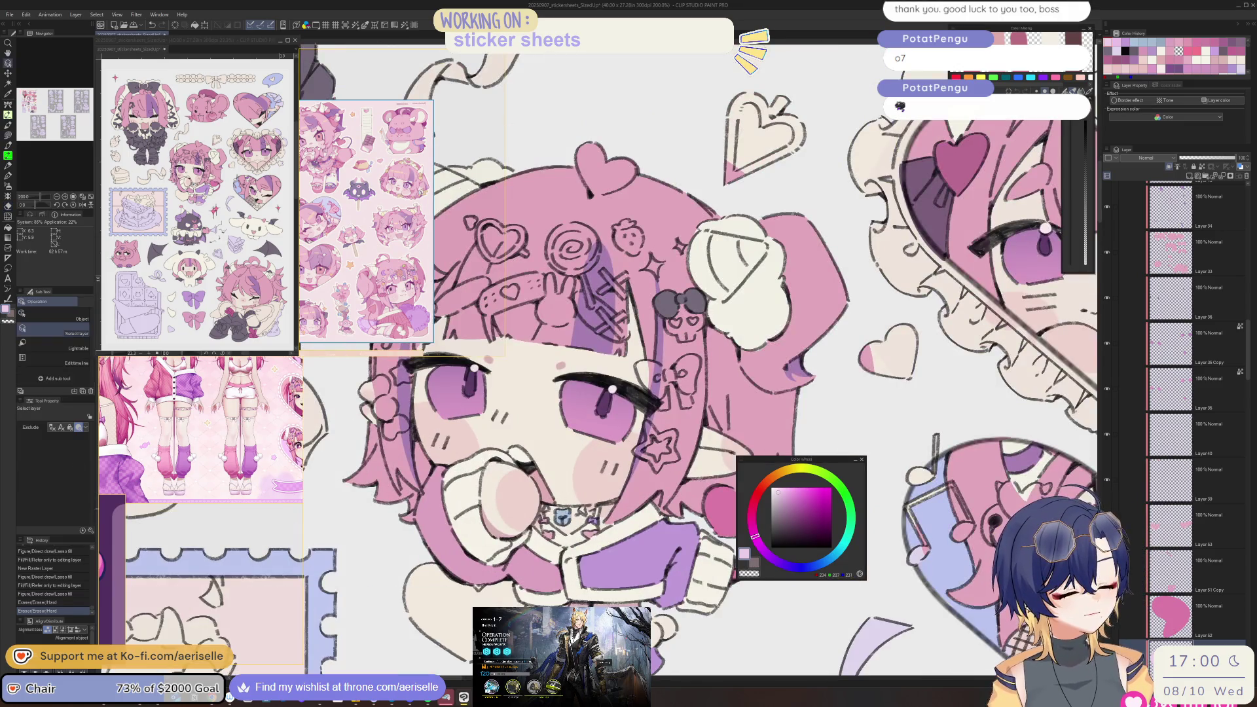
{"action": "left_click", "coordinate": [1170, 204]}
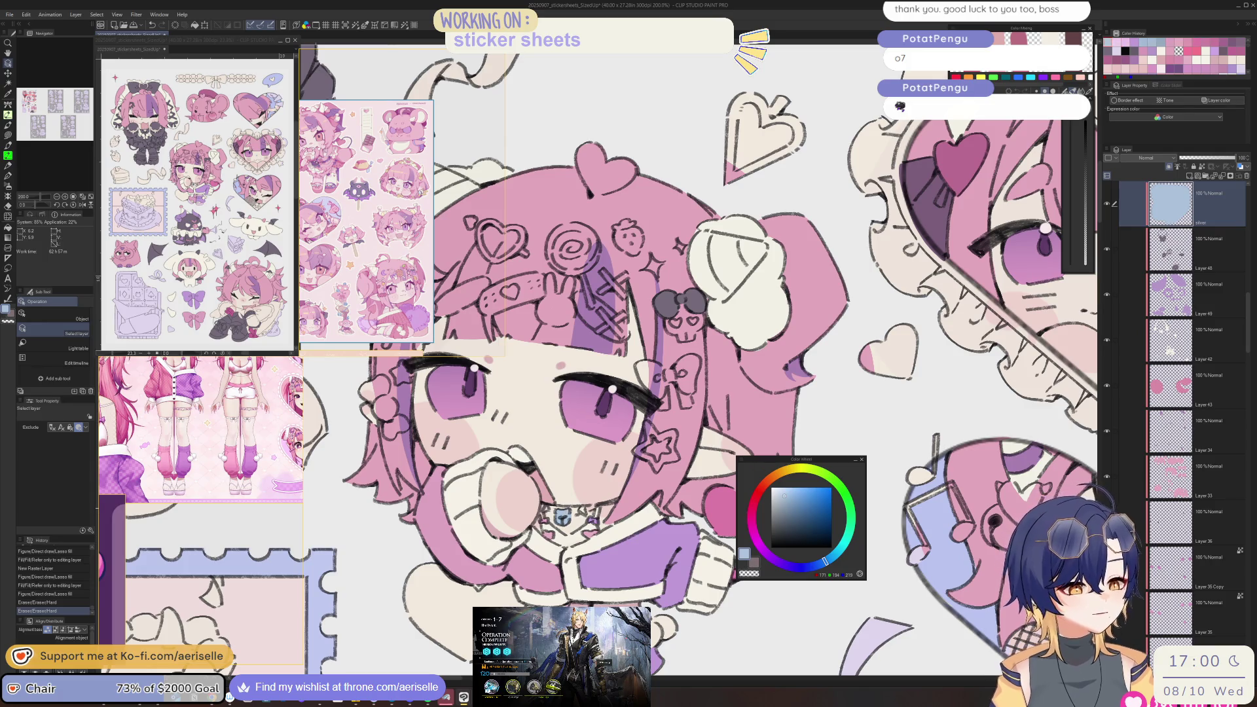
{"action": "left_click", "coordinate": [258, 435]}
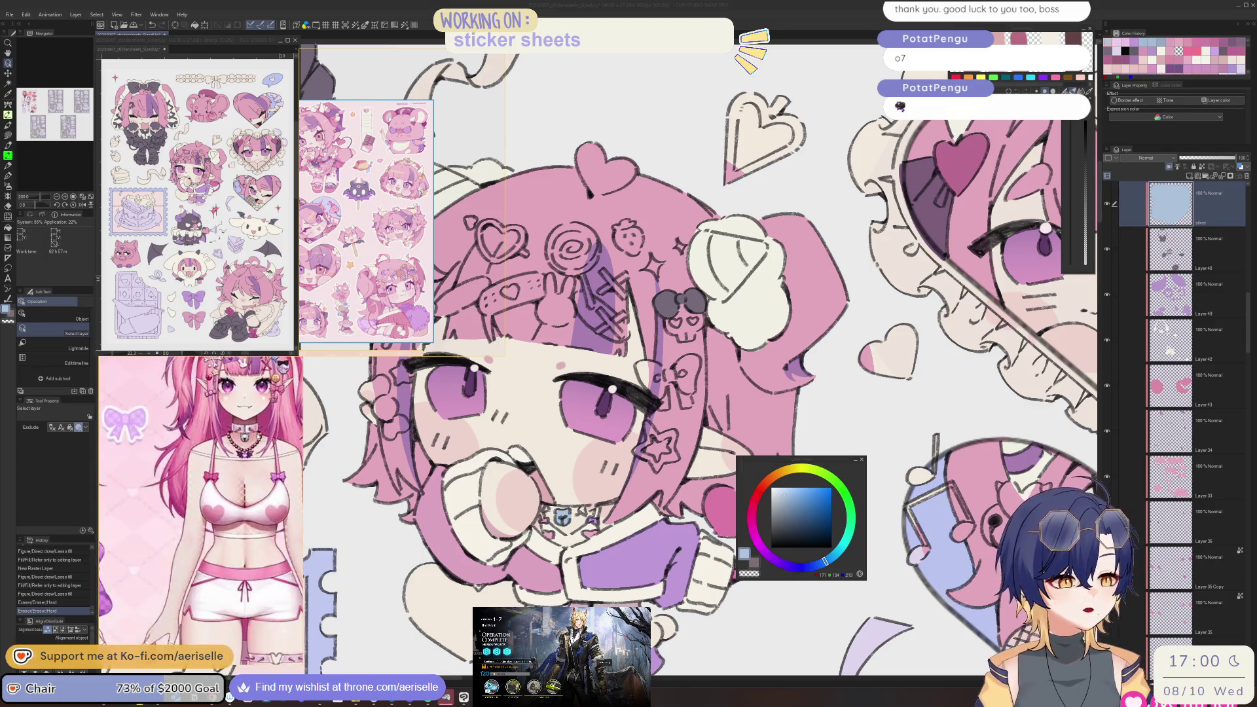
{"action": "scroll", "coordinate": [257, 436], "scroll_direction": "down", "scroll_amount": 5}
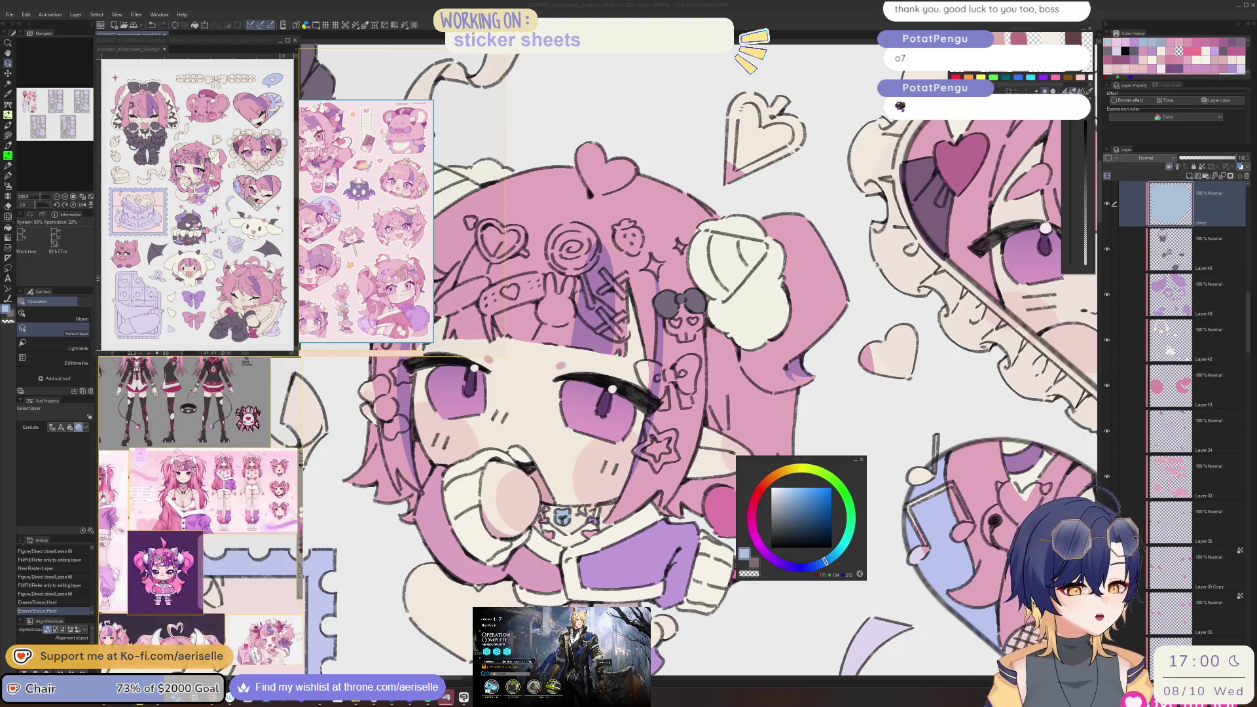
{"action": "scroll", "coordinate": [277, 572], "scroll_direction": "up", "scroll_amount": 5}
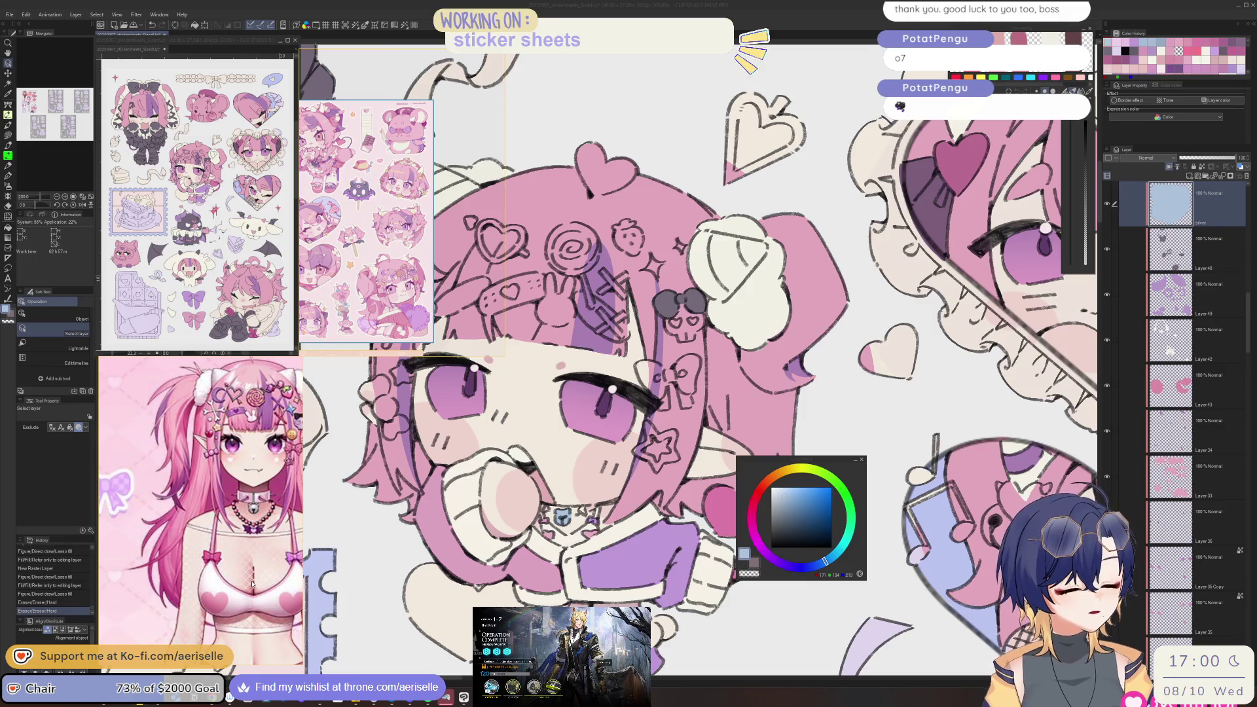
{"action": "scroll", "coordinate": [1178, 406], "scroll_direction": "down", "scroll_amount": 5}
{"action": "left_click", "coordinate": [1198, 616]}
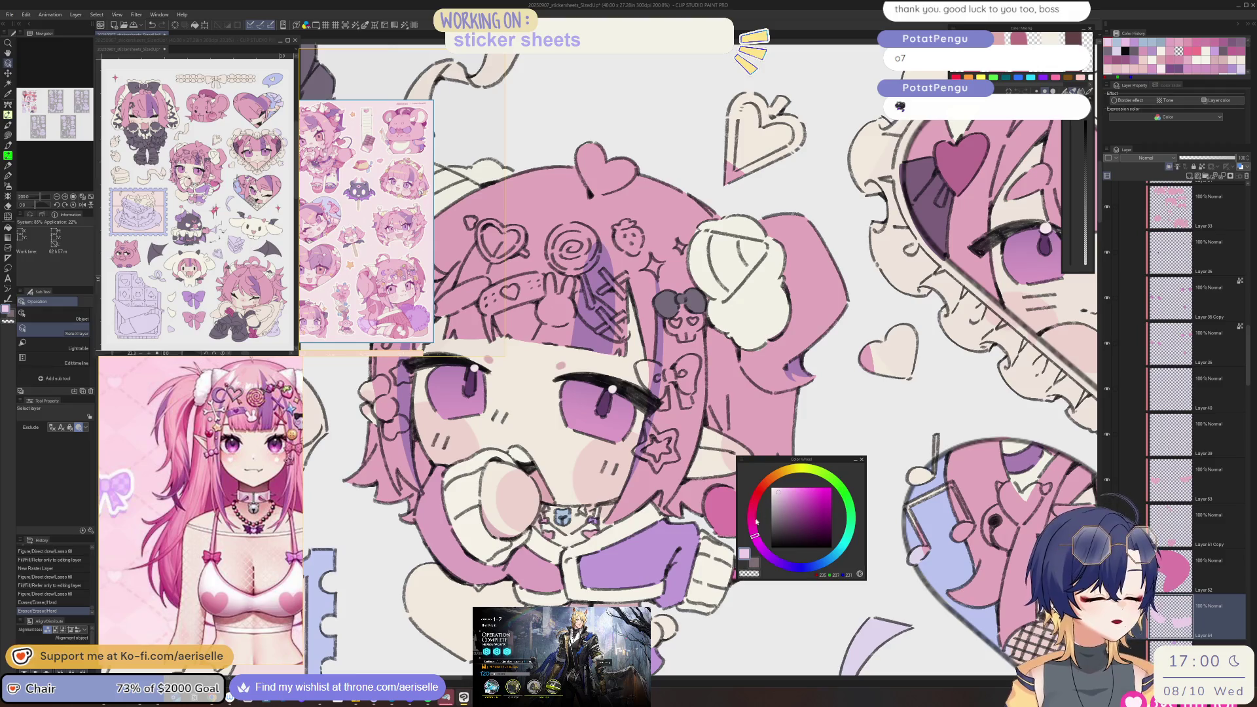
{"action": "key", "text": "g"}
{"action": "left_click", "coordinate": [720, 508]}
{"action": "scroll", "coordinate": [720, 507], "scroll_direction": "down", "scroll_amount": 3}
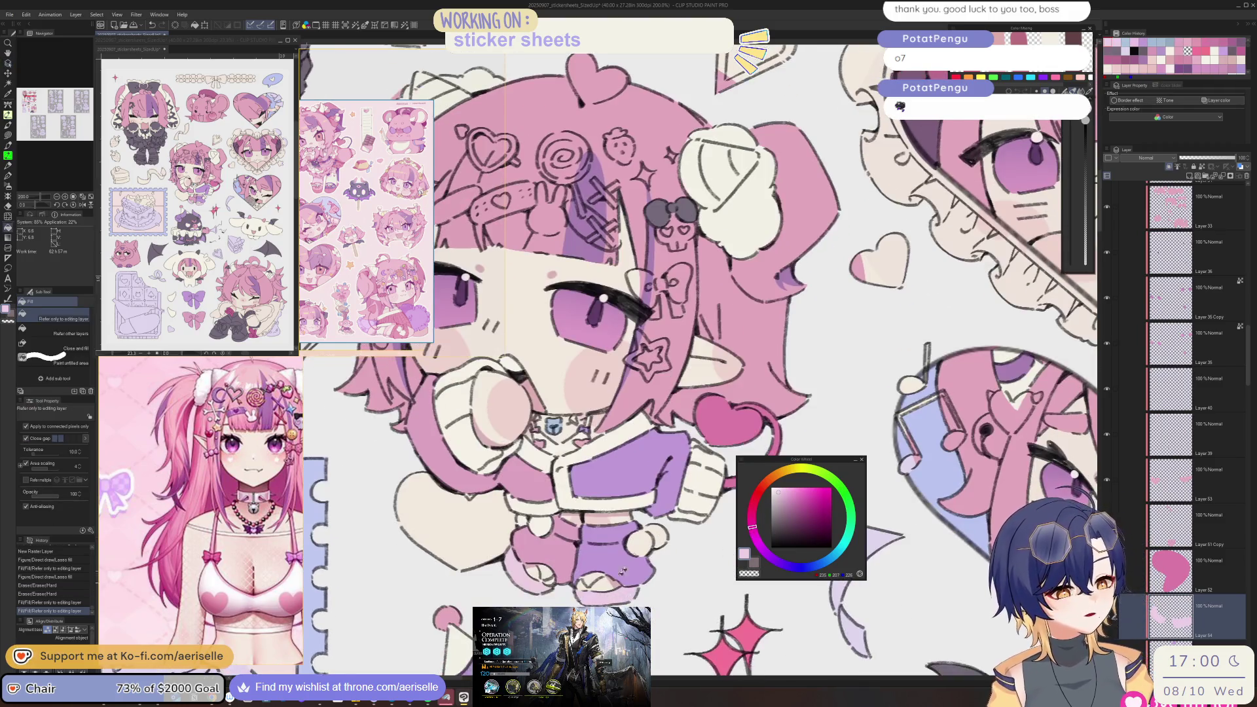
{"action": "left_click", "coordinate": [554, 546]}
{"action": "scroll", "coordinate": [553, 547], "scroll_direction": "up", "scroll_amount": 4}
- Shade both sides of the choker with small darker pink lasso fills
{"action": "key", "text": "u"}
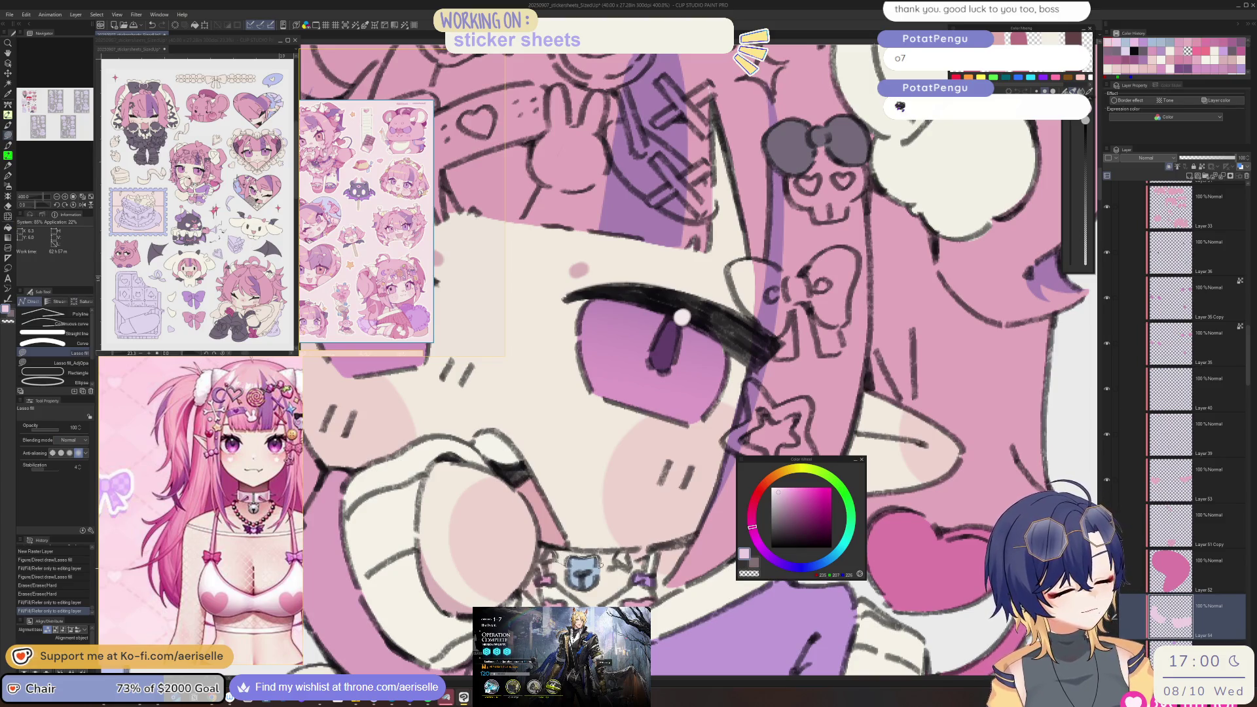
{"action": "left_click_drag", "start_coordinate": [617, 561], "coordinate": [555, 553]}
{"action": "left_click_drag", "start_coordinate": [655, 551], "coordinate": [654, 534]}
{"action": "mouse_move", "coordinate": [545, 543]}
{"action": "left_mouse_down"}
{"action": "mouse_move", "coordinate": [556, 556]}
{"action": "mouse_move", "coordinate": [676, 540]}
{"action": "left_mouse_up"}
{"action": "left_click", "coordinate": [552, 553], "text": "ctrl+shift"}
{"action": "left_click", "coordinate": [552, 554], "text": "alt"}
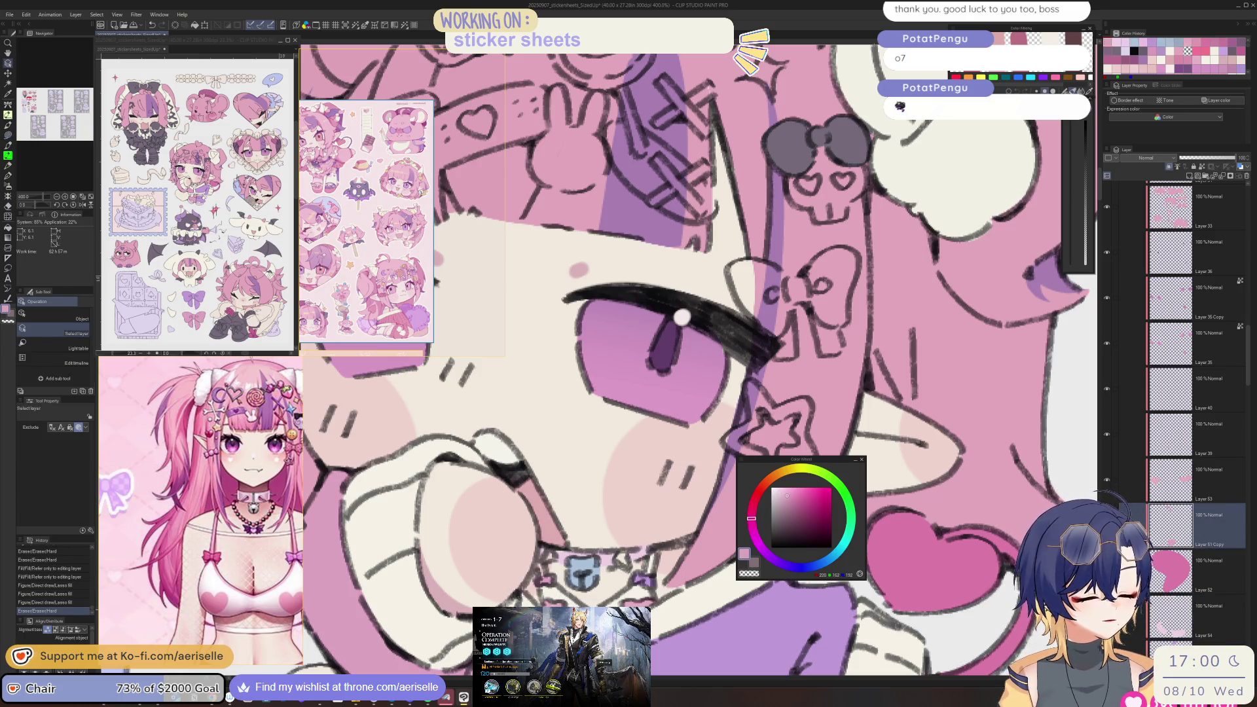
{"action": "left_click_drag", "start_coordinate": [552, 554], "coordinate": [616, 568]}
{"action": "scroll", "coordinate": [622, 556], "scroll_direction": "down", "scroll_amount": 6}
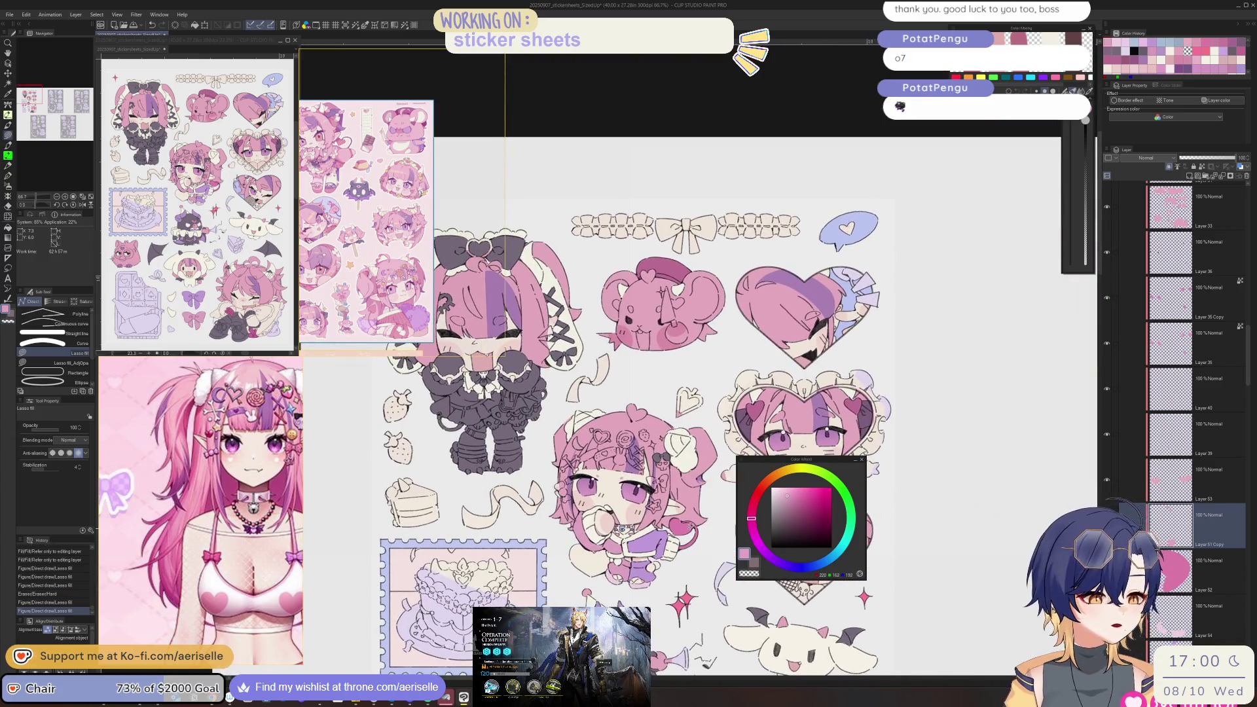
- Select the silver layer and browse the nun, dress and pink reference images
{"action": "scroll", "coordinate": [619, 530], "scroll_direction": "up", "scroll_amount": 6}
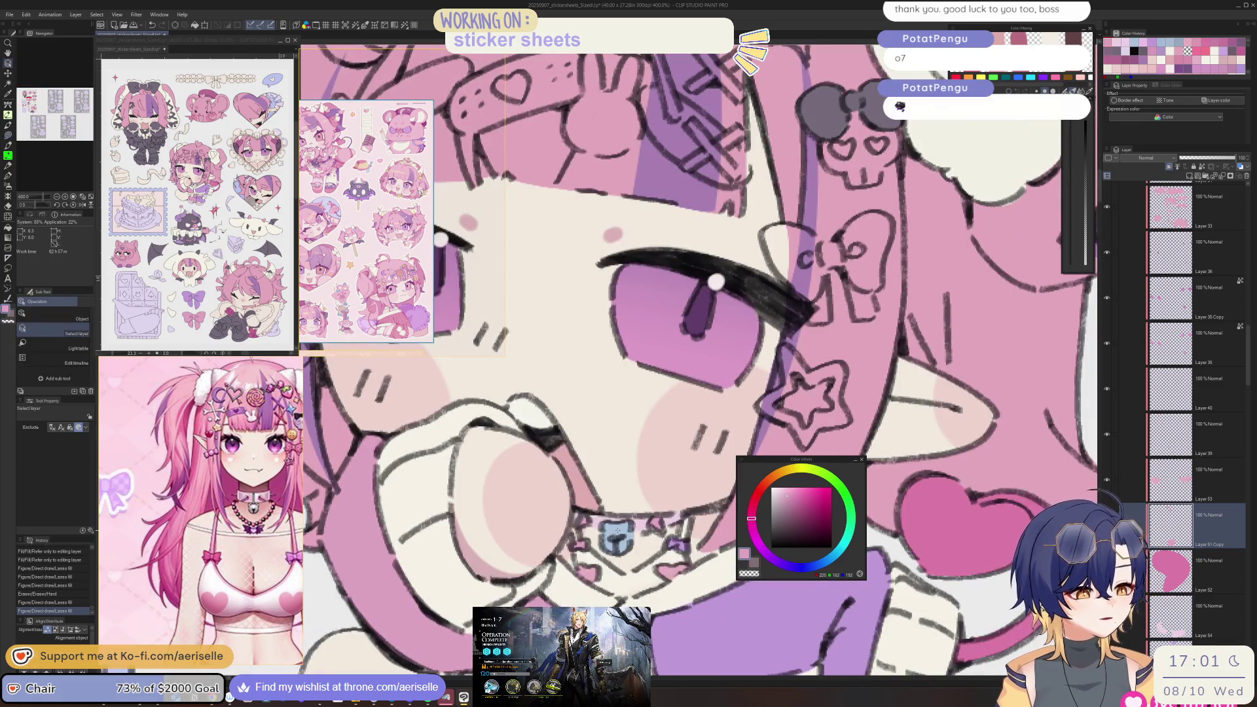
{"action": "left_click", "coordinate": [615, 537], "text": "ctrl+shift"}
{"action": "left_click", "coordinate": [615, 537], "text": "alt"}
{"action": "scroll", "coordinate": [616, 530], "scroll_direction": "down", "scroll_amount": 4}
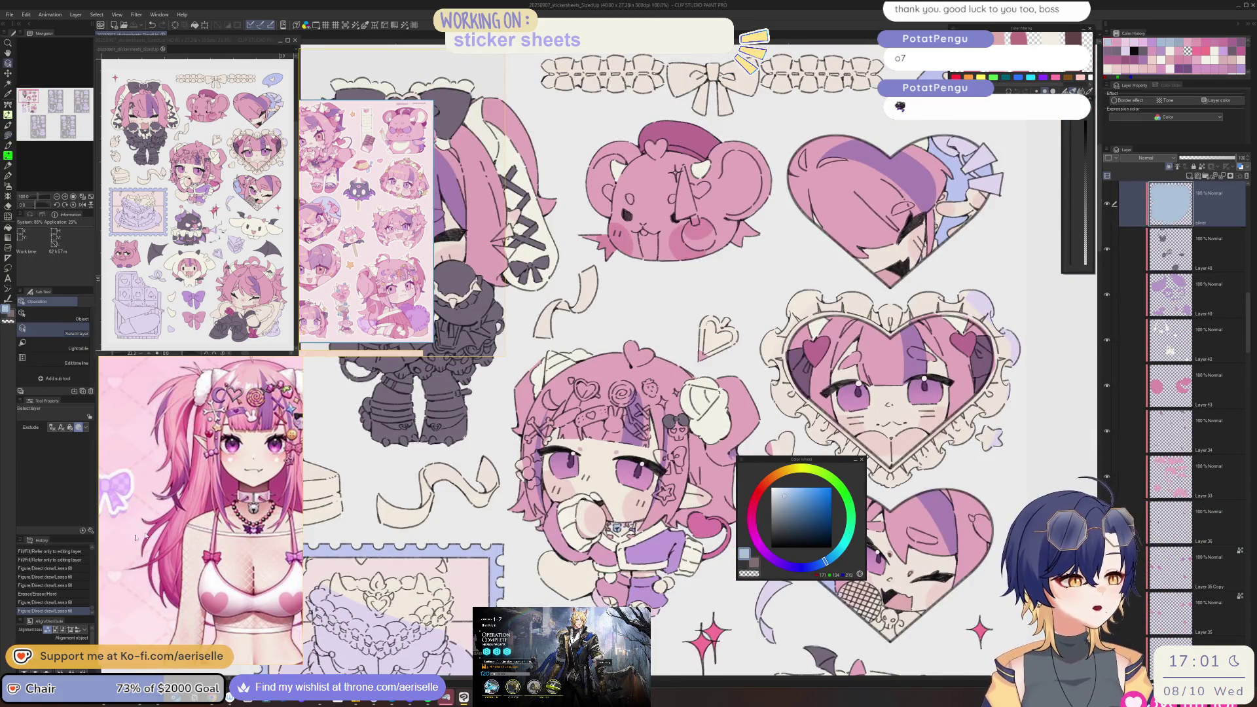
{"action": "scroll", "coordinate": [162, 529], "scroll_direction": "down", "scroll_amount": 5}
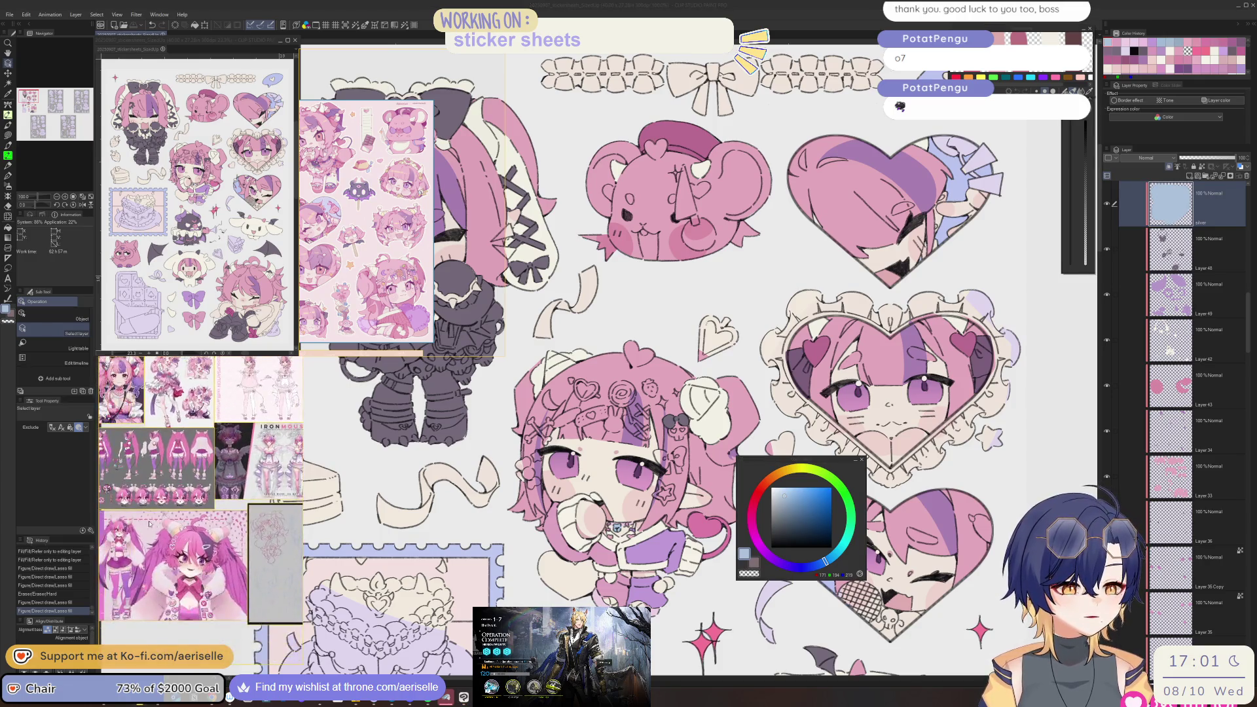
{"action": "scroll", "coordinate": [217, 421], "scroll_direction": "up", "scroll_amount": 5}
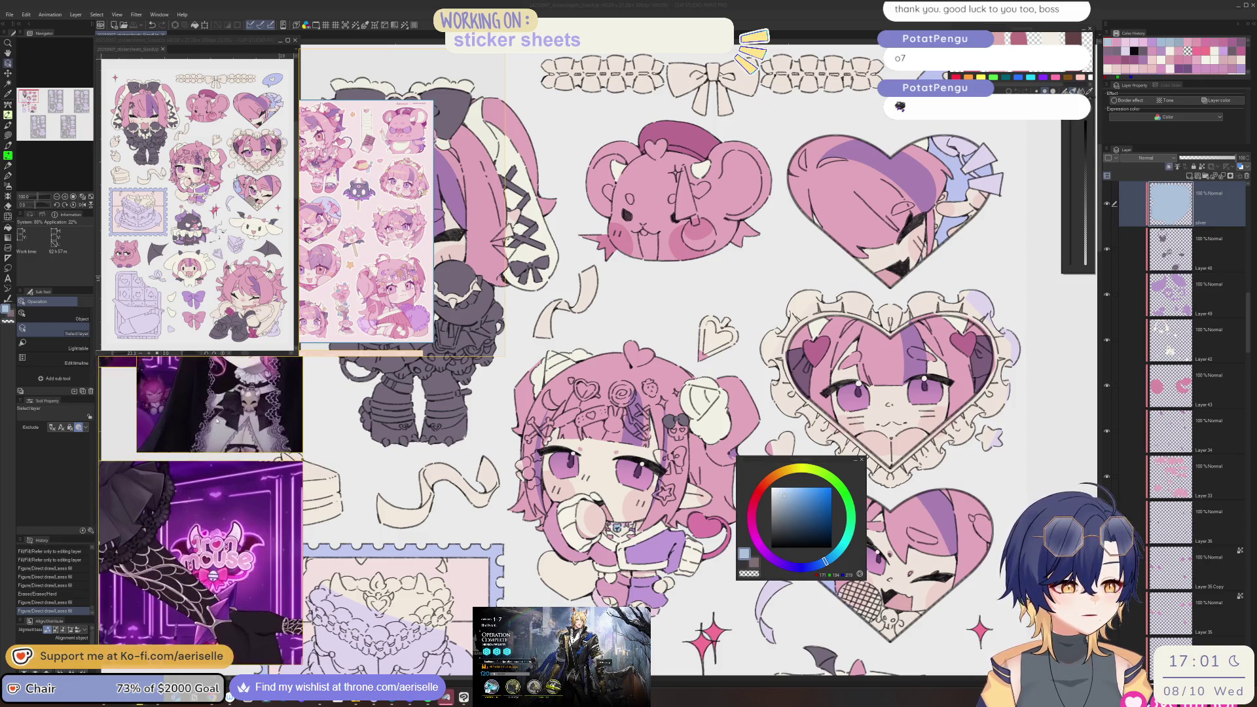
{"action": "left_click_drag", "start_coordinate": [217, 420], "coordinate": [213, 578]}
{"action": "scroll", "coordinate": [179, 515], "scroll_direction": "up", "scroll_amount": 2}
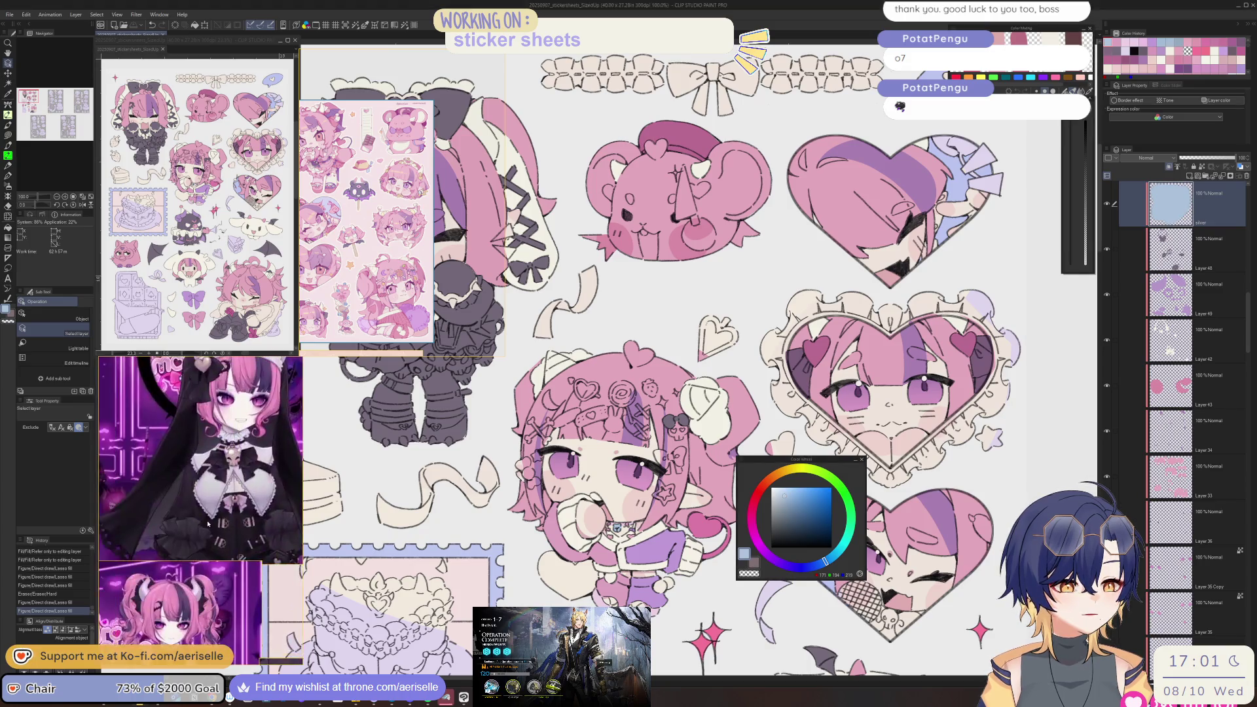
{"action": "scroll", "coordinate": [205, 548], "scroll_direction": "down", "scroll_amount": 3}
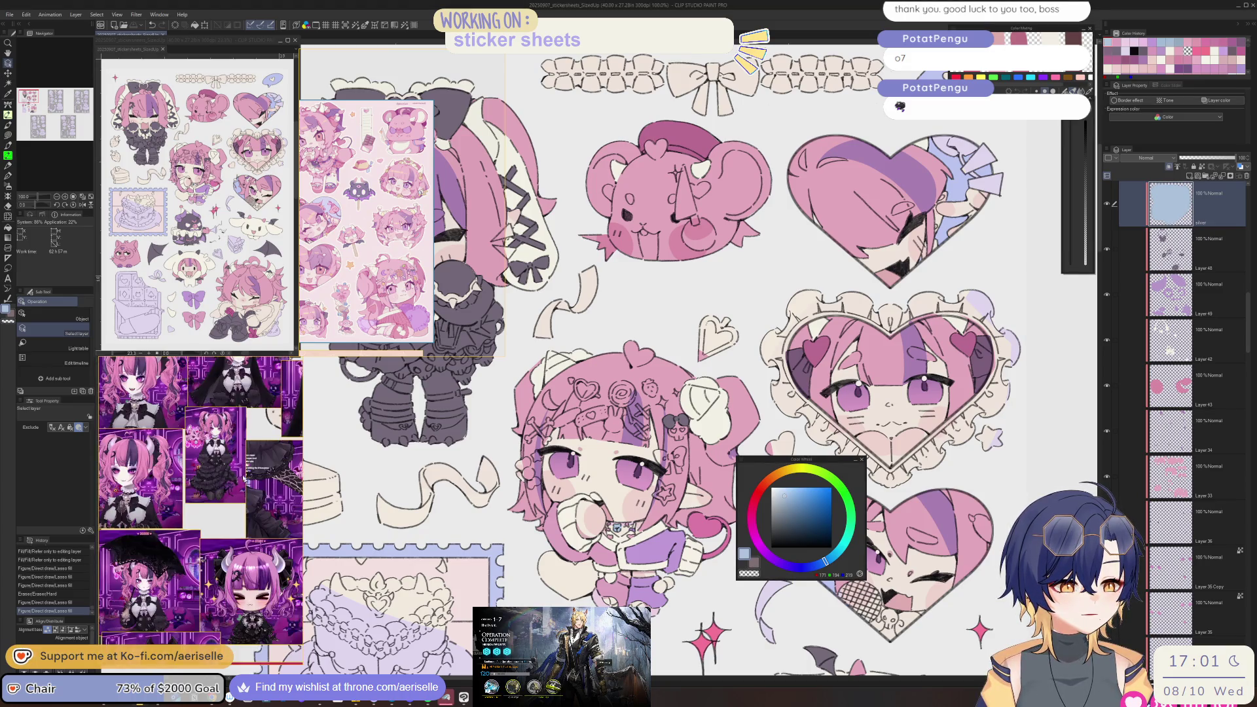
{"action": "scroll", "coordinate": [186, 470], "scroll_direction": "up", "scroll_amount": 4}
{"action": "left_click_drag", "start_coordinate": [147, 483], "coordinate": [290, 474]}
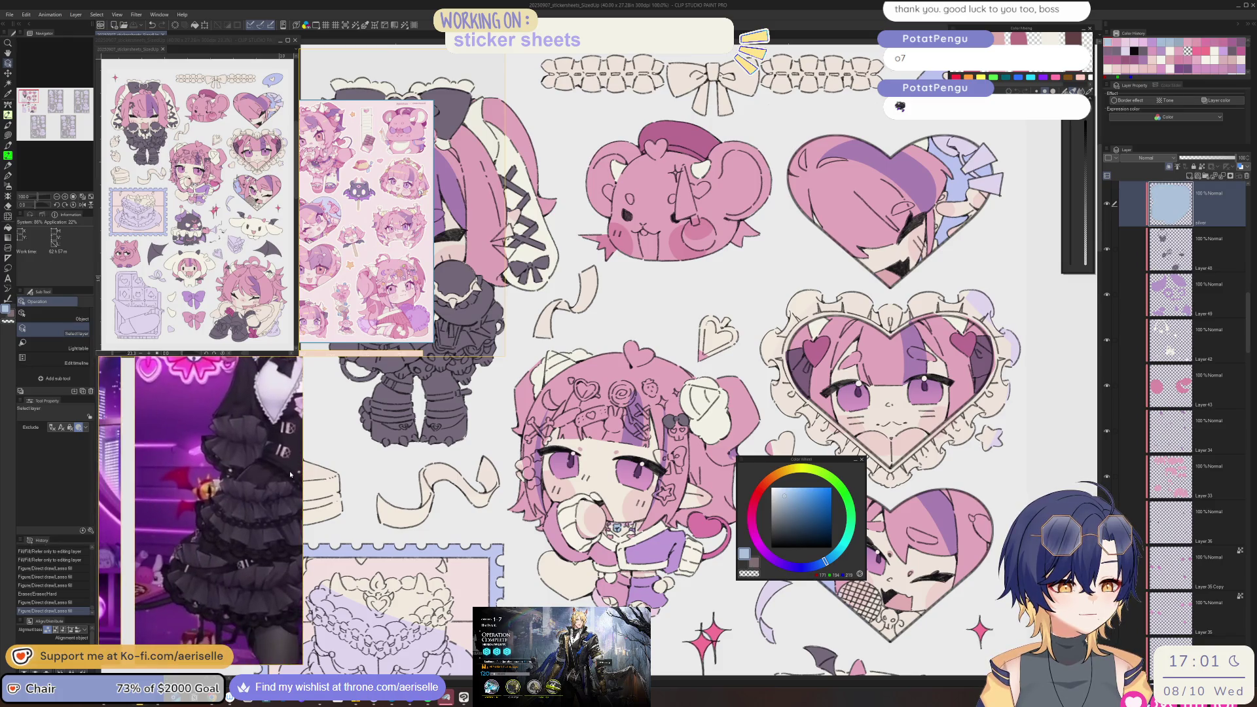
{"action": "scroll", "coordinate": [214, 541], "scroll_direction": "down", "scroll_amount": 5}
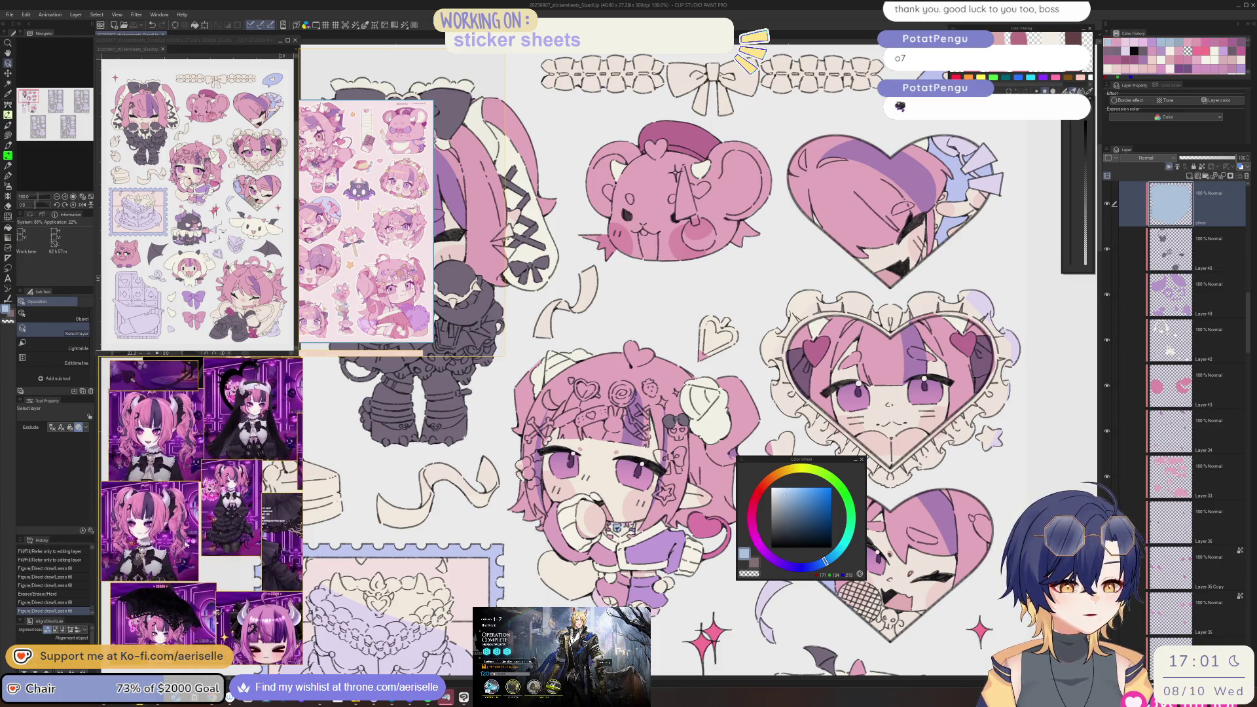
{"action": "left_click_drag", "start_coordinate": [237, 410], "coordinate": [226, 446]}
{"action": "scroll", "coordinate": [226, 445], "scroll_direction": "up", "scroll_amount": 6}
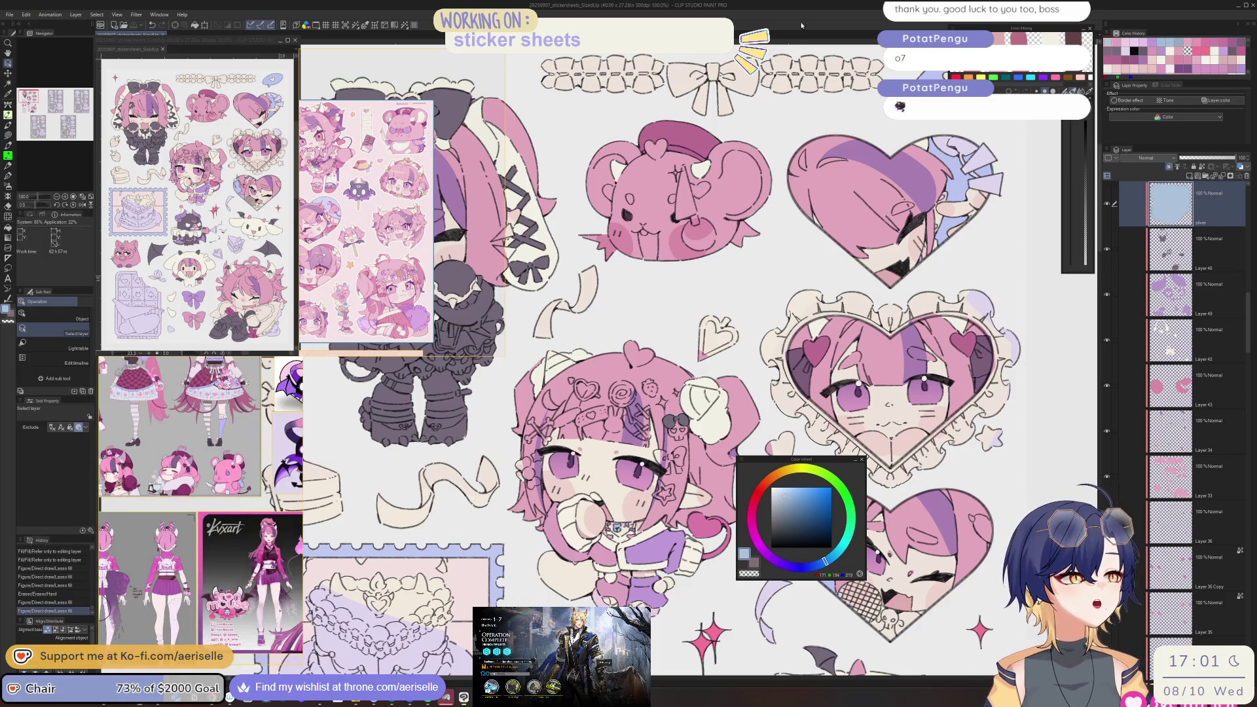
{"action": "scroll", "coordinate": [610, 507], "scroll_direction": "down", "scroll_amount": 2}
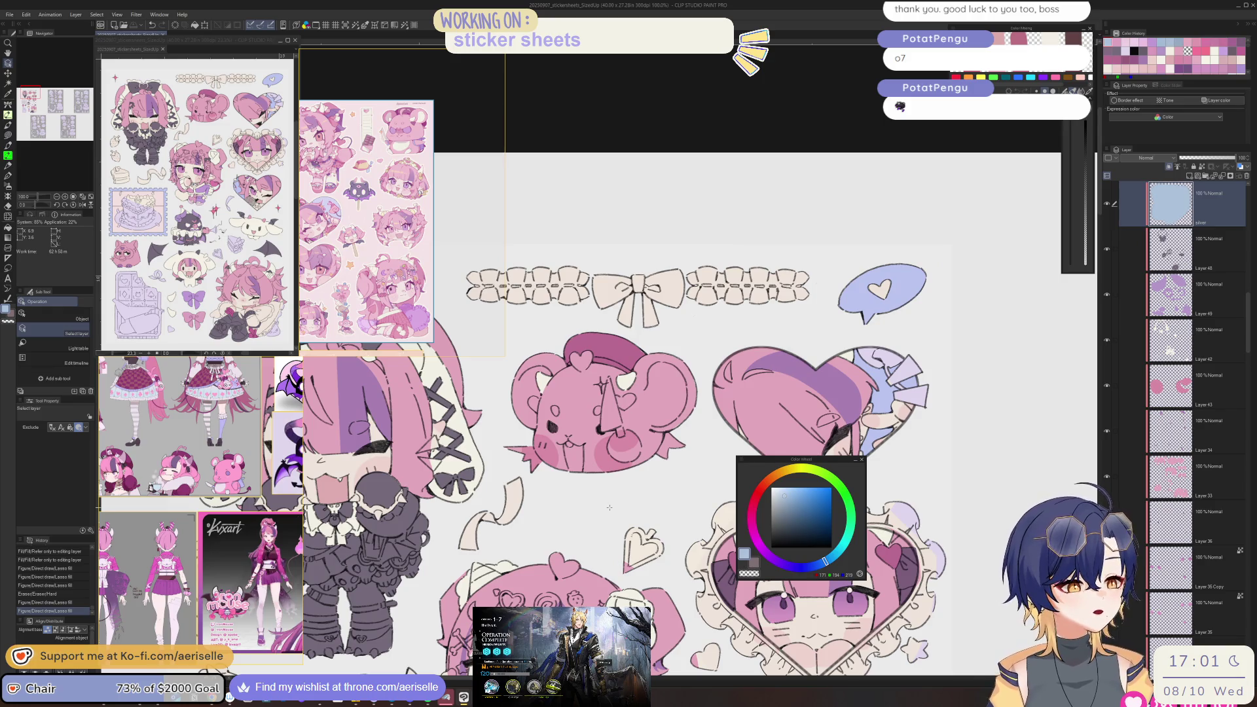
{"action": "scroll", "coordinate": [248, 511], "scroll_direction": "down", "scroll_amount": 1}
{"action": "scroll", "coordinate": [170, 552], "scroll_direction": "up", "scroll_amount": 8}
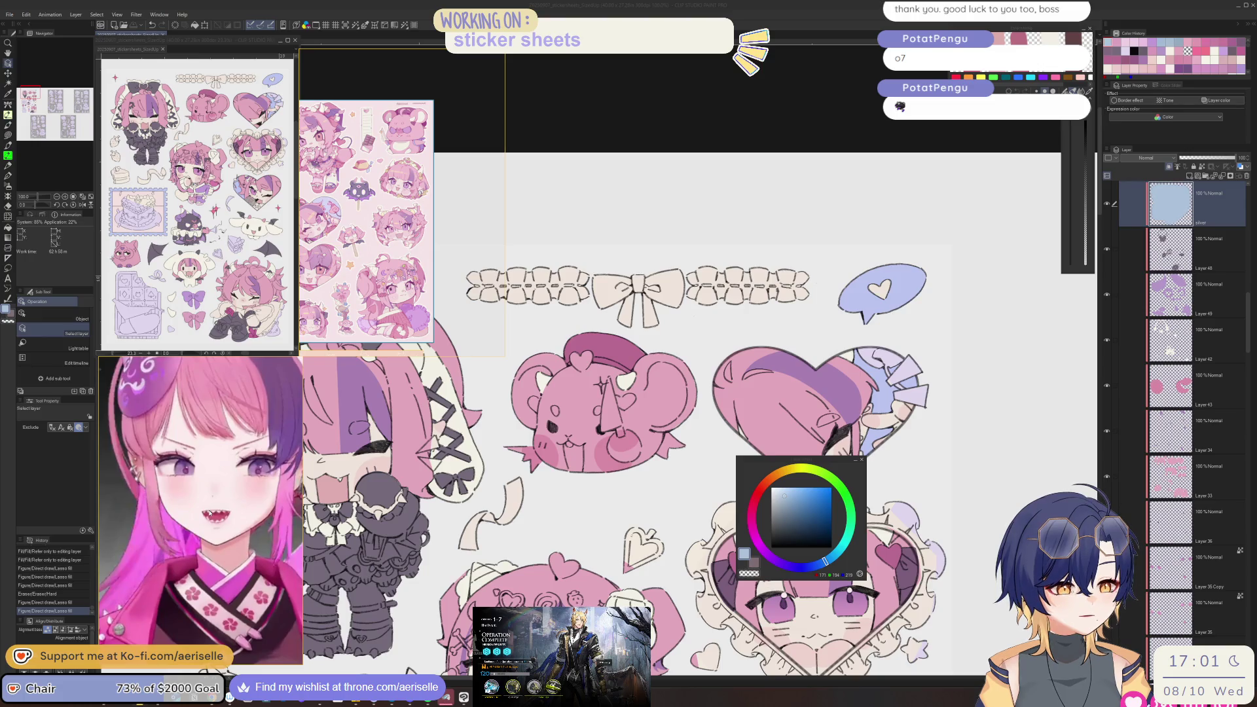
{"action": "scroll", "coordinate": [210, 514], "scroll_direction": "down", "scroll_amount": 2}
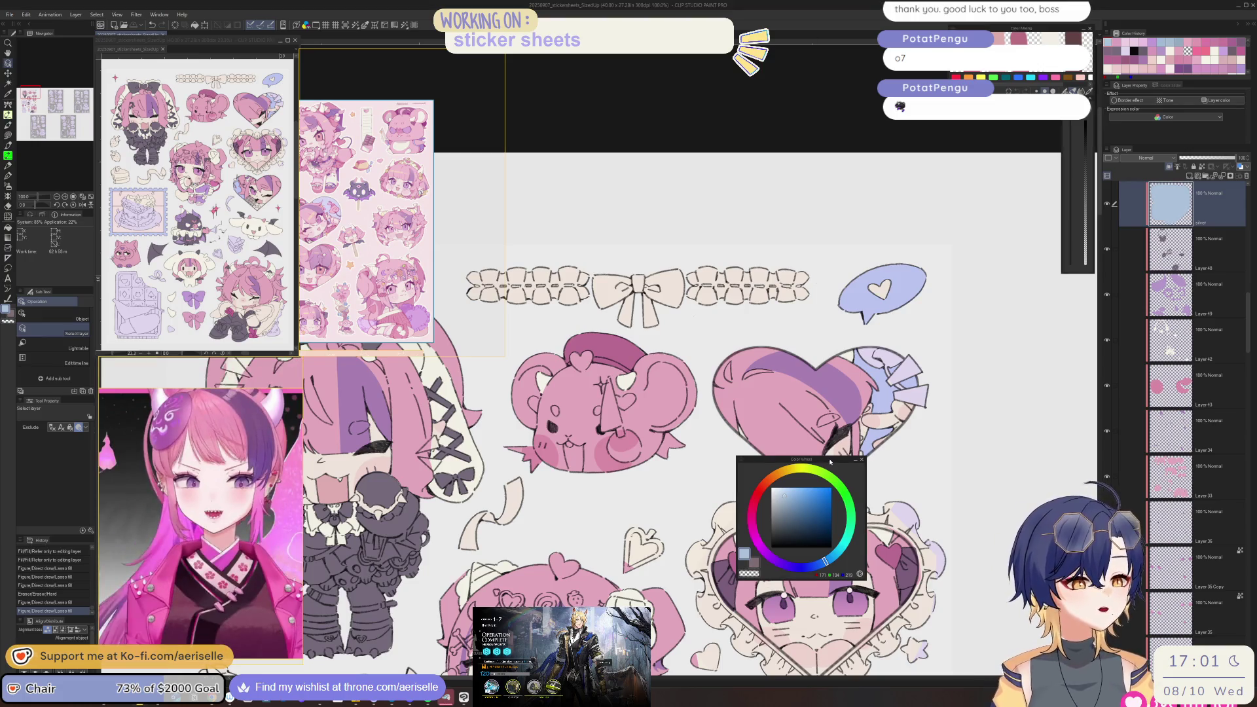
{"action": "scroll", "coordinate": [655, 459], "scroll_direction": "right", "scroll_amount": 5}
{"action": "scroll", "coordinate": [616, 593], "scroll_direction": "down", "scroll_amount": 3}
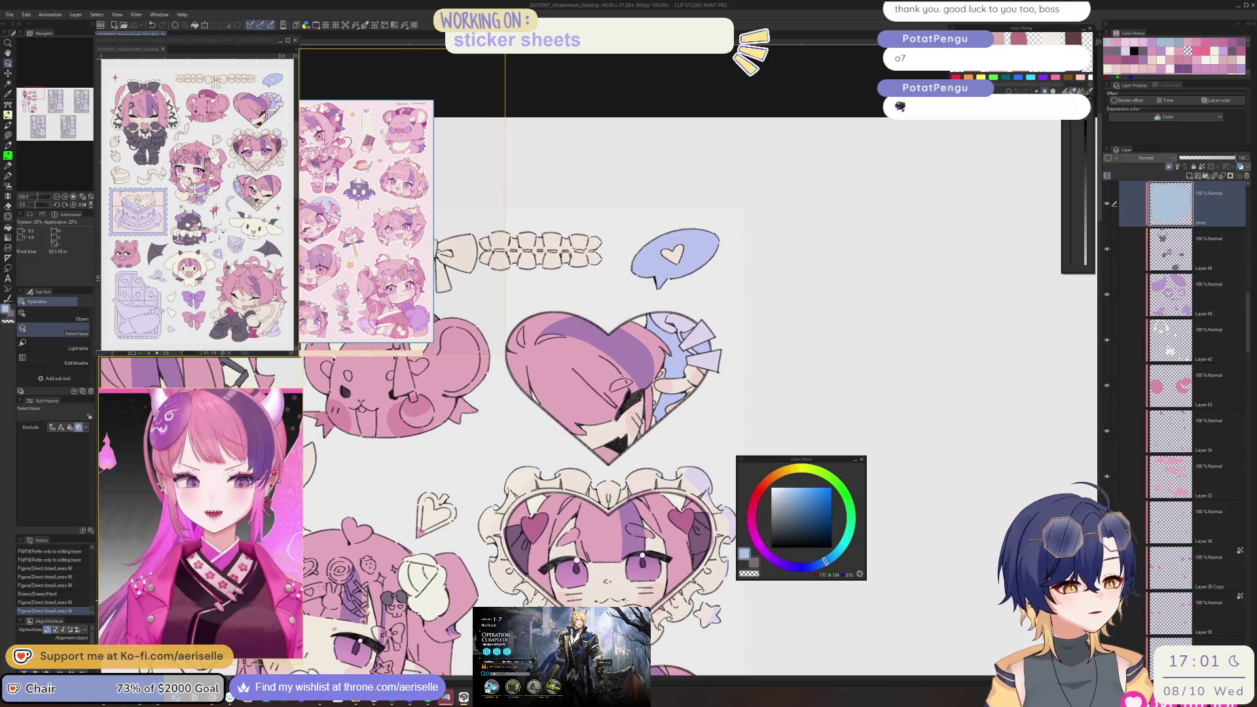
{"action": "scroll", "coordinate": [609, 131], "scroll_direction": "down", "scroll_amount": 5}
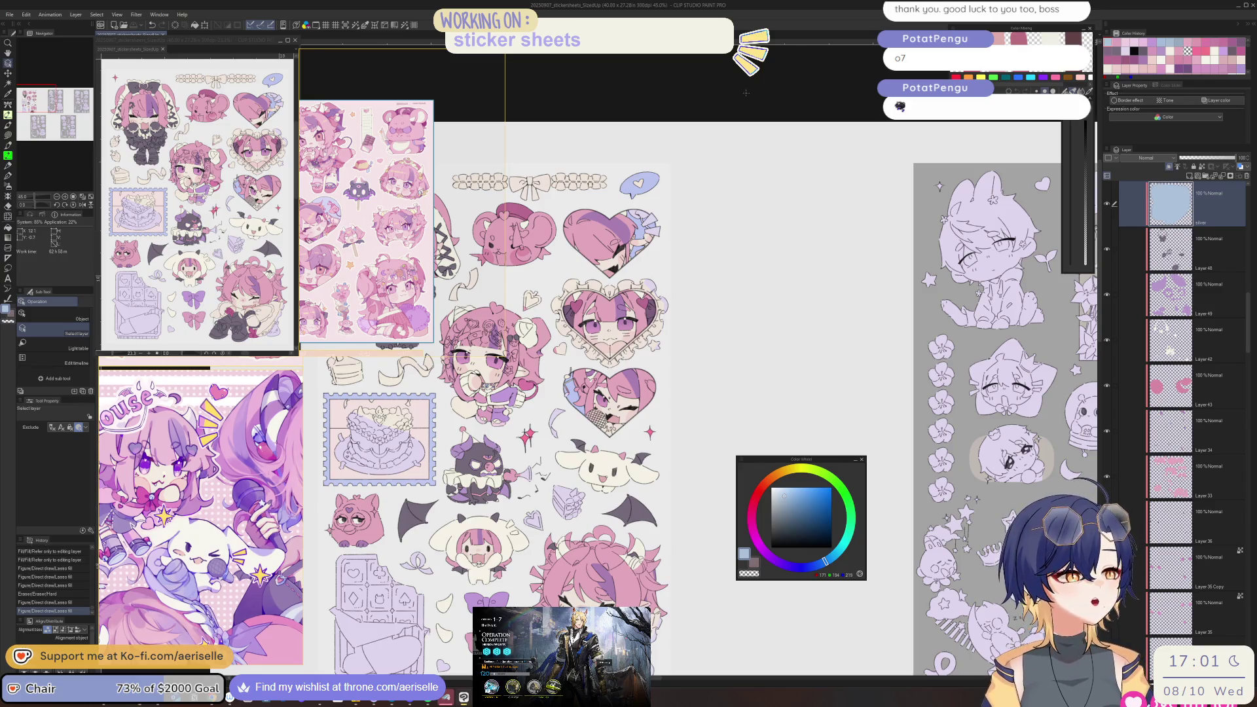
{"action": "scroll", "coordinate": [575, 361], "scroll_direction": "up", "scroll_amount": 10}
{"action": "scroll", "coordinate": [576, 360], "scroll_direction": "up", "scroll_amount": 4}
- Lasso-fill a touch-up patch in the heart sticker's eye area, then set the colour to purple
{"action": "mouse_move", "coordinate": [582, 345]}
{"action": "left_mouse_down"}
{"action": "mouse_move", "coordinate": [451, 517]}
{"action": "mouse_move", "coordinate": [711, 622]}
{"action": "mouse_move", "coordinate": [699, 461]}
{"action": "mouse_move", "coordinate": [681, 432]}
{"action": "left_mouse_up"}
{"action": "scroll", "coordinate": [680, 433], "scroll_direction": "down", "scroll_amount": 6}
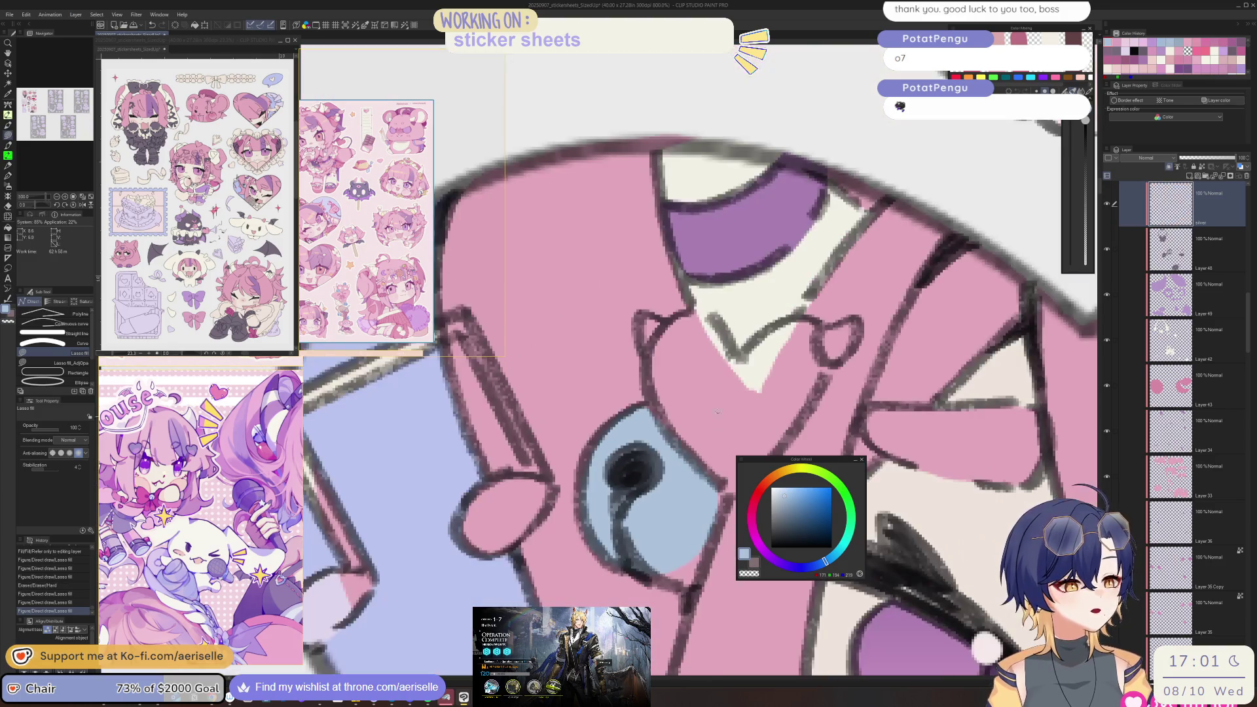
{"action": "scroll", "coordinate": [681, 433], "scroll_direction": "down", "scroll_amount": 4}
{"action": "left_click_drag", "start_coordinate": [721, 621], "coordinate": [658, 601]}
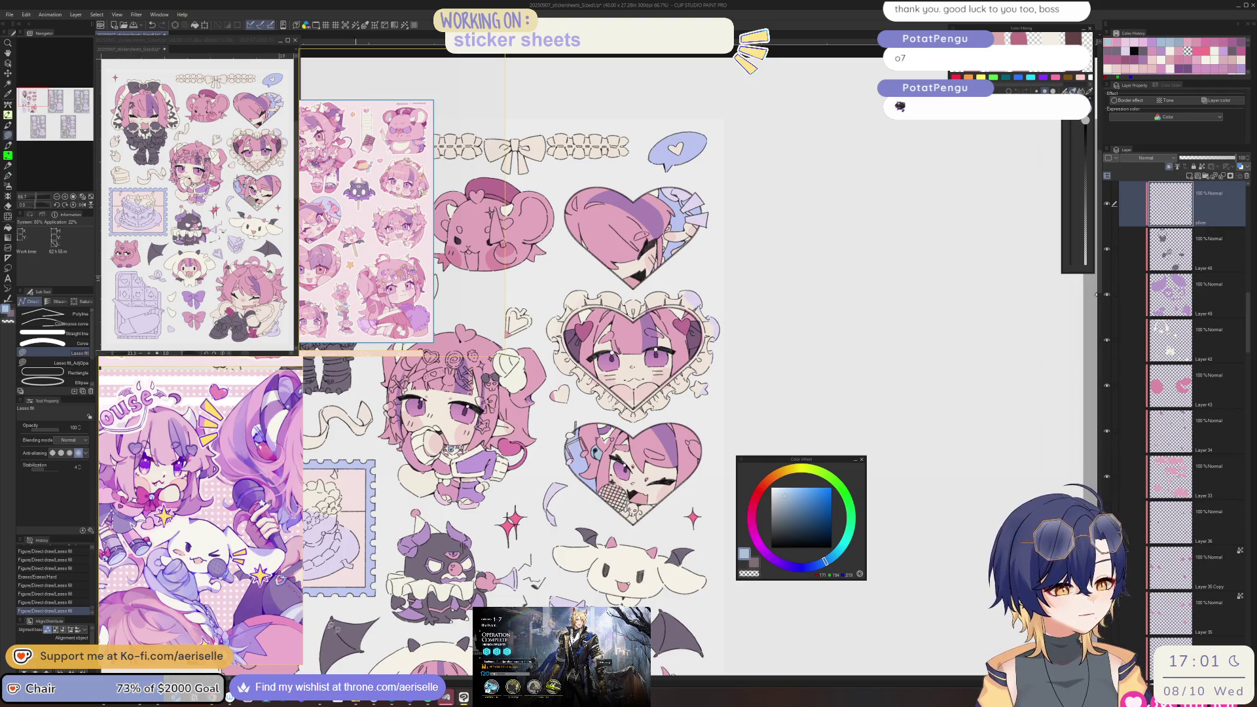
{"action": "scroll", "coordinate": [169, 496], "scroll_direction": "down", "scroll_amount": 3}
{"action": "scroll", "coordinate": [221, 553], "scroll_direction": "down", "scroll_amount": 1}
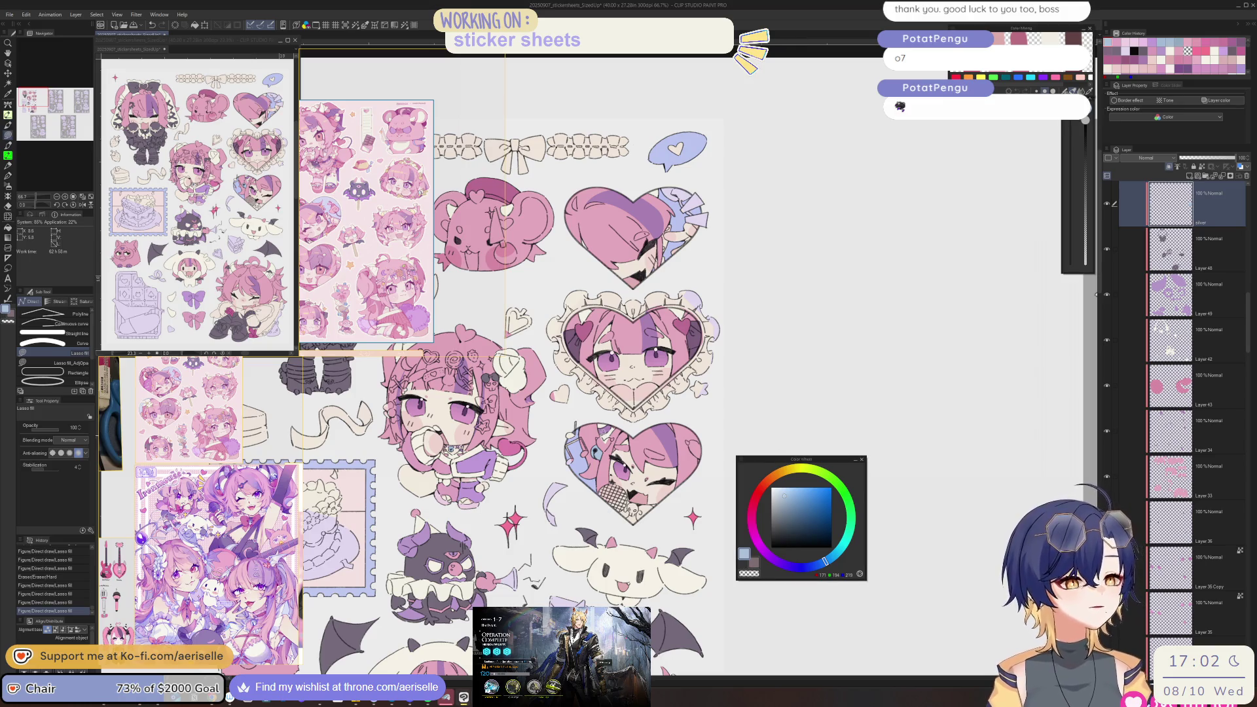
{"action": "scroll", "coordinate": [595, 452], "scroll_direction": "up", "scroll_amount": 7}
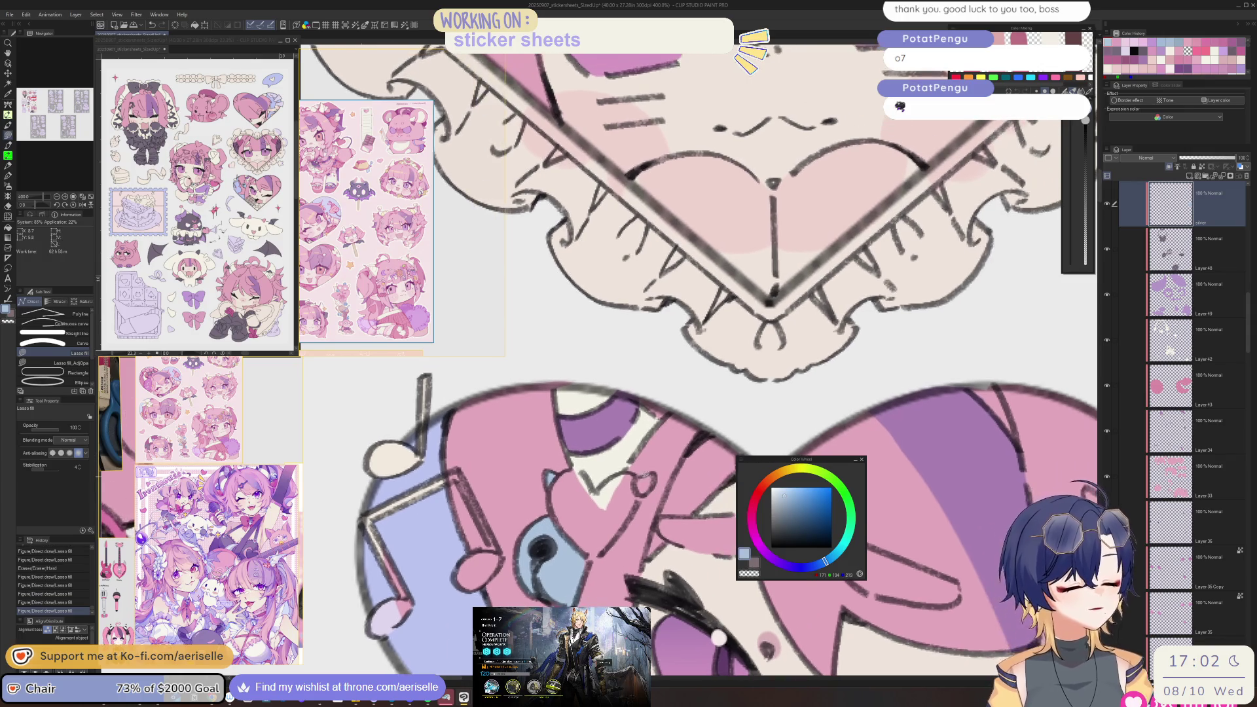
{"action": "scroll", "coordinate": [638, 484], "scroll_direction": "down", "scroll_amount": 7}
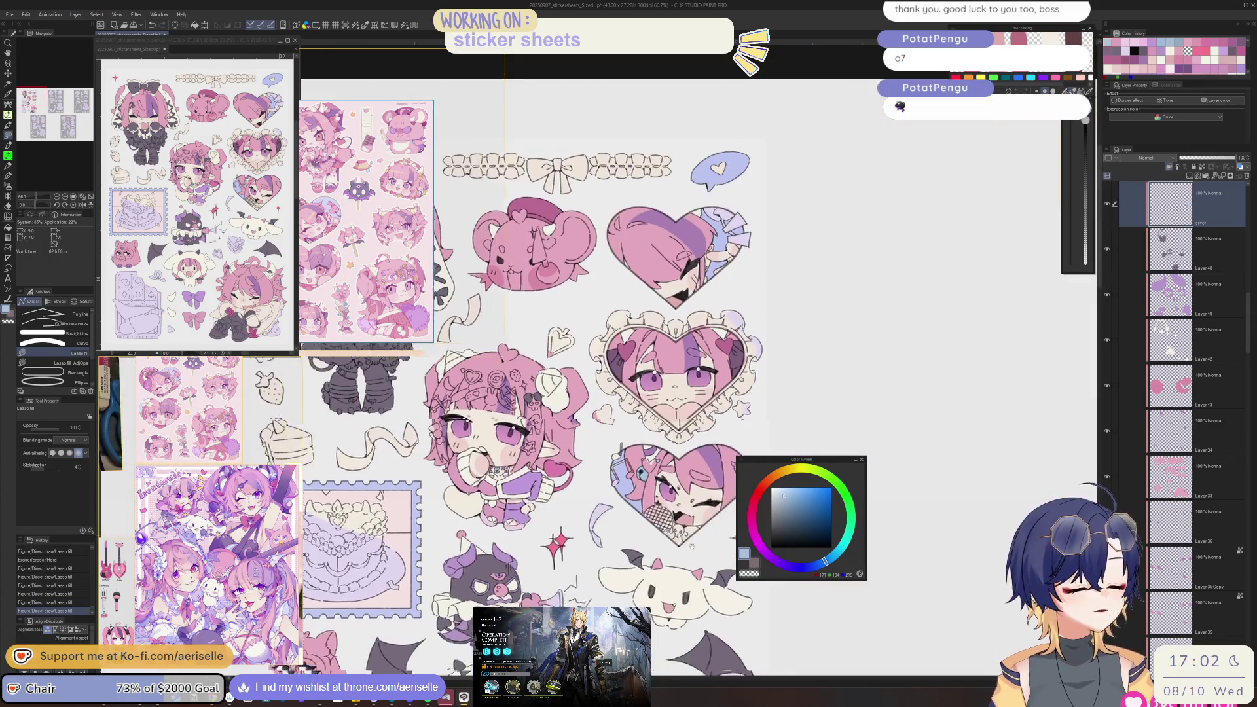
{"action": "scroll", "coordinate": [670, 533], "scroll_direction": "up", "scroll_amount": 9}
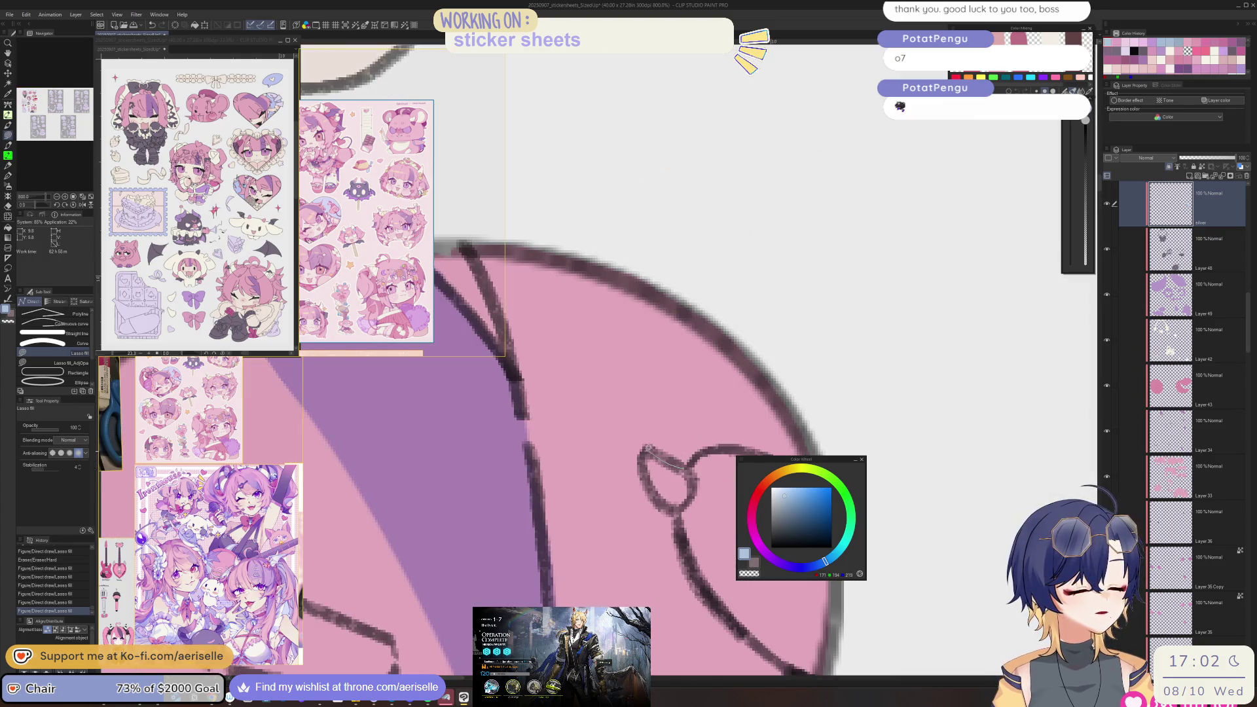
{"action": "scroll", "coordinate": [694, 474], "scroll_direction": "down", "scroll_amount": 9}
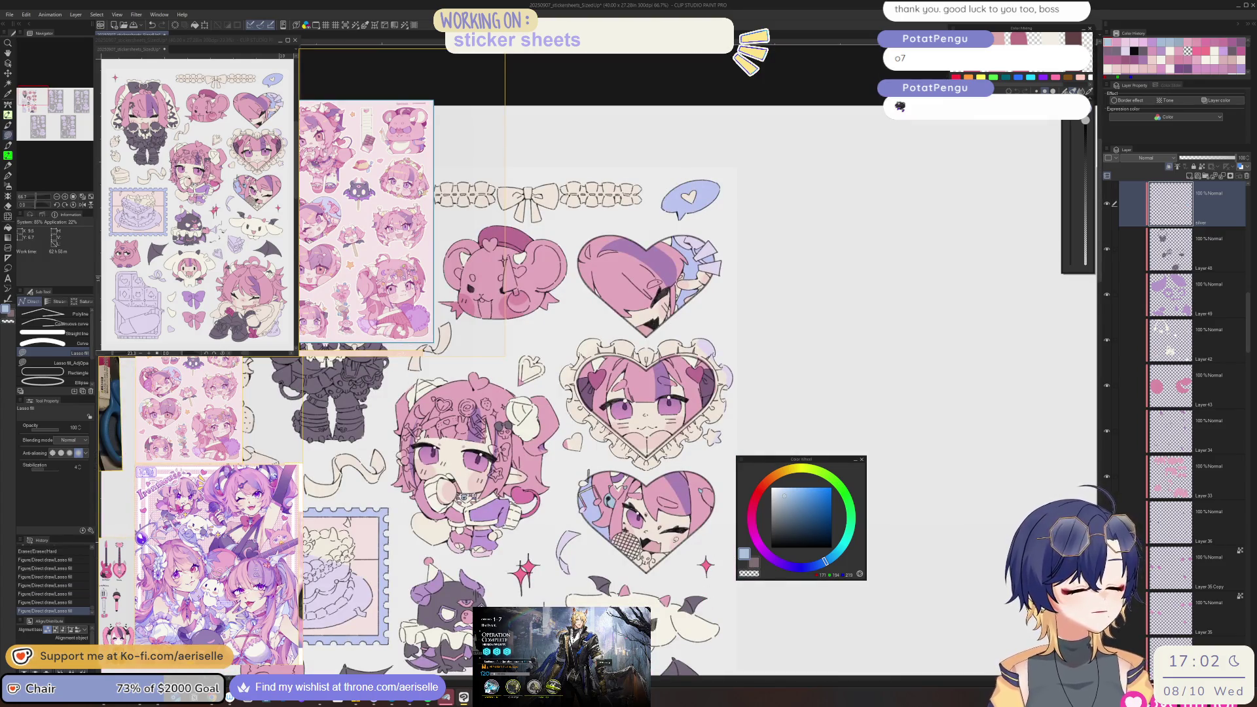
{"action": "scroll", "coordinate": [262, 500], "scroll_direction": "up", "scroll_amount": 3}
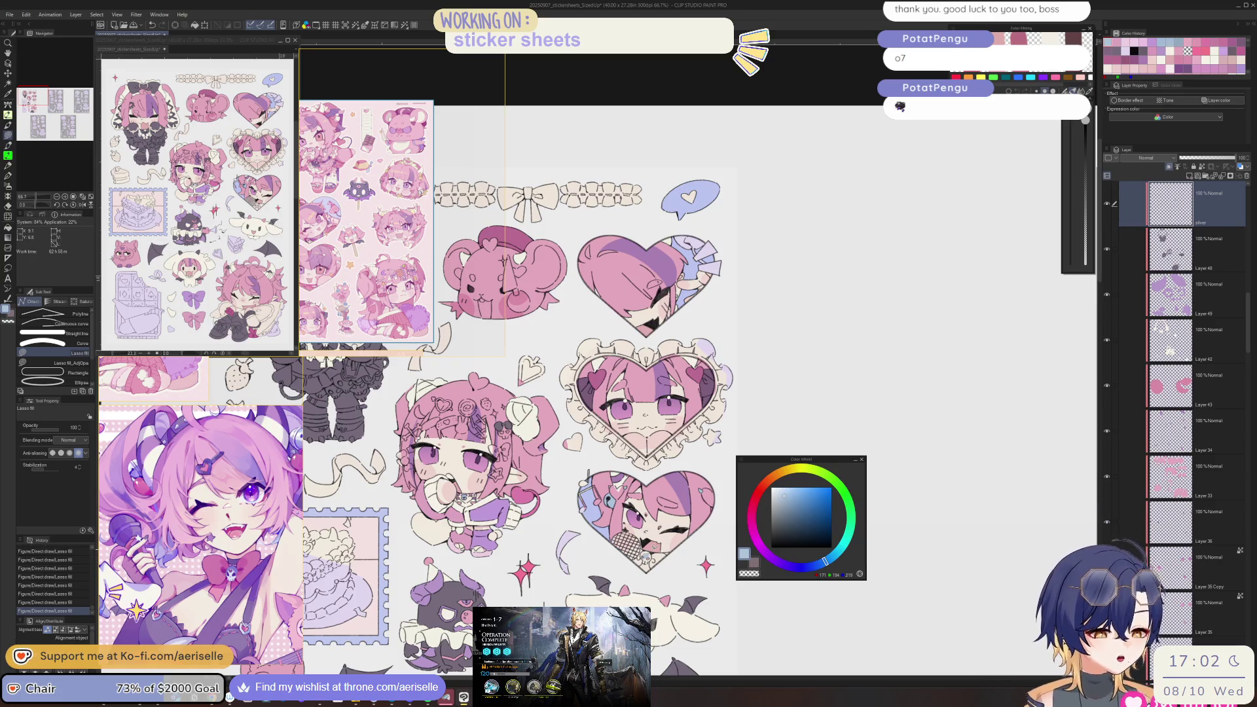
{"action": "scroll", "coordinate": [191, 538], "scroll_direction": "down", "scroll_amount": 5}
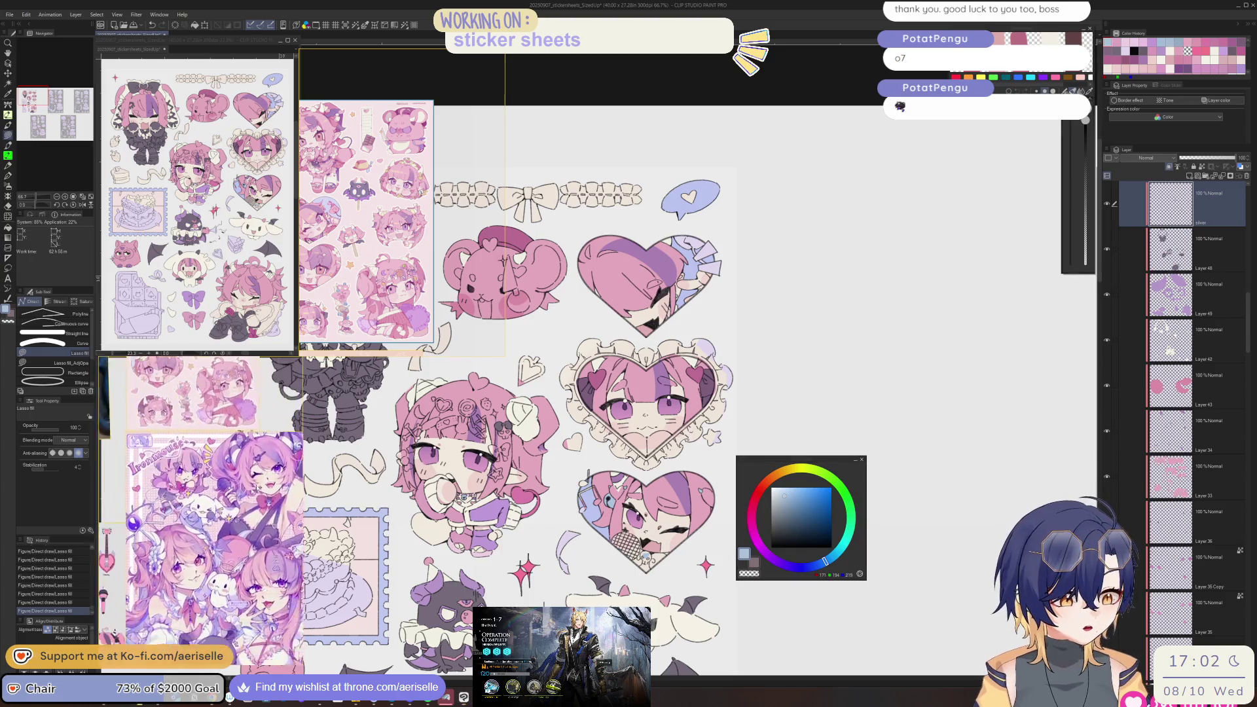
{"action": "scroll", "coordinate": [201, 510], "scroll_direction": "up", "scroll_amount": 5}
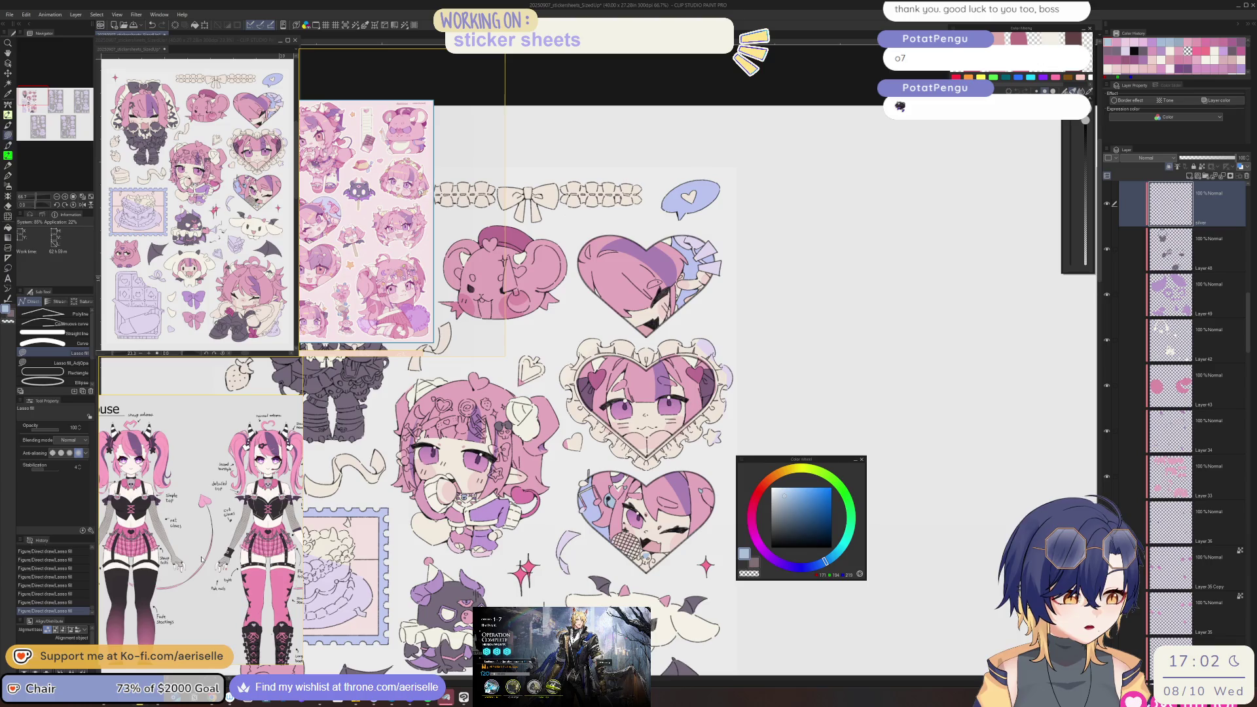
{"action": "scroll", "coordinate": [201, 559], "scroll_direction": "down", "scroll_amount": 3}
{"action": "scroll", "coordinate": [229, 541], "scroll_direction": "up", "scroll_amount": 3}
{"action": "scroll", "coordinate": [230, 539], "scroll_direction": "up", "scroll_amount": 2}
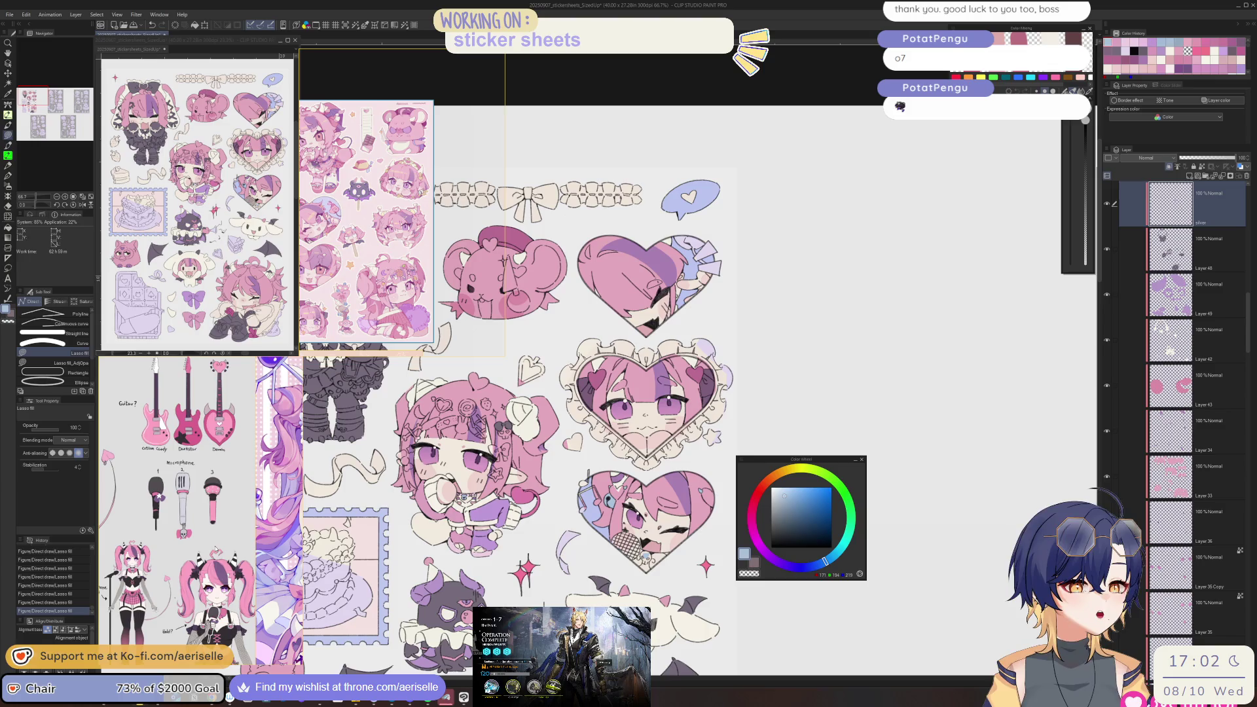
{"action": "scroll", "coordinate": [655, 553], "scroll_direction": "up", "scroll_amount": 8}
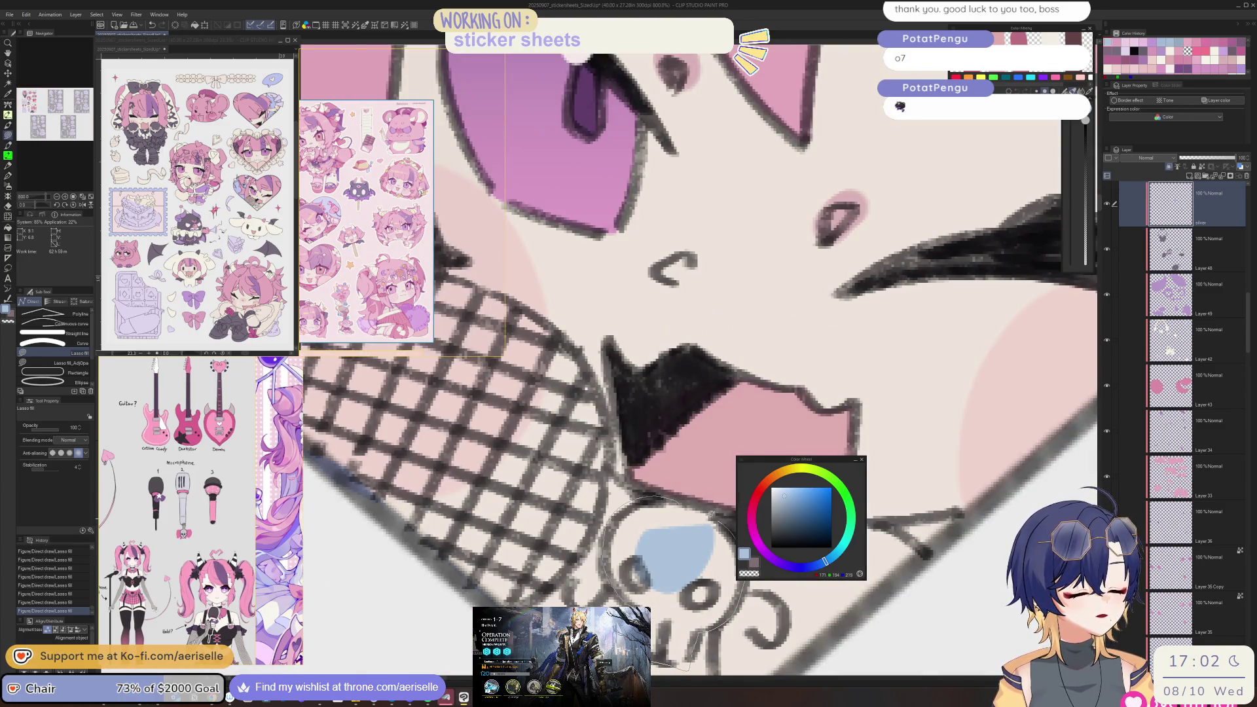
{"action": "scroll", "coordinate": [718, 517], "scroll_direction": "down", "scroll_amount": 8}
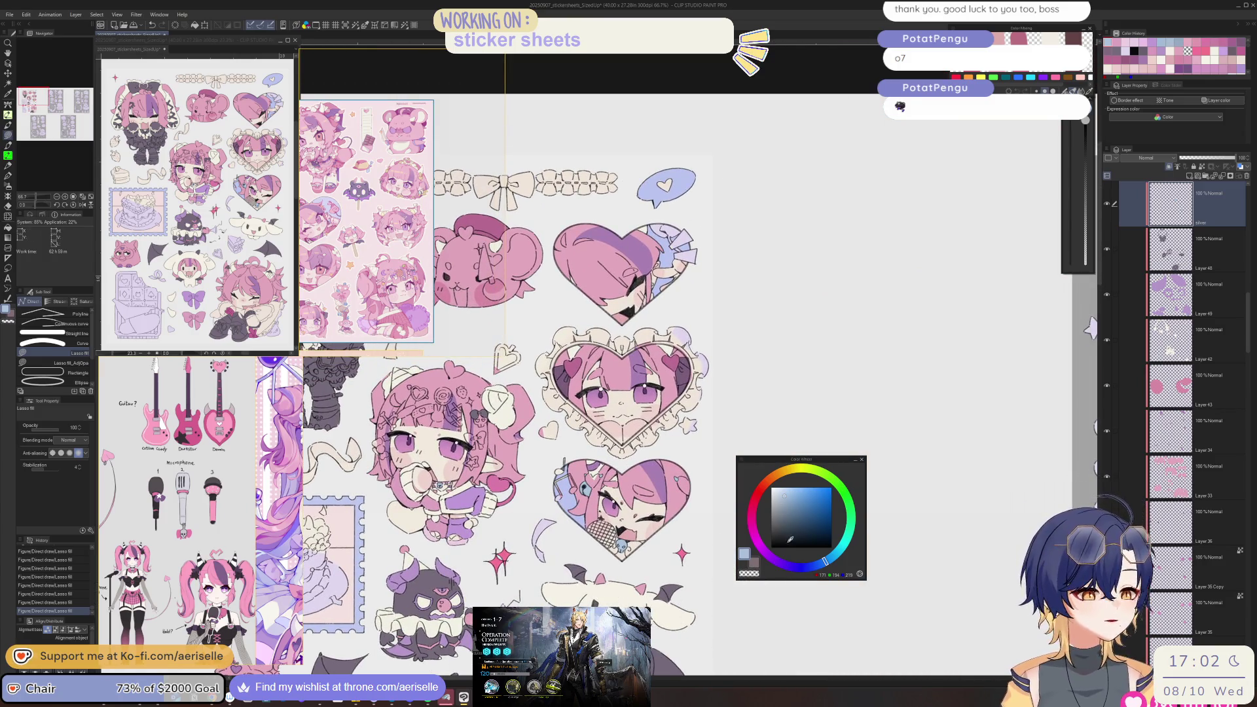
{"action": "left_click", "coordinate": [785, 571]}
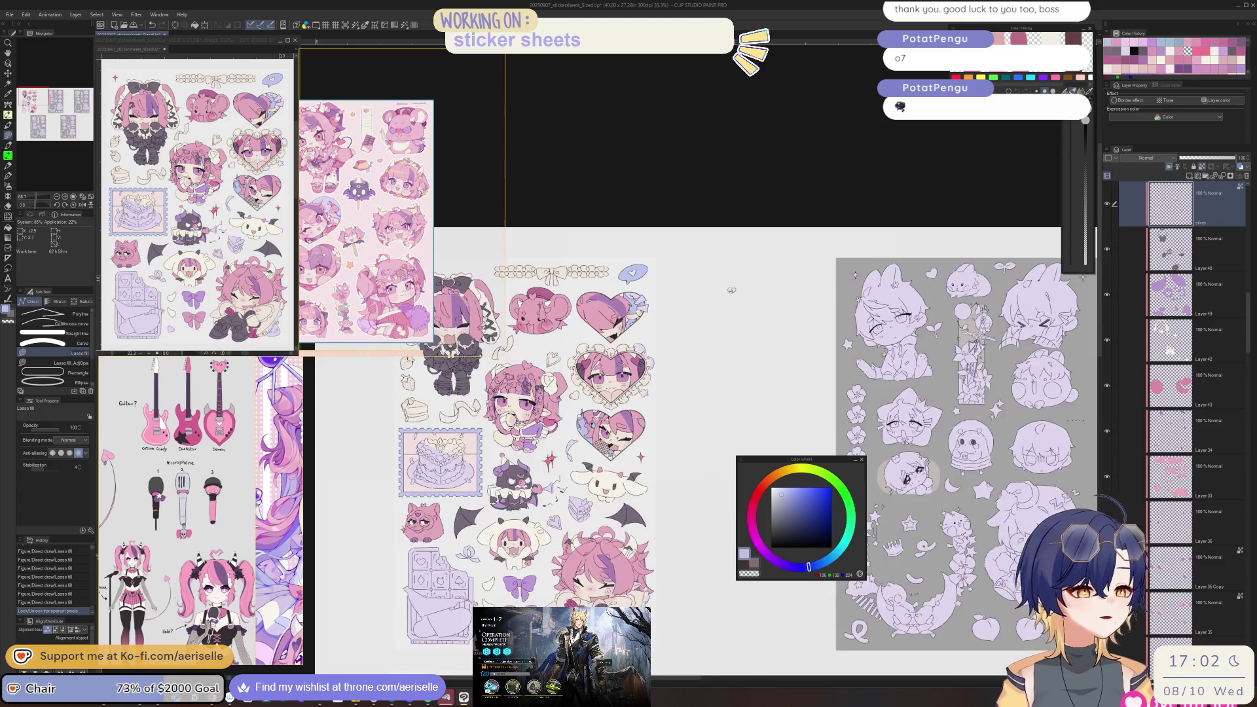
{"action": "scroll", "coordinate": [676, 271], "scroll_direction": "down", "scroll_amount": 3}
- Lasso-fill an area over the middle sticker sheet with transparency locked, then unlock the layer
{"action": "key", "text": "o"}
{"action": "key", "text": "u"}
{"action": "mouse_move", "coordinate": [681, 239]}
{"action": "left_mouse_down"}
{"action": "mouse_move", "coordinate": [609, 222]}
{"action": "mouse_move", "coordinate": [537, 557]}
{"action": "mouse_move", "coordinate": [794, 340]}
{"action": "left_mouse_up"}
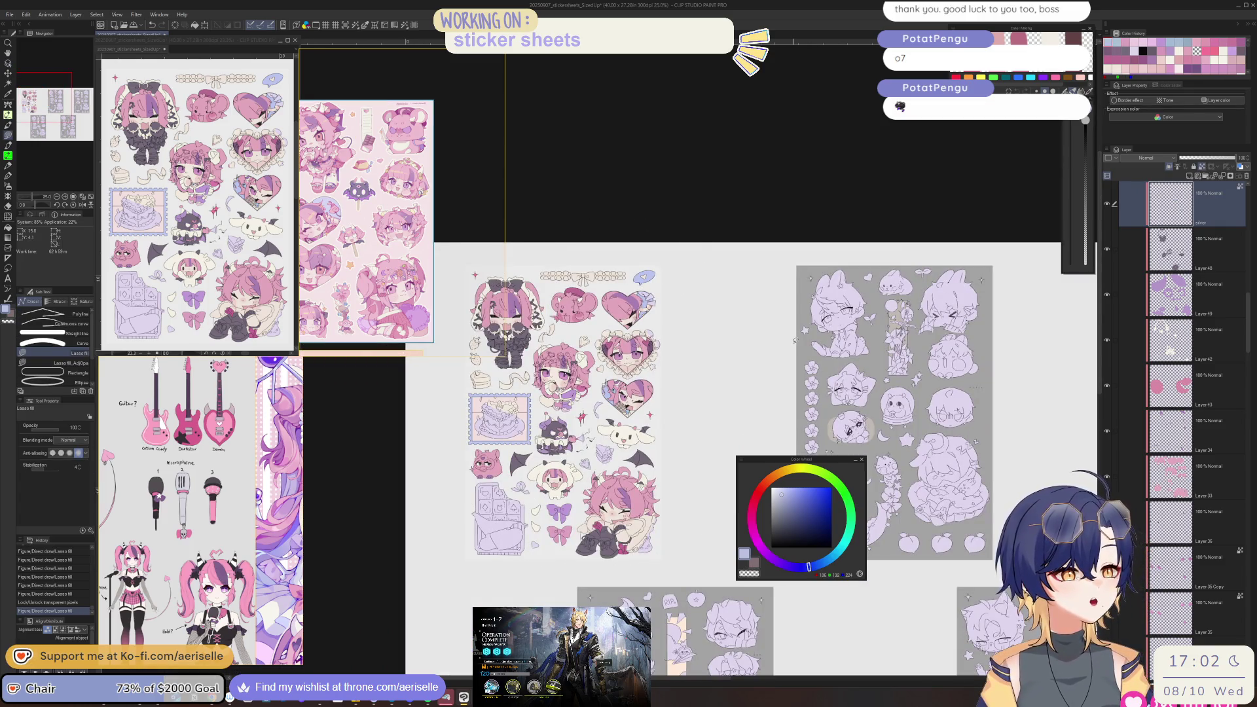
{"action": "scroll", "coordinate": [601, 424], "scroll_direction": "up", "scroll_amount": 3}
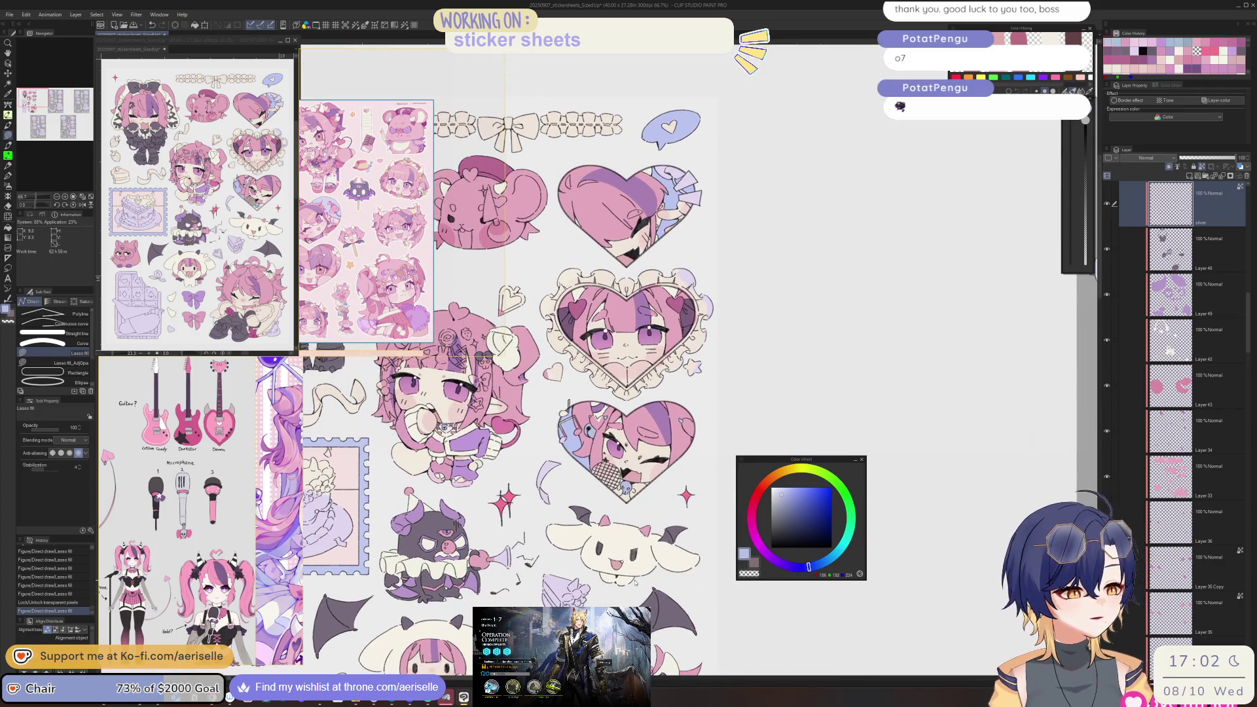
{"action": "scroll", "coordinate": [603, 468], "scroll_direction": "down", "scroll_amount": 3}
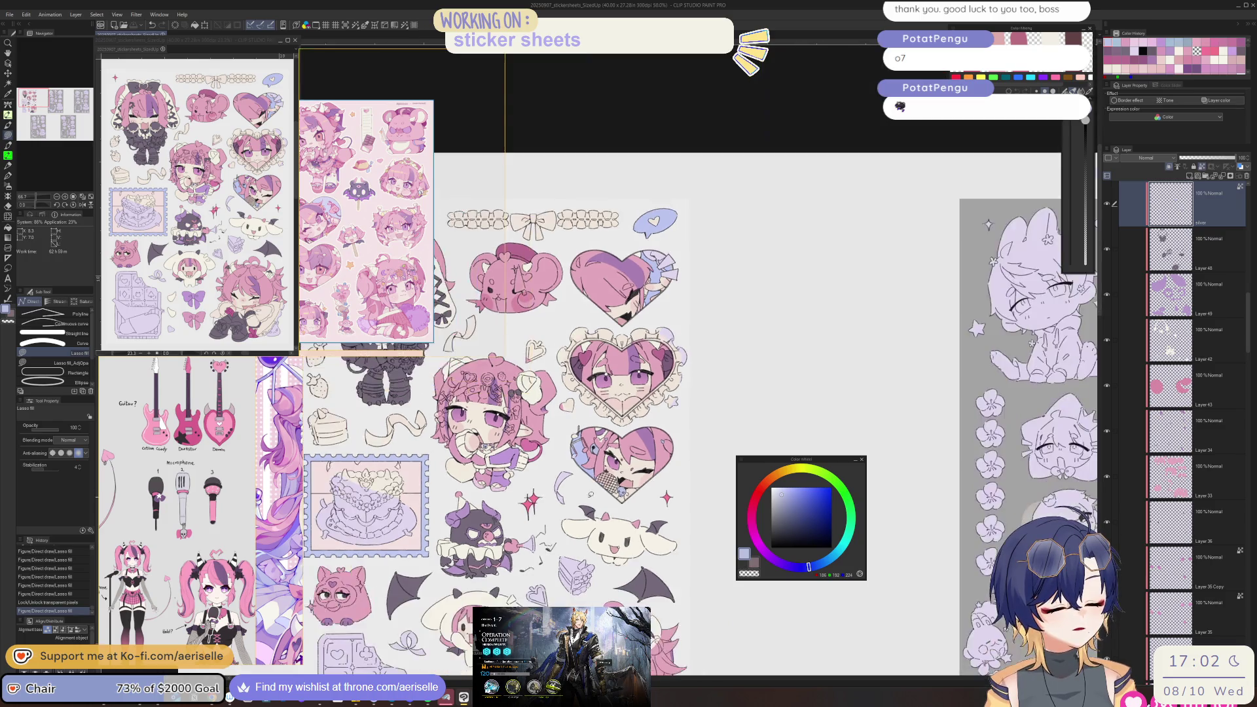
{"action": "scroll", "coordinate": [171, 548], "scroll_direction": "down", "scroll_amount": 3}
{"action": "scroll", "coordinate": [170, 549], "scroll_direction": "up", "scroll_amount": 5}
{"action": "scroll", "coordinate": [266, 500], "scroll_direction": "up", "scroll_amount": 2}
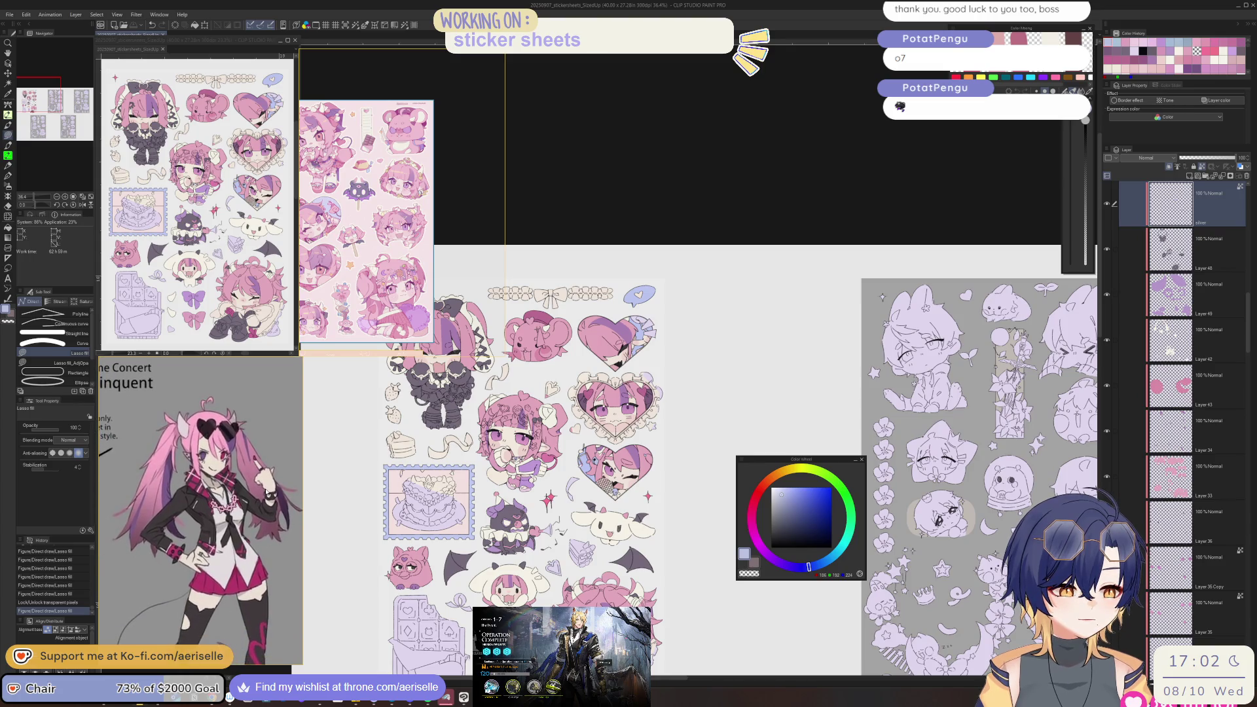
{"action": "left_click", "coordinate": [1202, 169]}
{"action": "scroll", "coordinate": [588, 655], "scroll_direction": "up", "scroll_amount": 5}
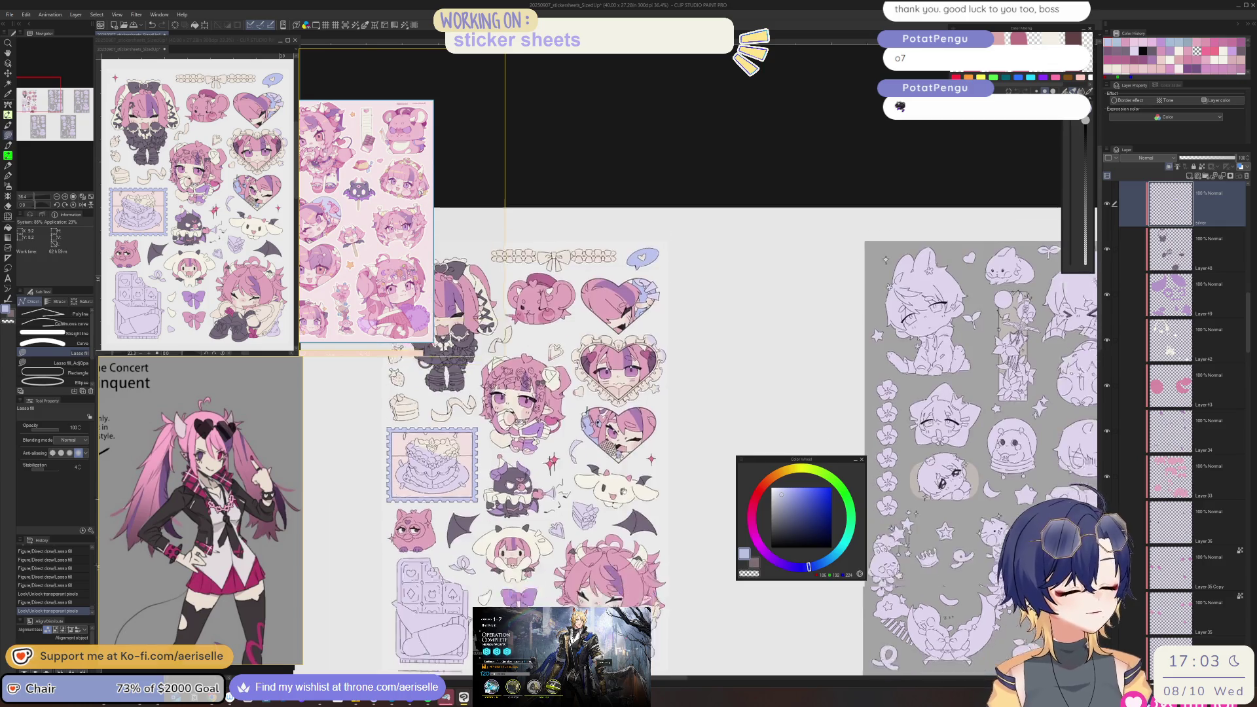
{"action": "scroll", "coordinate": [611, 498], "scroll_direction": "up", "scroll_amount": 6}
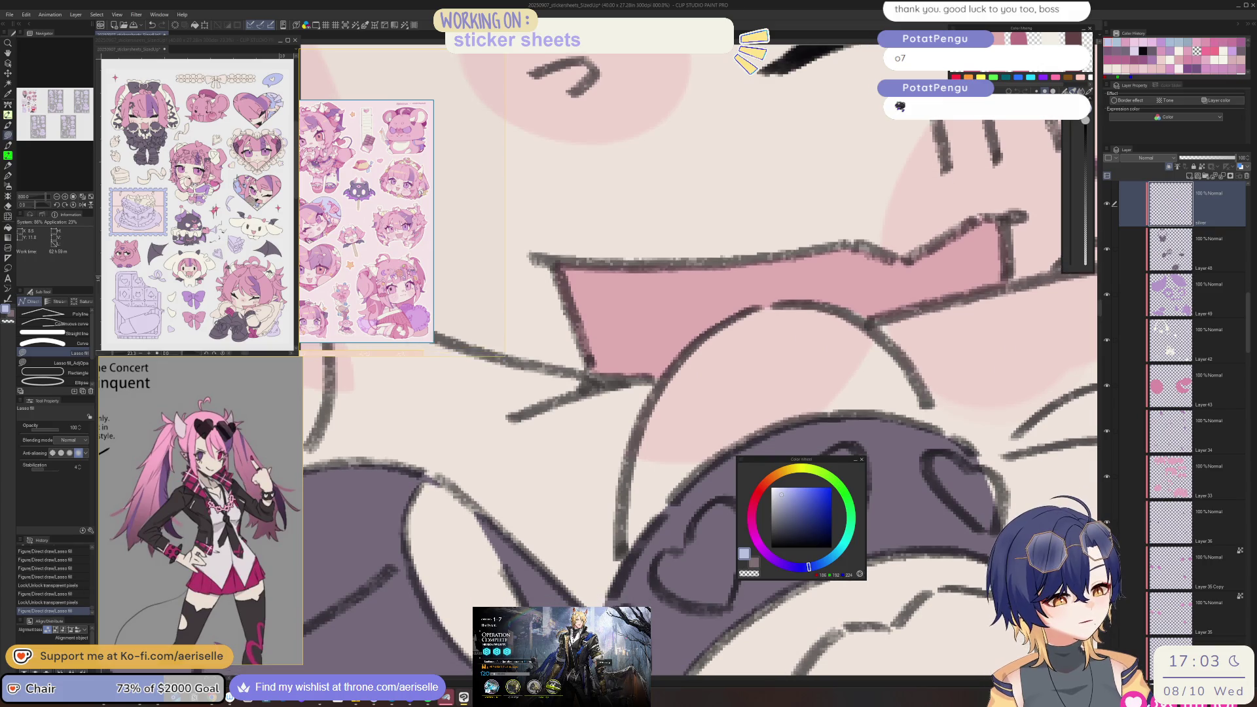
- Fill the cuff's hearts light blue, tidy with the Eraser, and zoom to 100%
{"action": "left_click_drag", "start_coordinate": [599, 648], "coordinate": [556, 565]}
{"action": "left_click_drag", "start_coordinate": [556, 547], "coordinate": [576, 593]}
{"action": "key", "text": "e"}
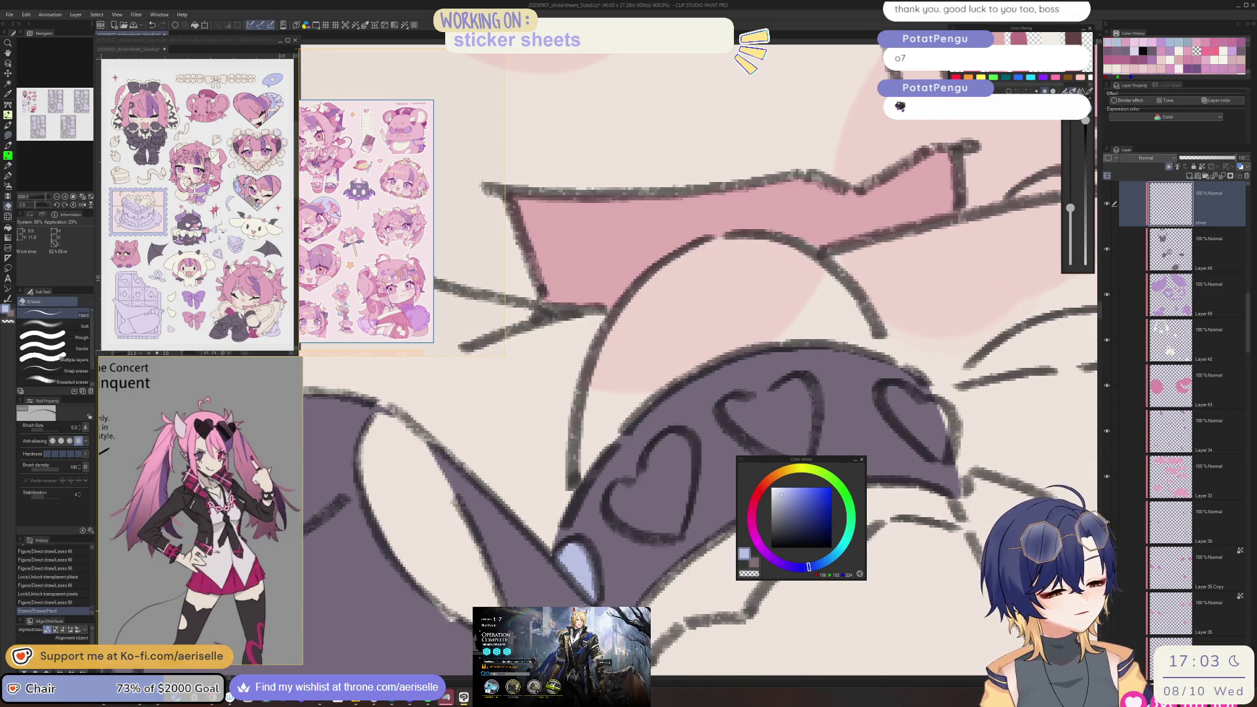
{"action": "key", "text": "u"}
{"action": "left_click_drag", "start_coordinate": [628, 480], "coordinate": [654, 540]}
{"action": "mouse_move", "coordinate": [645, 451]}
{"action": "left_mouse_down"}
{"action": "mouse_move", "coordinate": [632, 476]}
{"action": "mouse_move", "coordinate": [645, 458]}
{"action": "mouse_move", "coordinate": [681, 452]}
{"action": "mouse_move", "coordinate": [711, 524]}
{"action": "mouse_move", "coordinate": [717, 495]}
{"action": "left_mouse_up"}
{"action": "key", "text": "ctrl+alt+0"}
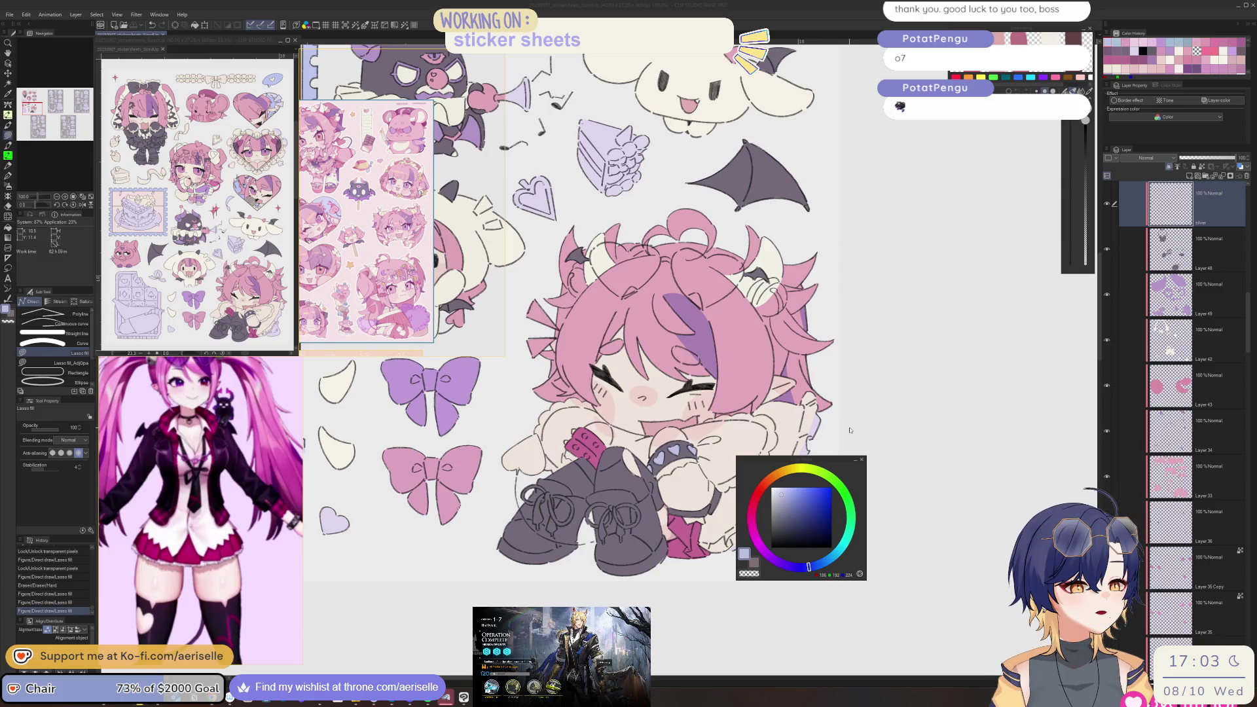
{"action": "left_click", "coordinate": [688, 502]}
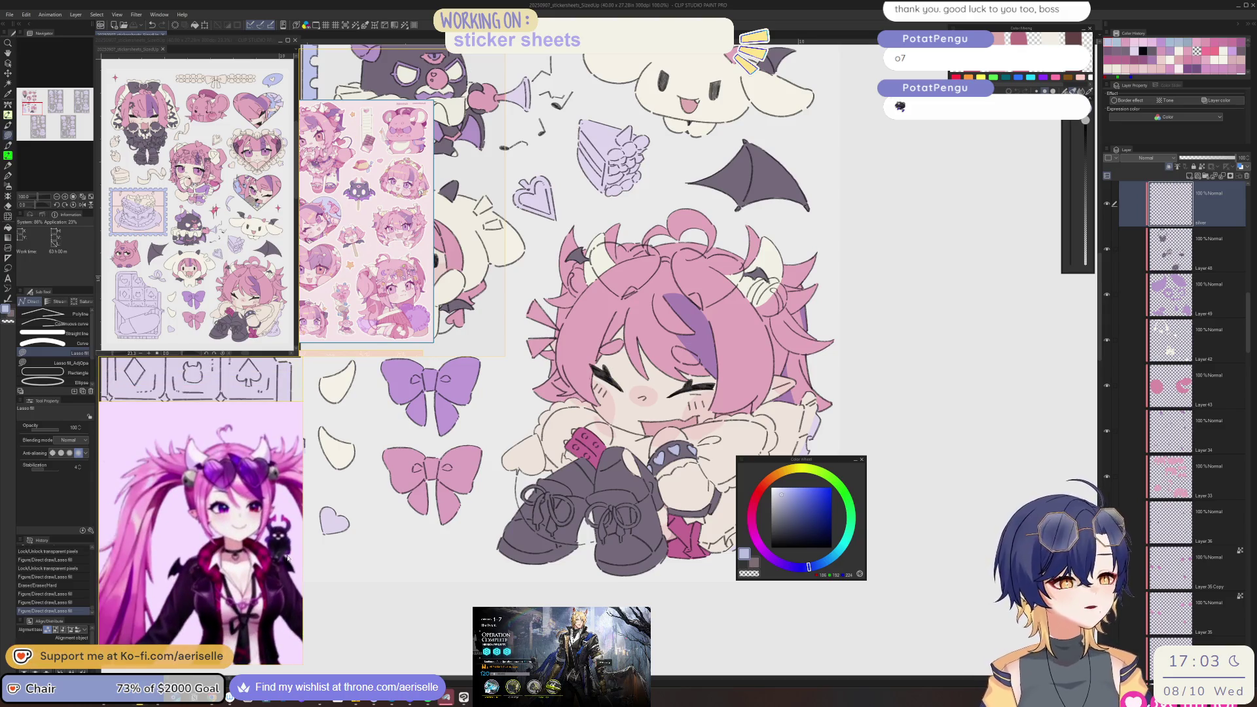
- Lasso-fill the first horn bell blue-grey, erase a stray bit and fill its left part
{"action": "scroll", "coordinate": [689, 379], "scroll_direction": "down", "scroll_amount": 1}
{"action": "scroll", "coordinate": [660, 466], "scroll_direction": "up", "scroll_amount": 4}
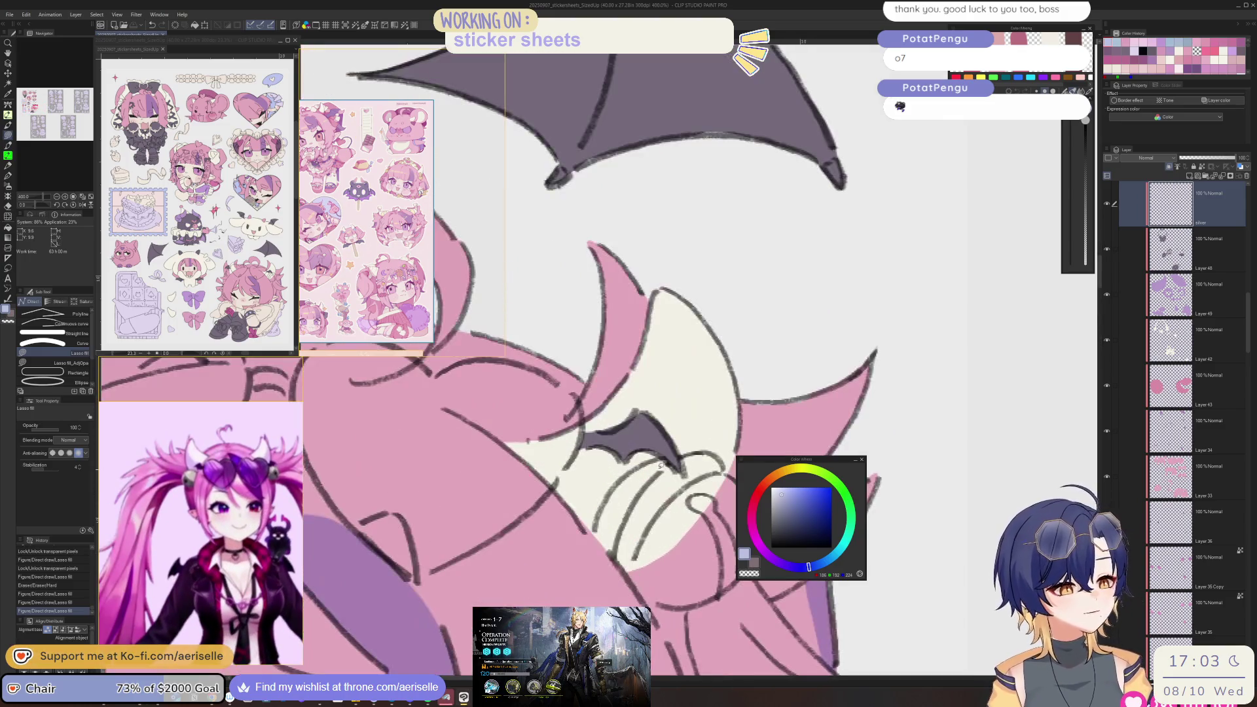
{"action": "mouse_move", "coordinate": [645, 596]}
{"action": "left_mouse_down"}
{"action": "mouse_move", "coordinate": [693, 607]}
{"action": "mouse_move", "coordinate": [737, 563]}
{"action": "mouse_move", "coordinate": [724, 464]}
{"action": "mouse_move", "coordinate": [681, 458]}
{"action": "left_mouse_up"}
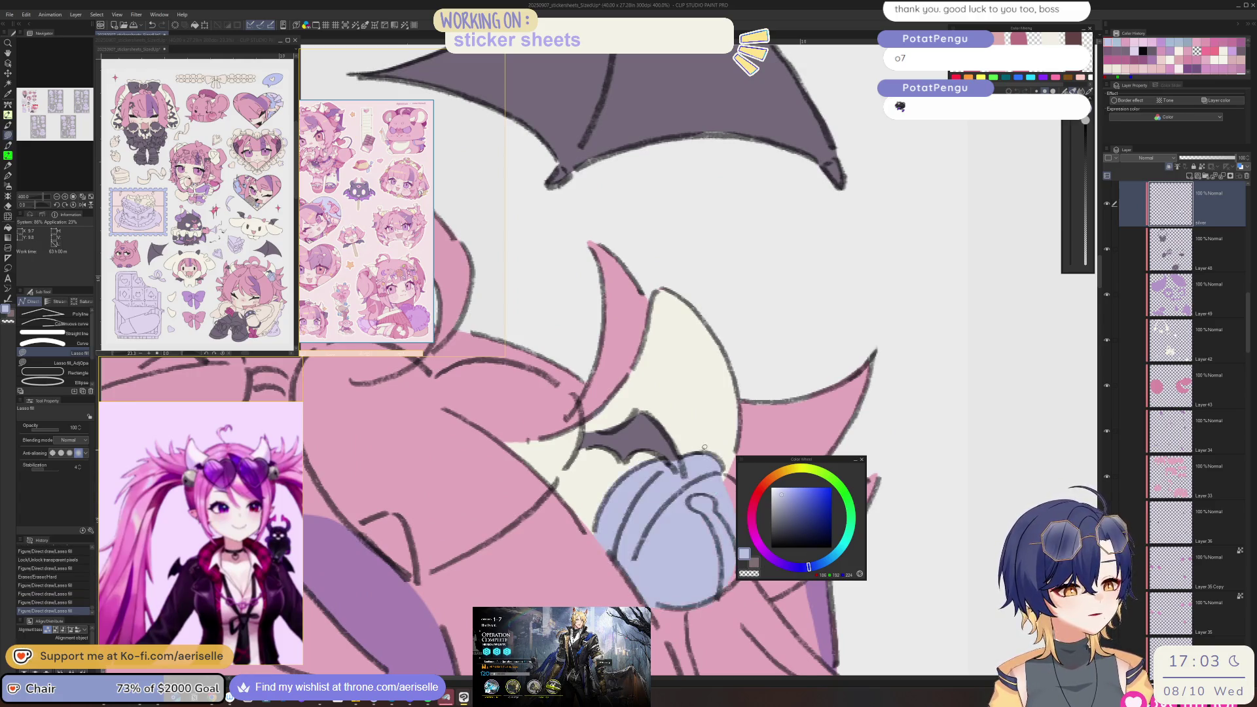
{"action": "scroll", "coordinate": [654, 471], "scroll_direction": "down", "scroll_amount": 2}
{"action": "scroll", "coordinate": [613, 476], "scroll_direction": "up", "scroll_amount": 2}
{"action": "key", "text": "e"}
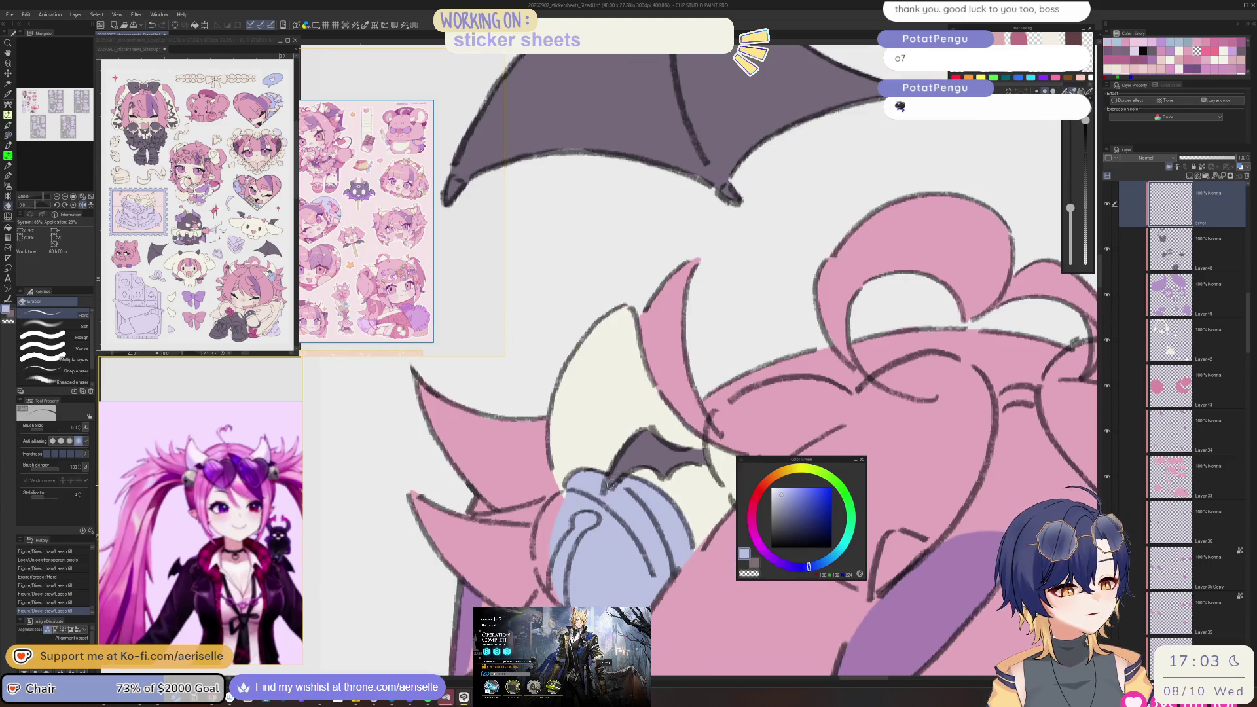
{"action": "left_click_drag", "start_coordinate": [612, 482], "coordinate": [605, 486]}
{"action": "key", "text": "u"}
{"action": "left_click_drag", "start_coordinate": [542, 584], "coordinate": [544, 586]}
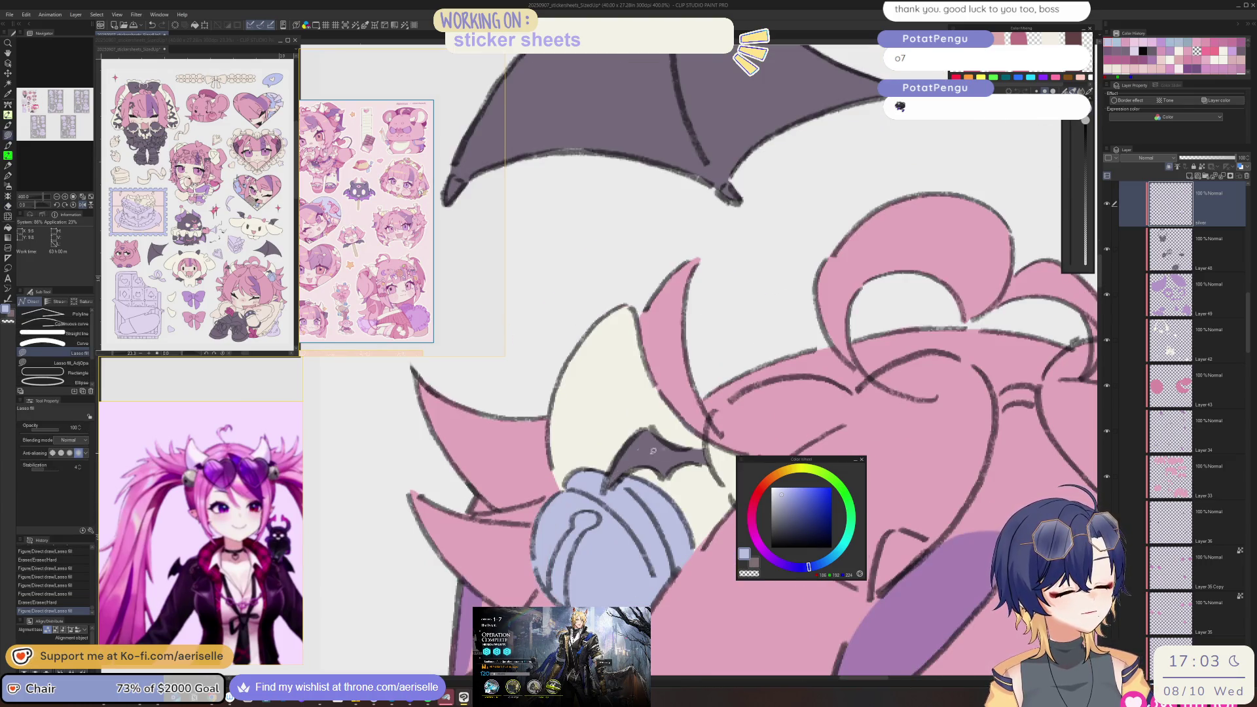
{"action": "key", "text": "e"}
- Trace and fill the second horn bell blue-grey, then zoom back out
{"action": "scroll", "coordinate": [530, 445], "scroll_direction": "down", "scroll_amount": 2}
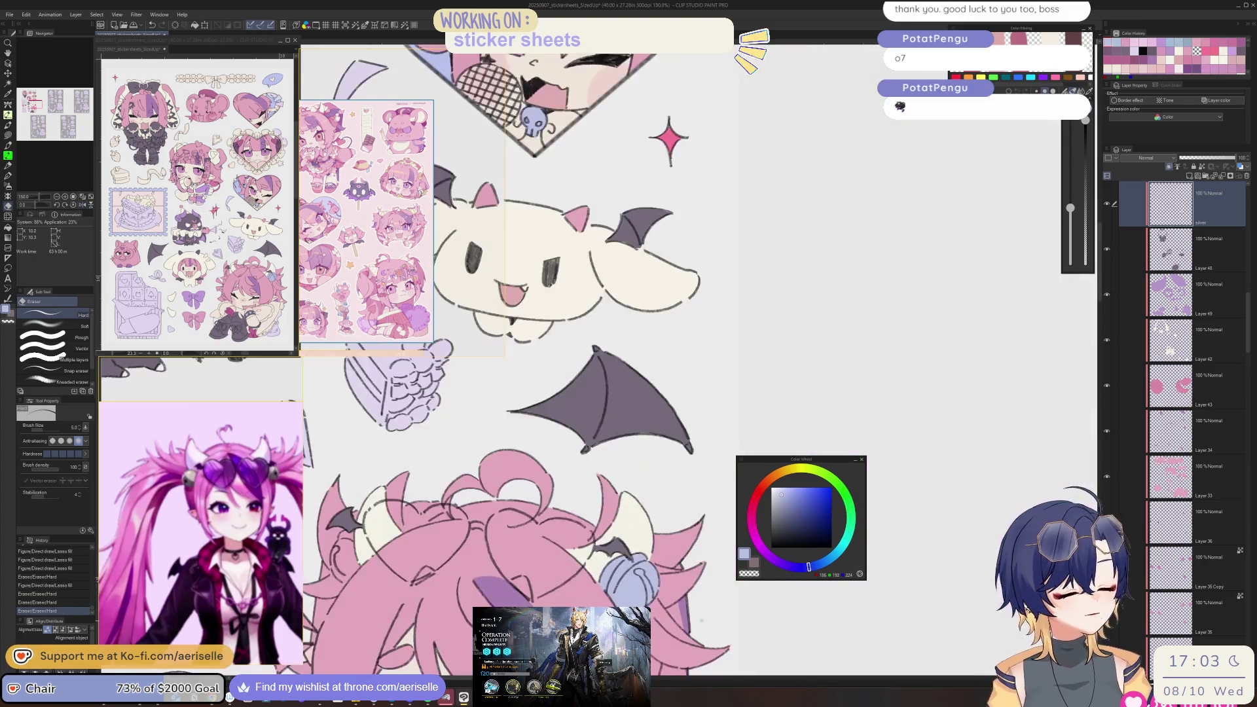
{"action": "scroll", "coordinate": [530, 445], "scroll_direction": "up", "scroll_amount": 2}
{"action": "key", "text": "u"}
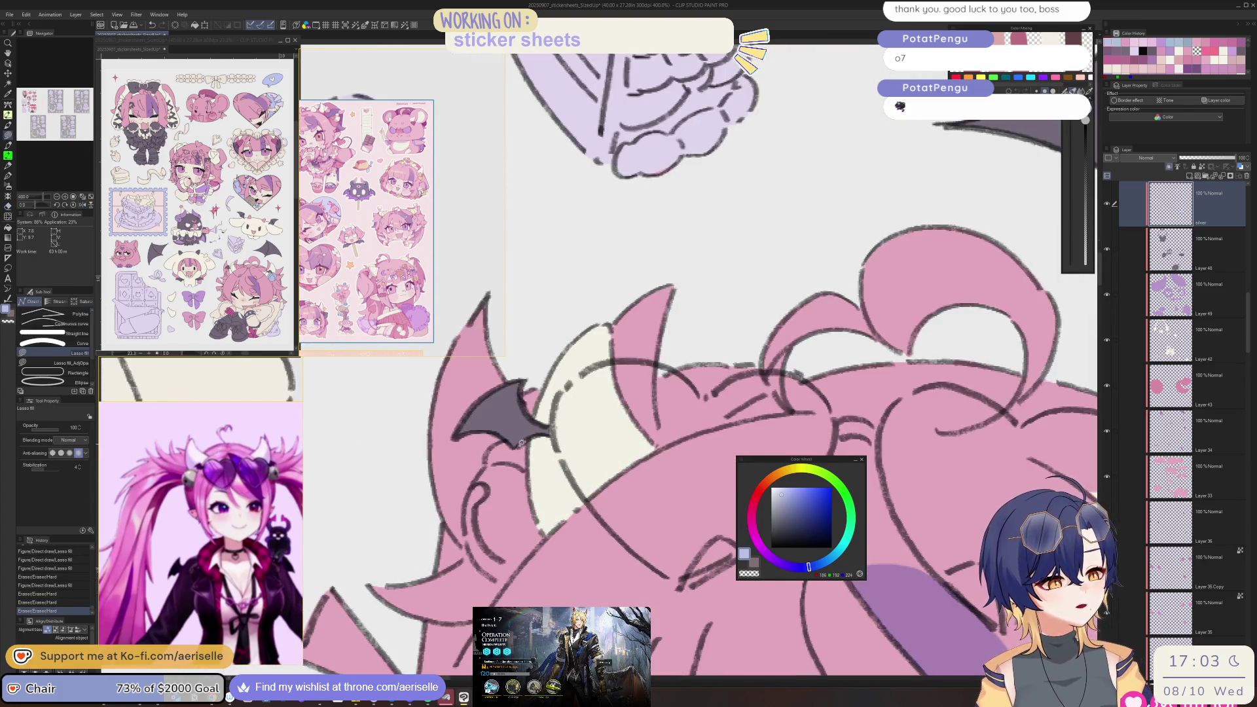
{"action": "left_click_drag", "start_coordinate": [505, 437], "coordinate": [485, 465]}
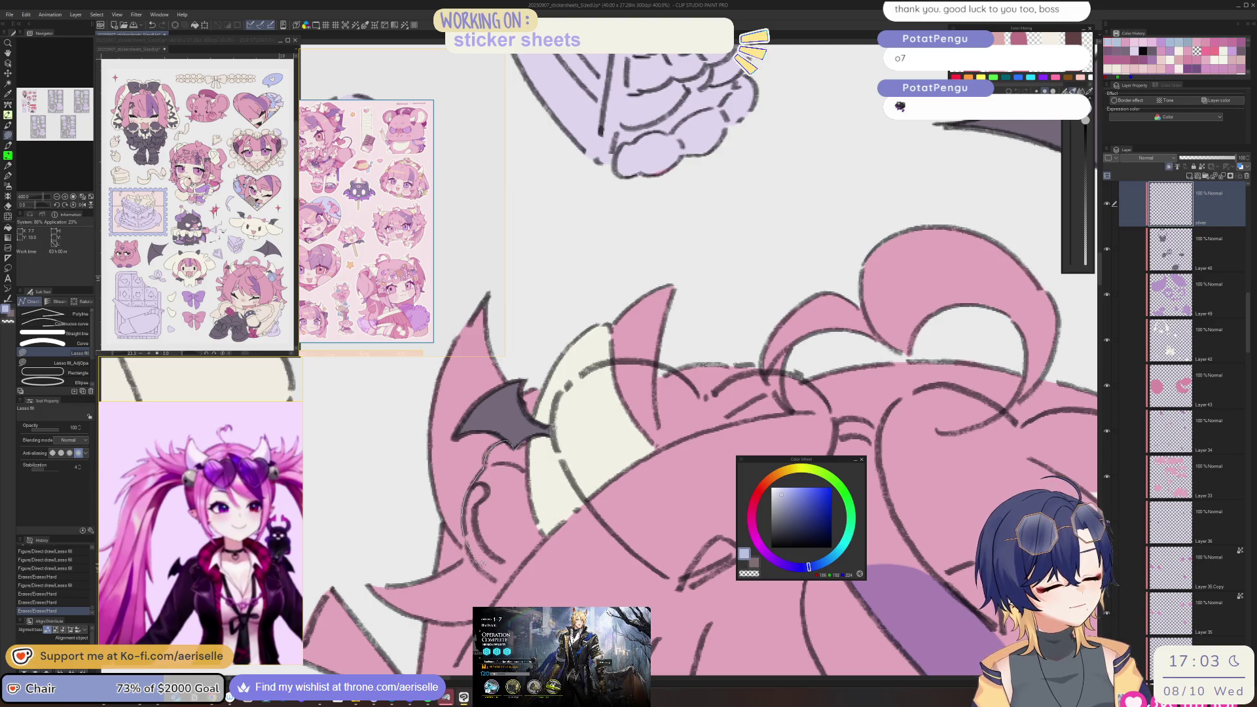
{"action": "left_click_drag", "start_coordinate": [512, 579], "coordinate": [549, 534]}
{"action": "left_click_drag", "start_coordinate": [531, 481], "coordinate": [528, 471]}
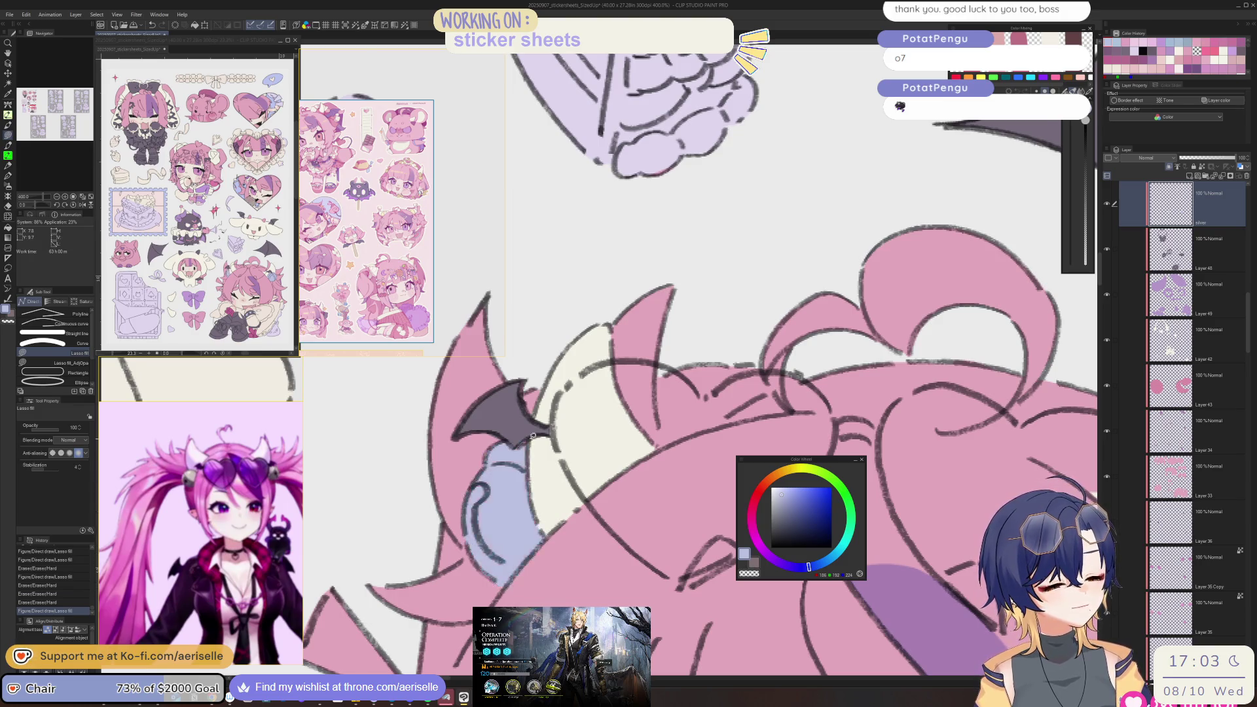
{"action": "scroll", "coordinate": [528, 471], "scroll_direction": "down", "scroll_amount": 6}
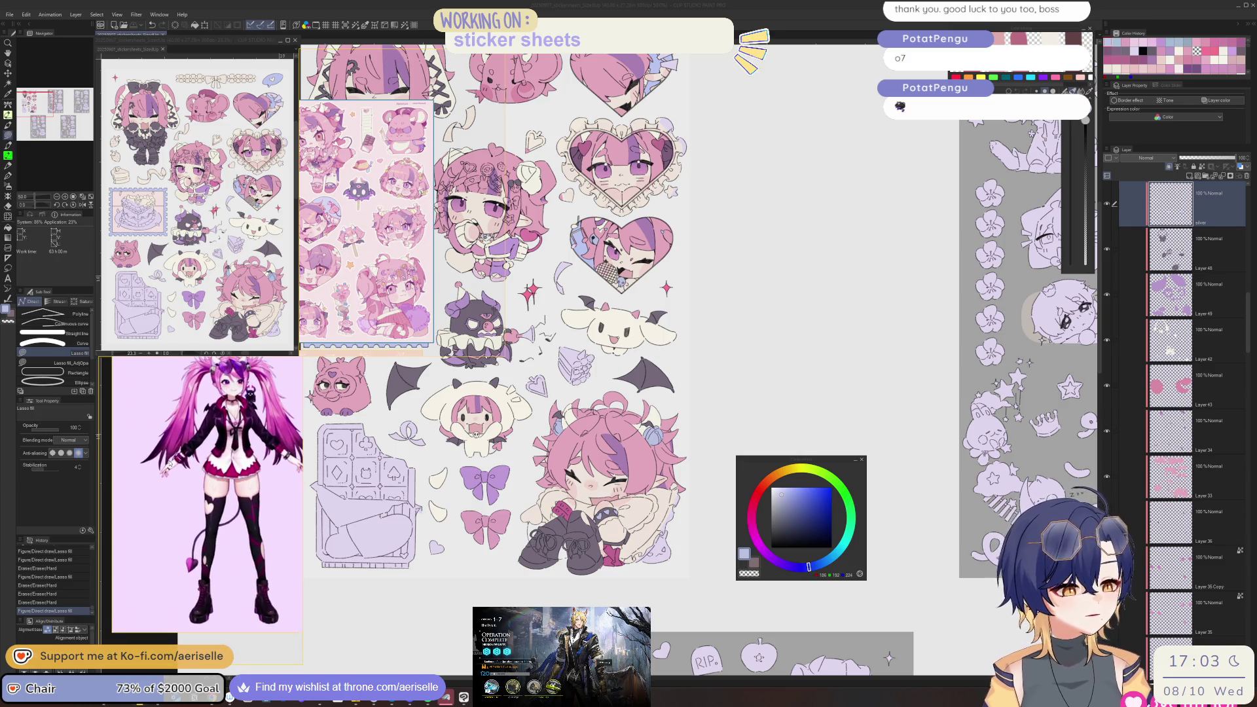
- Select the collar's layer and lasso-fill touch-ups along the pink collar's edges
{"action": "scroll", "coordinate": [548, 493], "scroll_direction": "up", "scroll_amount": 5}
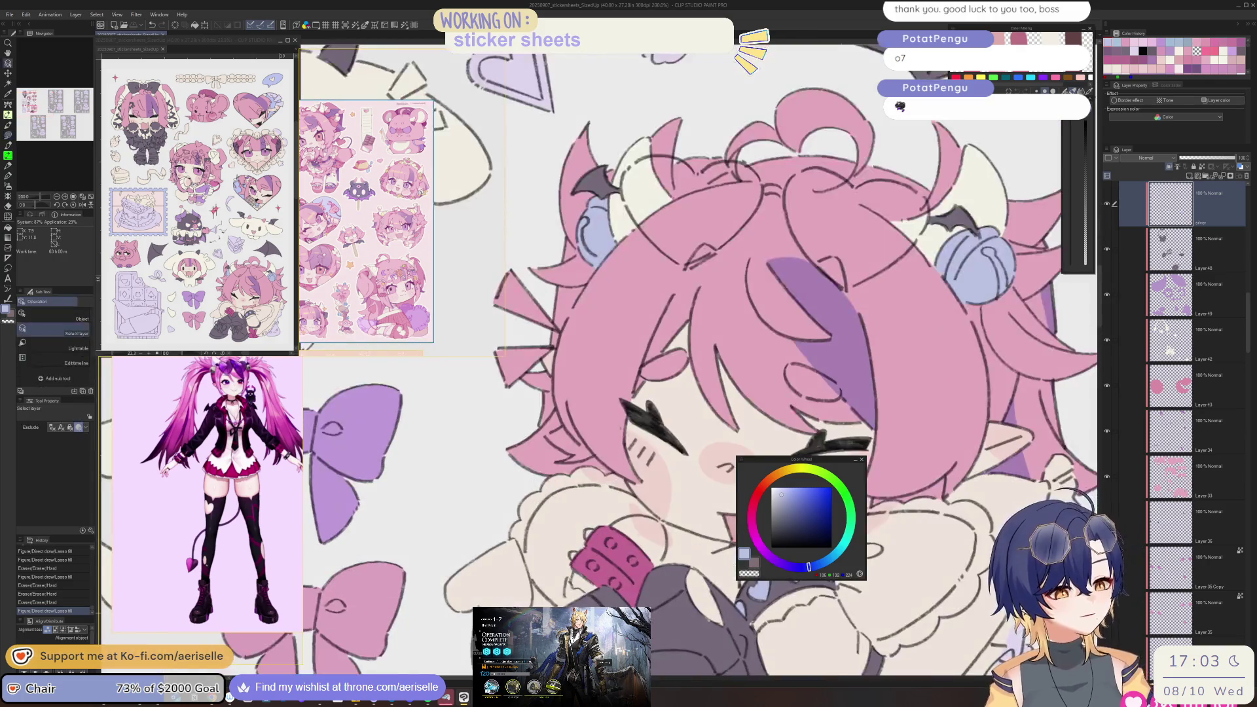
{"action": "left_click", "coordinate": [548, 493], "text": "ctrl+shift"}
{"action": "scroll", "coordinate": [589, 536], "scroll_direction": "up", "scroll_amount": 2}
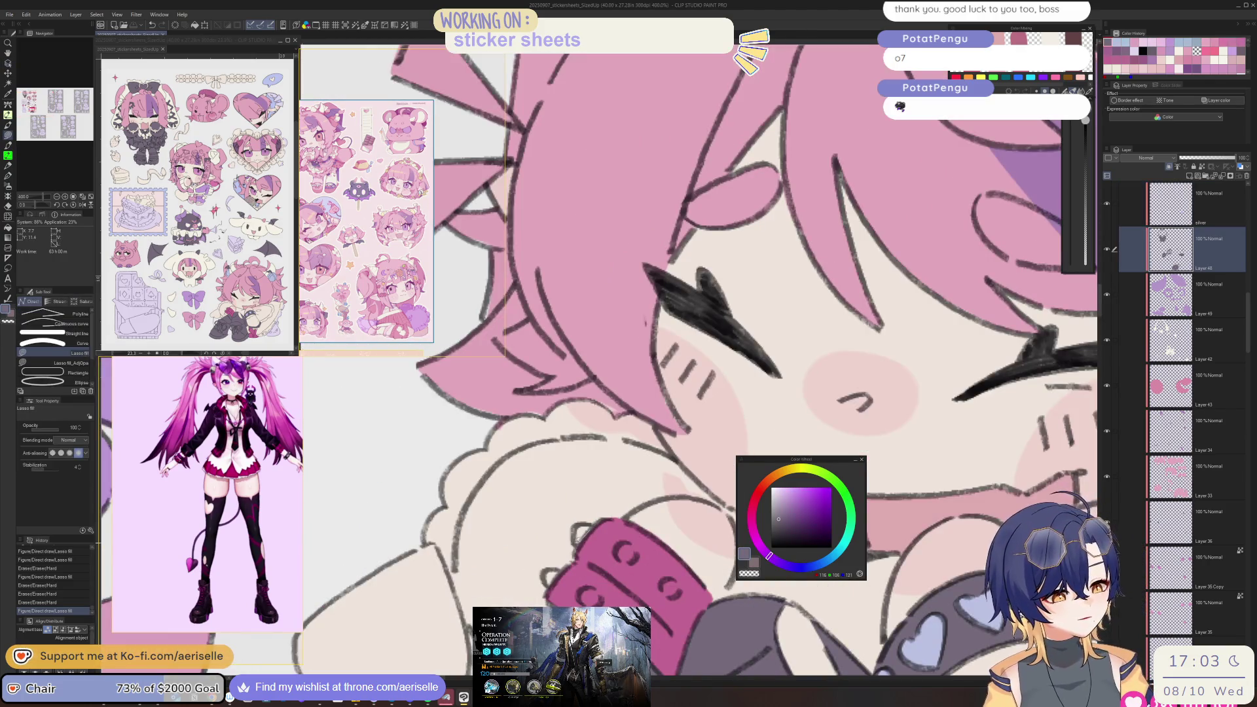
{"action": "left_click_drag", "start_coordinate": [563, 568], "coordinate": [547, 584]}
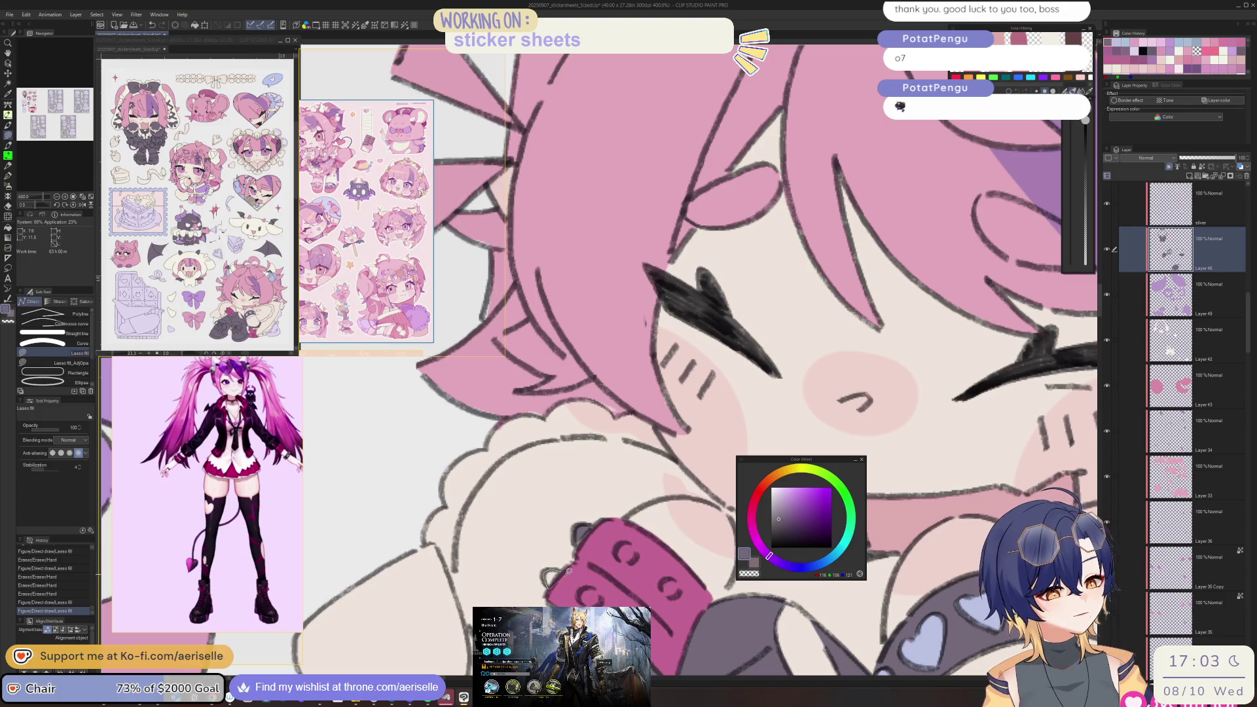
{"action": "mouse_move", "coordinate": [591, 529]}
{"action": "left_mouse_down"}
{"action": "mouse_move", "coordinate": [575, 548]}
{"action": "mouse_move", "coordinate": [632, 562]}
{"action": "mouse_move", "coordinate": [599, 606]}
{"action": "mouse_move", "coordinate": [607, 571]}
{"action": "left_mouse_up"}
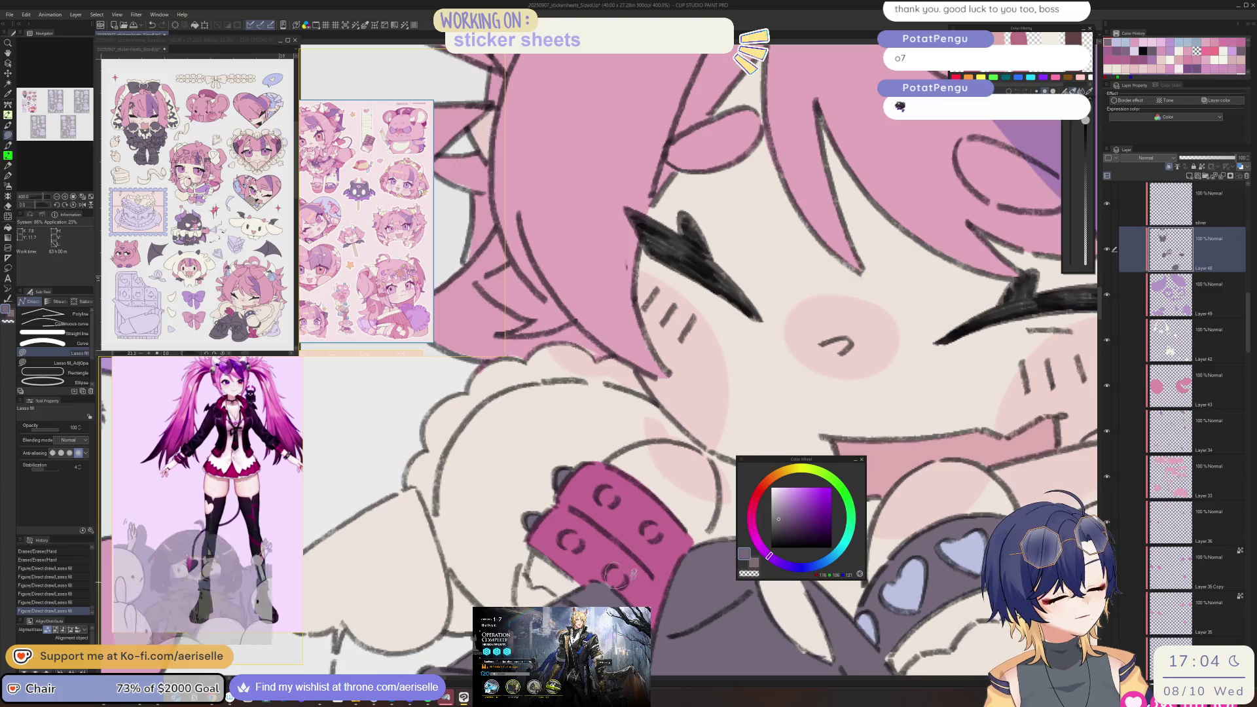
{"action": "key", "text": "e"}
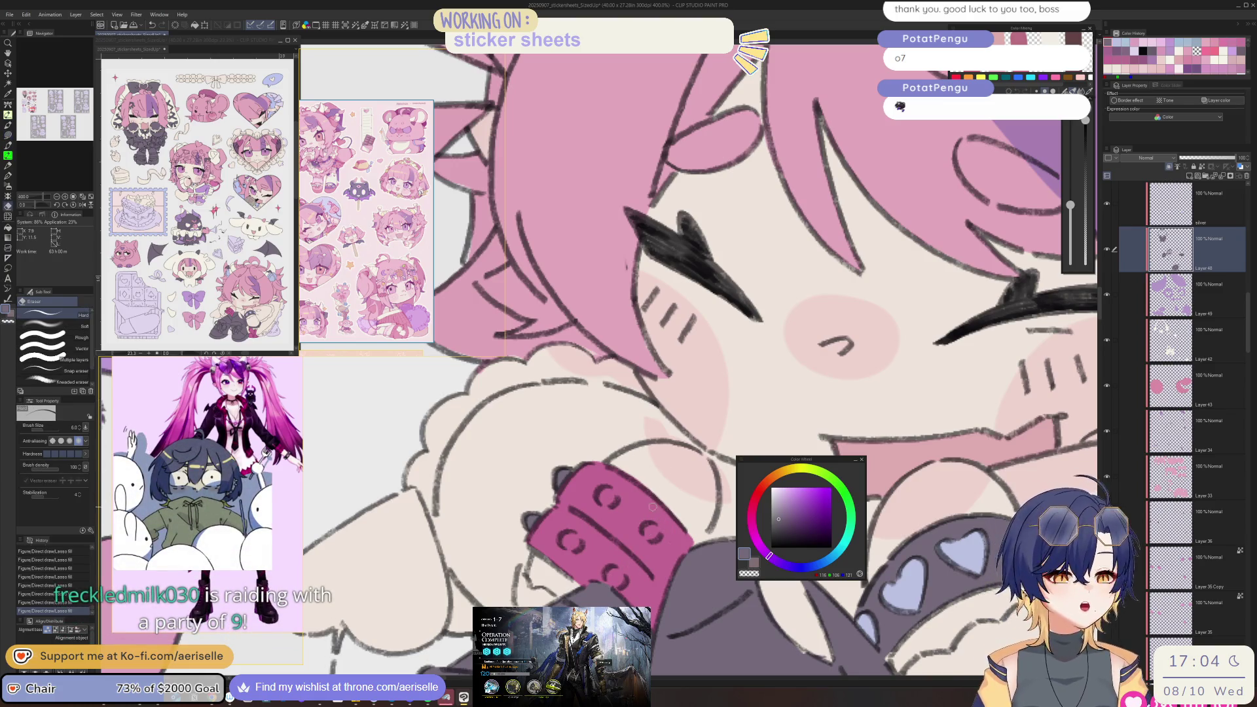
{"action": "key", "text": "u"}
{"action": "mouse_move", "coordinate": [648, 524]}
{"action": "left_mouse_down"}
{"action": "mouse_move", "coordinate": [660, 518]}
{"action": "mouse_move", "coordinate": [653, 532]}
{"action": "left_mouse_up"}
- Erase the two collar holes back to grey with the hard Eraser
{"action": "key", "text": "e"}
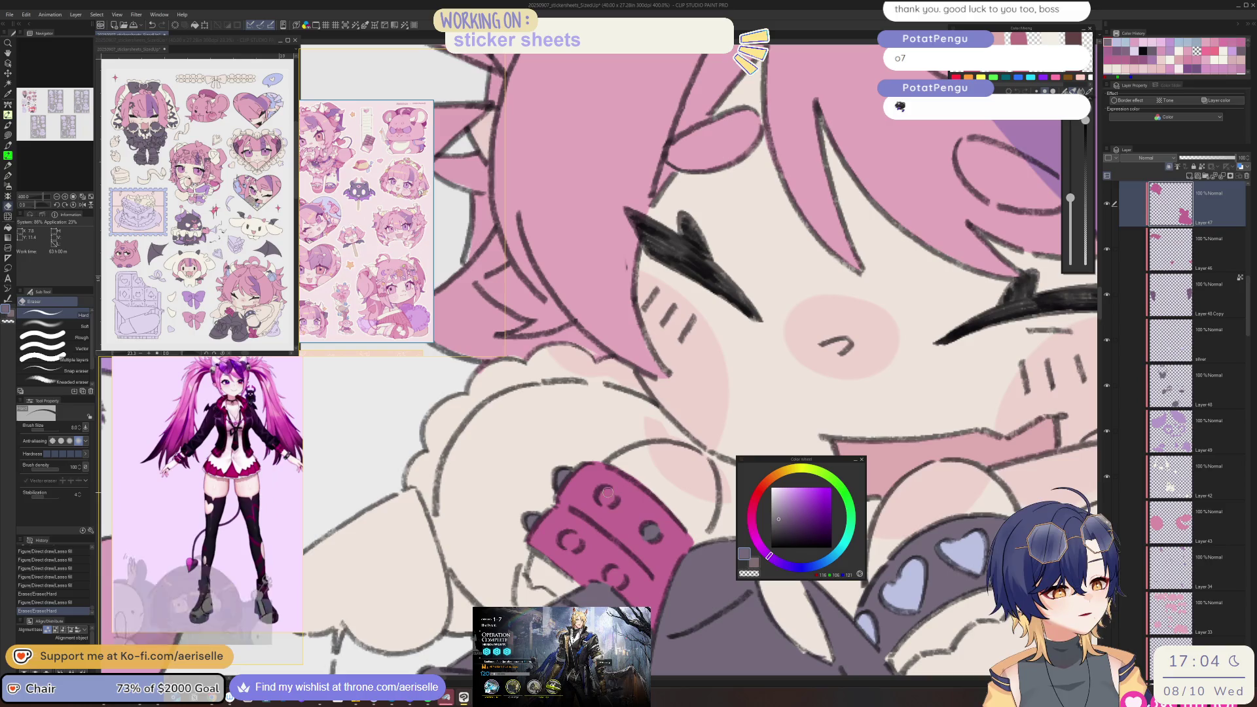
{"action": "left_click", "coordinate": [607, 496]}
{"action": "left_click", "coordinate": [567, 541]}
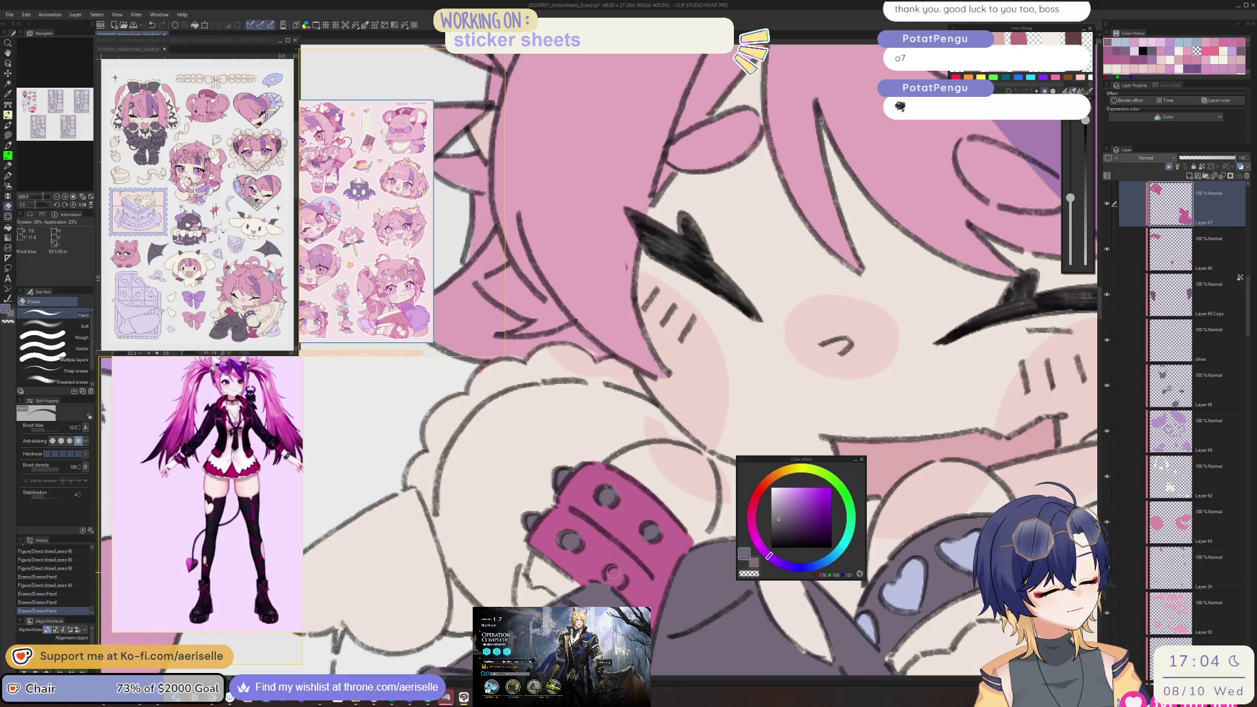
{"action": "scroll", "coordinate": [681, 579], "scroll_direction": "down", "scroll_amount": 6}
{"action": "left_click_drag", "start_coordinate": [713, 616], "coordinate": [653, 535]}
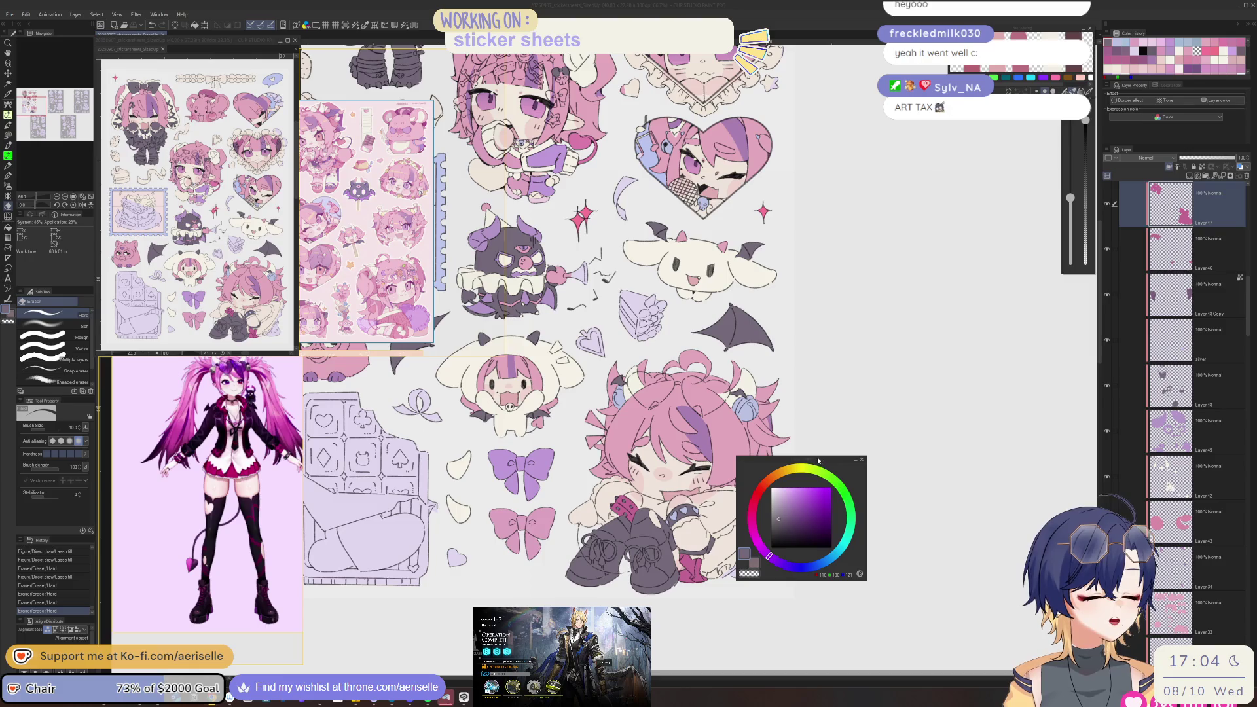
- Drag the Color Wheel window aside and pan the view up to the sticker sheet's top
{"action": "left_click_drag", "start_coordinate": [818, 461], "coordinate": [915, 411]}
{"action": "scroll", "coordinate": [677, 492], "scroll_direction": "down", "scroll_amount": 2}
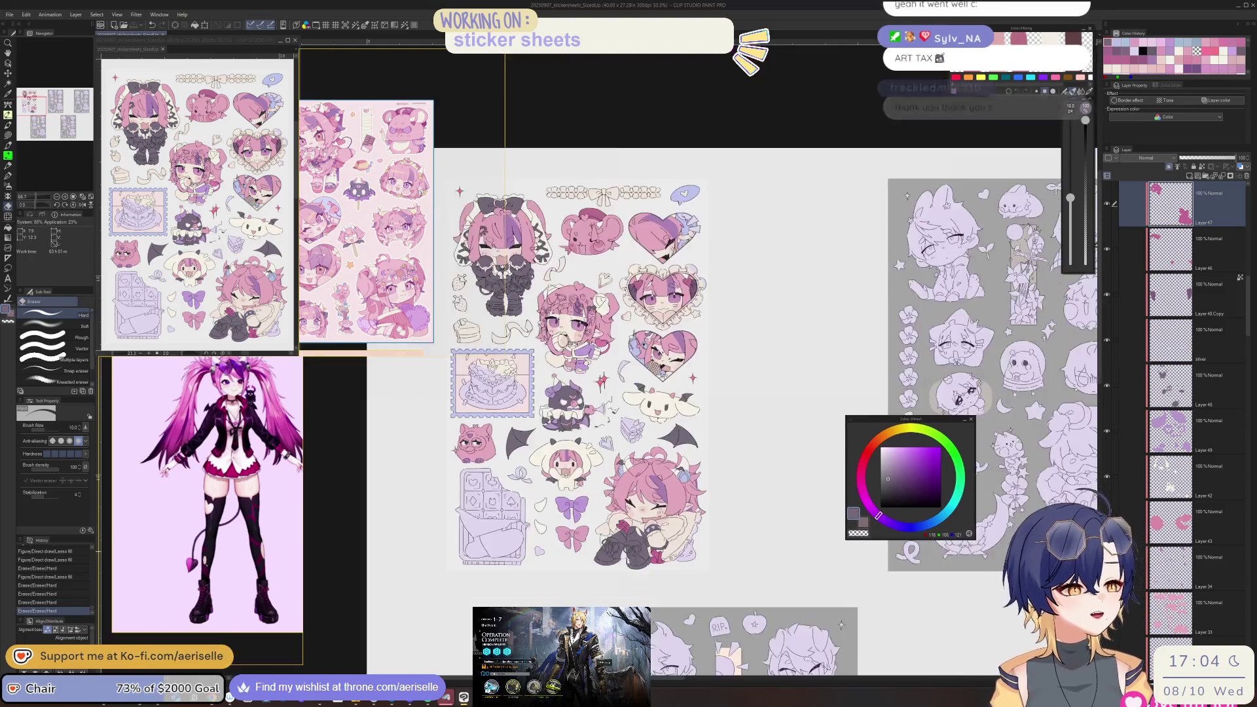
{"action": "left_click_drag", "start_coordinate": [620, 581], "coordinate": [651, 589]}
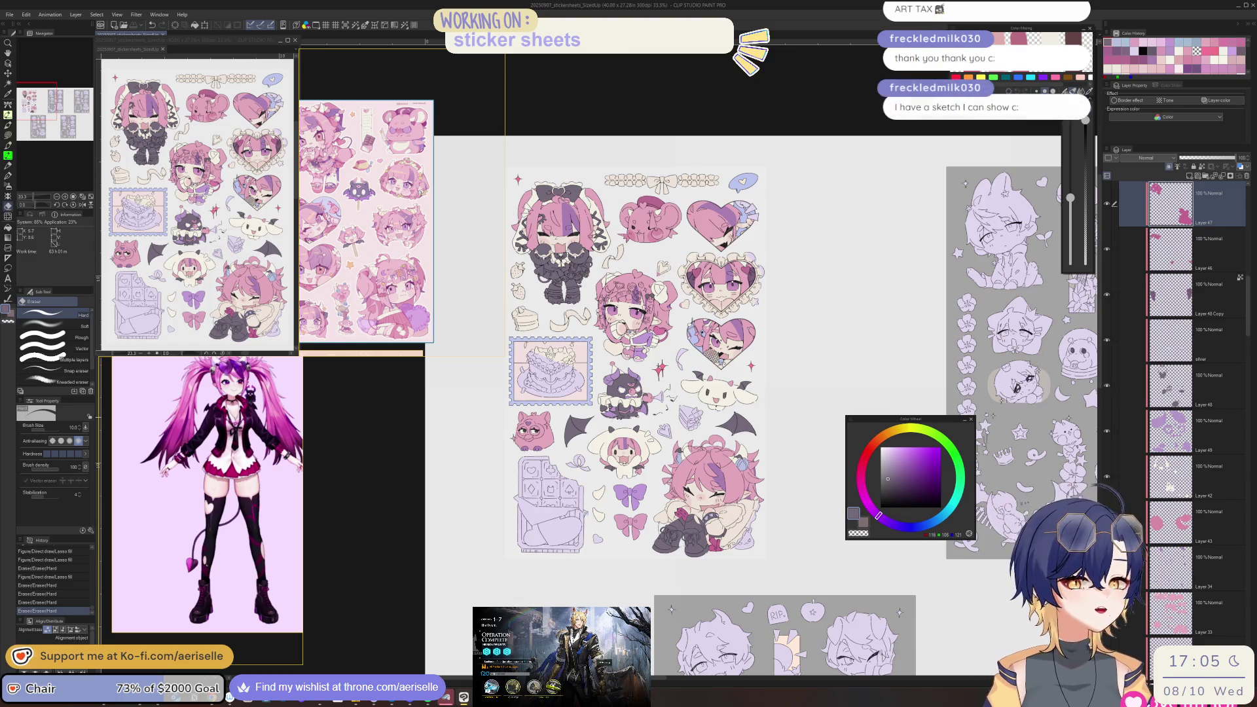
{"action": "scroll", "coordinate": [698, 460], "scroll_direction": "up", "scroll_amount": 2}
{"action": "left_click_drag", "start_coordinate": [655, 340], "coordinate": [683, 667]}
{"action": "mouse_move", "coordinate": [641, 585]}
{"action": "left_mouse_down"}
{"action": "mouse_move", "coordinate": [651, 596]}
{"action": "mouse_move", "coordinate": [665, 551]}
{"action": "mouse_move", "coordinate": [705, 601]}
{"action": "left_mouse_up"}
- Select the bear's layer and lasso-fill its beret heart dark pink, plus the forehead heart and ear
{"action": "left_click_drag", "start_coordinate": [657, 553], "coordinate": [578, 646]}
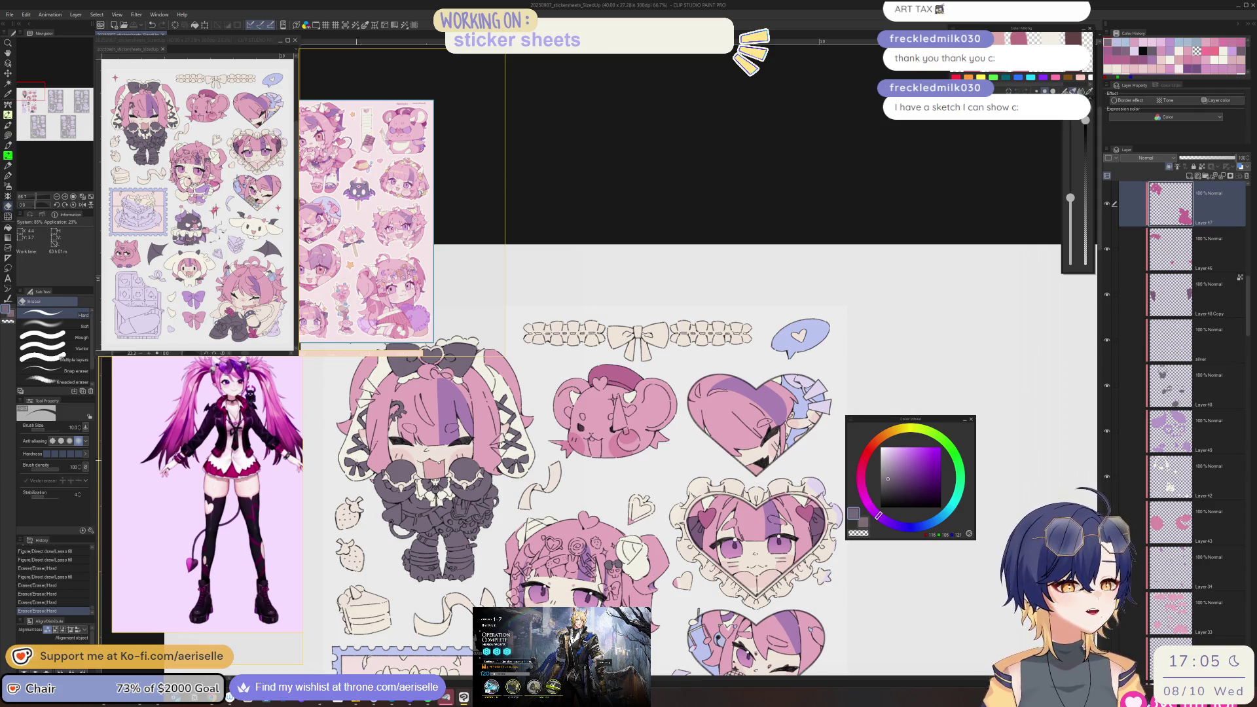
{"action": "scroll", "coordinate": [438, 136], "scroll_direction": "up", "scroll_amount": 3}
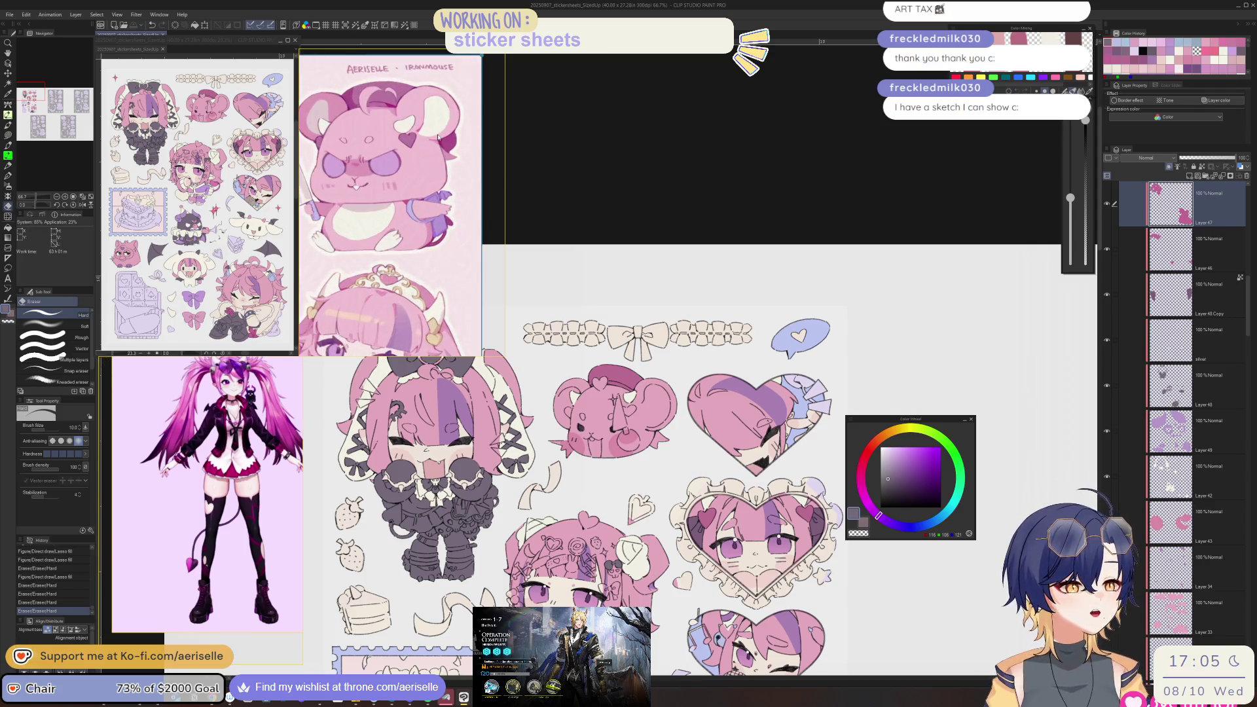
{"action": "scroll", "coordinate": [799, 524], "scroll_direction": "up", "scroll_amount": 2}
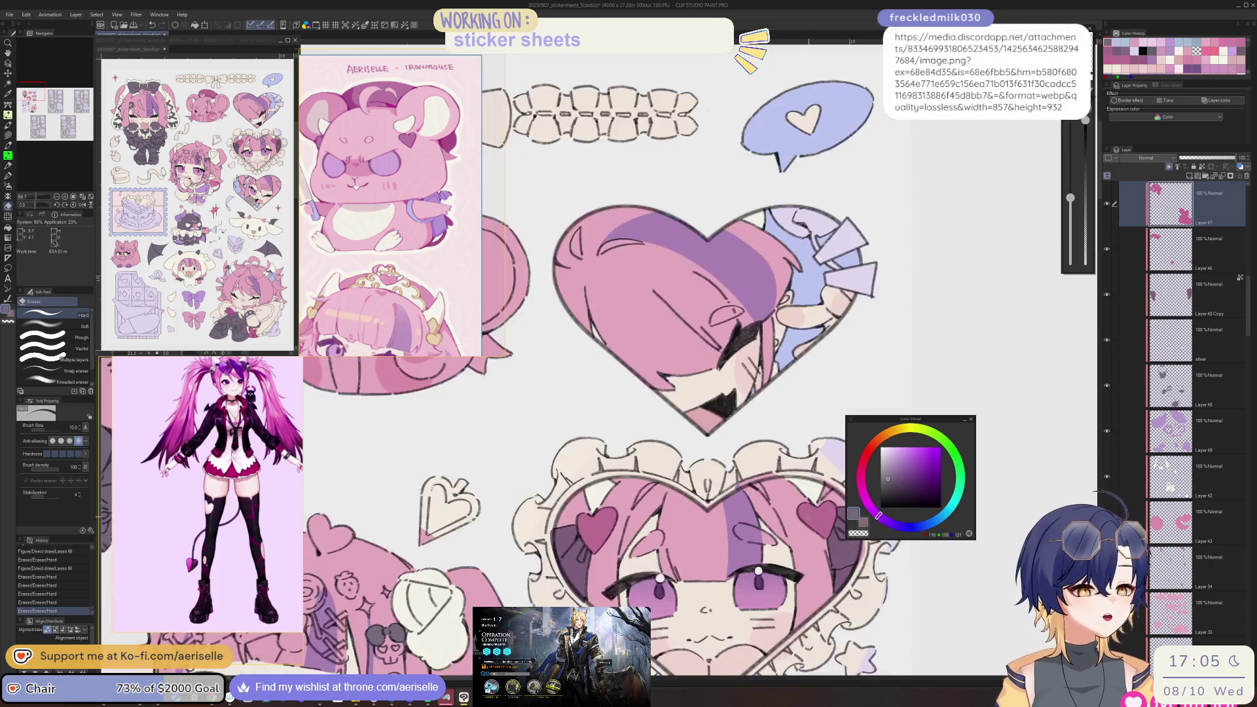
{"action": "left_click", "coordinate": [695, 567], "text": "ctrl+shift"}
{"action": "left_click_drag", "start_coordinate": [989, 521], "coordinate": [694, 567]}
{"action": "scroll", "coordinate": [696, 568], "scroll_direction": "up", "scroll_amount": 3}
{"action": "key", "text": "u"}
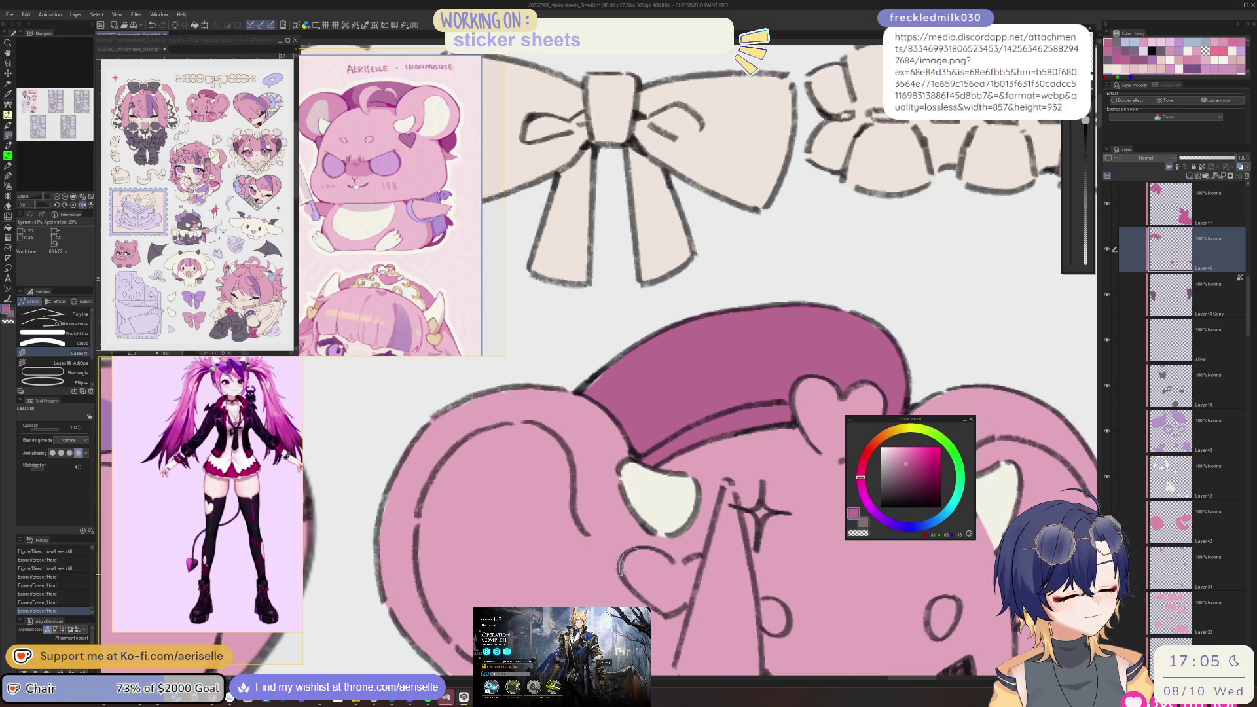
{"action": "mouse_move", "coordinate": [667, 608]}
{"action": "left_mouse_down"}
{"action": "mouse_move", "coordinate": [694, 593]}
{"action": "mouse_move", "coordinate": [695, 556]}
{"action": "mouse_move", "coordinate": [639, 553]}
{"action": "mouse_move", "coordinate": [674, 616]}
{"action": "left_mouse_up"}
{"action": "left_click_drag", "start_coordinate": [853, 564], "coordinate": [558, 508]}
{"action": "mouse_move", "coordinate": [759, 509]}
{"action": "left_mouse_down"}
{"action": "mouse_move", "coordinate": [731, 565]}
{"action": "mouse_move", "coordinate": [718, 507]}
{"action": "left_mouse_up"}
{"action": "scroll", "coordinate": [759, 556], "scroll_direction": "down", "scroll_amount": 6}
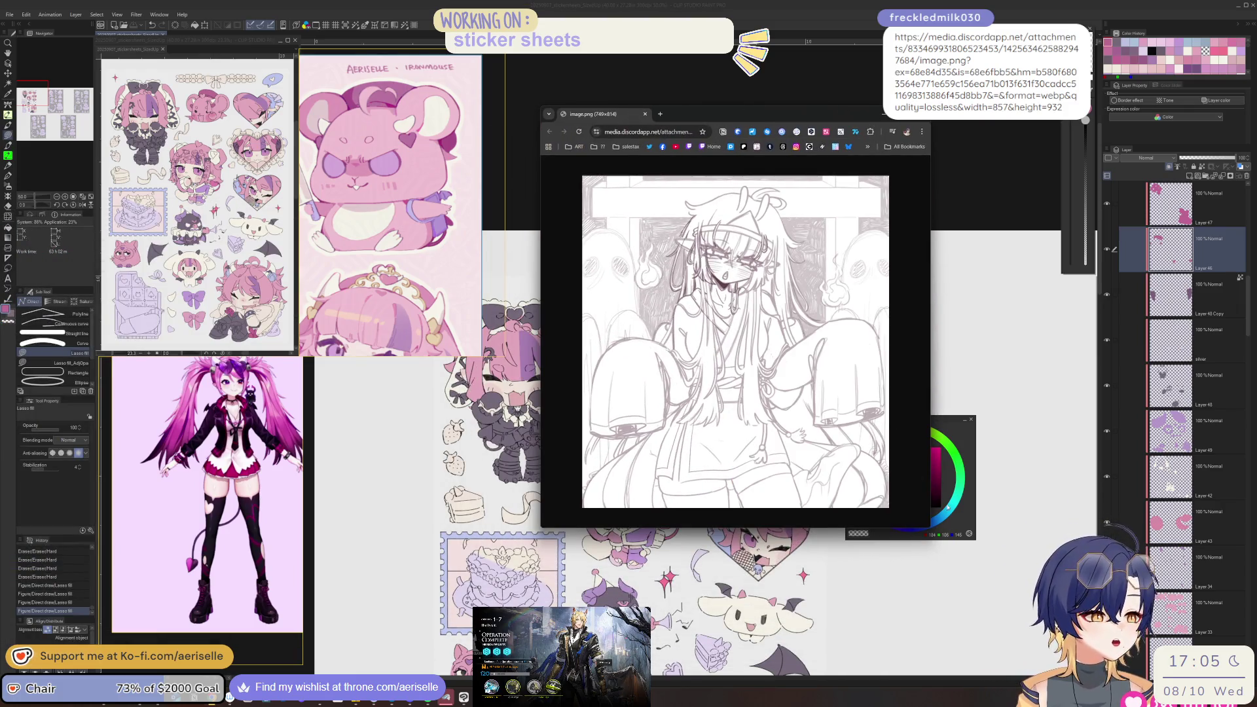
{"action": "left_click_drag", "start_coordinate": [930, 530], "coordinate": [1010, 592]}
{"action": "key", "text": "alt+Tab"}
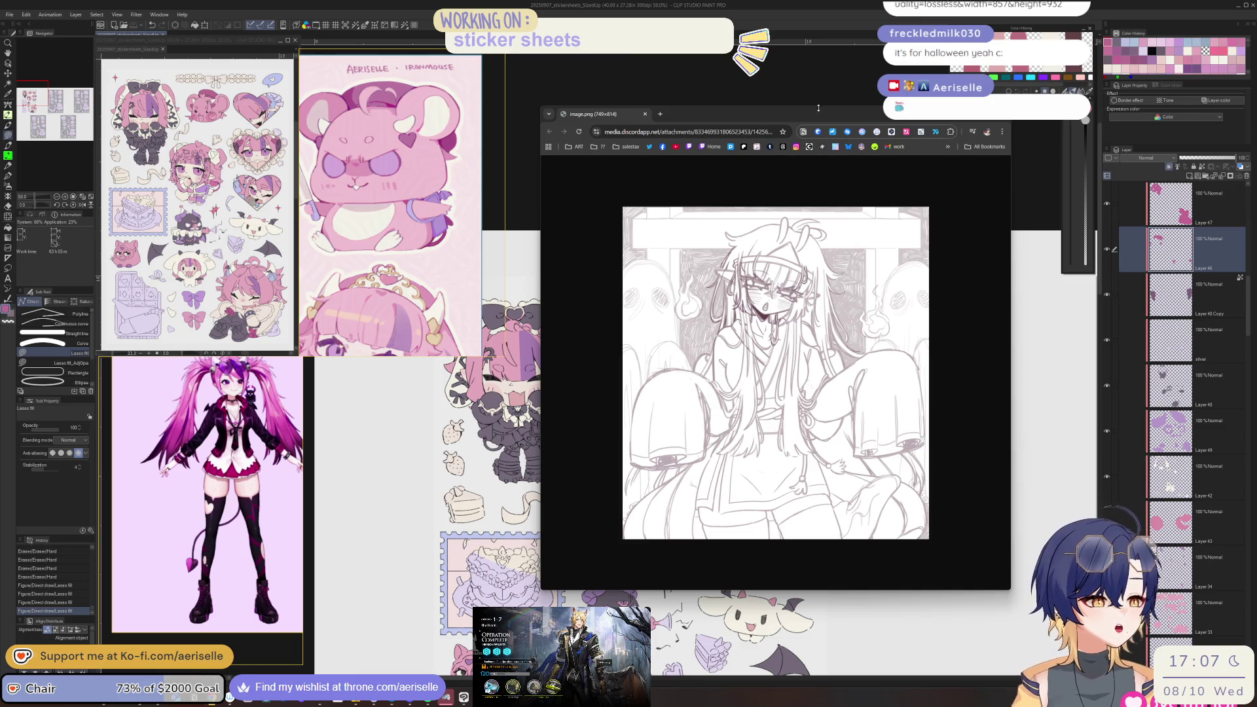
{"action": "mouse_move", "coordinate": [819, 112]}
{"action": "left_mouse_down"}
{"action": "mouse_move", "coordinate": [701, 159]}
{"action": "mouse_move", "coordinate": [0, 203]}
{"action": "left_mouse_up"}
{"action": "left_click", "coordinate": [9, 195]}
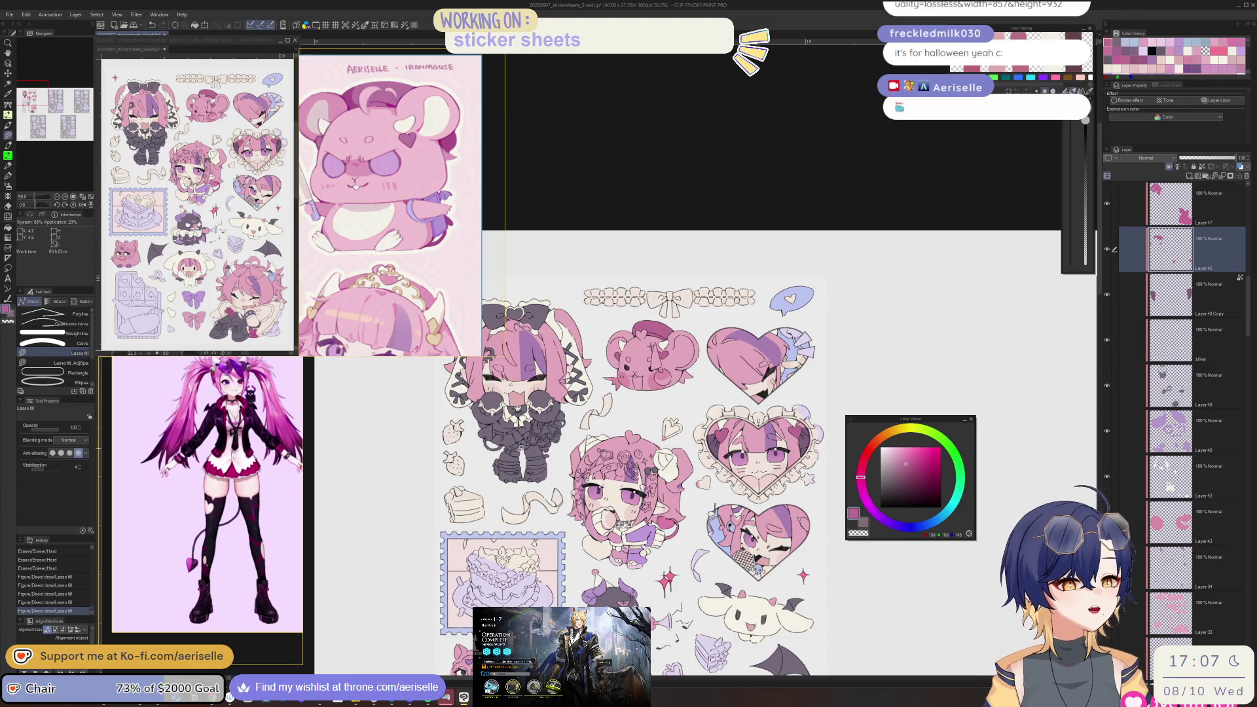
- Select a sticker's layer from the canvas and raise its Luminosity to 3
{"action": "scroll", "coordinate": [537, 436], "scroll_direction": "up", "scroll_amount": 3}
{"action": "key", "text": "o"}
{"action": "left_click", "coordinate": [548, 471]}
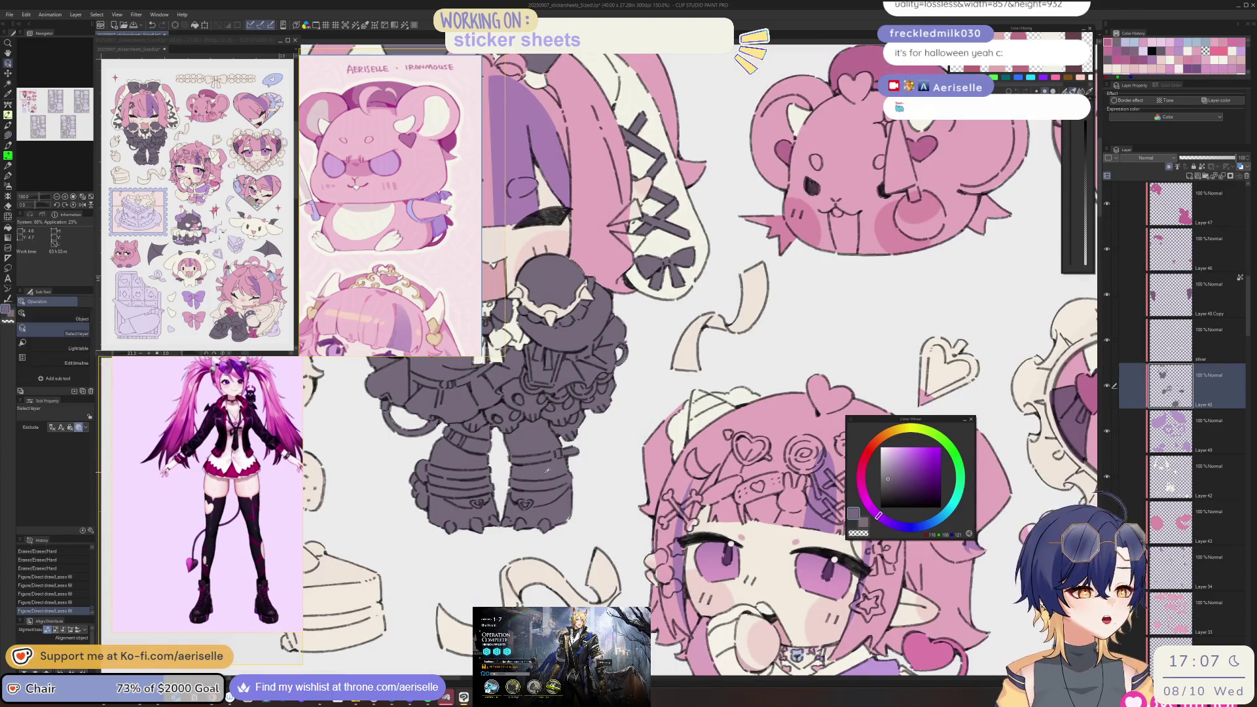
{"action": "scroll", "coordinate": [549, 471], "scroll_direction": "down", "scroll_amount": 4}
{"action": "key", "text": "ctrl+u"}
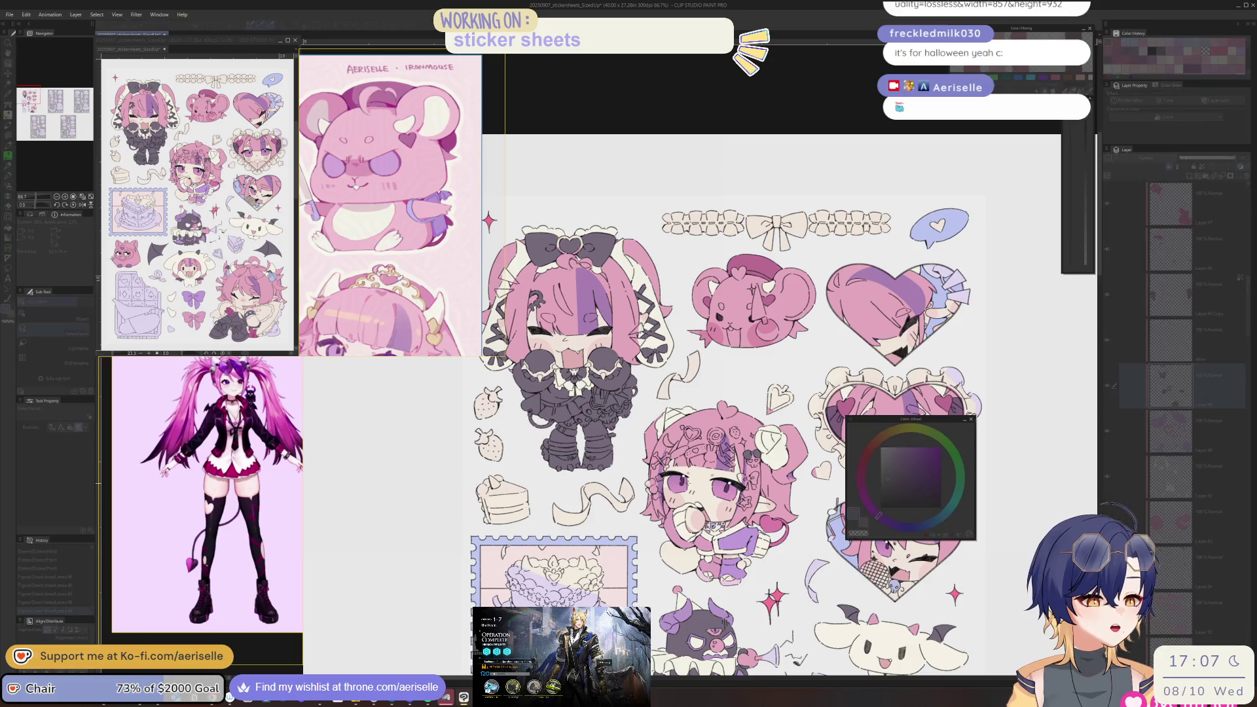
{"action": "left_click", "coordinate": [807, 481]}
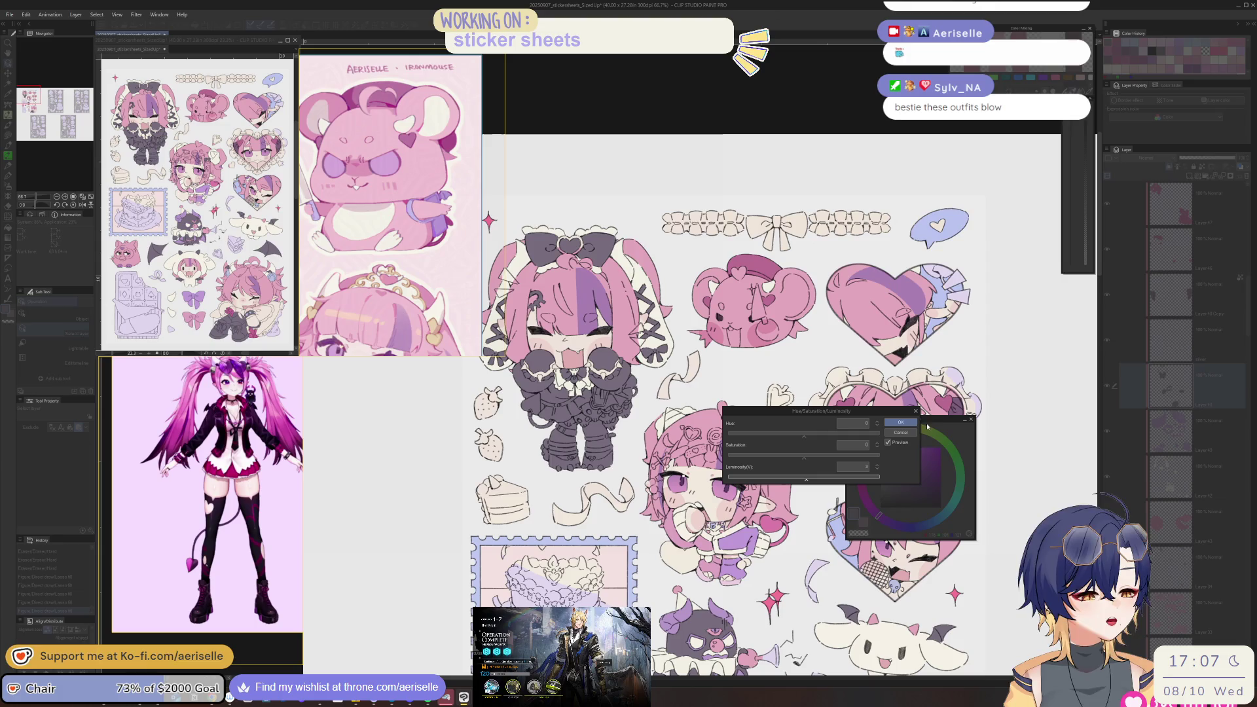
{"action": "key", "text": "Return"}
- Pan and zoom in on the lollipop chibi, then flip the canvas horizontally
{"action": "key", "text": "u"}
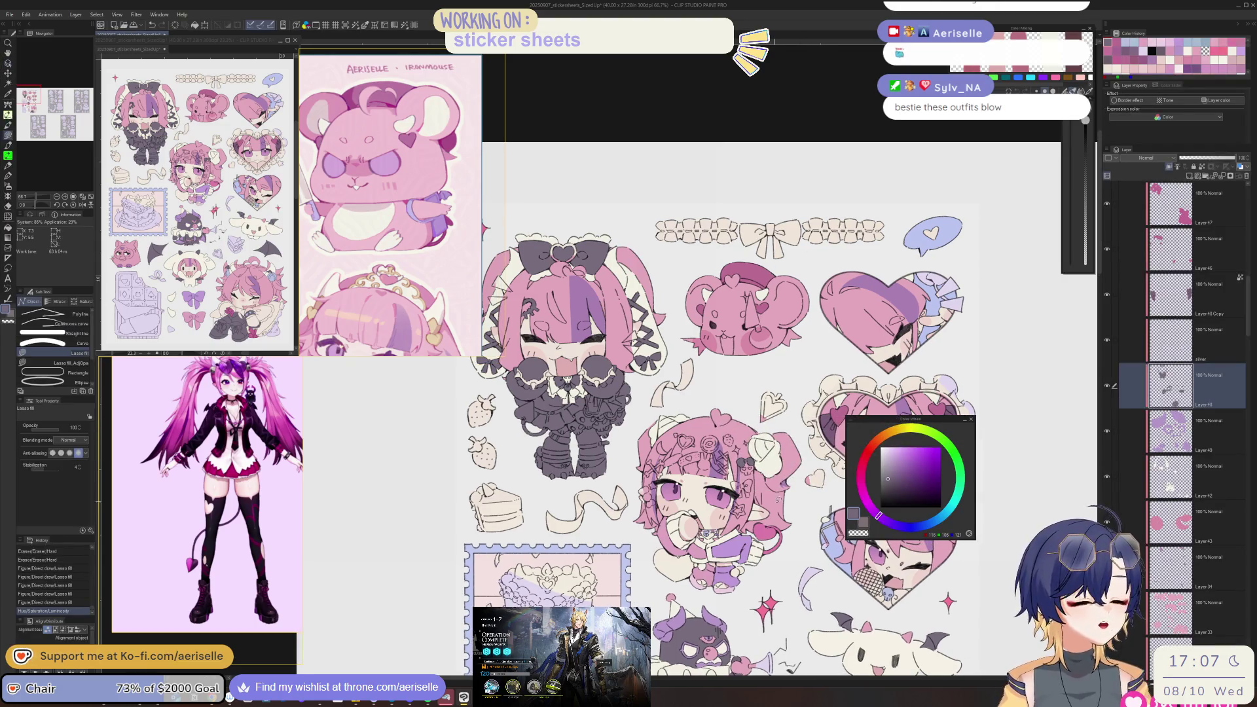
{"action": "mouse_move", "coordinate": [747, 307]}
{"action": "left_mouse_down"}
{"action": "mouse_move", "coordinate": [720, 294]}
{"action": "mouse_move", "coordinate": [744, 308]}
{"action": "mouse_move", "coordinate": [724, 308]}
{"action": "mouse_move", "coordinate": [694, 269]}
{"action": "left_mouse_up"}
{"action": "scroll", "coordinate": [750, 517], "scroll_direction": "down", "scroll_amount": 1}
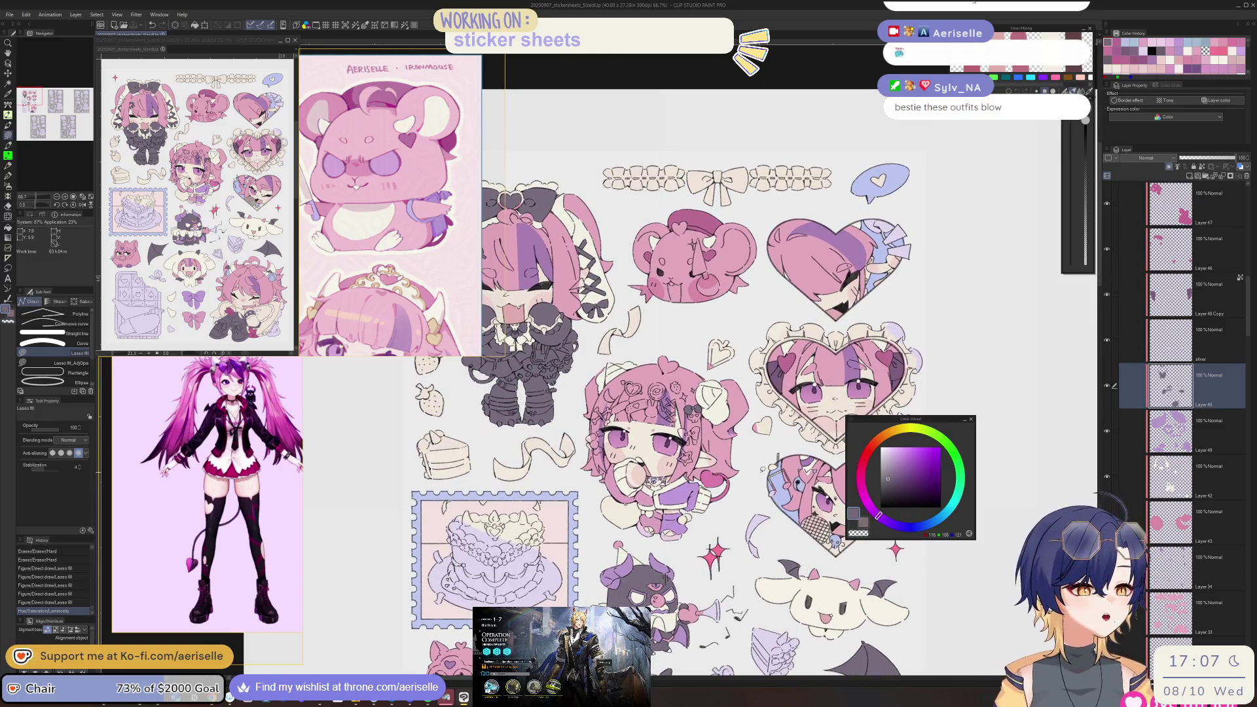
{"action": "scroll", "coordinate": [763, 468], "scroll_direction": "up", "scroll_amount": 4}
{"action": "key", "text": "h"}
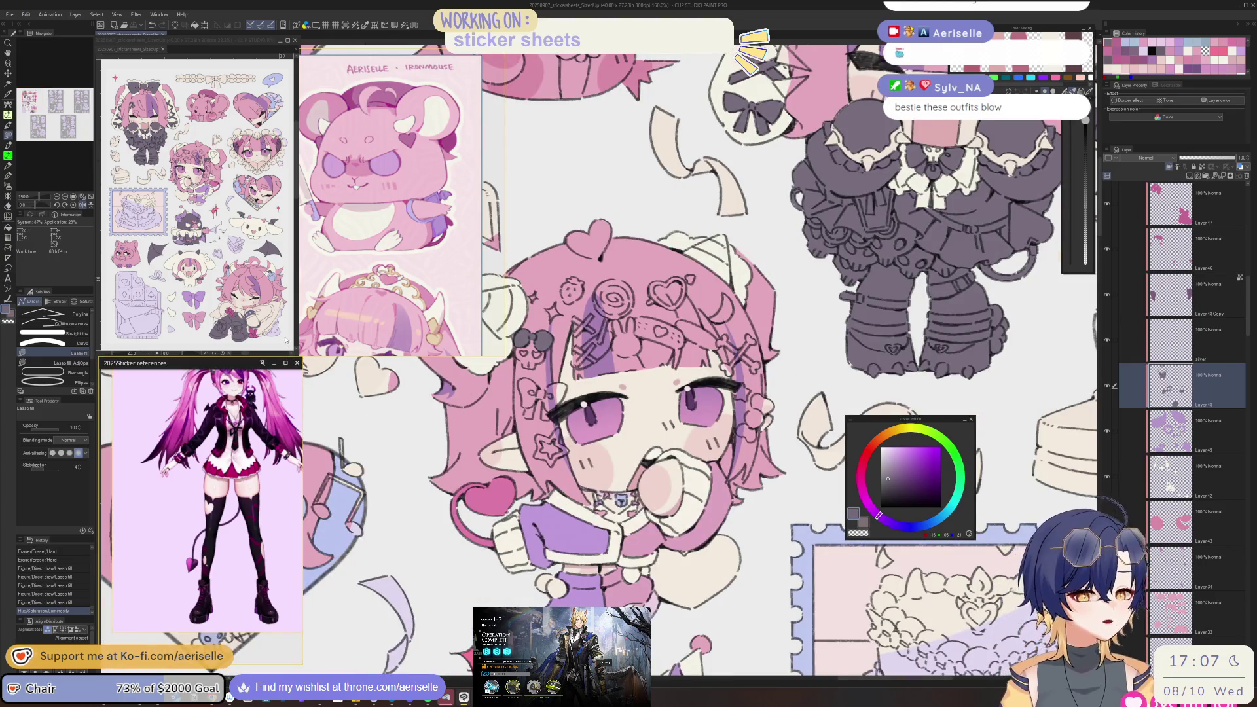
{"action": "scroll", "coordinate": [256, 462], "scroll_direction": "down", "scroll_amount": 2}
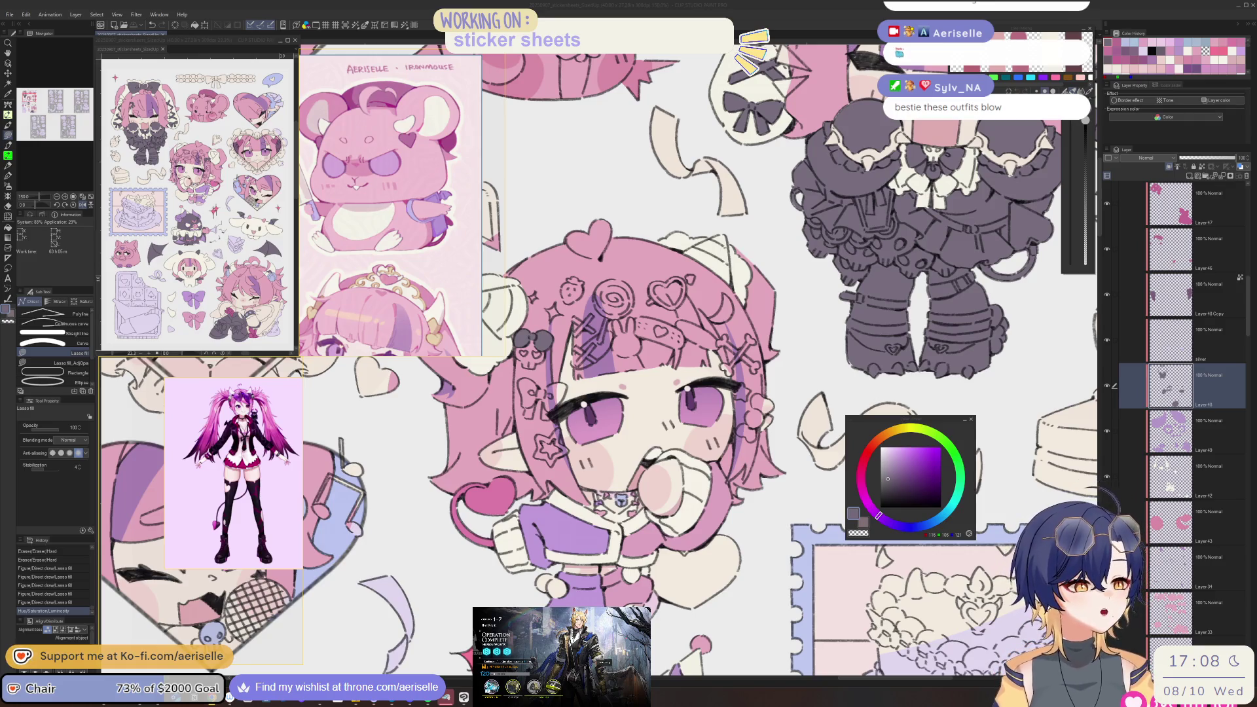
{"action": "scroll", "coordinate": [901, 329], "scroll_direction": "up", "scroll_amount": 10}
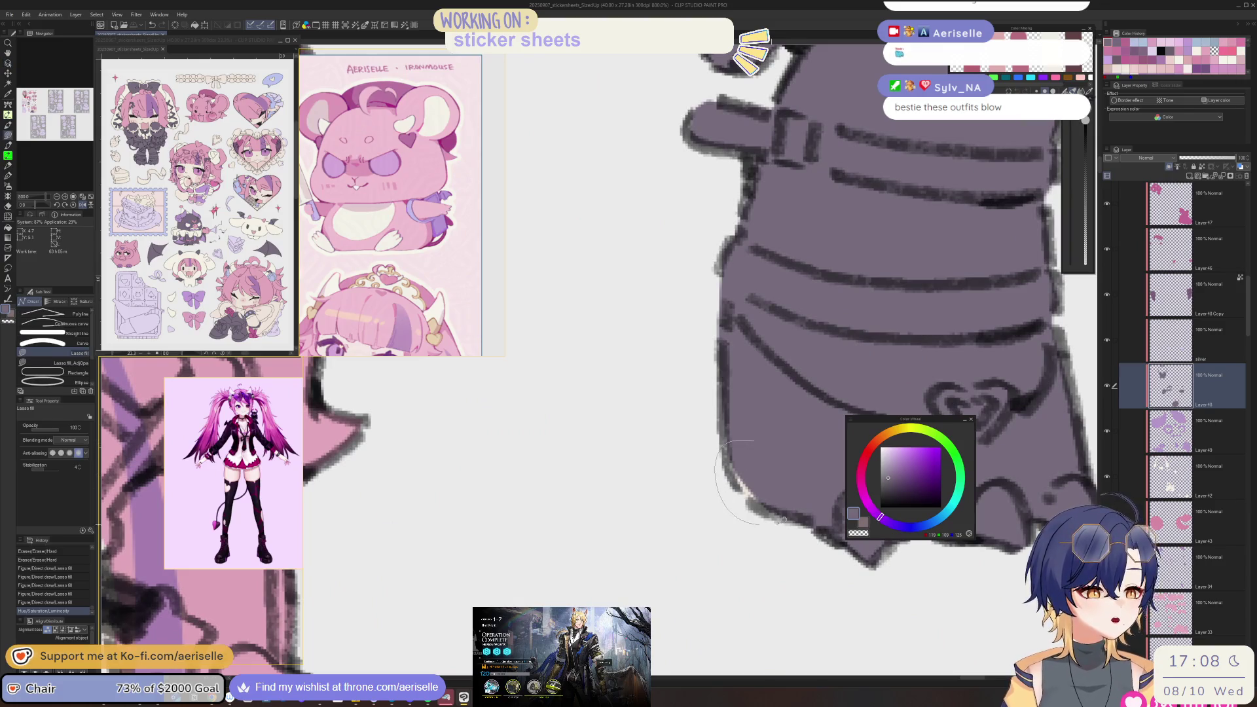
- Flip the canvas back to normal and raise the layer's Saturation to 3
{"action": "scroll", "coordinate": [760, 471], "scroll_direction": "down", "scroll_amount": 10}
{"action": "key", "text": "h"}
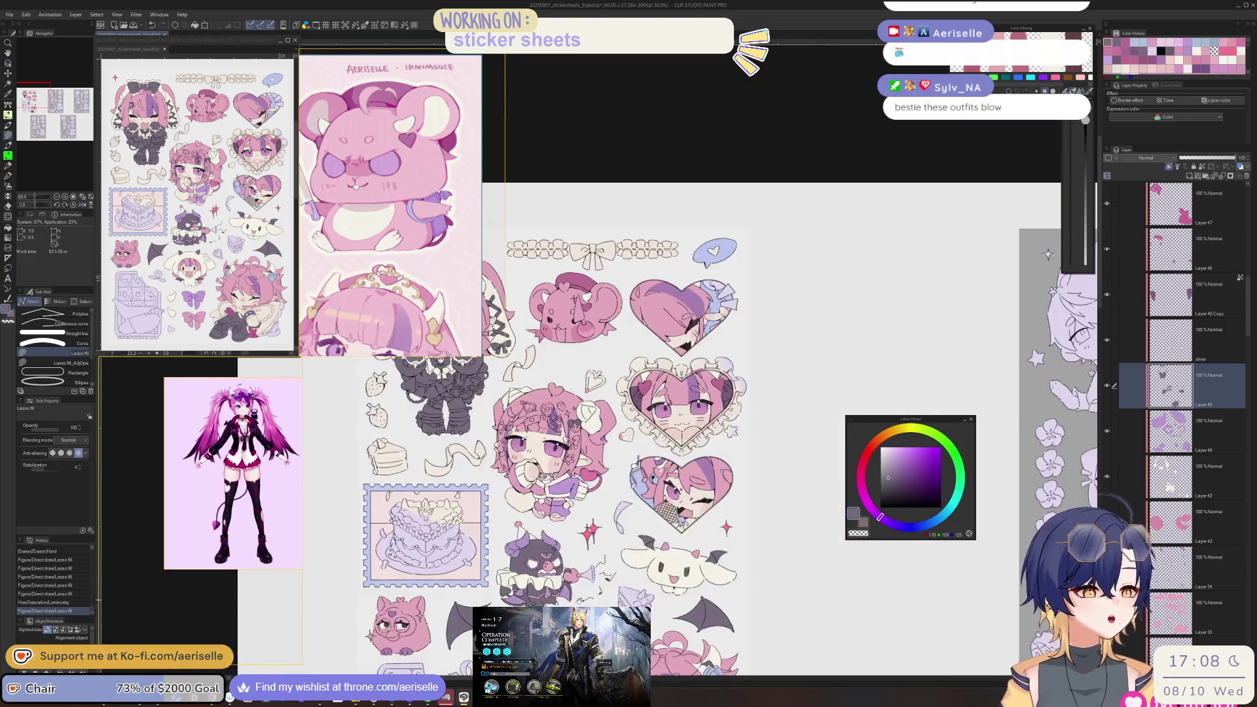
{"action": "scroll", "coordinate": [760, 425], "scroll_direction": "up", "scroll_amount": 2}
{"action": "scroll", "coordinate": [654, 360], "scroll_direction": "up", "scroll_amount": 3}
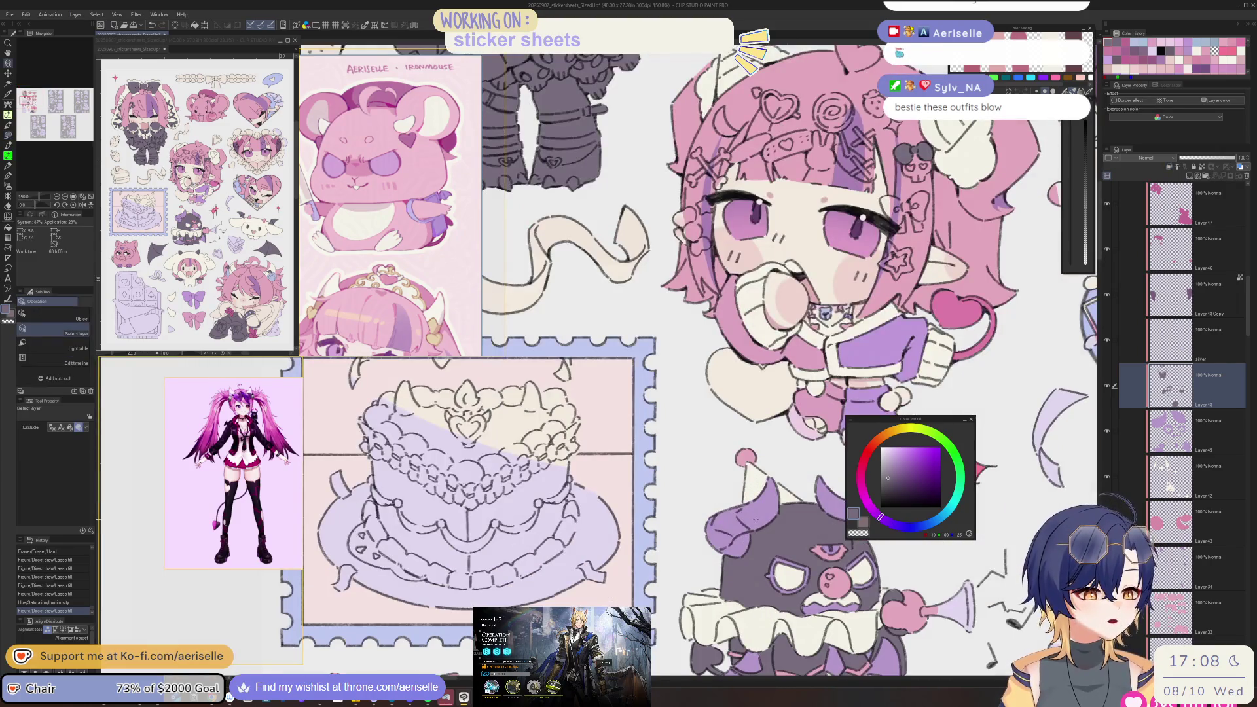
{"action": "scroll", "coordinate": [655, 360], "scroll_direction": "down", "scroll_amount": 3}
{"action": "scroll", "coordinate": [655, 360], "scroll_direction": "up", "scroll_amount": 1}
{"action": "key", "text": "ctrl+u"}
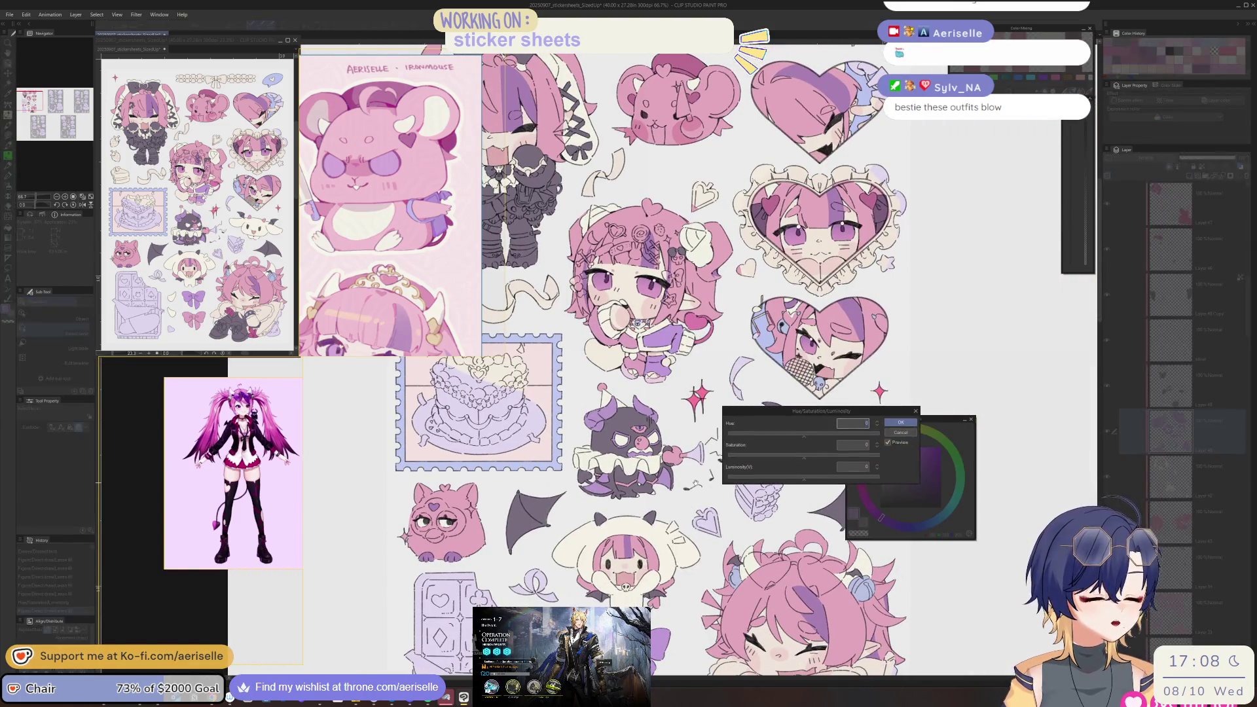
{"action": "left_click", "coordinate": [808, 458]}
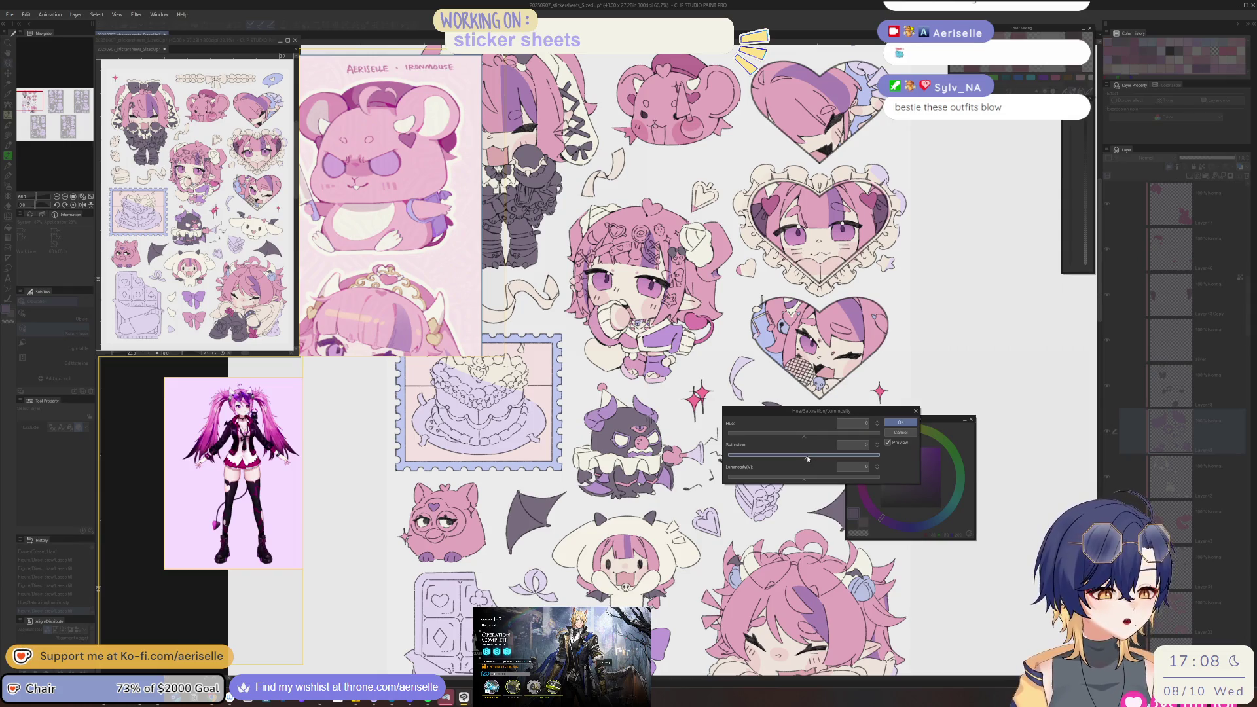
{"action": "left_click", "coordinate": [901, 422]}
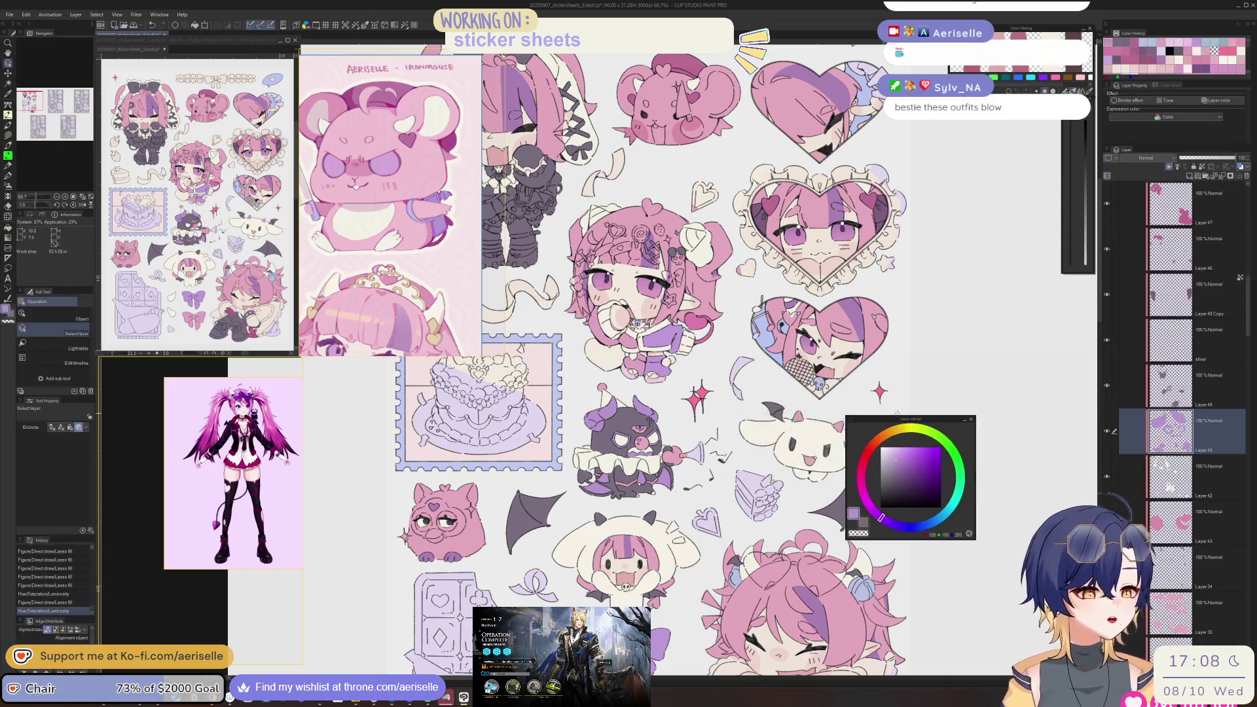
- Save the sticker sheet file with Ctrl+S
{"action": "left_click_drag", "start_coordinate": [720, 327], "coordinate": [792, 406]}
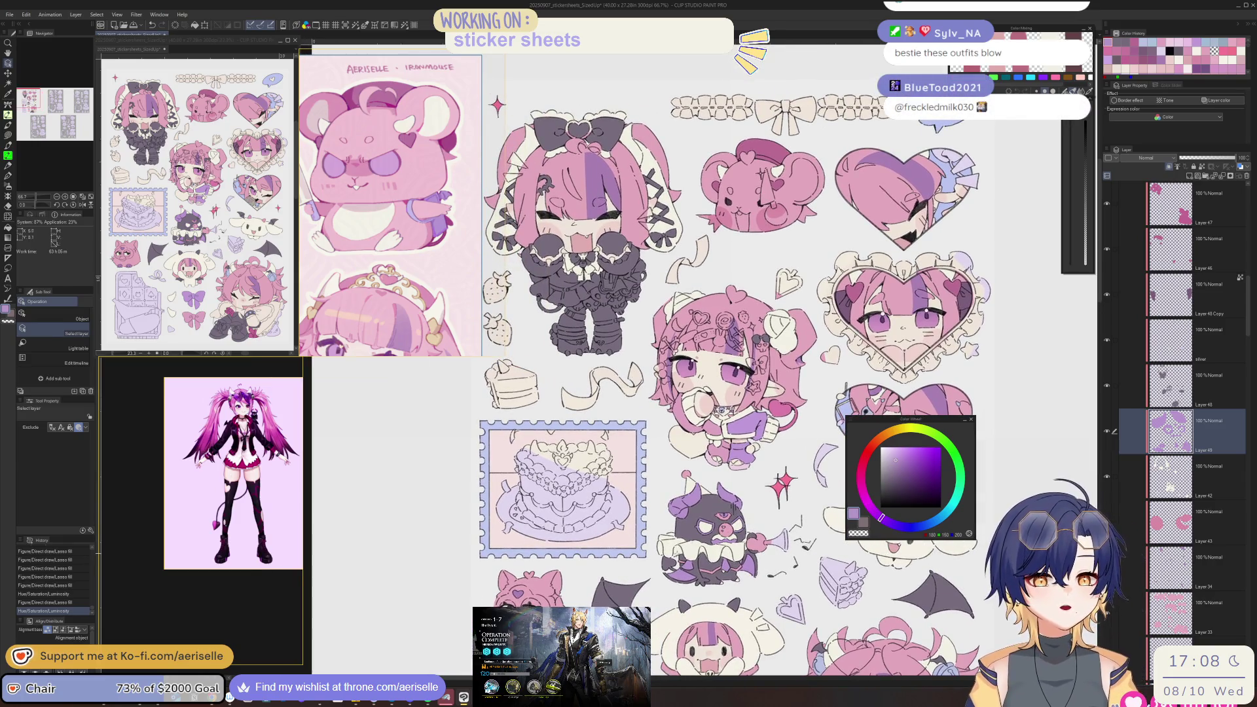
{"action": "key", "text": "u"}
{"action": "scroll", "coordinate": [655, 360], "scroll_direction": "up", "scroll_amount": 4}
{"action": "key", "text": "o"}
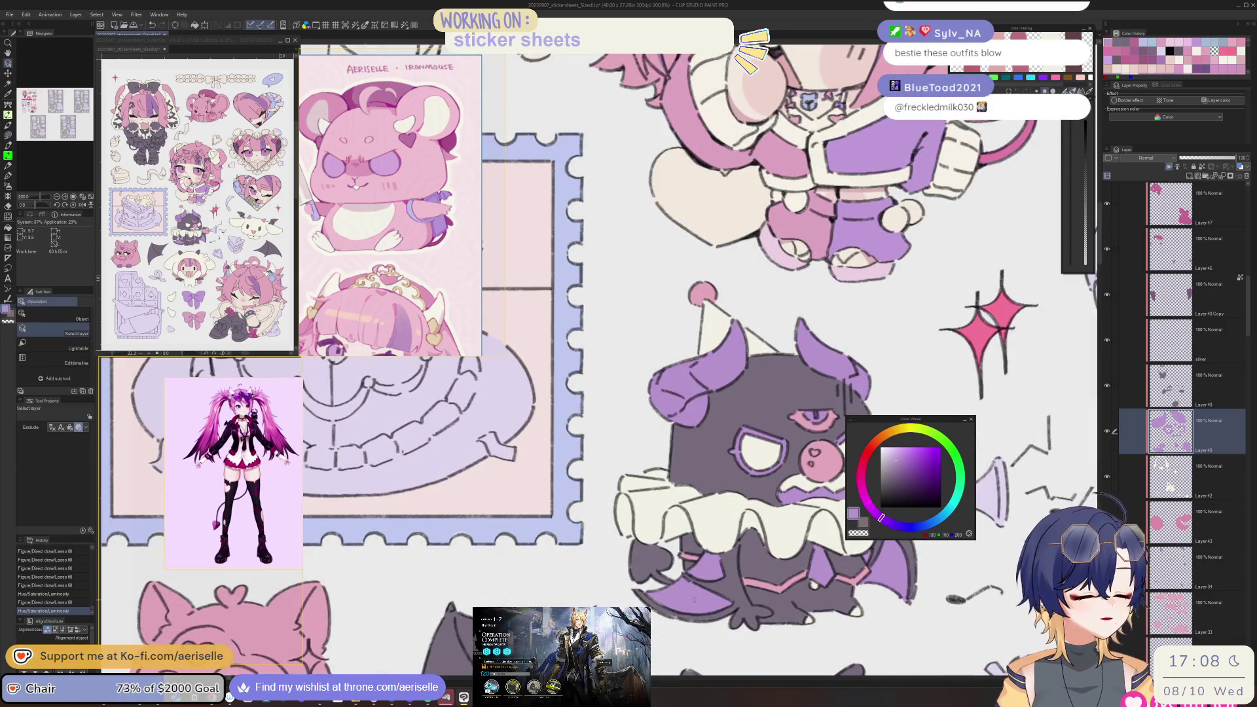
{"action": "scroll", "coordinate": [654, 360], "scroll_direction": "down", "scroll_amount": 3}
{"action": "key", "text": "ctrl+s"}
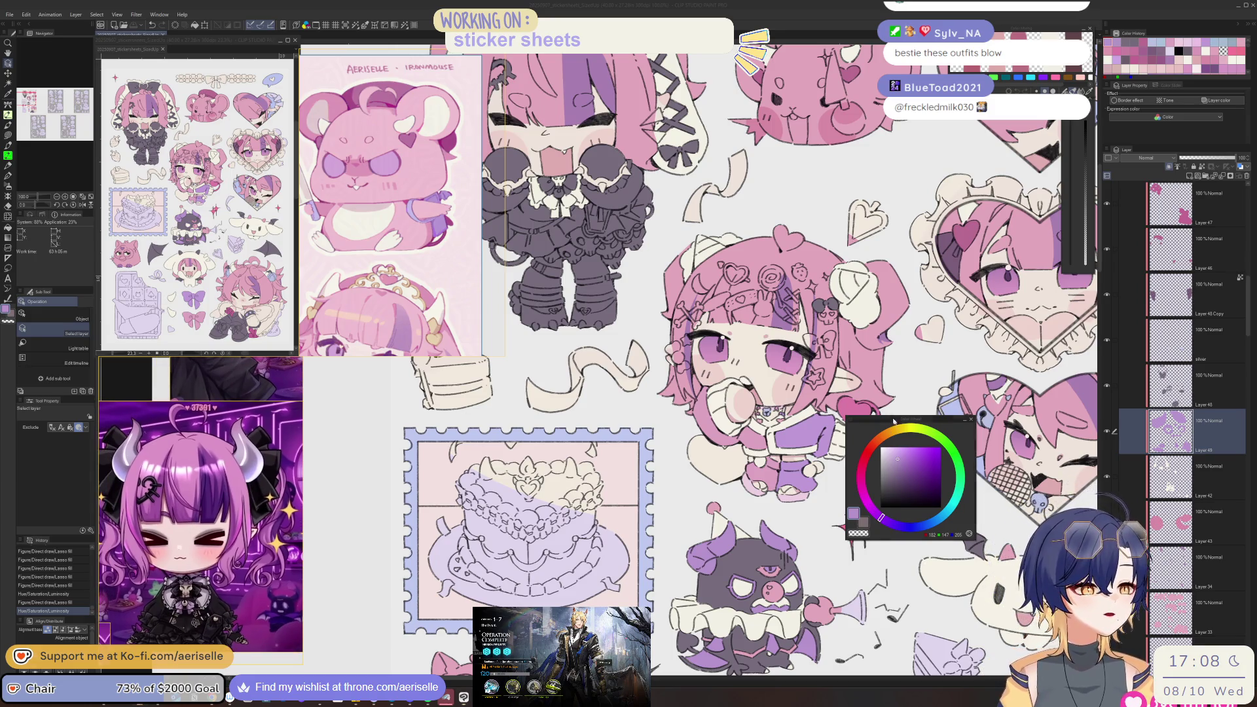
- Lasso-fill purple trim on both paw sleeves, then mirror the view and zoom out
{"action": "scroll", "coordinate": [570, 197], "scroll_direction": "up", "scroll_amount": 5}
{"action": "scroll", "coordinate": [682, 410], "scroll_direction": "up", "scroll_amount": 3}
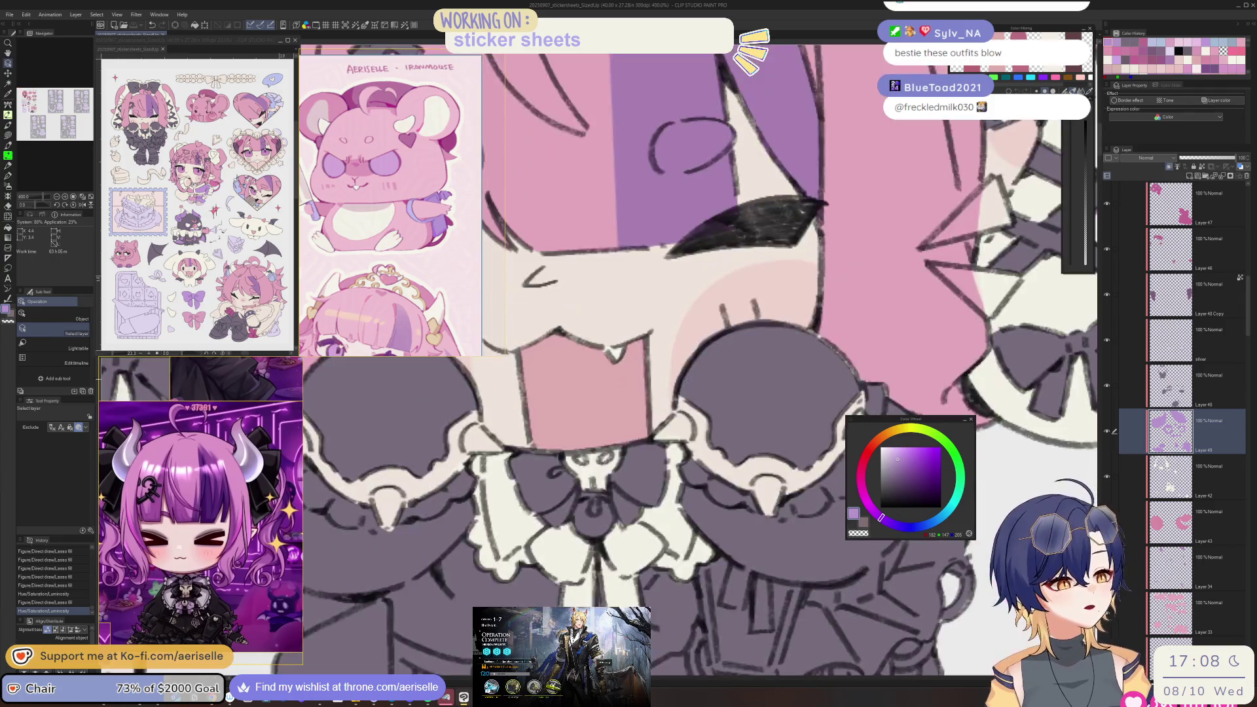
{"action": "key", "text": "u"}
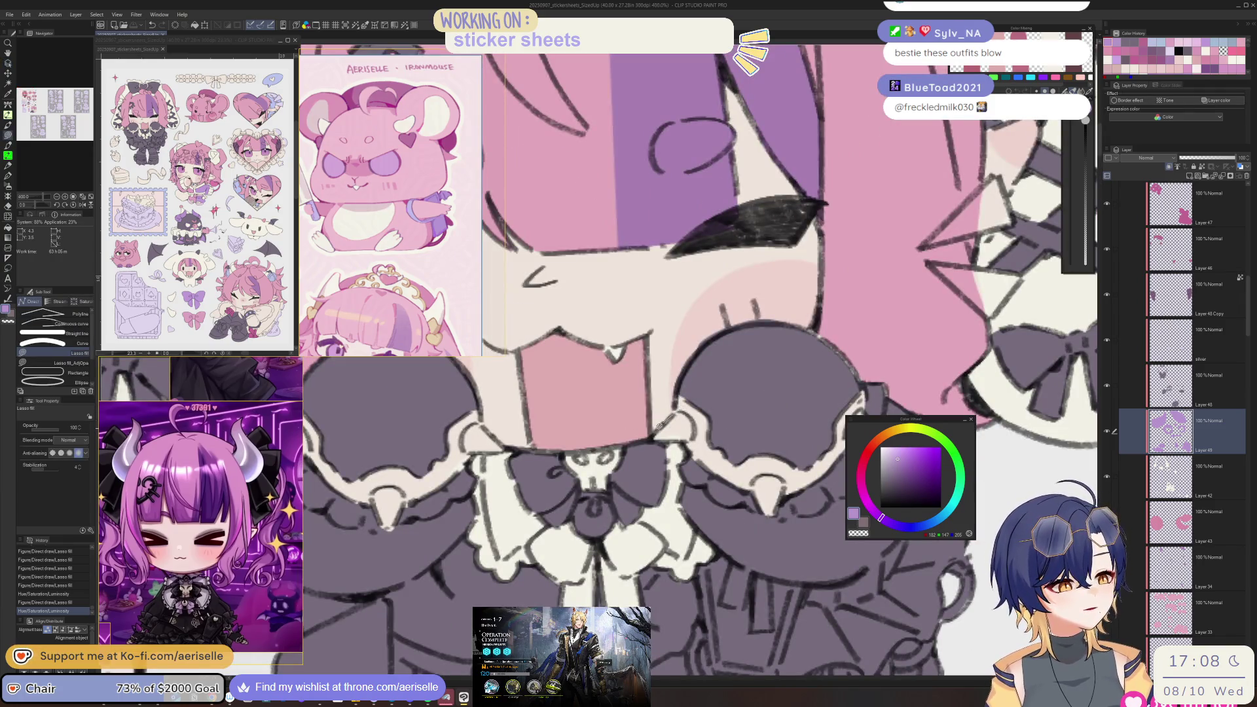
{"action": "mouse_move", "coordinate": [654, 436]}
{"action": "left_mouse_down"}
{"action": "mouse_move", "coordinate": [759, 533]}
{"action": "mouse_move", "coordinate": [856, 462]}
{"action": "left_mouse_up"}
{"action": "left_click_drag", "start_coordinate": [858, 397], "coordinate": [845, 419]}
{"action": "scroll", "coordinate": [703, 496], "scroll_direction": "down", "scroll_amount": 3}
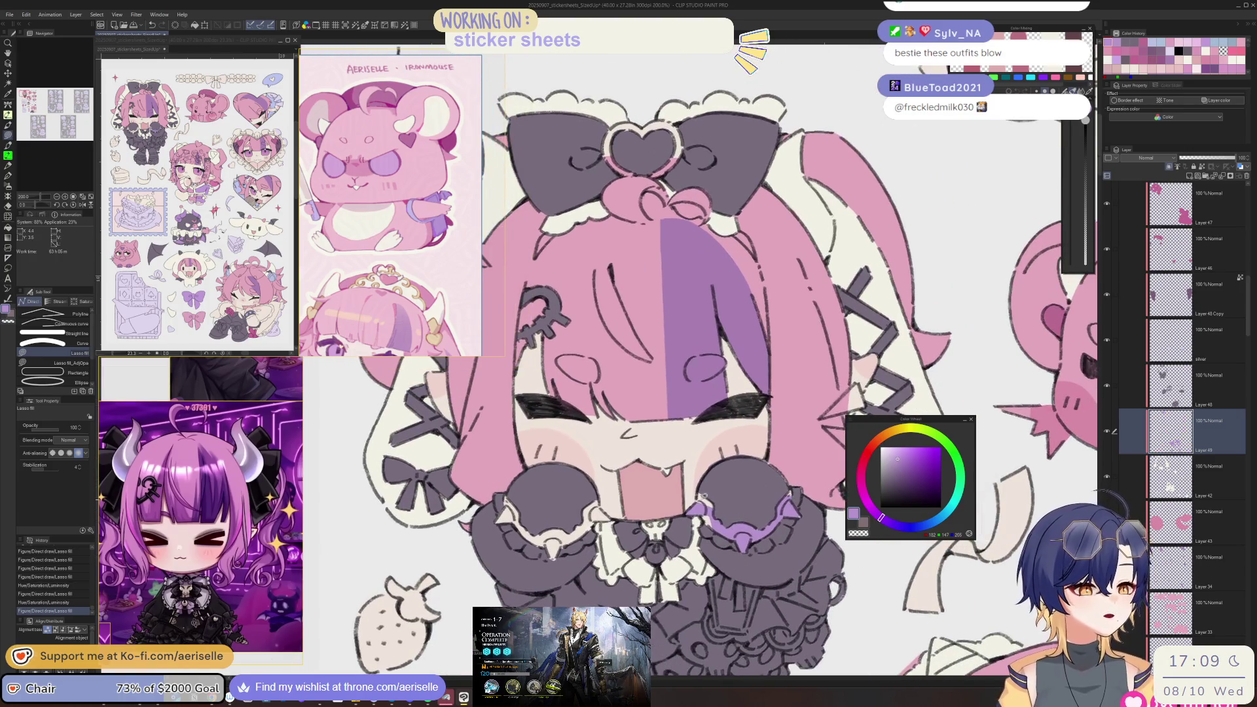
{"action": "scroll", "coordinate": [511, 501], "scroll_direction": "up", "scroll_amount": 3}
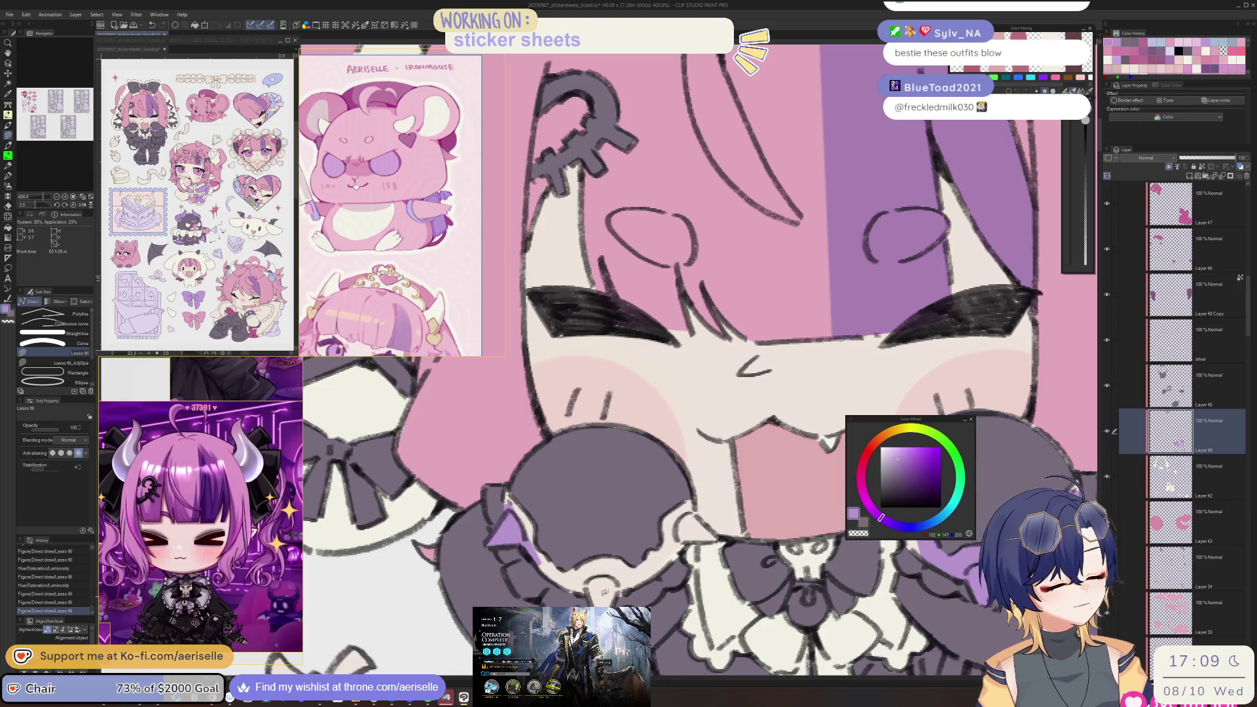
{"action": "left_click_drag", "start_coordinate": [599, 593], "coordinate": [640, 541]}
{"action": "key", "text": "h"}
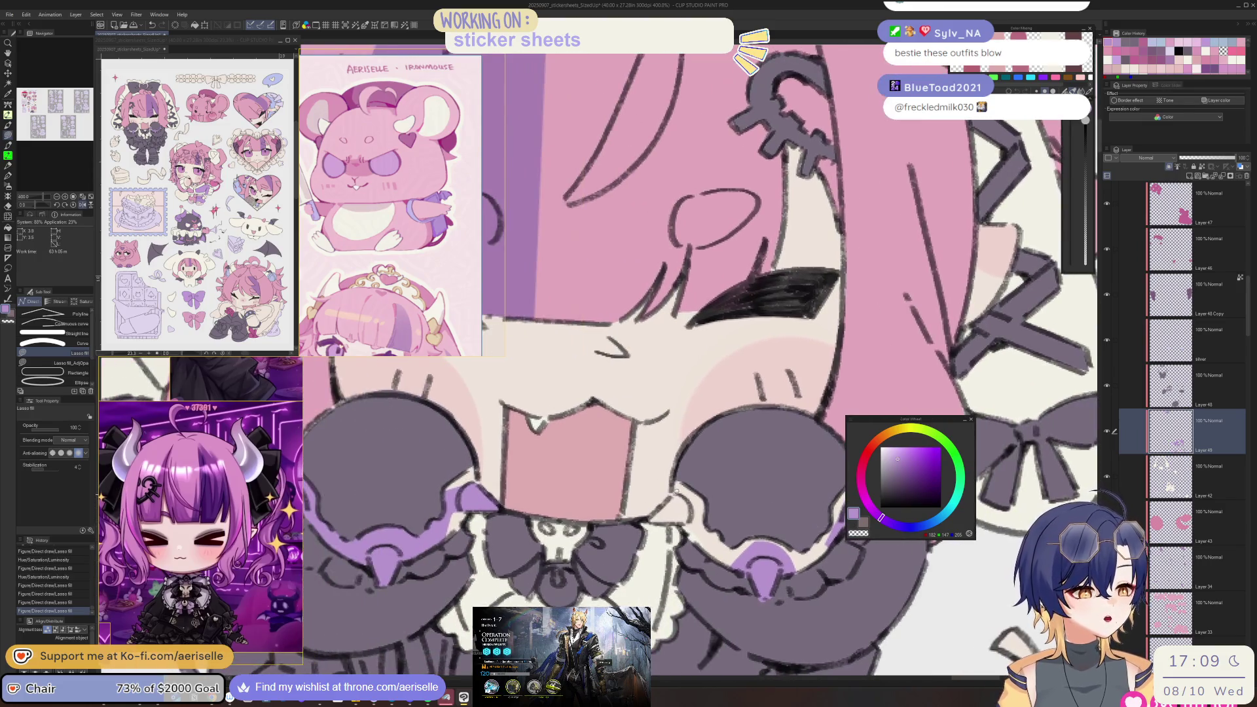
{"action": "scroll", "coordinate": [648, 517], "scroll_direction": "down", "scroll_amount": 6}
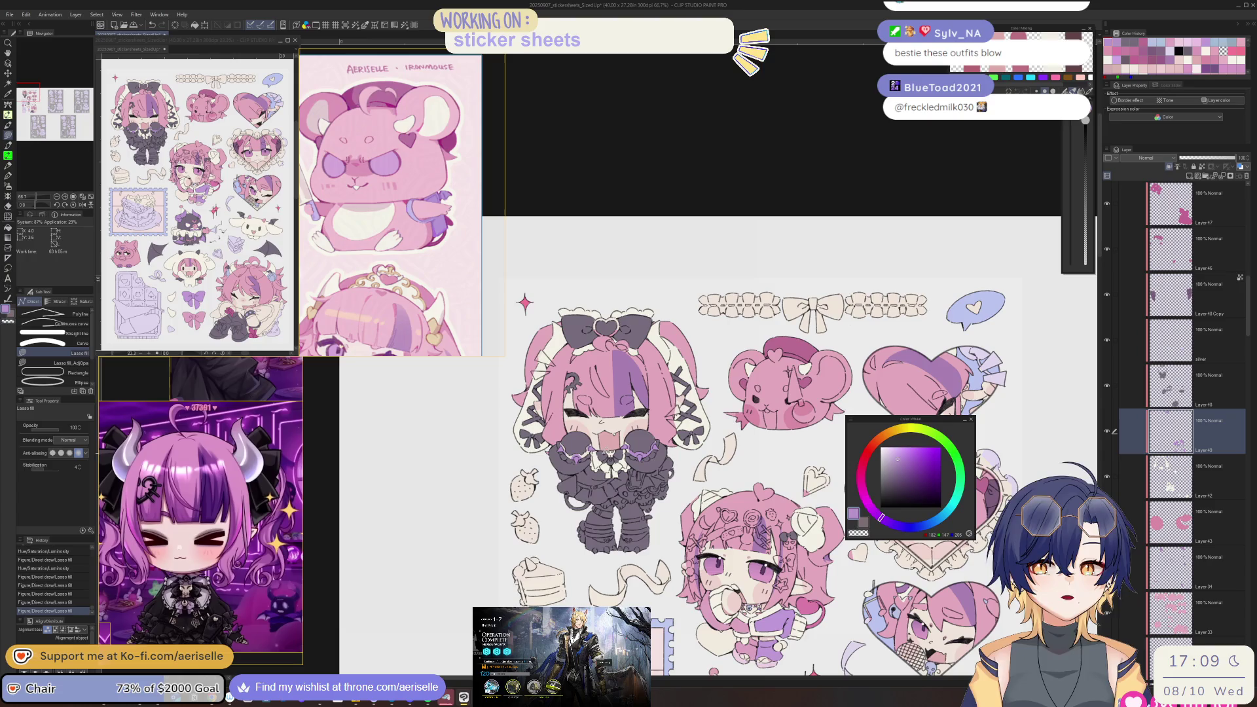
{"action": "scroll", "coordinate": [741, 516], "scroll_direction": "down", "scroll_amount": 5}
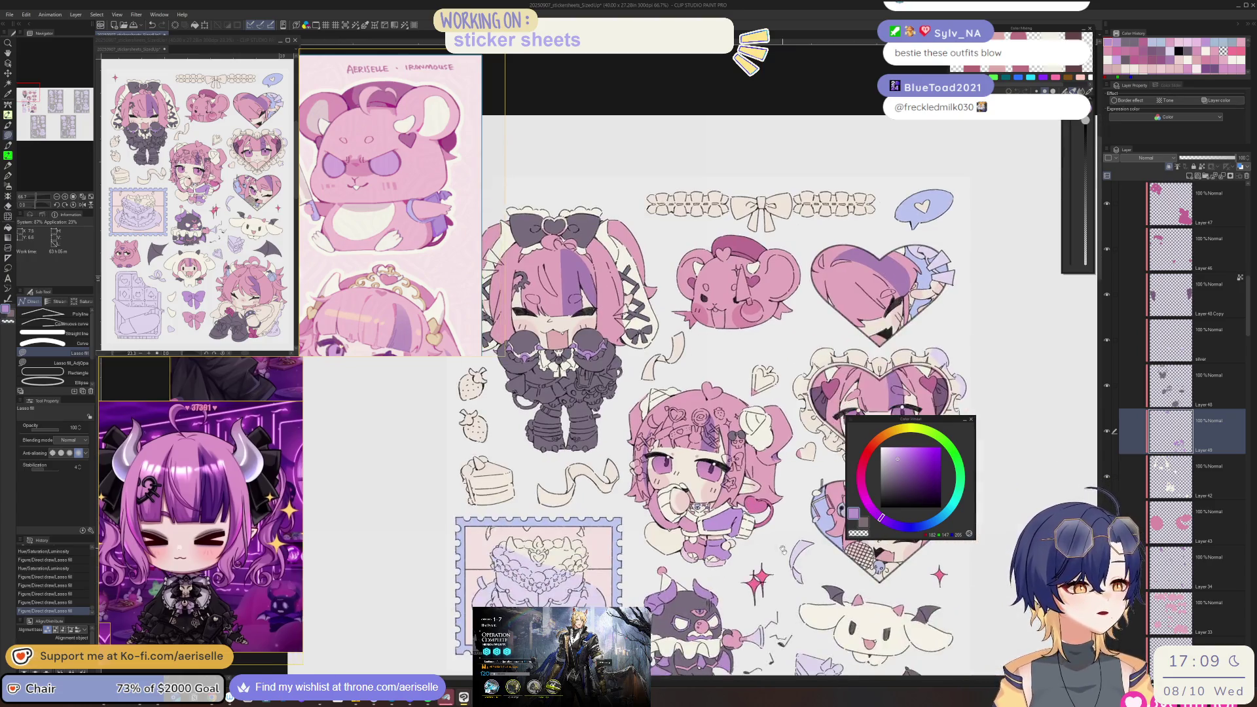
{"action": "scroll", "coordinate": [742, 516], "scroll_direction": "down", "scroll_amount": 2}
- Select the silver layer from the artwork and raise its Luminosity to 6
{"action": "scroll", "coordinate": [720, 478], "scroll_direction": "up", "scroll_amount": 5}
{"action": "left_click", "coordinate": [699, 443], "text": "ctrl"}
{"action": "scroll", "coordinate": [699, 441], "scroll_direction": "down", "scroll_amount": 6}
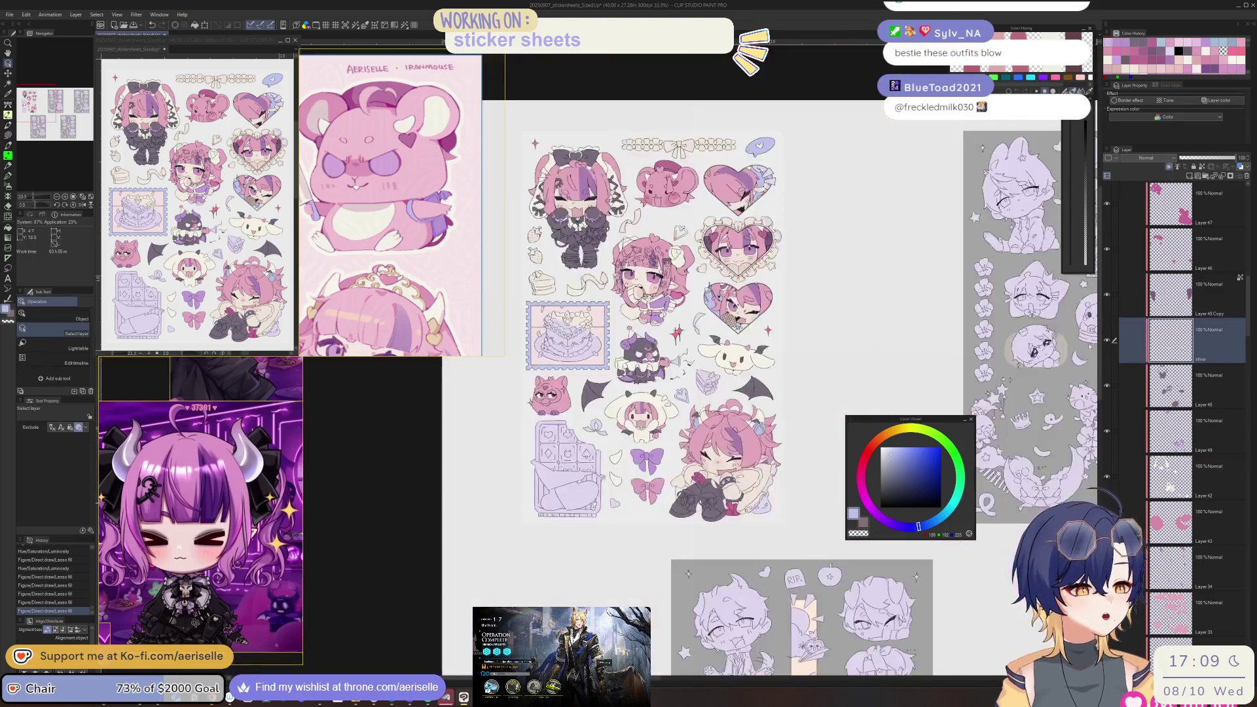
{"action": "key", "text": "ctrl+u"}
{"action": "left_click", "coordinate": [810, 478]}
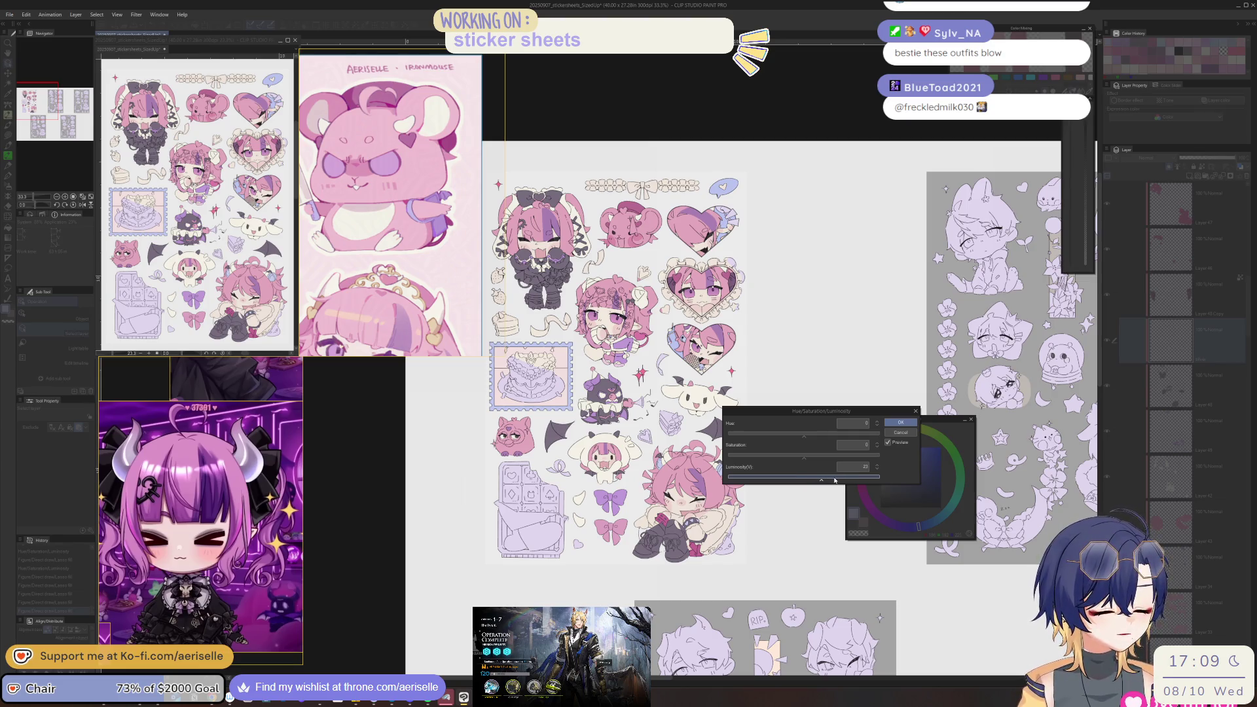
{"action": "left_click", "coordinate": [895, 424]}
- Add a new layer above silver and lasso-fill a light purple highlight on the paw trim
{"action": "scroll", "coordinate": [724, 466], "scroll_direction": "up", "scroll_amount": 5}
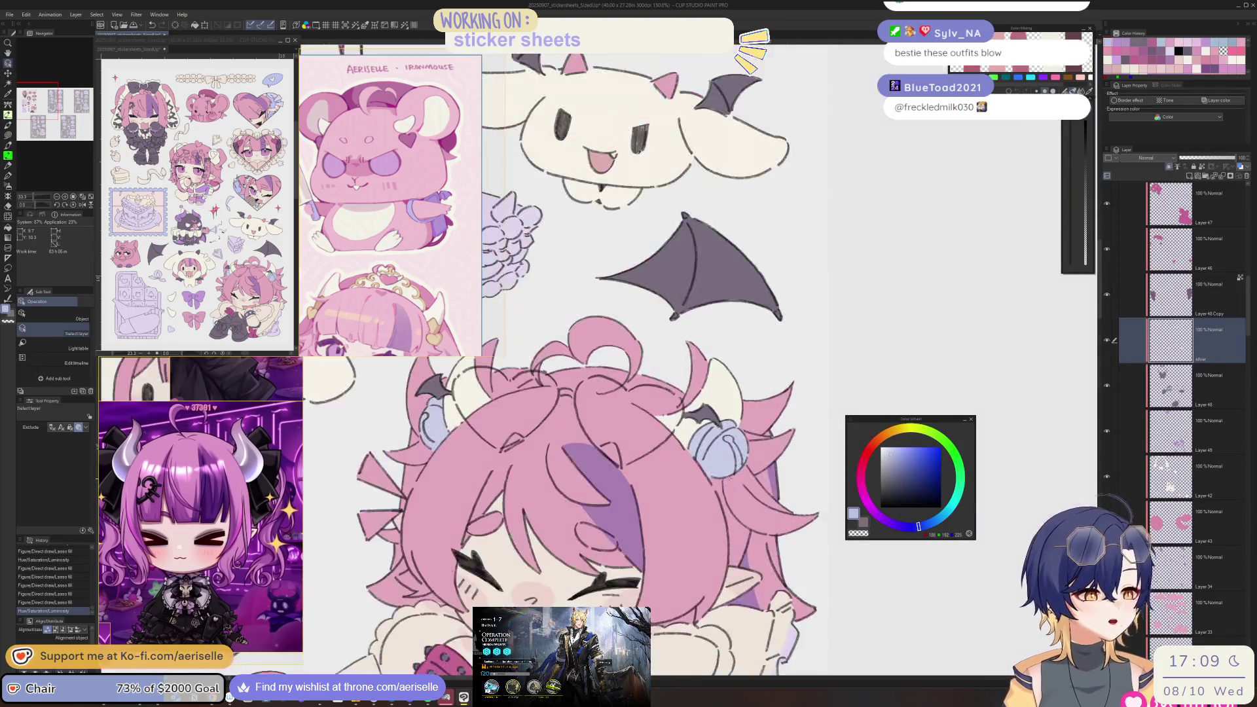
{"action": "scroll", "coordinate": [724, 466], "scroll_direction": "down", "scroll_amount": 5}
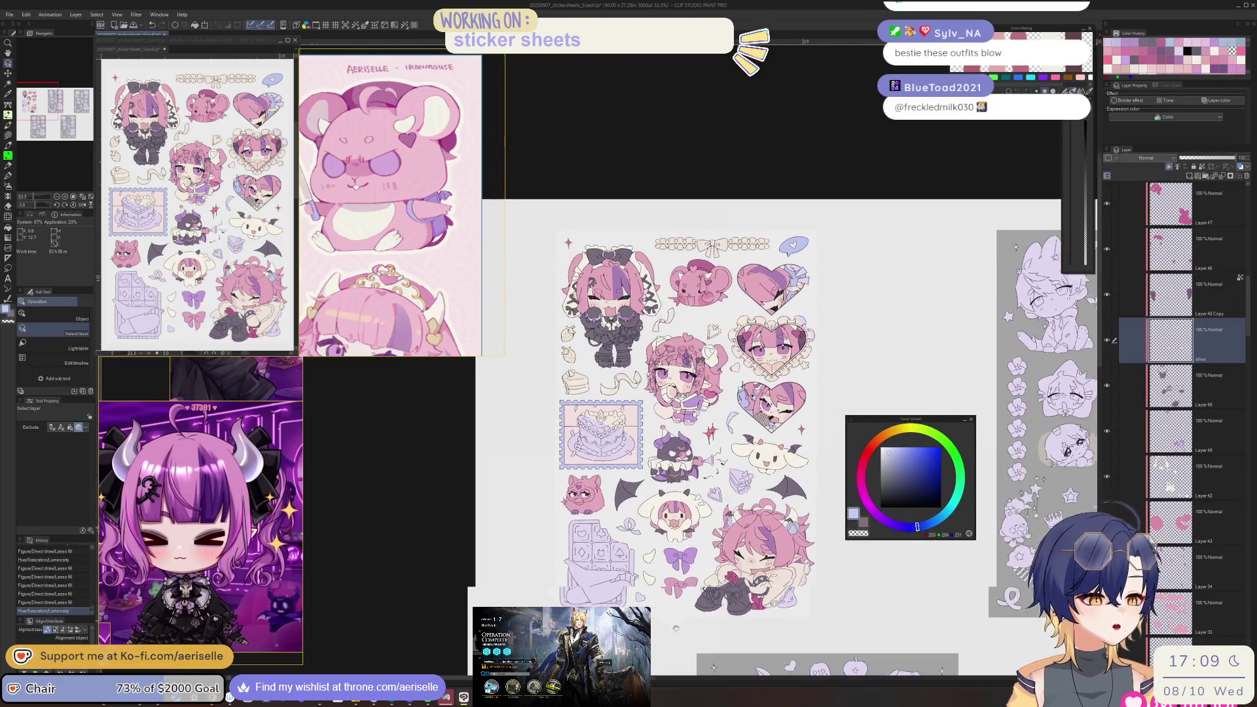
{"action": "scroll", "coordinate": [673, 434], "scroll_direction": "up", "scroll_amount": 5}
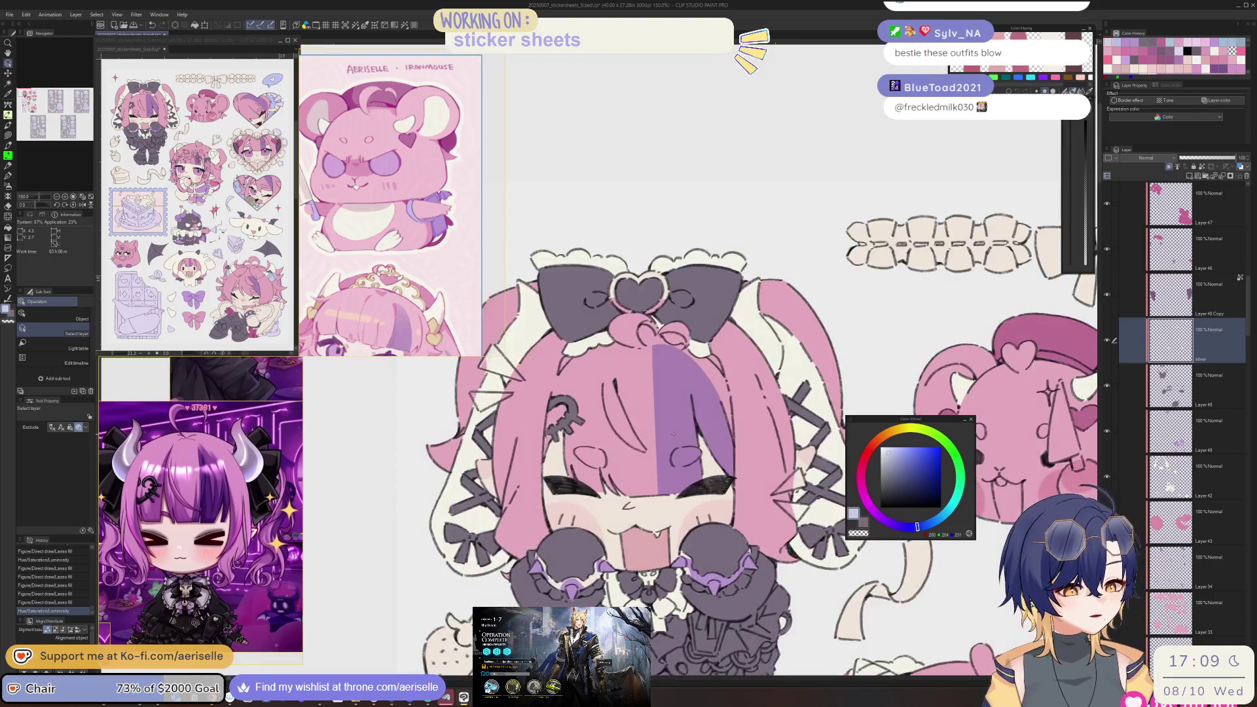
{"action": "scroll", "coordinate": [683, 521], "scroll_direction": "up", "scroll_amount": 2}
{"action": "scroll", "coordinate": [694, 563], "scroll_direction": "up", "scroll_amount": 2}
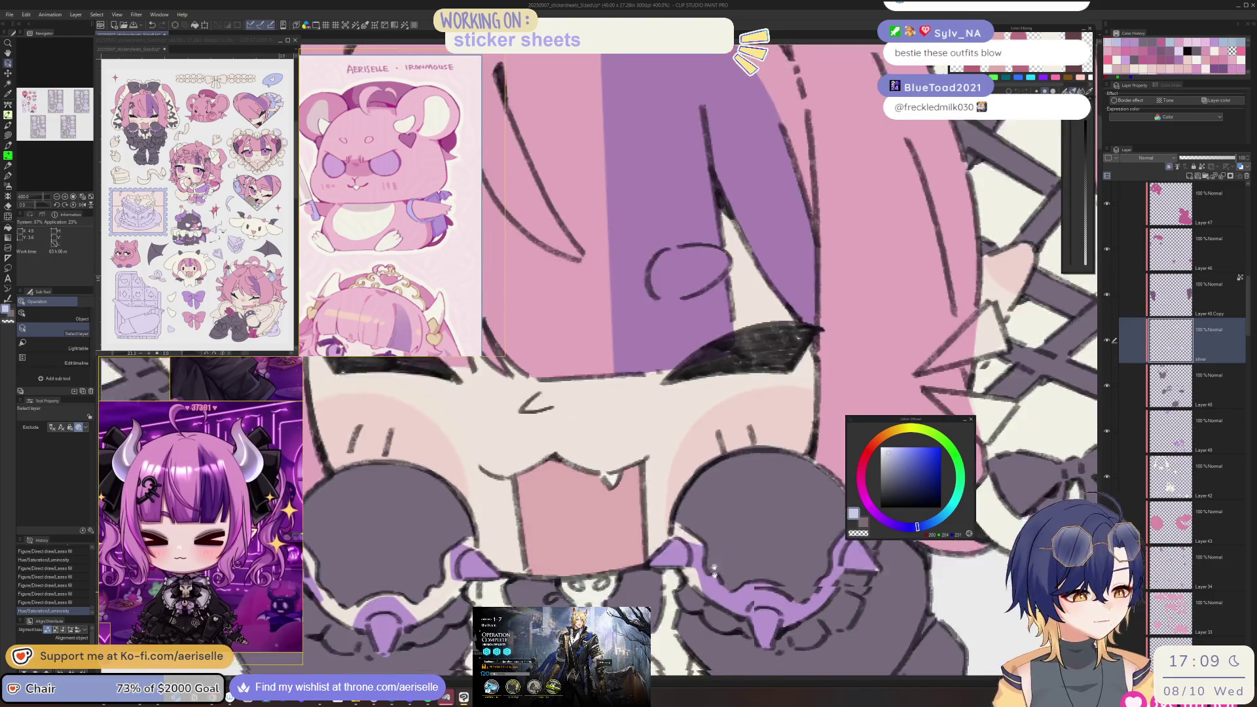
{"action": "mouse_move", "coordinate": [704, 603]}
{"action": "left_mouse_down"}
{"action": "mouse_move", "coordinate": [681, 592]}
{"action": "mouse_move", "coordinate": [703, 563]}
{"action": "left_mouse_up"}
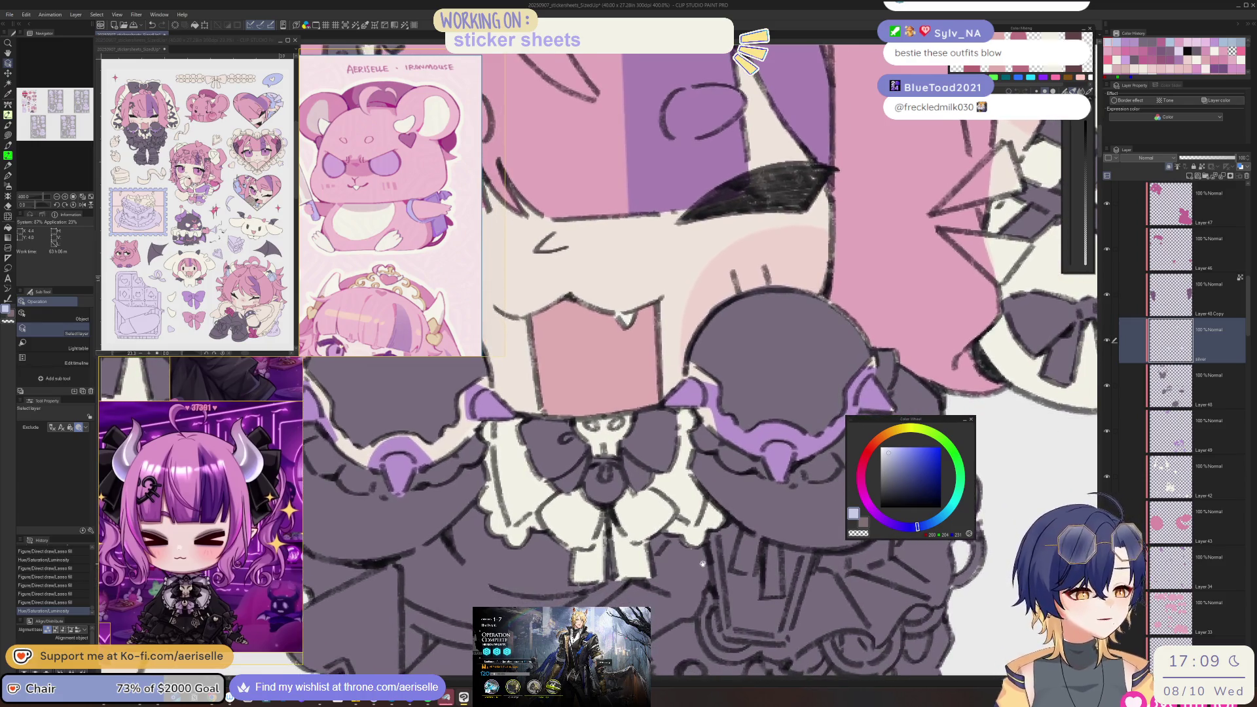
{"action": "left_click", "coordinate": [1190, 177]}
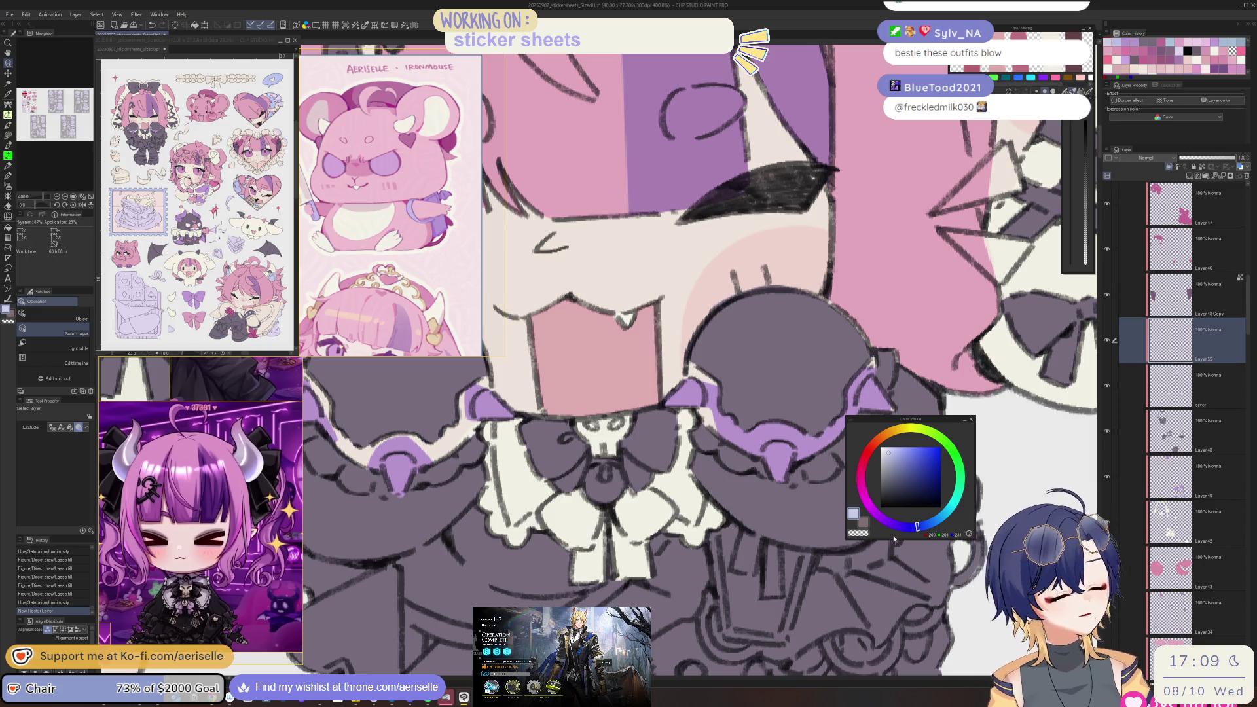
{"action": "left_click_drag", "start_coordinate": [882, 515], "coordinate": [878, 514]}
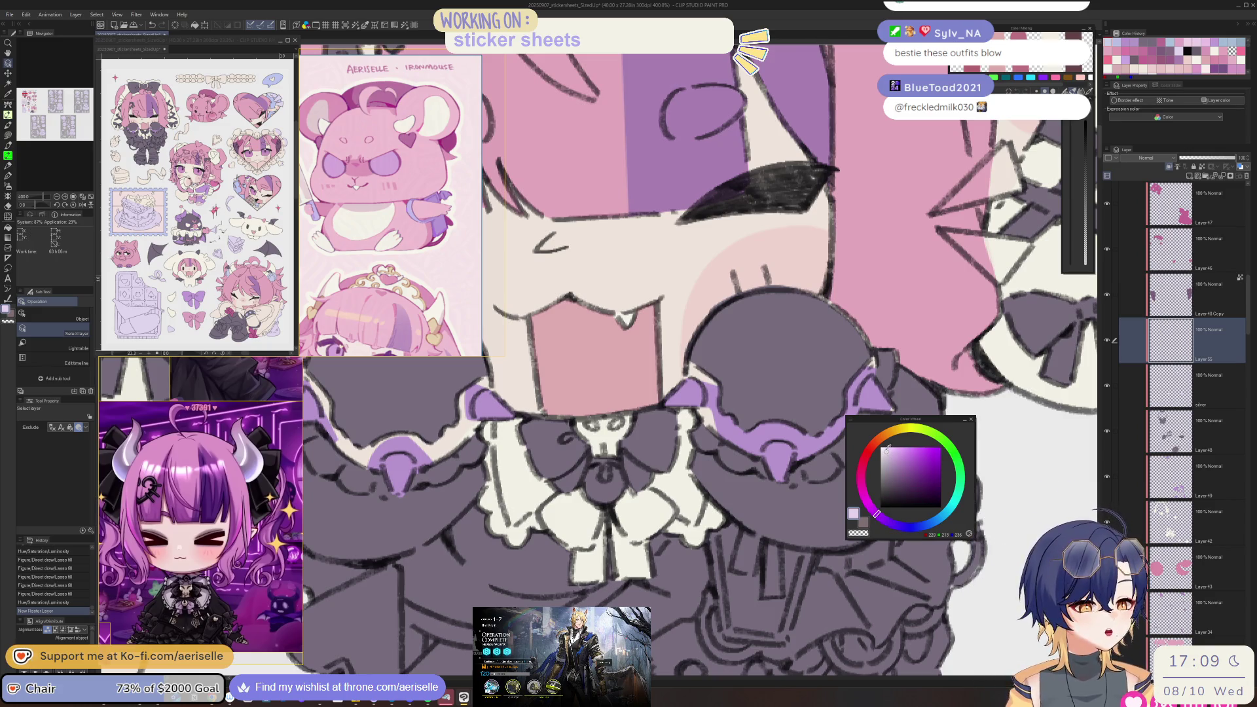
{"action": "scroll", "coordinate": [704, 411], "scroll_direction": "up", "scroll_amount": 2}
{"action": "key", "text": "u"}
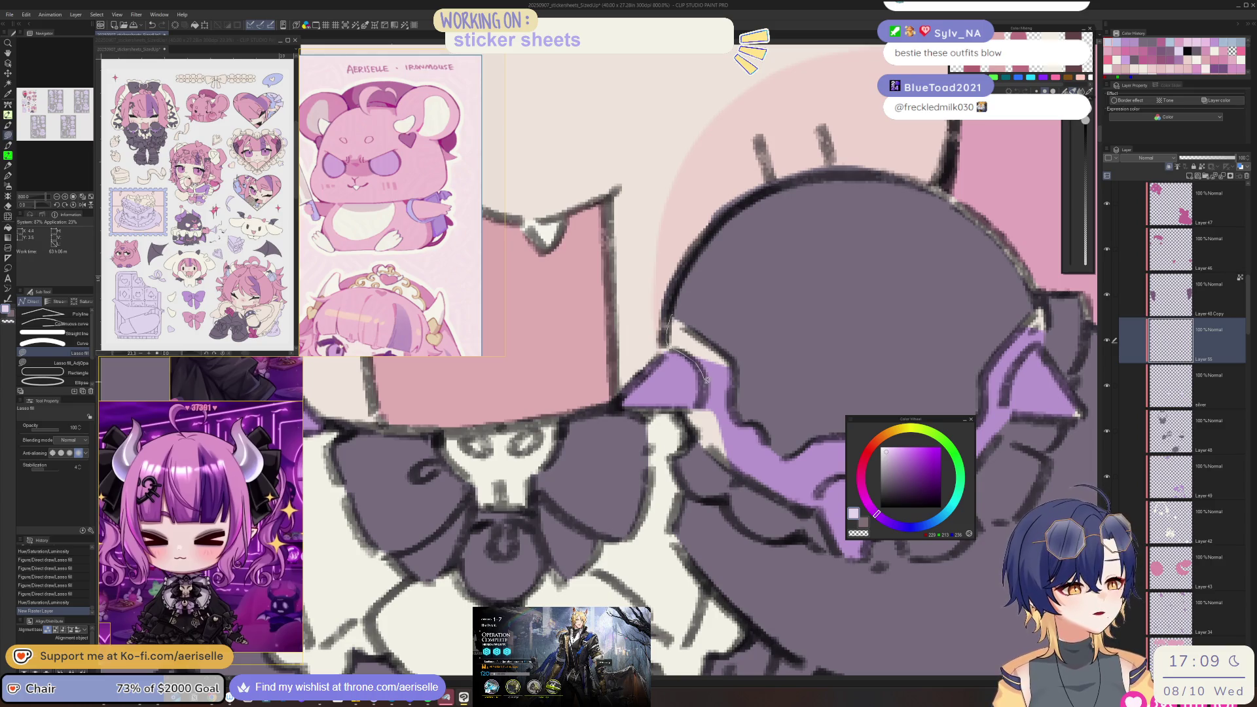
{"action": "mouse_move", "coordinate": [738, 447]}
{"action": "left_mouse_down"}
{"action": "mouse_move", "coordinate": [753, 347]}
{"action": "mouse_move", "coordinate": [660, 517]}
{"action": "left_mouse_up"}
- Shift the new fill's hue to 10 and the lace trim's hue to 16, then erase stray shading
{"action": "key", "text": "ctrl+u"}
{"action": "left_click", "coordinate": [792, 438]}
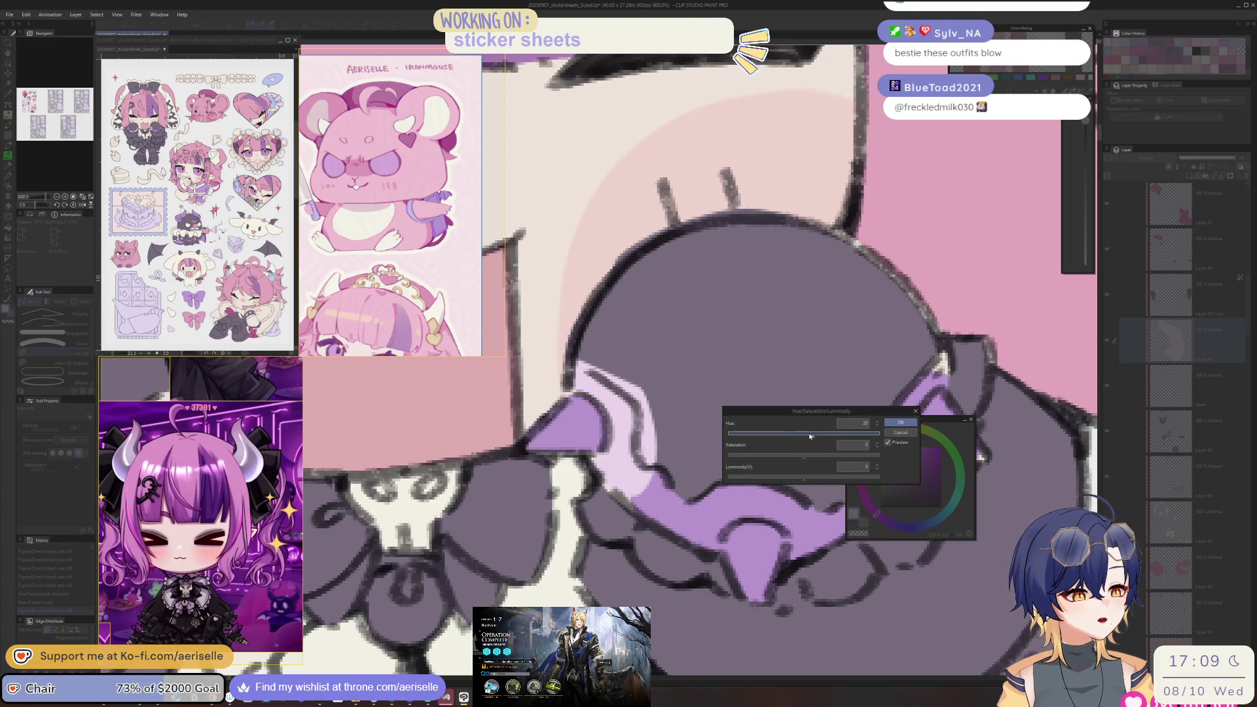
{"action": "left_click_drag", "start_coordinate": [811, 437], "coordinate": [810, 436]}
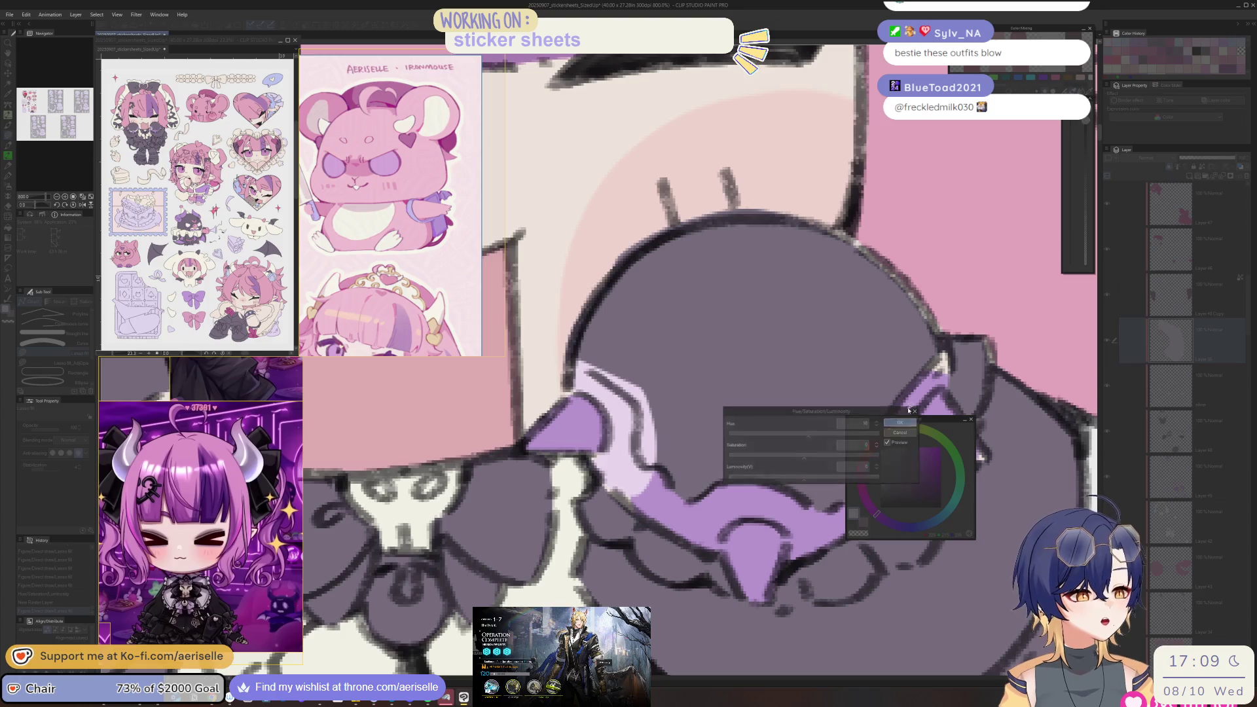
{"action": "left_click", "coordinate": [901, 422]}
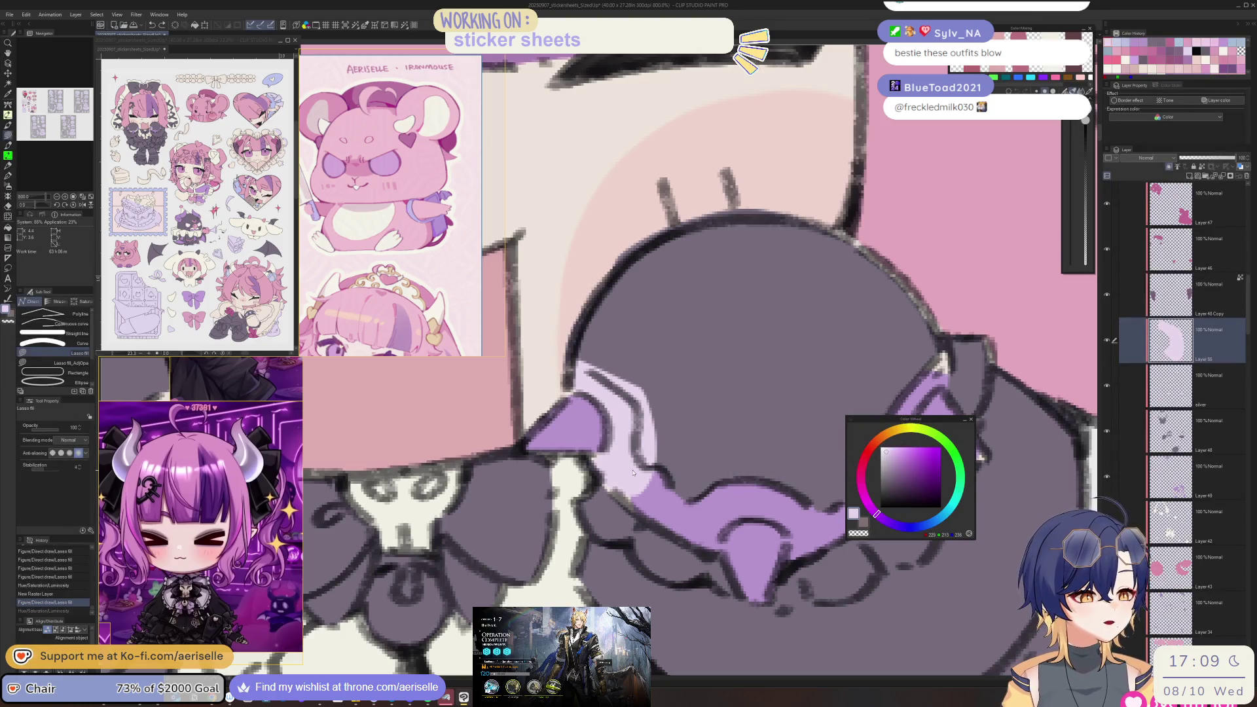
{"action": "key", "text": "ctrl+u"}
{"action": "left_click_drag", "start_coordinate": [811, 436], "coordinate": [814, 437]}
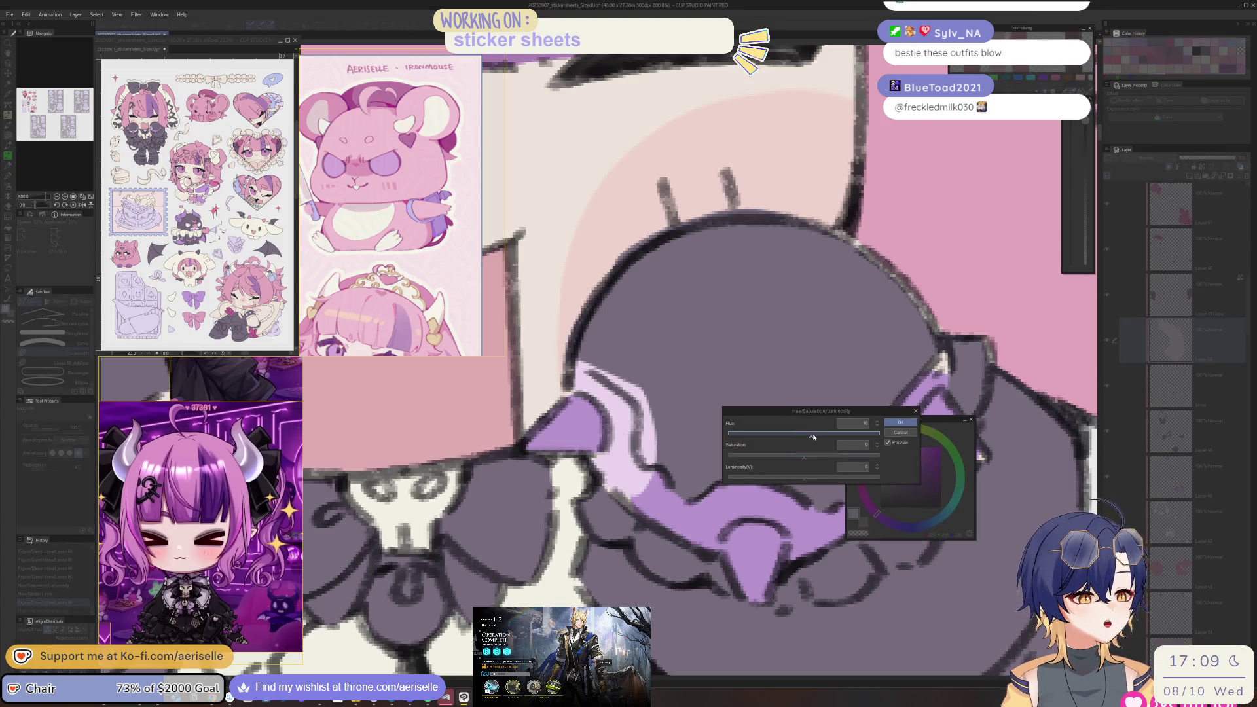
{"action": "left_click", "coordinate": [889, 422]}
{"action": "key", "text": "e"}
{"action": "left_click_drag", "start_coordinate": [607, 367], "coordinate": [663, 451]}
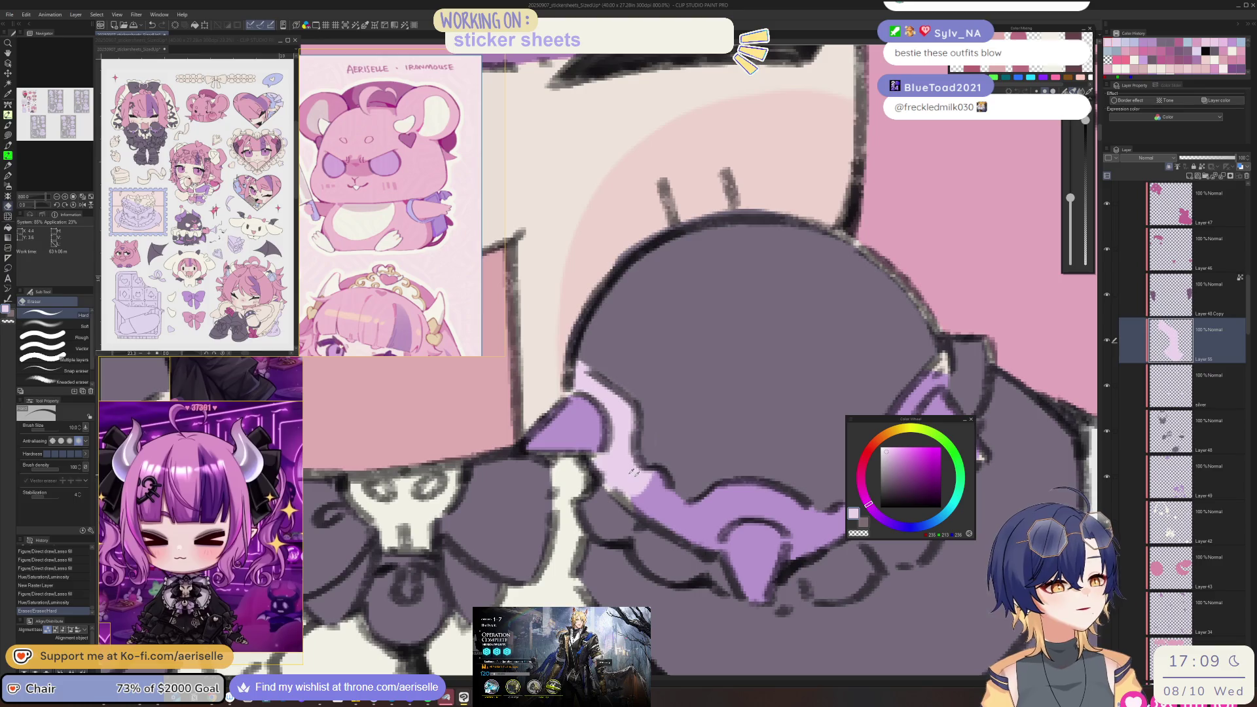
- Lasso-fill a purple shape on the sleeve trim and a light purple patch along the bow edge
{"action": "key", "text": "u"}
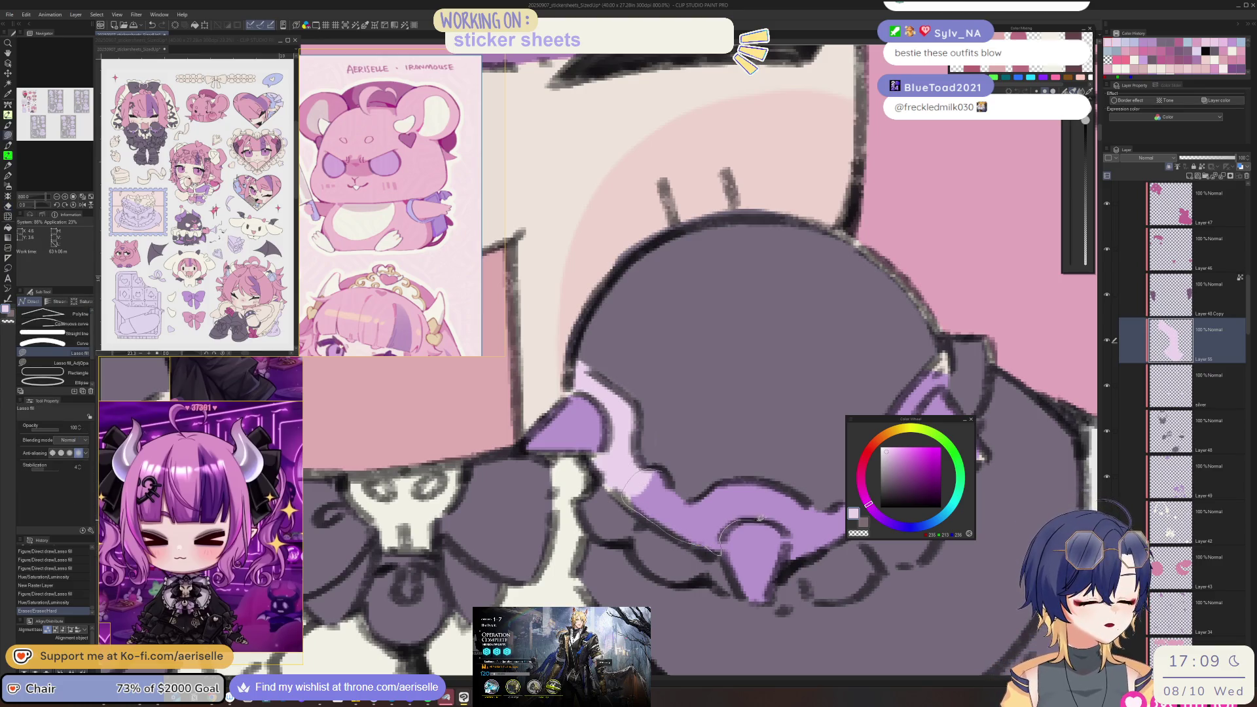
{"action": "mouse_move", "coordinate": [786, 562]}
{"action": "left_mouse_down"}
{"action": "mouse_move", "coordinate": [830, 545]}
{"action": "mouse_move", "coordinate": [737, 485]}
{"action": "mouse_move", "coordinate": [684, 495]}
{"action": "mouse_move", "coordinate": [674, 471]}
{"action": "left_mouse_up"}
{"action": "scroll", "coordinate": [674, 471], "scroll_direction": "down", "scroll_amount": 5}
{"action": "scroll", "coordinate": [594, 450], "scroll_direction": "up", "scroll_amount": 5}
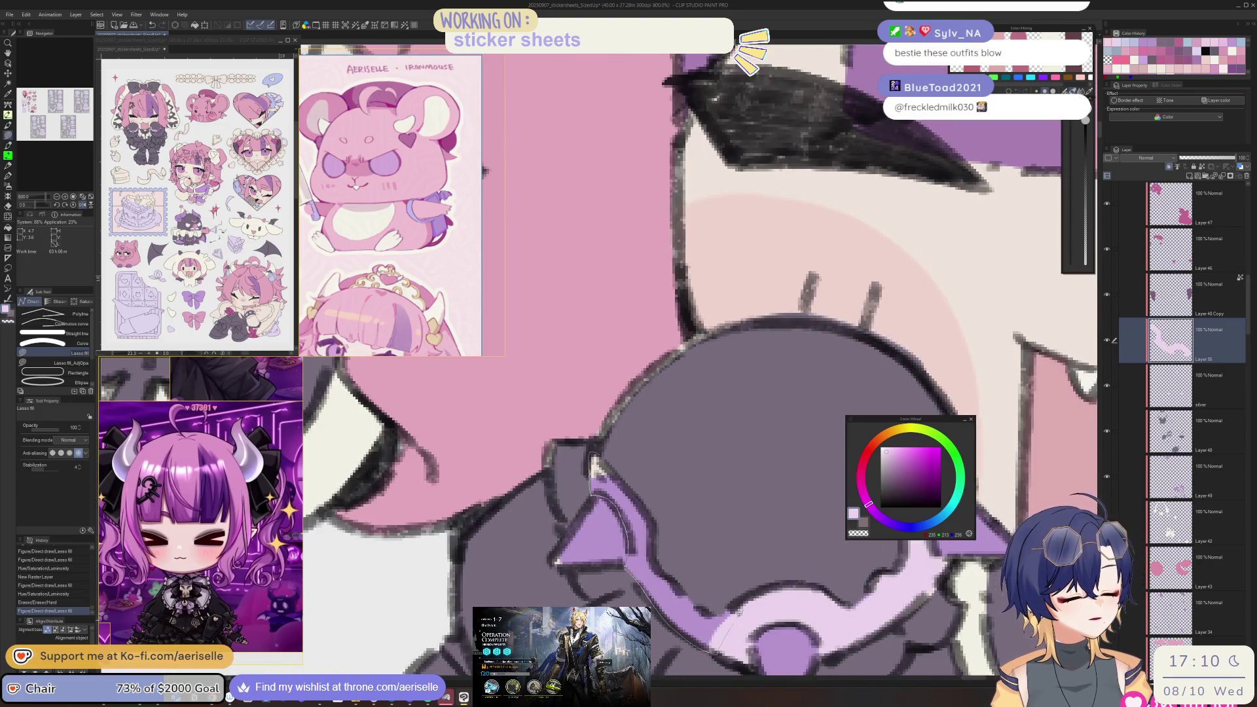
{"action": "mouse_move", "coordinate": [710, 613]}
{"action": "left_mouse_down"}
{"action": "mouse_move", "coordinate": [661, 573]}
{"action": "mouse_move", "coordinate": [648, 517]}
{"action": "mouse_move", "coordinate": [597, 458]}
{"action": "left_mouse_up"}
{"action": "scroll", "coordinate": [672, 544], "scroll_direction": "down", "scroll_amount": 3}
{"action": "scroll", "coordinate": [672, 544], "scroll_direction": "up", "scroll_amount": 2}
- Sample the light purple from the trim and fill the area near the bow light lavender
{"action": "left_click", "coordinate": [720, 530], "text": "ctrl"}
{"action": "left_click", "coordinate": [720, 530], "text": "alt"}
{"action": "scroll", "coordinate": [733, 527], "scroll_direction": "up", "scroll_amount": 2}
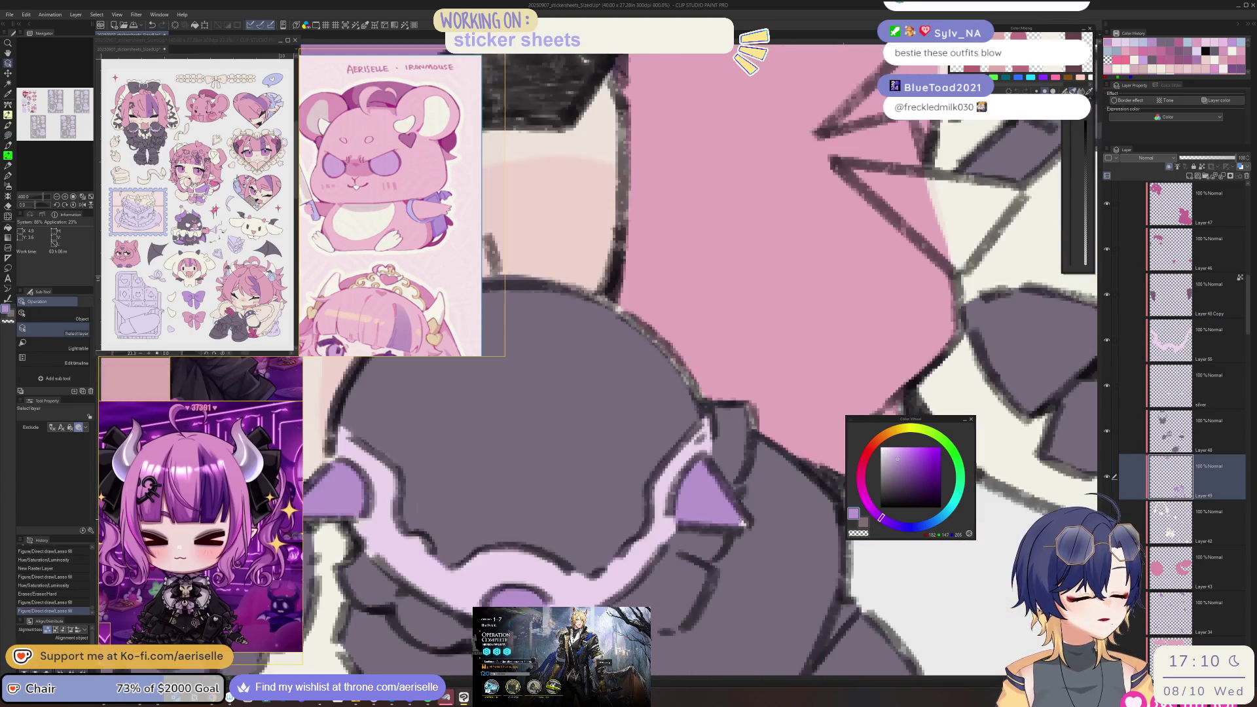
{"action": "scroll", "coordinate": [742, 524], "scroll_direction": "down", "scroll_amount": 4}
{"action": "left_click", "coordinate": [740, 550], "text": "ctrl"}
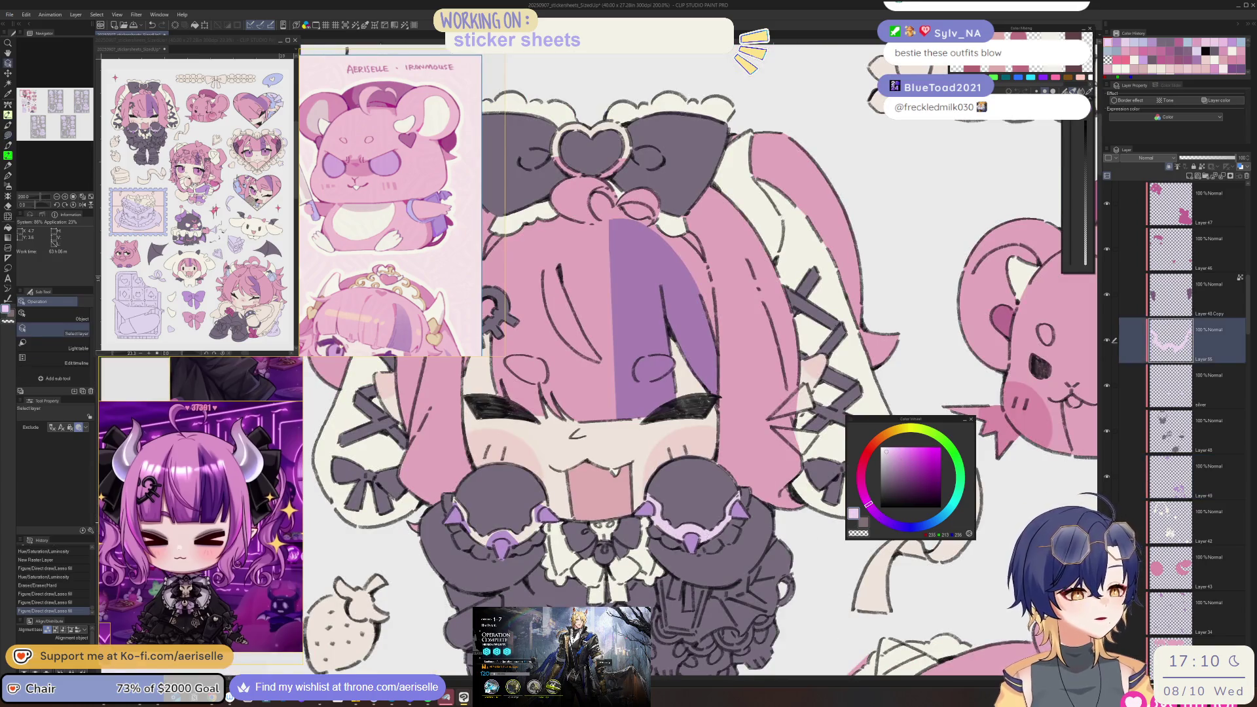
{"action": "scroll", "coordinate": [739, 550], "scroll_direction": "up", "scroll_amount": 4}
{"action": "mouse_move", "coordinate": [677, 484]}
{"action": "left_mouse_down"}
{"action": "mouse_move", "coordinate": [700, 516]}
{"action": "mouse_move", "coordinate": [694, 565]}
{"action": "mouse_move", "coordinate": [753, 632]}
{"action": "left_mouse_up"}
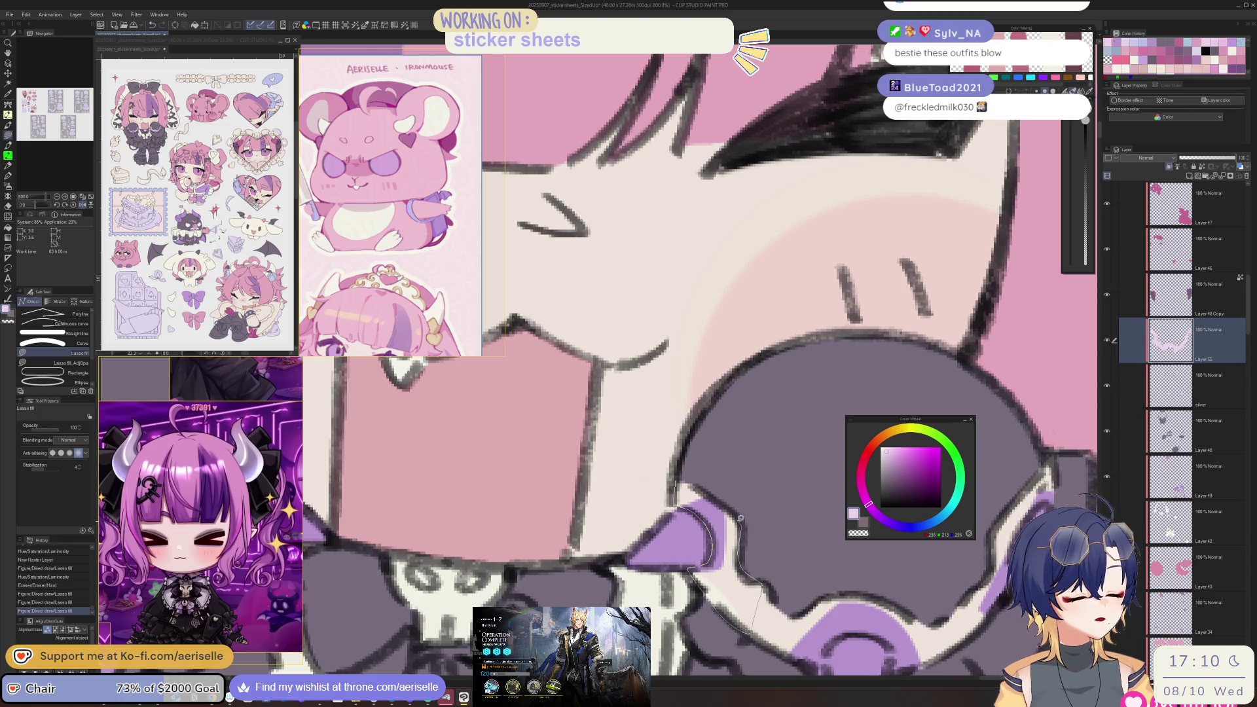
{"action": "mouse_move", "coordinate": [683, 476]}
{"action": "left_mouse_down"}
{"action": "mouse_move", "coordinate": [649, 488]}
{"action": "mouse_move", "coordinate": [671, 543]}
{"action": "mouse_move", "coordinate": [727, 540]}
{"action": "mouse_move", "coordinate": [753, 504]}
{"action": "left_mouse_up"}
- Fill another light lavender patch near the bow and the light strip running up from it
{"action": "scroll", "coordinate": [721, 481], "scroll_direction": "down", "scroll_amount": 3}
{"action": "left_click_drag", "start_coordinate": [639, 587], "coordinate": [777, 517]}
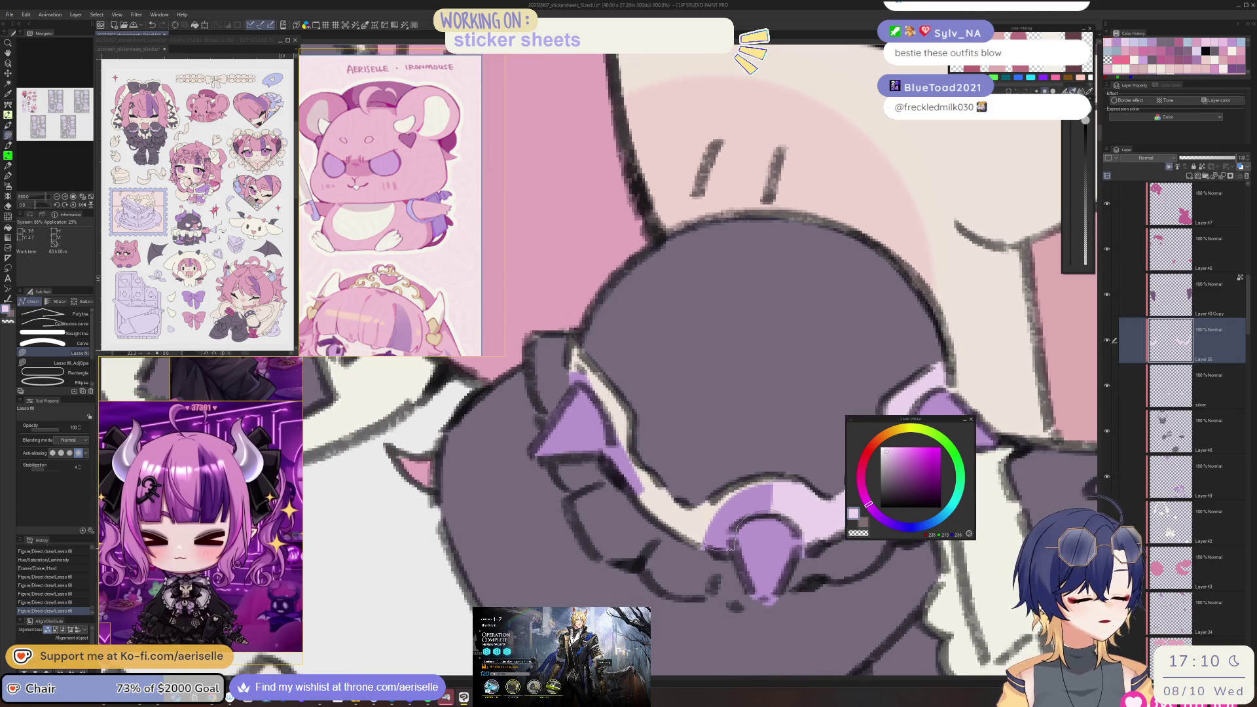
{"action": "left_click_drag", "start_coordinate": [736, 479], "coordinate": [788, 477]}
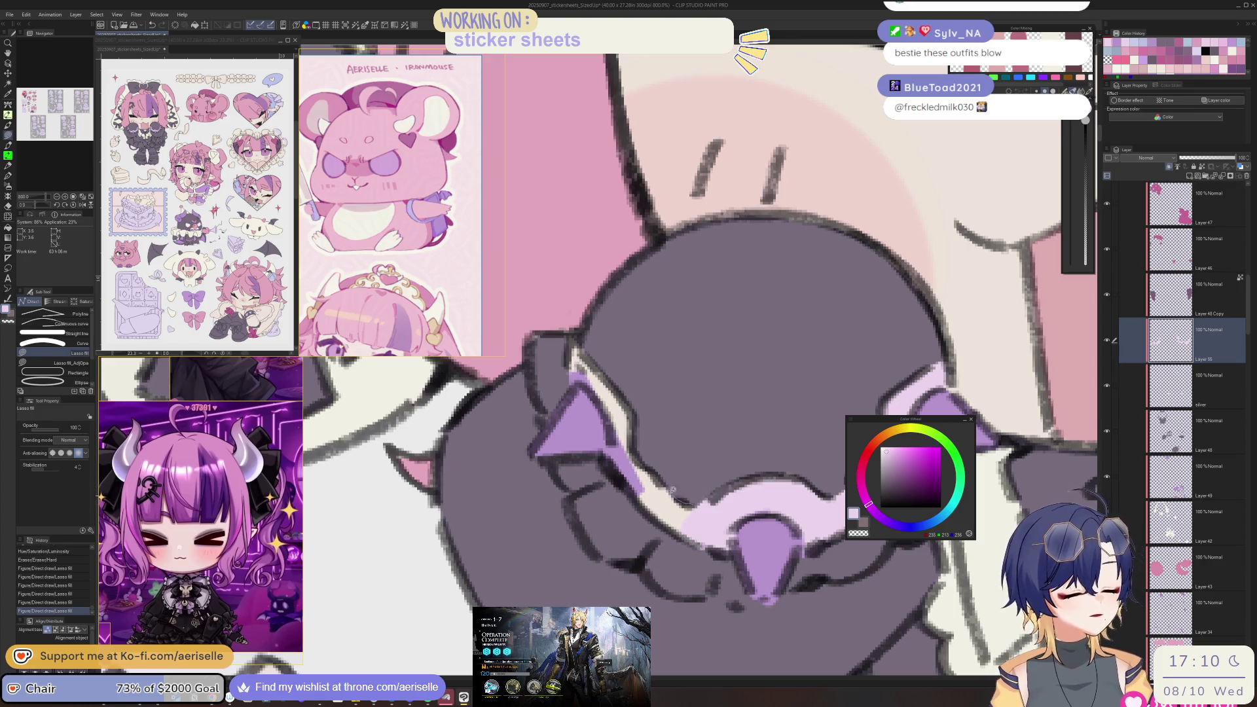
{"action": "mouse_move", "coordinate": [636, 447]}
{"action": "left_mouse_down"}
{"action": "mouse_move", "coordinate": [618, 387]}
{"action": "mouse_move", "coordinate": [574, 338]}
{"action": "mouse_move", "coordinate": [571, 367]}
{"action": "mouse_move", "coordinate": [606, 450]}
{"action": "mouse_move", "coordinate": [648, 517]}
{"action": "mouse_move", "coordinate": [717, 548]}
{"action": "left_mouse_up"}
{"action": "scroll", "coordinate": [694, 544], "scroll_direction": "down", "scroll_amount": 10}
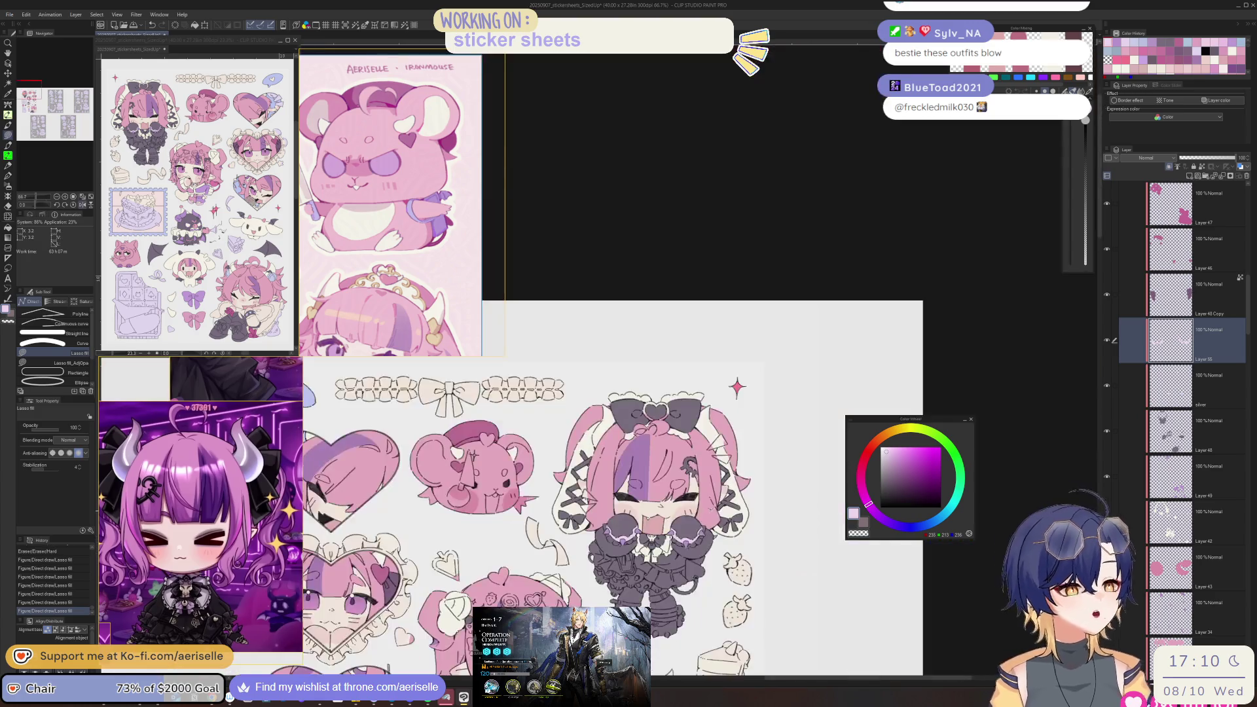
- Erase the end of the purple spike with the hard Eraser, then return to Lasso fill
{"action": "scroll", "coordinate": [667, 541], "scroll_direction": "up", "scroll_amount": 5}
{"action": "scroll", "coordinate": [673, 541], "scroll_direction": "up", "scroll_amount": 3}
{"action": "scroll", "coordinate": [681, 544], "scroll_direction": "up", "scroll_amount": 3}
{"action": "key", "text": "e"}
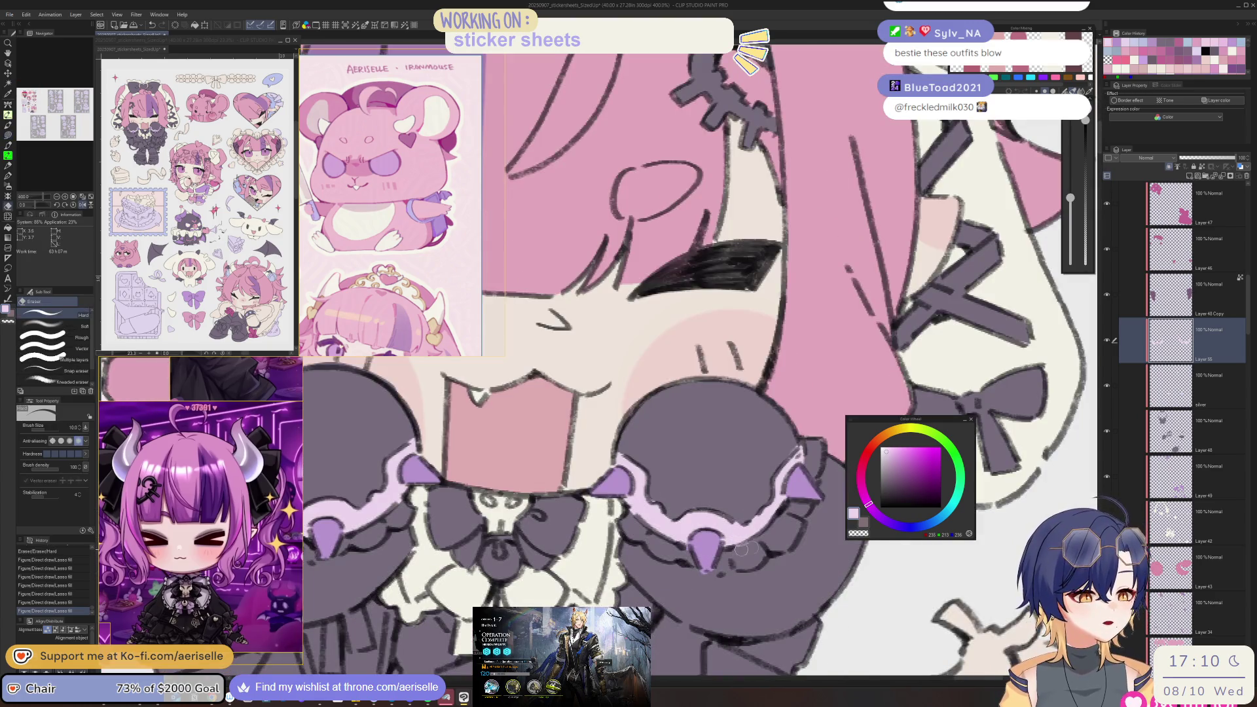
{"action": "mouse_move", "coordinate": [695, 558]}
{"action": "left_mouse_down"}
{"action": "mouse_move", "coordinate": [685, 549]}
{"action": "mouse_move", "coordinate": [716, 517]}
{"action": "left_mouse_up"}
{"action": "key", "text": "u"}
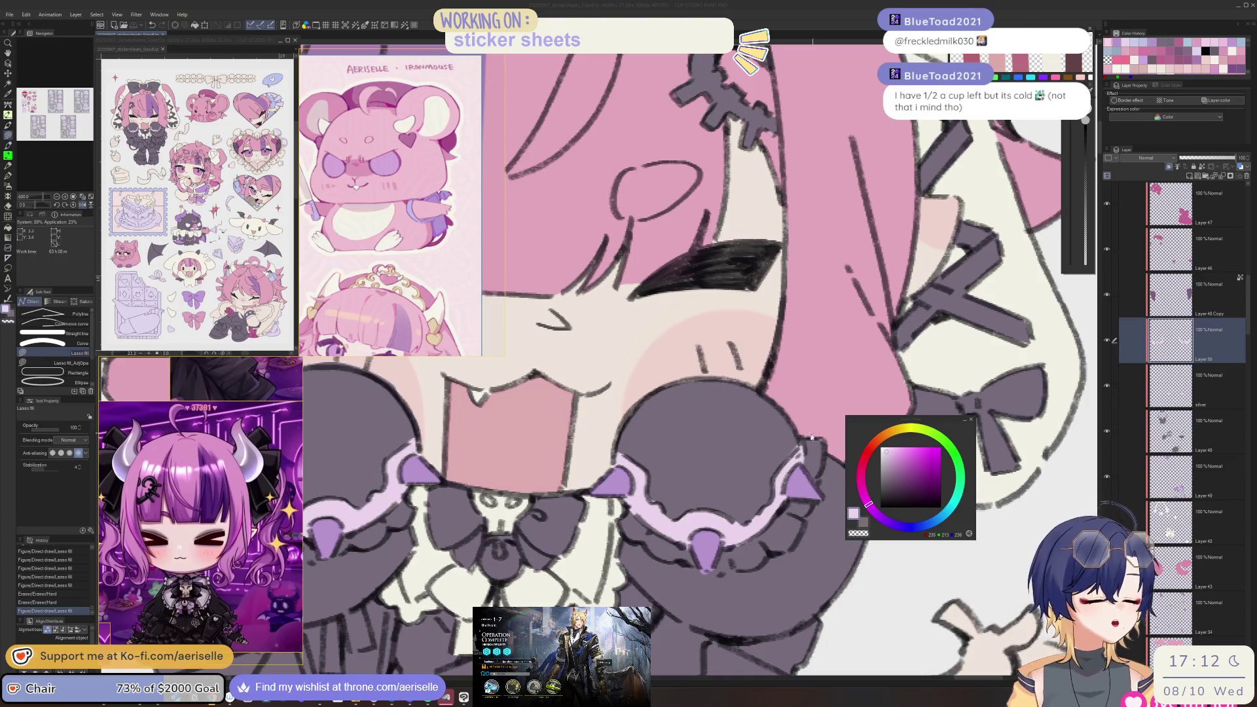
- Erase the purple spike tip on the sleeve lace and sample the dark grey sleeve colour
{"action": "key", "text": "e"}
{"action": "left_click_drag", "start_coordinate": [705, 564], "coordinate": [709, 582]}
{"action": "key", "text": "u"}
{"action": "left_click", "coordinate": [1171, 477]}
{"action": "key", "text": "e"}
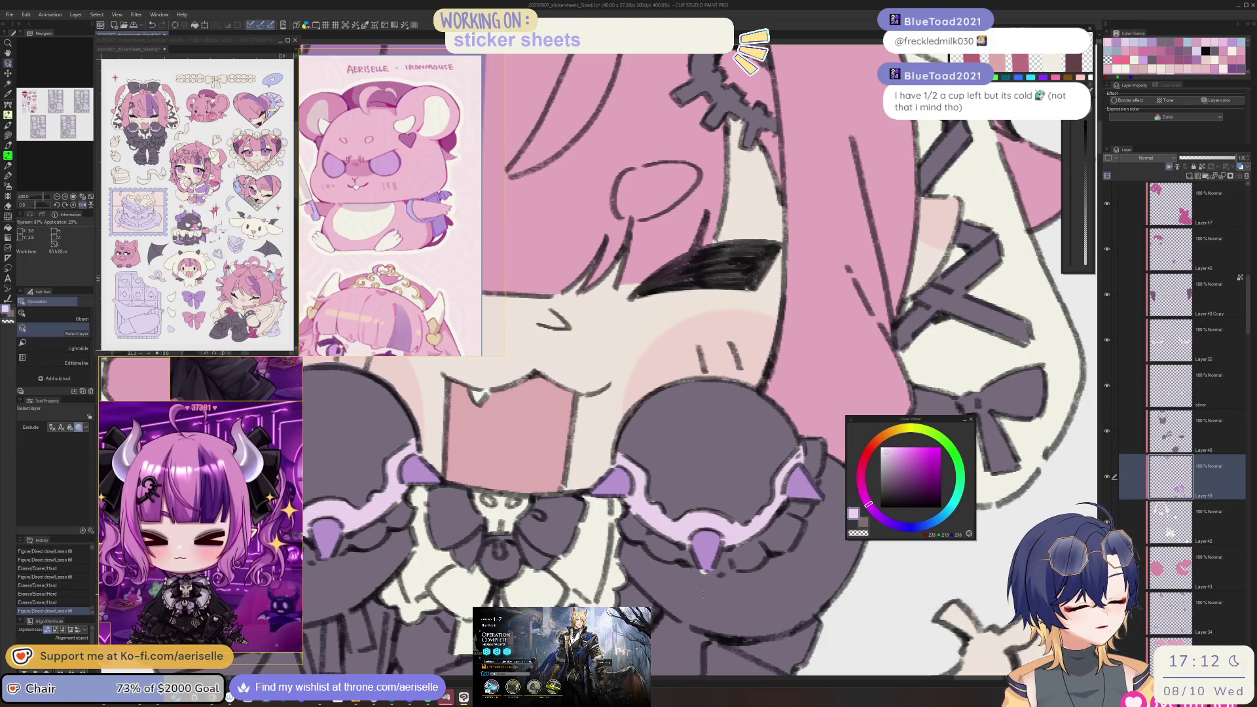
{"action": "left_click", "coordinate": [707, 586], "text": "ctrl+shift"}
{"action": "left_click", "coordinate": [708, 587], "text": "alt"}
- Select the silver layer and reframe the view on the chibi's face
{"action": "scroll", "coordinate": [707, 588], "scroll_direction": "down", "scroll_amount": 4}
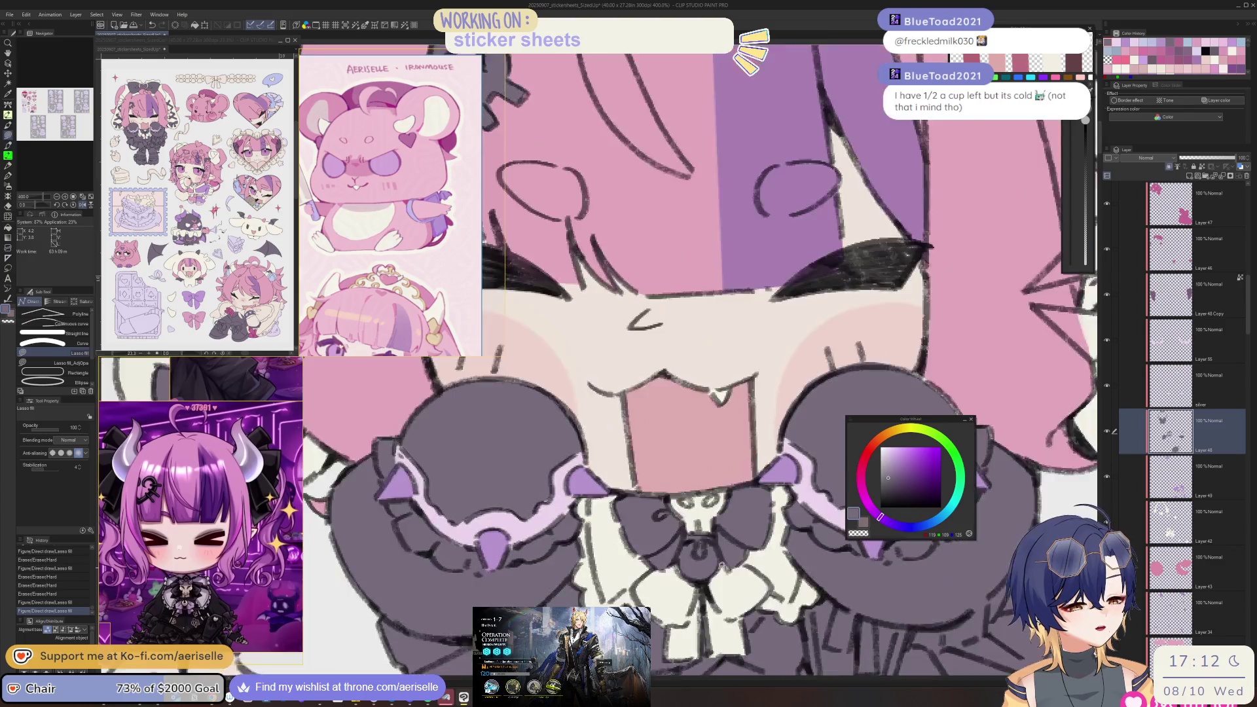
{"action": "mouse_move", "coordinate": [728, 589]}
{"action": "left_mouse_down"}
{"action": "mouse_move", "coordinate": [699, 576]}
{"action": "mouse_move", "coordinate": [726, 585]}
{"action": "left_mouse_up"}
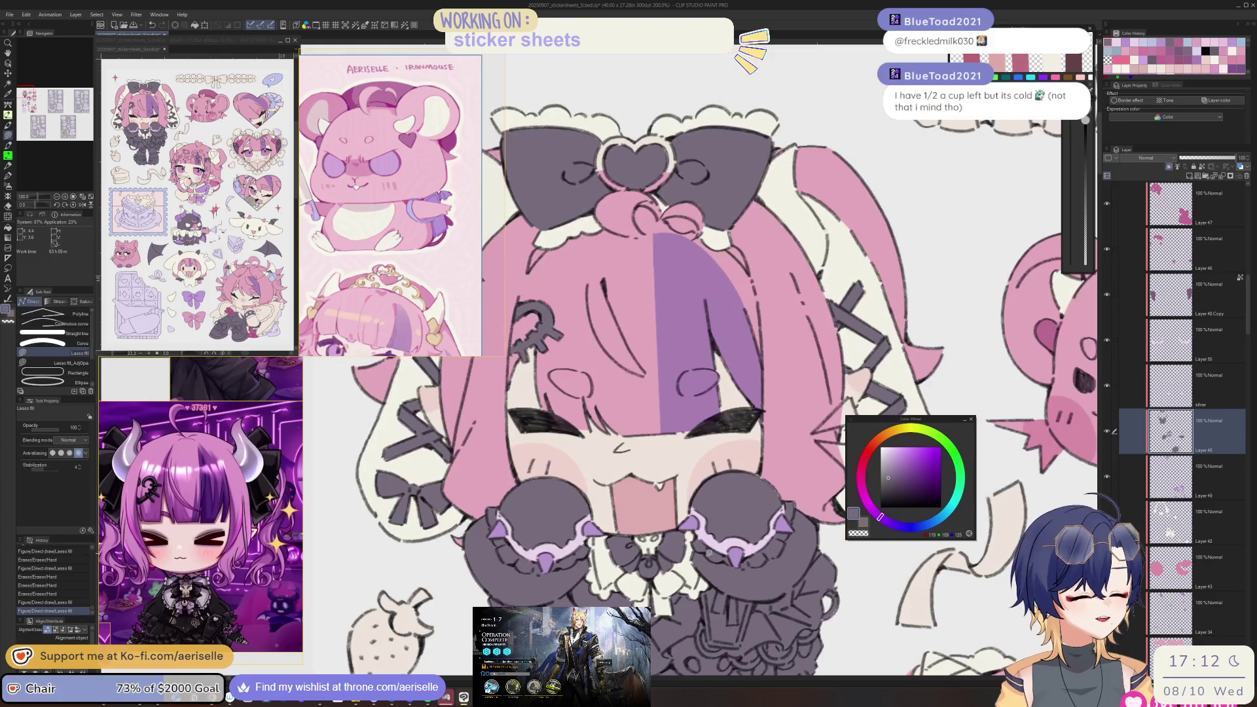
{"action": "scroll", "coordinate": [727, 585], "scroll_direction": "up", "scroll_amount": 2}
{"action": "scroll", "coordinate": [648, 555], "scroll_direction": "up", "scroll_amount": 3}
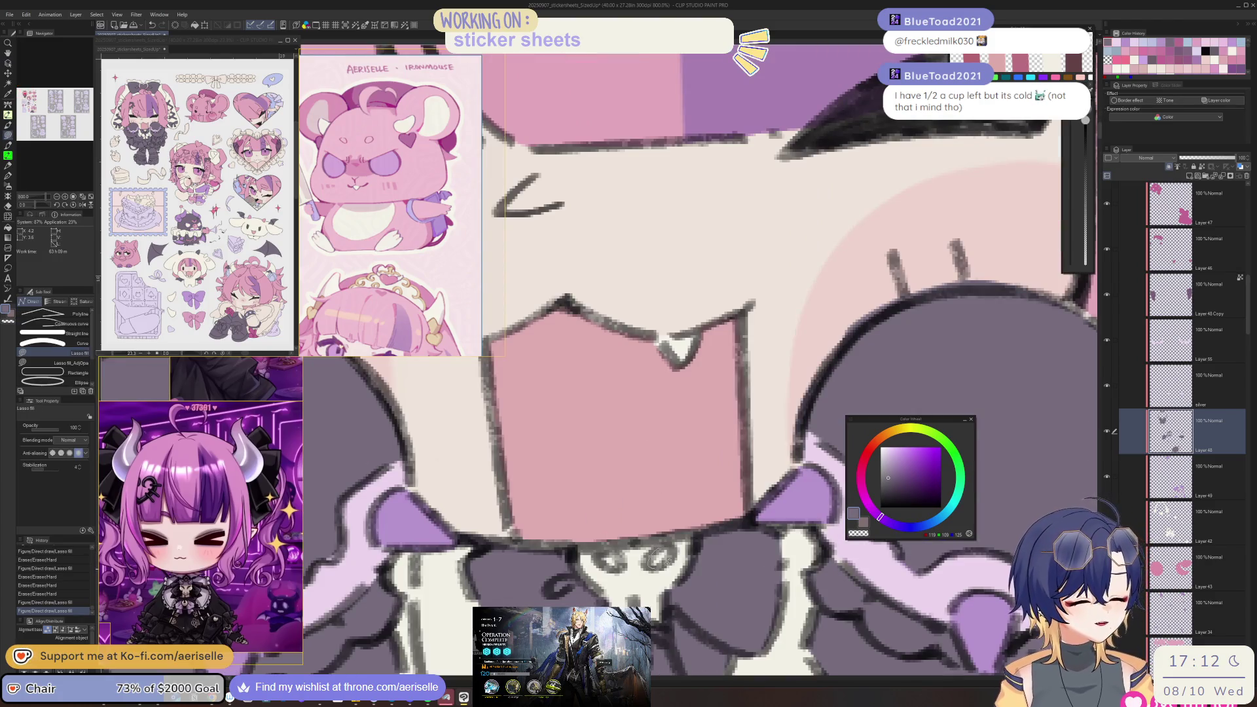
{"action": "scroll", "coordinate": [606, 553], "scroll_direction": "down", "scroll_amount": 4}
{"action": "left_click_drag", "start_coordinate": [736, 631], "coordinate": [702, 591]}
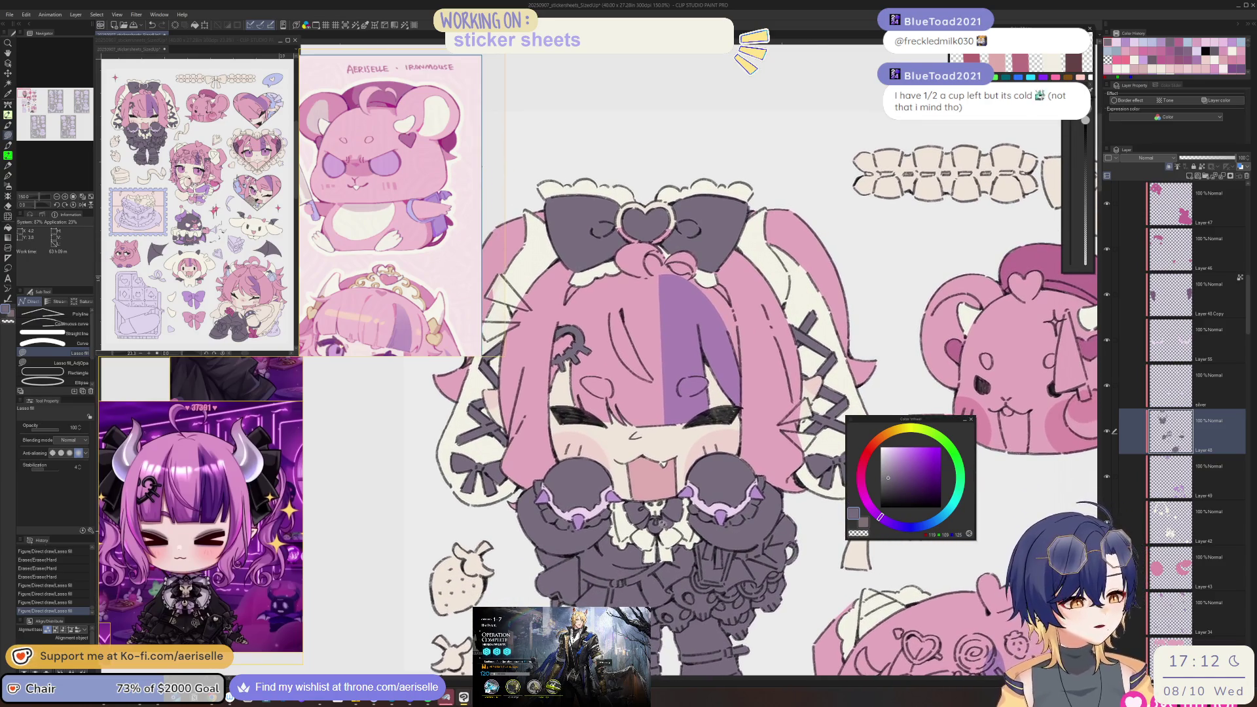
{"action": "scroll", "coordinate": [726, 488], "scroll_direction": "down", "scroll_amount": 1}
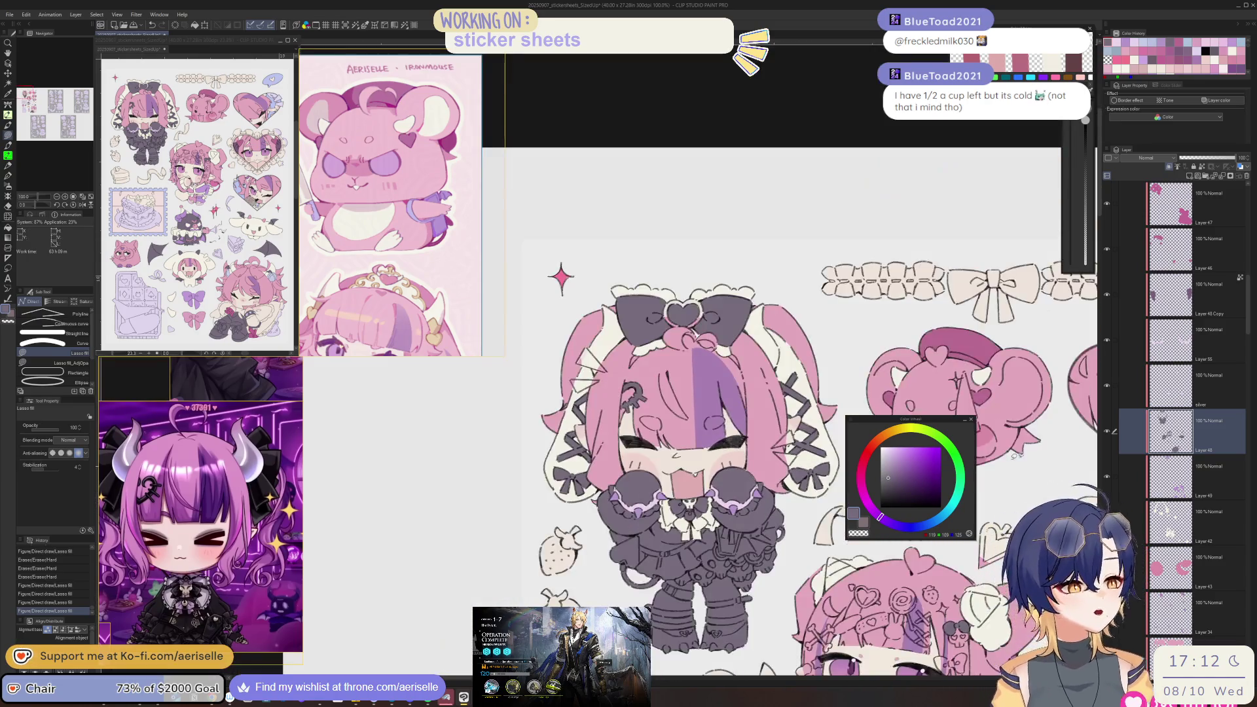
{"action": "left_click", "coordinate": [1172, 385]}
{"action": "scroll", "coordinate": [805, 501], "scroll_direction": "down", "scroll_amount": 2}
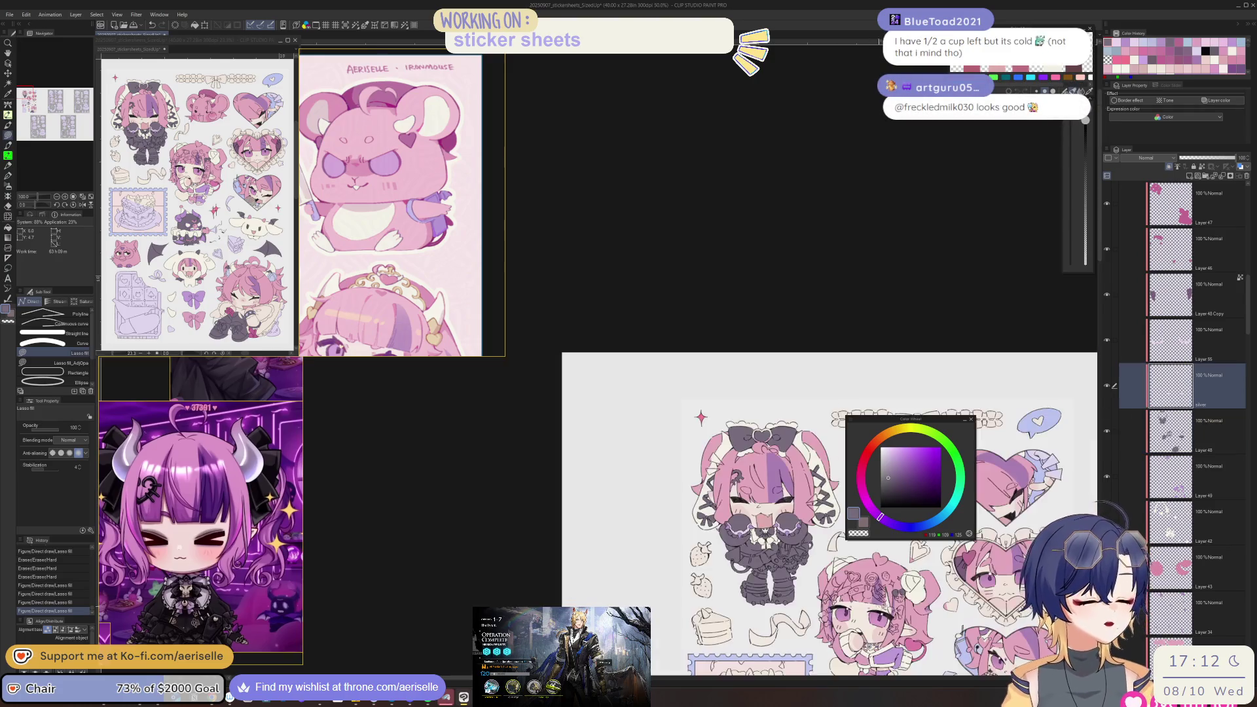
{"action": "left_click_drag", "start_coordinate": [805, 501], "coordinate": [630, 333]}
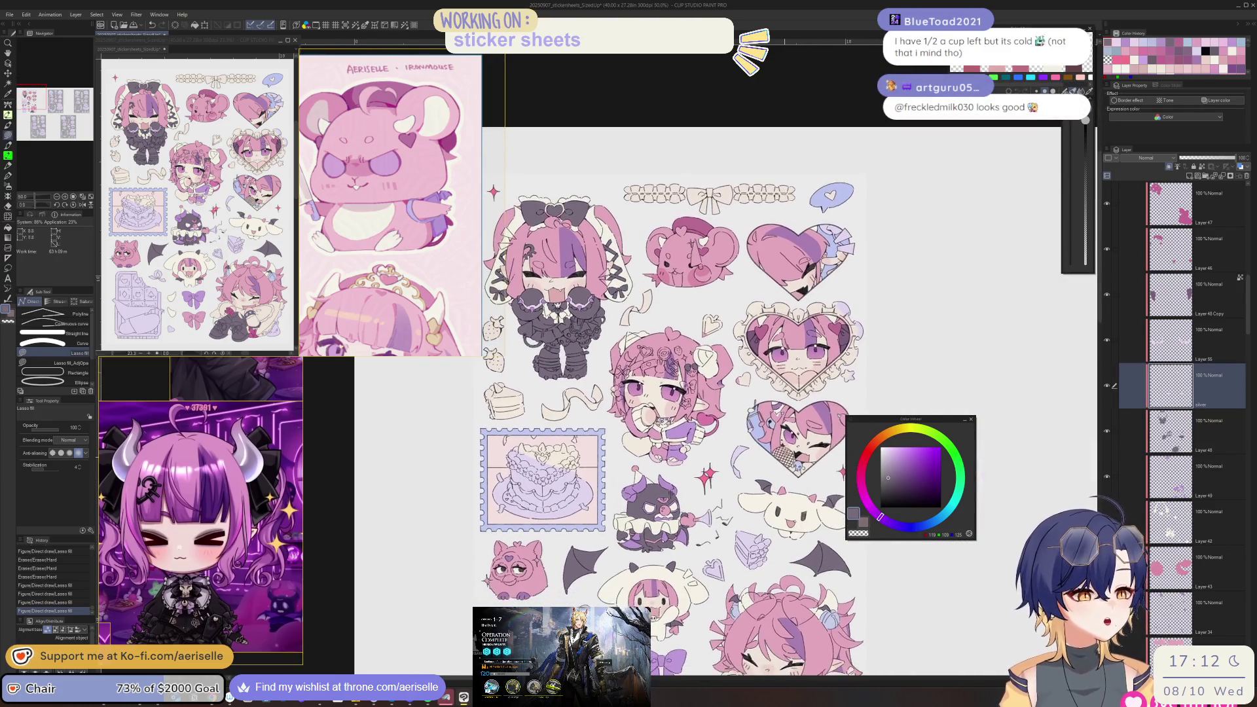
{"action": "scroll", "coordinate": [721, 425], "scroll_direction": "up", "scroll_amount": 3}
{"action": "scroll", "coordinate": [720, 426], "scroll_direction": "down", "scroll_amount": 3}
{"action": "mouse_move", "coordinate": [629, 386]}
{"action": "left_mouse_down"}
{"action": "mouse_move", "coordinate": [660, 431]}
{"action": "mouse_move", "coordinate": [675, 490]}
{"action": "left_mouse_up"}
{"action": "scroll", "coordinate": [674, 489], "scroll_direction": "up", "scroll_amount": 3}
{"action": "scroll", "coordinate": [675, 489], "scroll_direction": "up", "scroll_amount": 4}
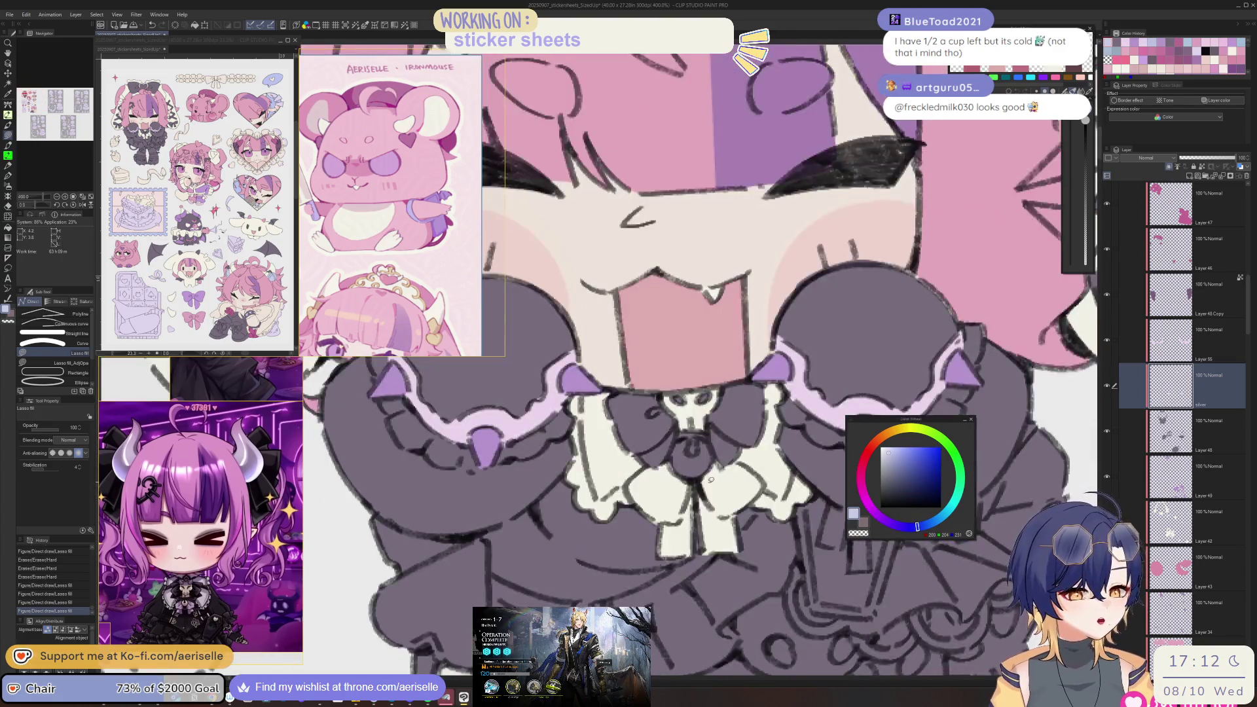
- Try lasso-filling a shape on the skull bow, then undo both attempts
{"action": "left_click_drag", "start_coordinate": [658, 479], "coordinate": [680, 518]}
{"action": "key", "text": "ctrl+z"}
{"action": "mouse_move", "coordinate": [649, 477]}
{"action": "left_mouse_down"}
{"action": "mouse_move", "coordinate": [681, 511]}
{"action": "mouse_move", "coordinate": [707, 477]}
{"action": "mouse_move", "coordinate": [658, 470]}
{"action": "mouse_move", "coordinate": [647, 487]}
{"action": "mouse_move", "coordinate": [699, 504]}
{"action": "mouse_move", "coordinate": [708, 466]}
{"action": "mouse_move", "coordinate": [775, 490]}
{"action": "left_mouse_up"}
{"action": "key", "text": "ctrl+z"}
{"action": "key", "text": "ctrl+z"}
- Pick the light lavender lace layer and colour, then bring up Hue/Saturation/Luminosity
{"action": "key", "text": "o"}
{"action": "left_click", "coordinate": [775, 490]}
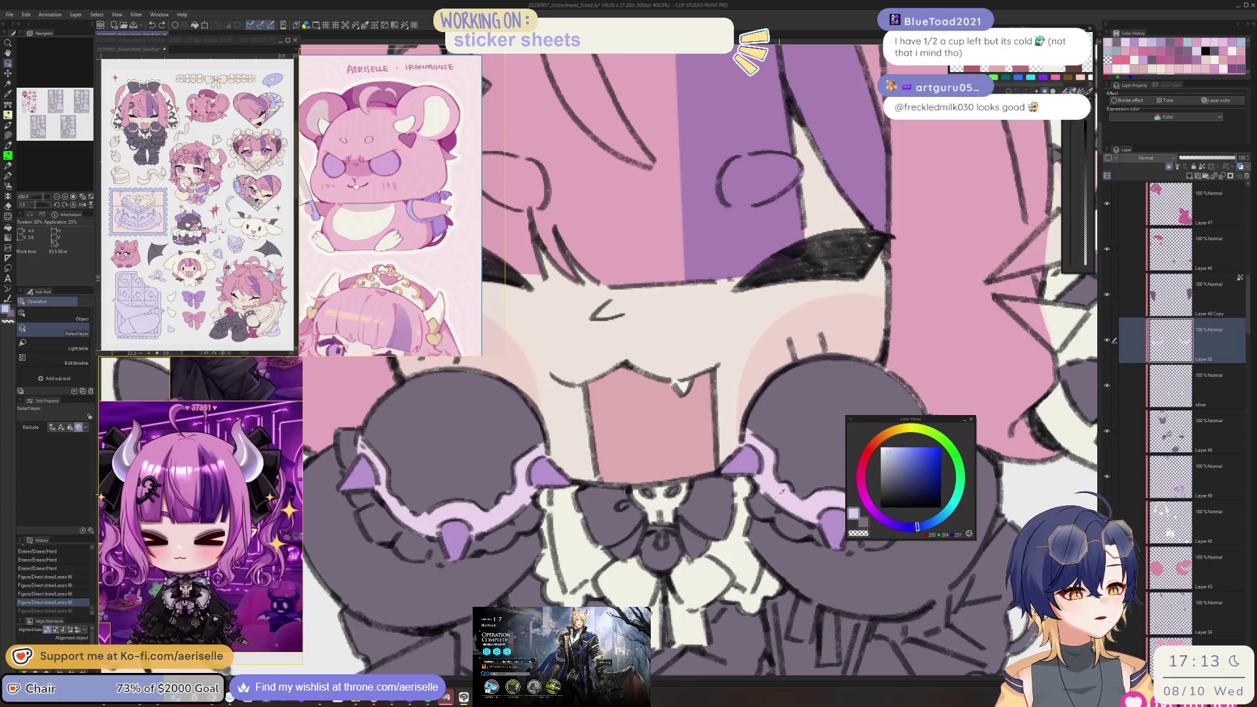
{"action": "left_click", "coordinate": [775, 489], "text": "alt"}
{"action": "key", "text": "ctrl+u"}
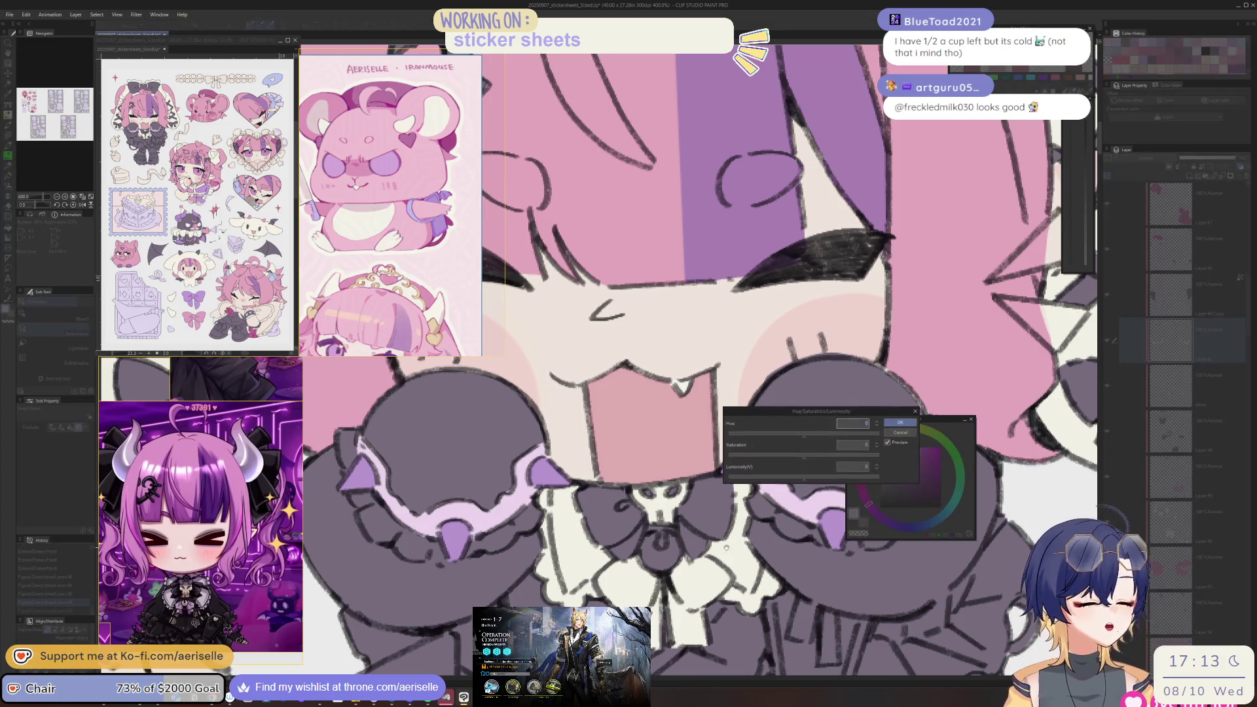
- Shift the lavender lace to Hue 80 and Luminosity 10, then apply
{"action": "mouse_move", "coordinate": [829, 414]}
{"action": "left_mouse_down"}
{"action": "mouse_move", "coordinate": [795, 601]}
{"action": "mouse_move", "coordinate": [810, 600]}
{"action": "left_mouse_up"}
{"action": "left_click_drag", "start_coordinate": [783, 641], "coordinate": [799, 639]}
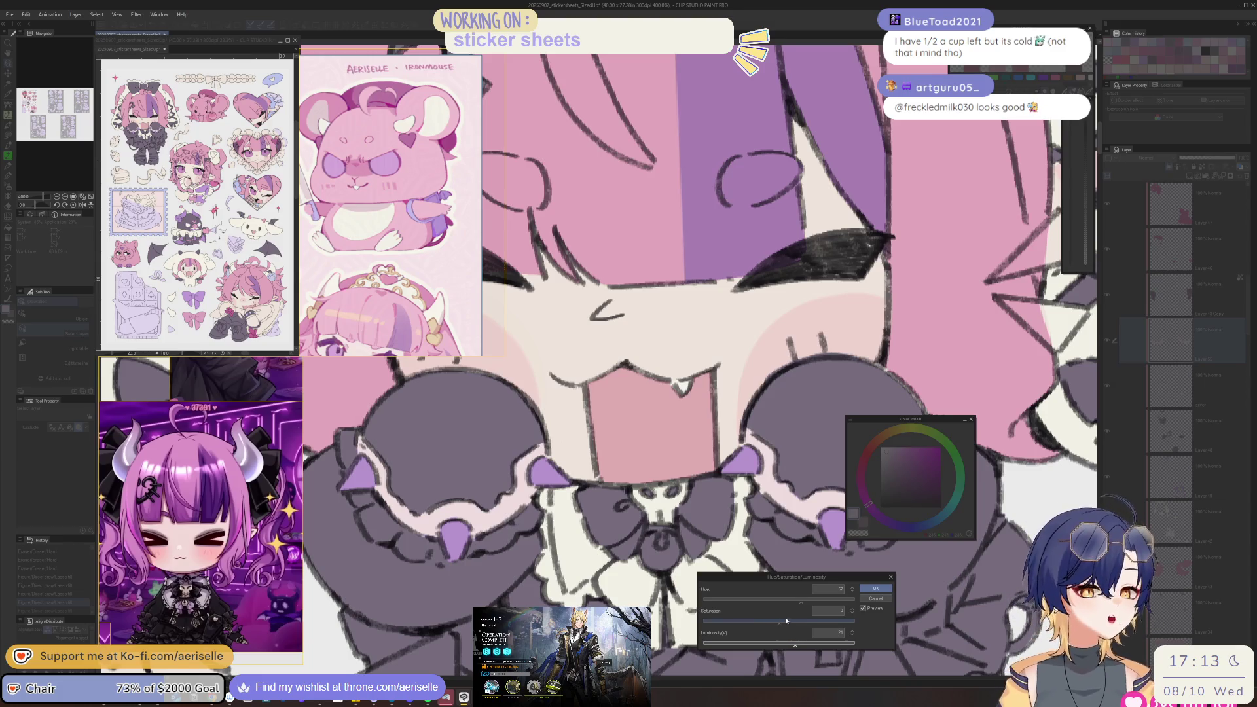
{"action": "left_click_drag", "start_coordinate": [795, 643], "coordinate": [788, 643]}
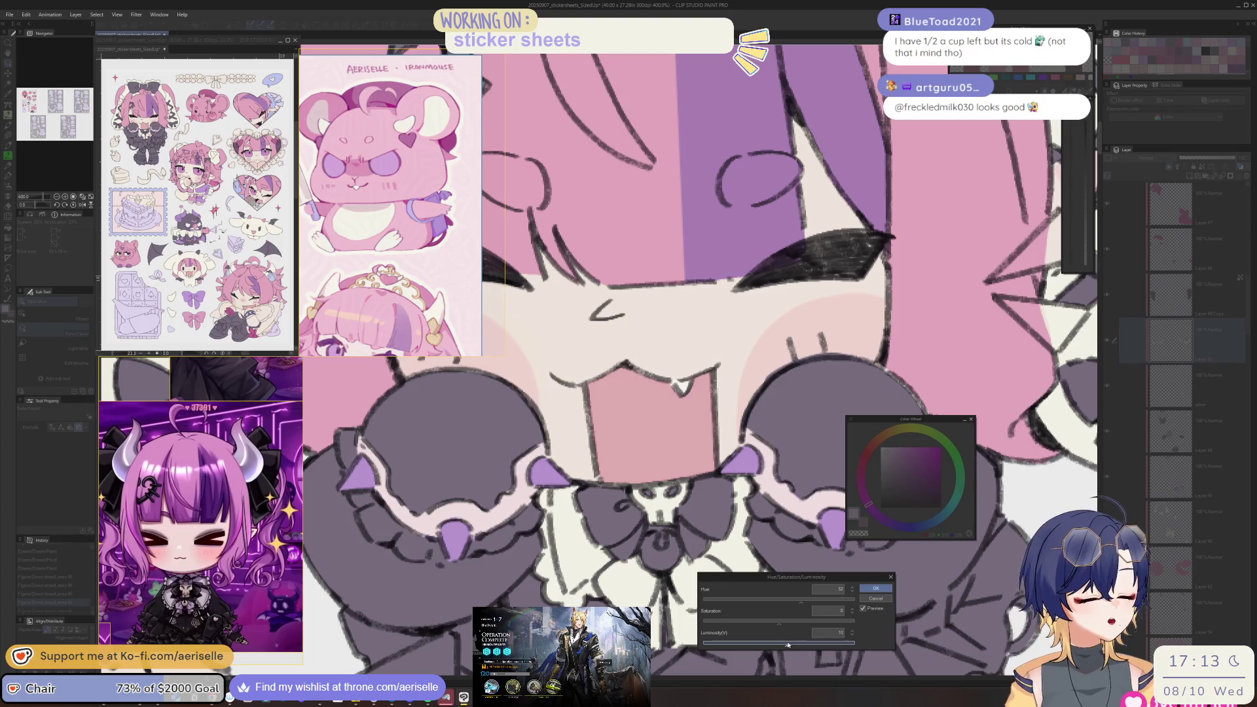
{"action": "left_click", "coordinate": [814, 600]}
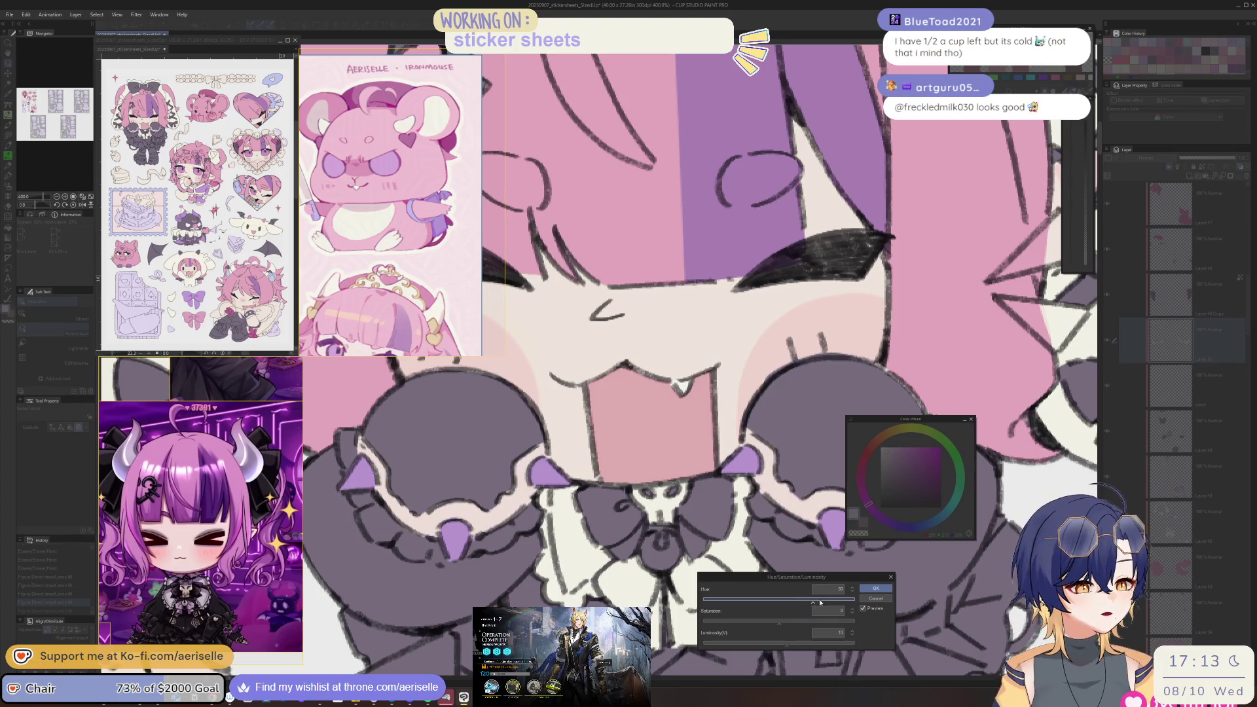
{"action": "left_click", "coordinate": [875, 588]}
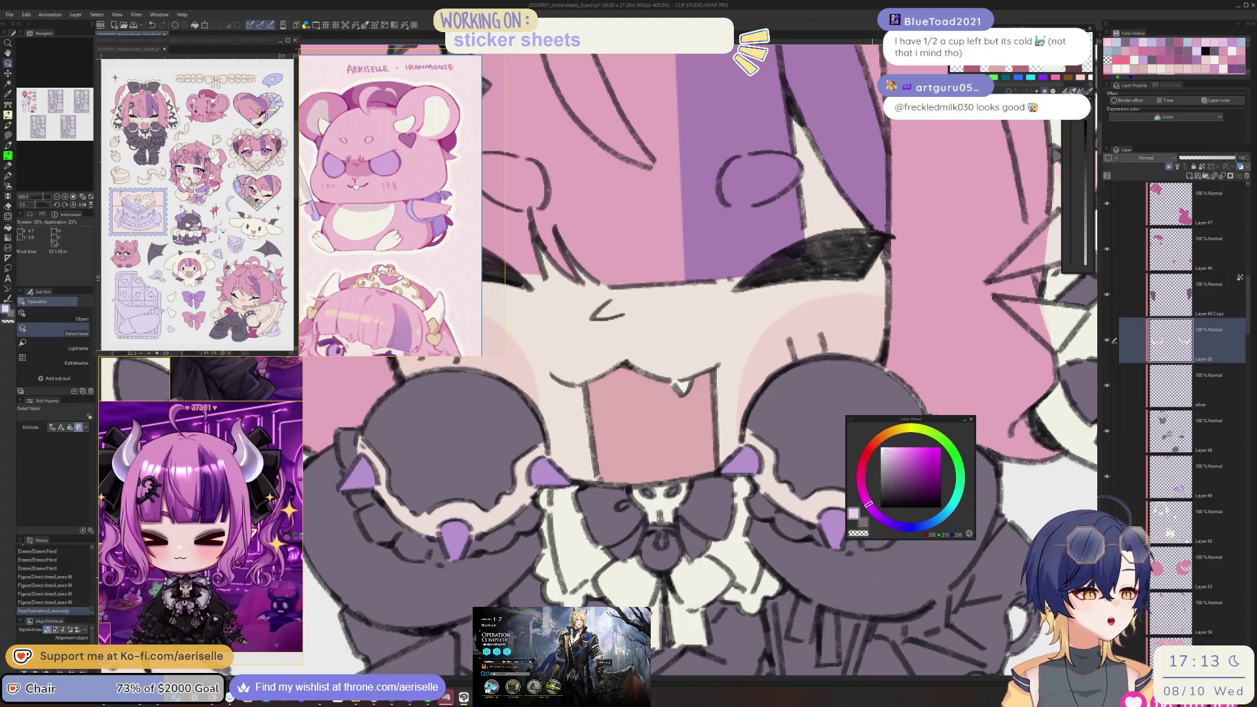
- Sample the light pink and off-white colours, then apply a second hue shift of about -36
{"action": "left_click", "coordinate": [769, 491], "text": "alt"}
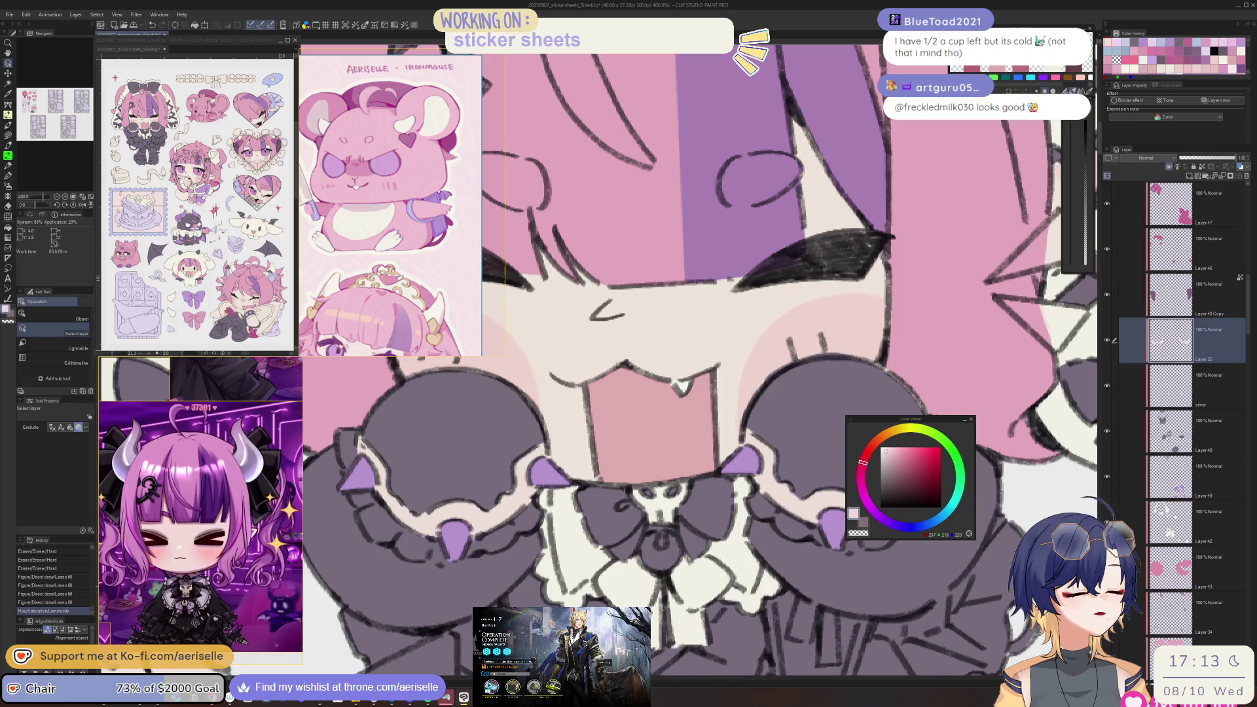
{"action": "left_click", "coordinate": [791, 501], "text": "alt"}
{"action": "key", "text": "ctrl+u"}
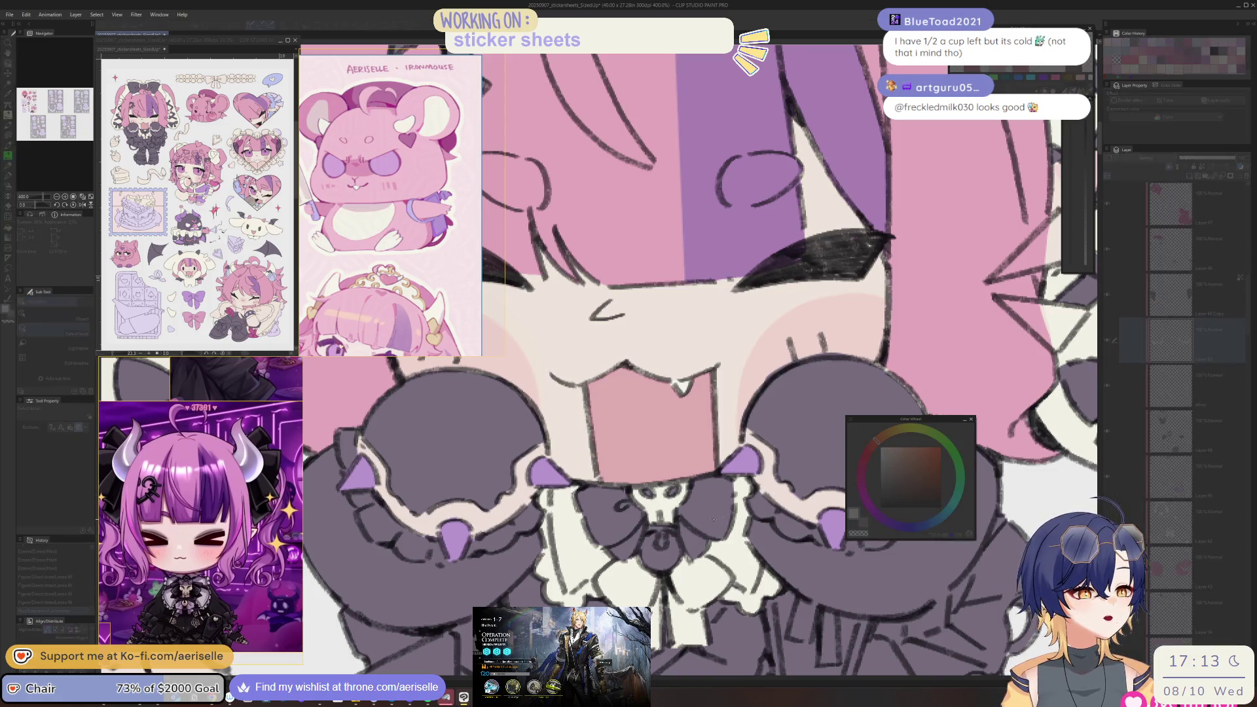
{"action": "left_click", "coordinate": [764, 600]}
{"action": "key", "text": "ctrl+0"}
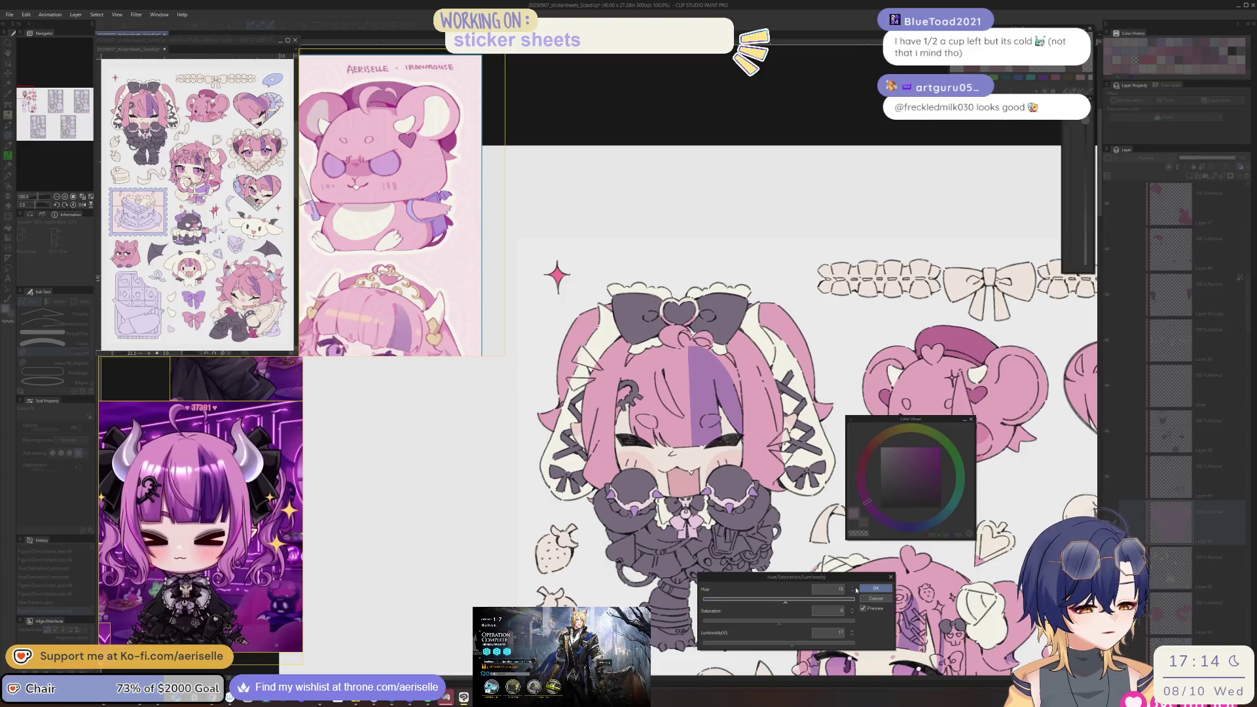
{"action": "left_click", "coordinate": [875, 589]}
{"action": "scroll", "coordinate": [674, 425], "scroll_direction": "up", "scroll_amount": 1}
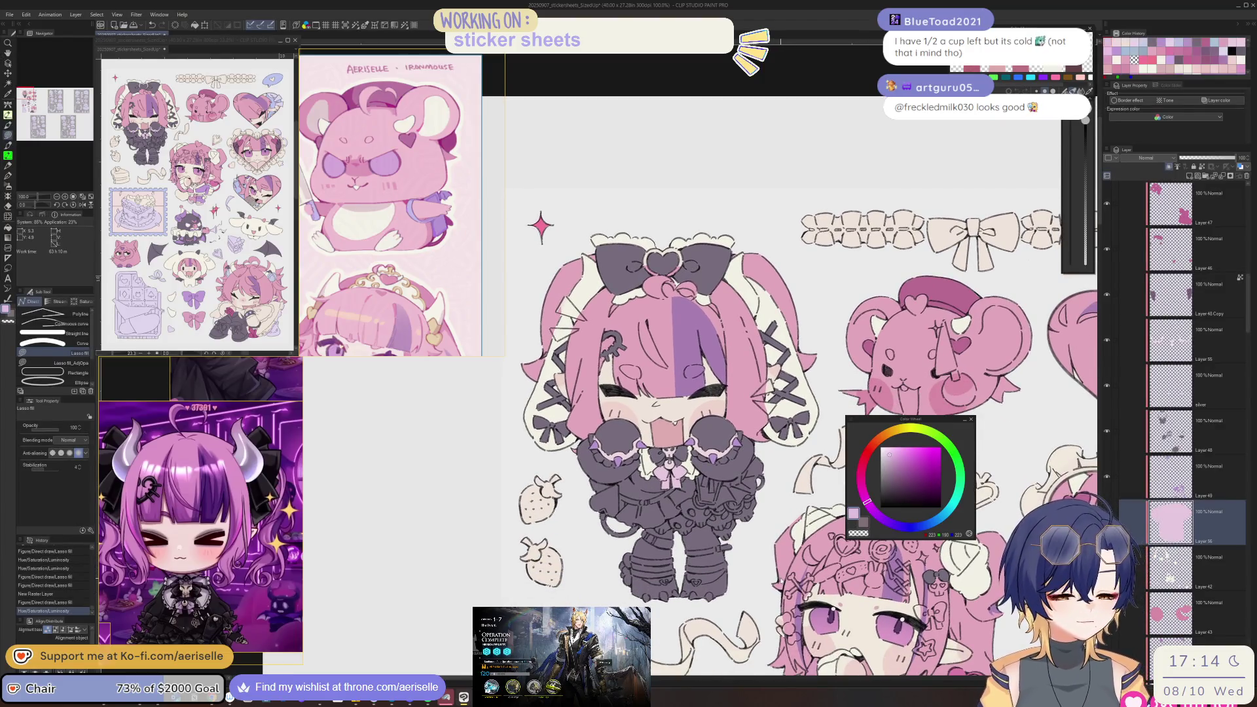
- On the collar colours layer, lasso-fill a small light-pink patch on the skirt below the bow
{"action": "scroll", "coordinate": [699, 456], "scroll_direction": "up", "scroll_amount": 1}
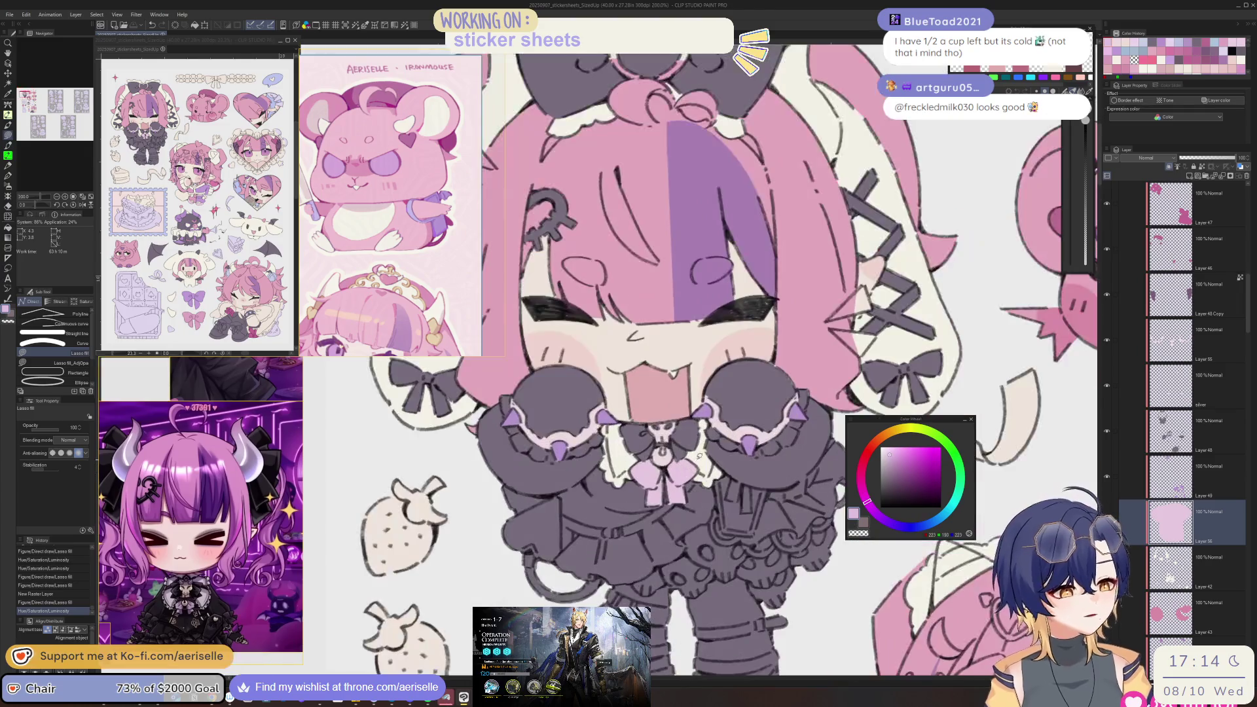
{"action": "left_click", "coordinate": [605, 484], "text": "ctrl"}
{"action": "scroll", "coordinate": [605, 485], "scroll_direction": "up", "scroll_amount": 1}
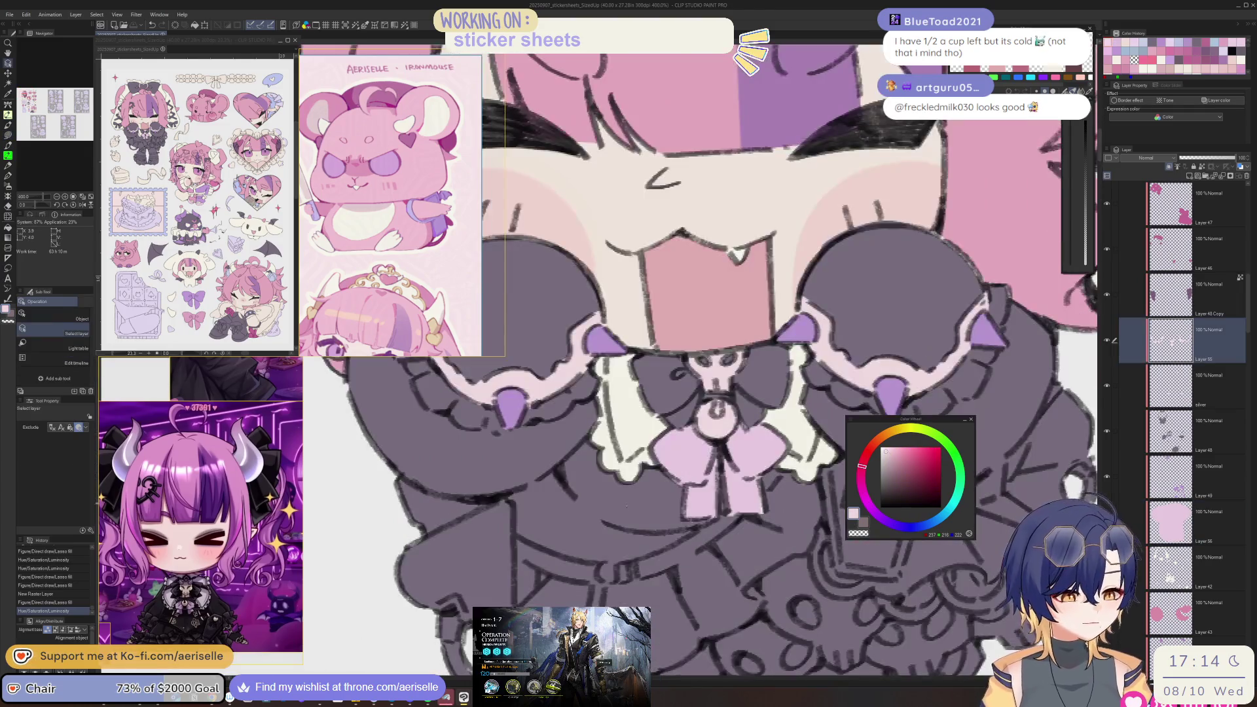
{"action": "key", "text": "u"}
{"action": "mouse_move", "coordinate": [635, 558]}
{"action": "left_mouse_down"}
{"action": "mouse_move", "coordinate": [597, 568]}
{"action": "mouse_move", "coordinate": [636, 572]}
{"action": "left_mouse_up"}
{"action": "scroll", "coordinate": [725, 606], "scroll_direction": "down", "scroll_amount": 1}
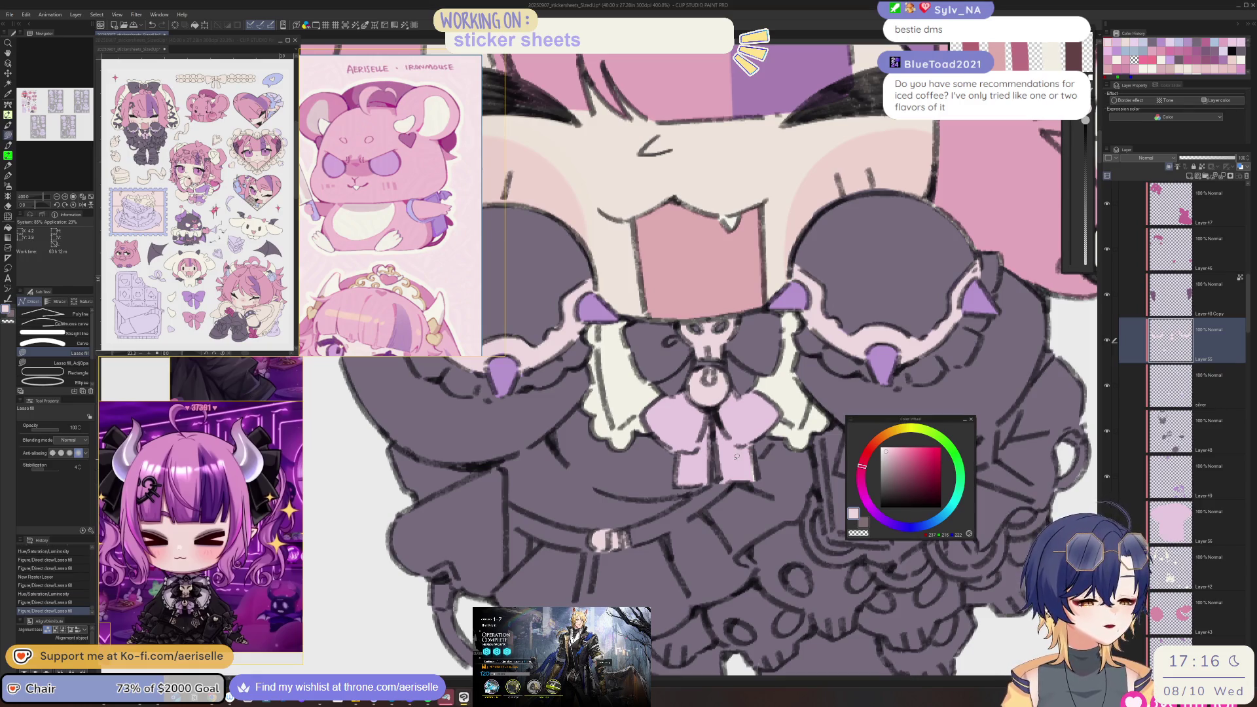
- Erase part of the skirt fill with the hard eraser and lasso-fill a small area on Layer 56
{"action": "key", "text": "e"}
{"action": "left_click_drag", "start_coordinate": [715, 484], "coordinate": [724, 488]}
{"action": "key", "text": "u"}
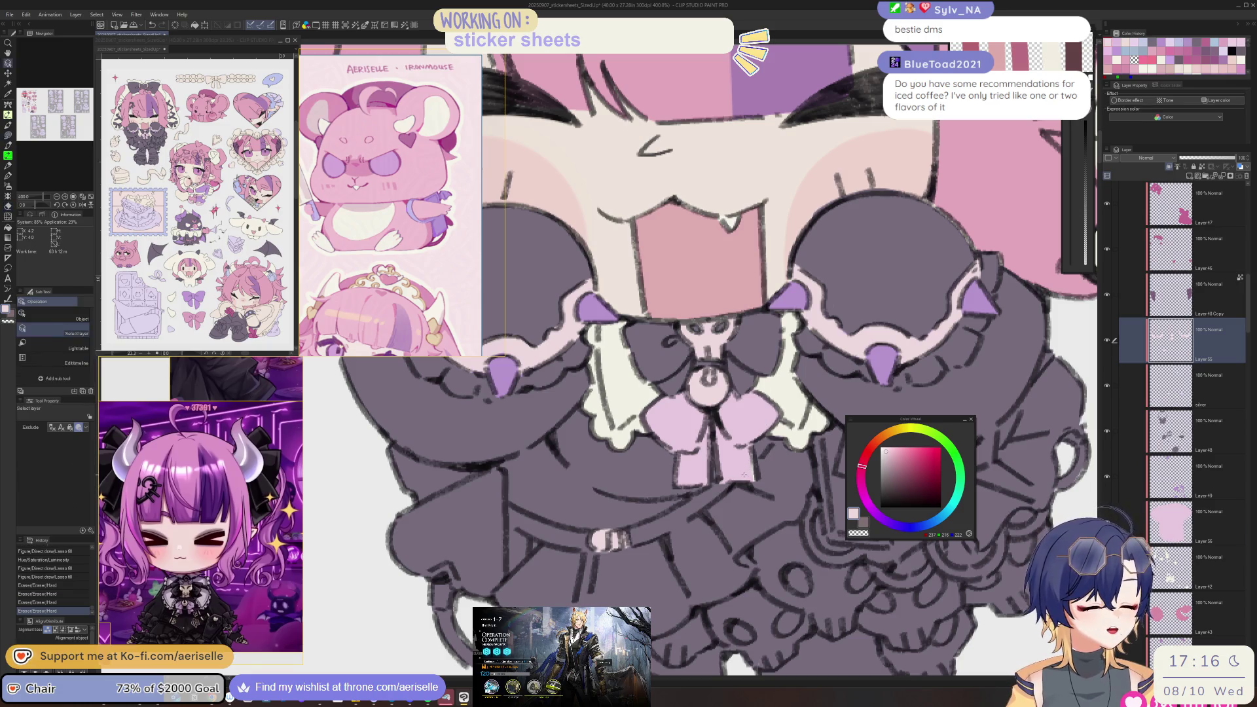
{"action": "left_click", "coordinate": [746, 470], "text": "ctrl+shift"}
{"action": "left_click", "coordinate": [746, 470], "text": "alt"}
{"action": "mouse_move", "coordinate": [763, 452]}
{"action": "left_mouse_down"}
{"action": "mouse_move", "coordinate": [749, 450]}
{"action": "mouse_move", "coordinate": [759, 474]}
{"action": "left_mouse_up"}
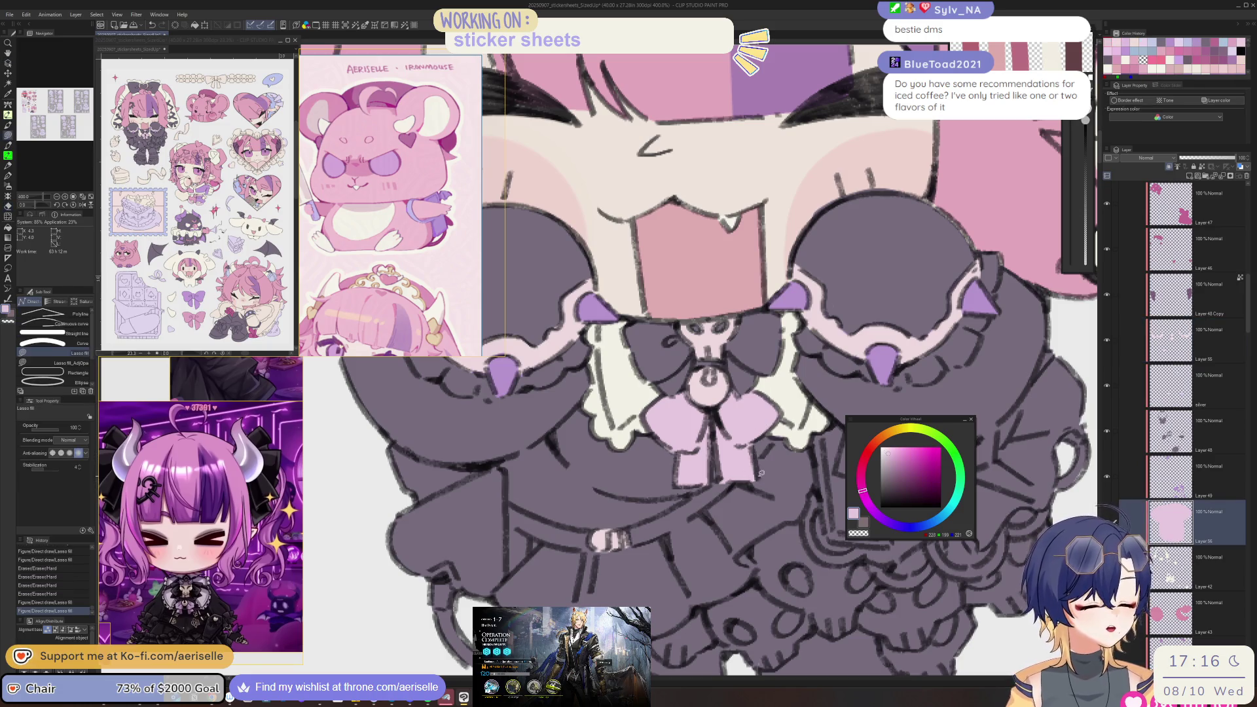
- Select the chibi girl's artwork layer and nudge it up and slightly left
{"action": "key", "text": "ctrl+alt+0"}
{"action": "left_click_drag", "start_coordinate": [744, 522], "coordinate": [728, 534]}
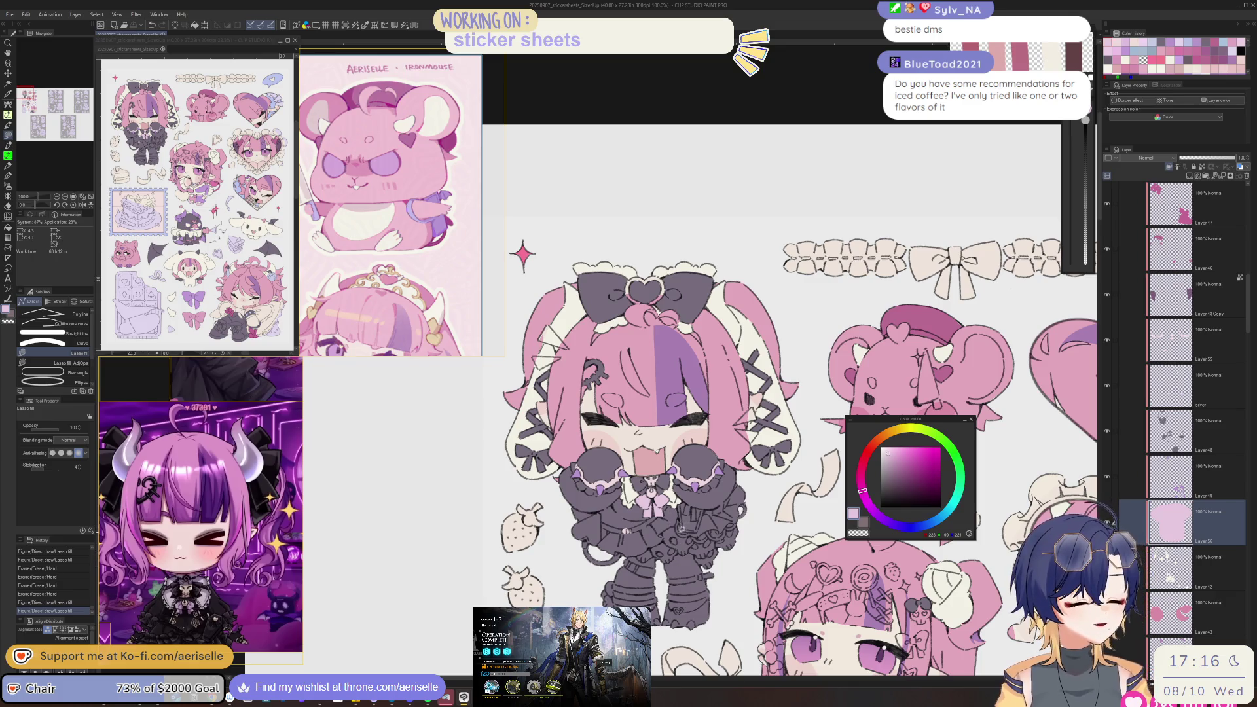
{"action": "scroll", "coordinate": [696, 543], "scroll_direction": "up", "scroll_amount": 1}
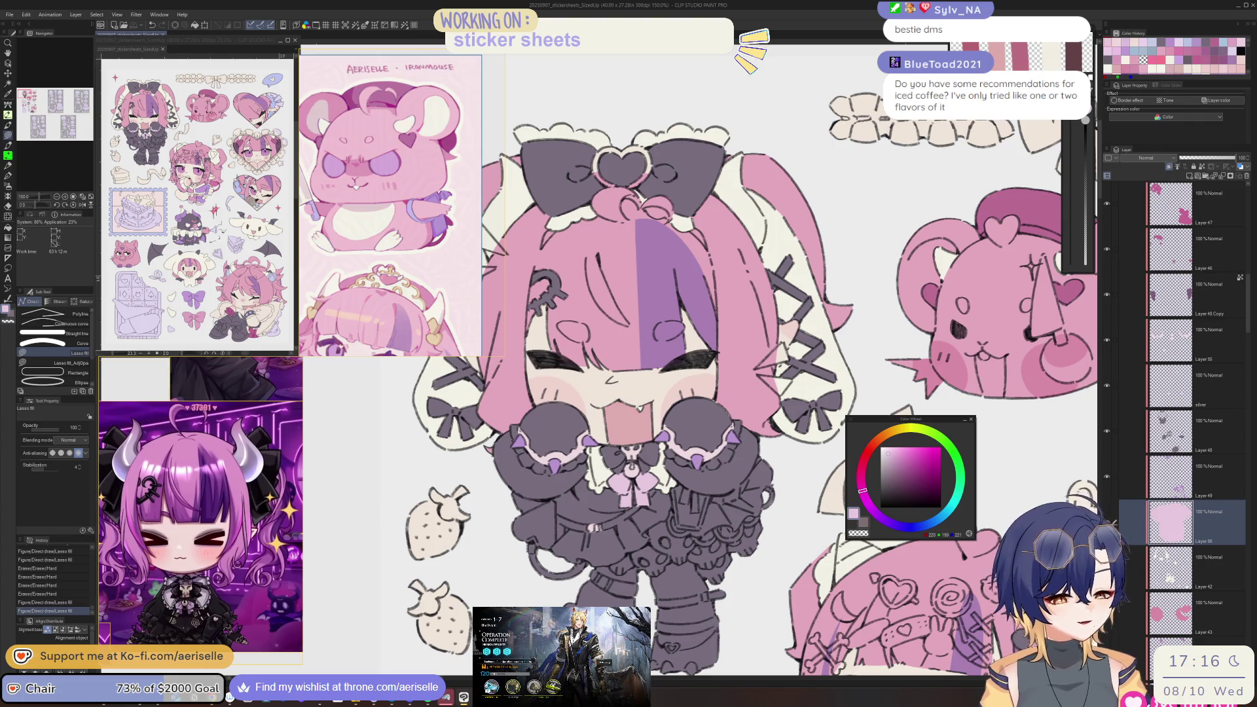
{"action": "scroll", "coordinate": [258, 630], "scroll_direction": "down", "scroll_amount": 3}
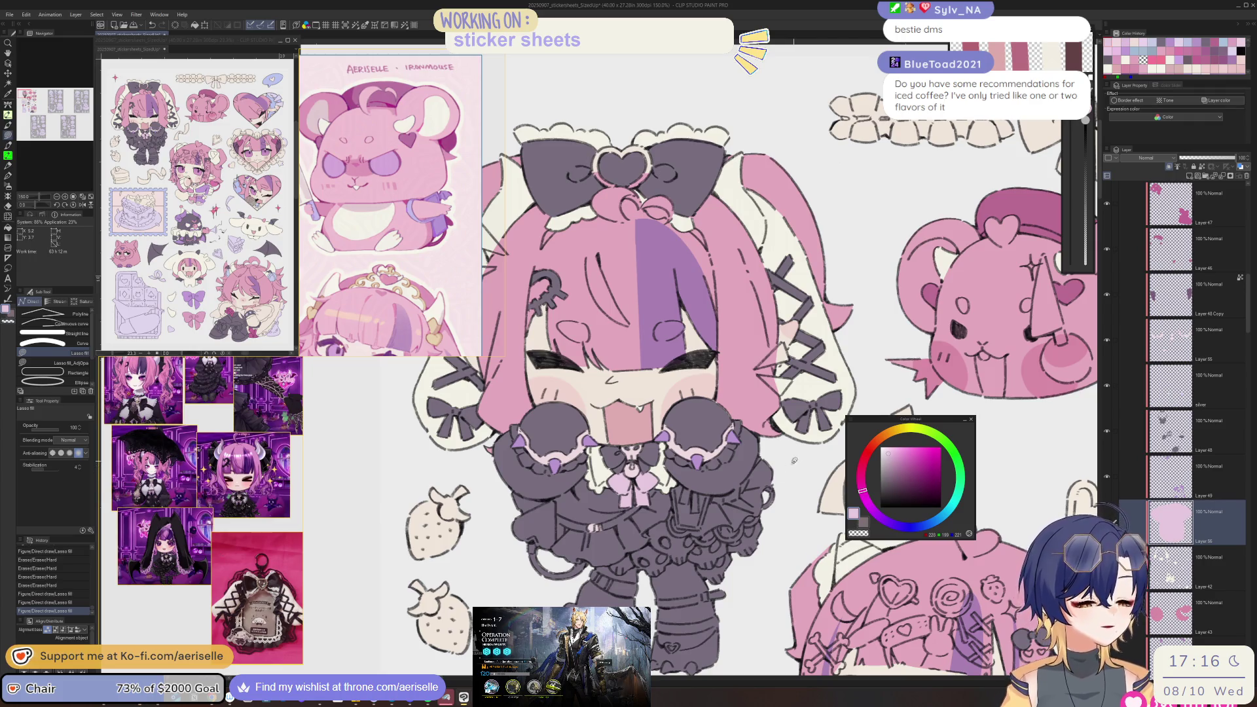
{"action": "scroll", "coordinate": [758, 534], "scroll_direction": "up", "scroll_amount": 1}
{"action": "left_click", "coordinate": [755, 532], "text": "ctrl+shift"}
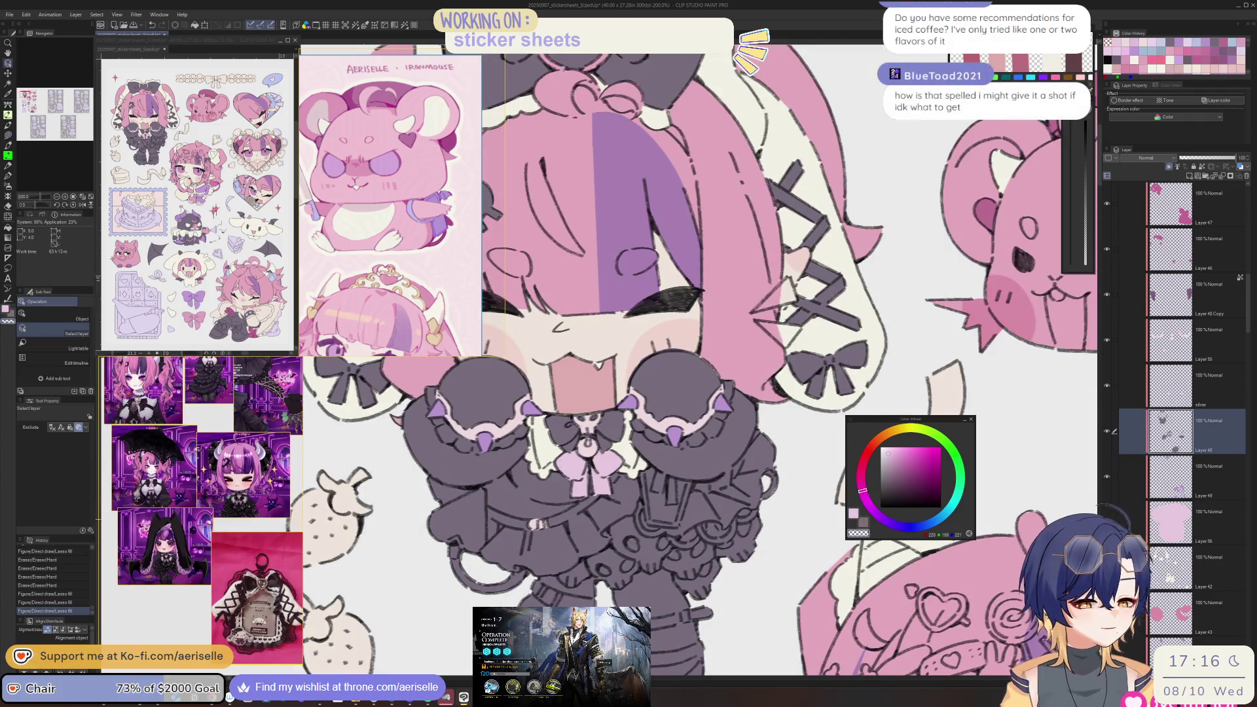
{"action": "left_click_drag", "start_coordinate": [754, 532], "coordinate": [736, 523]}
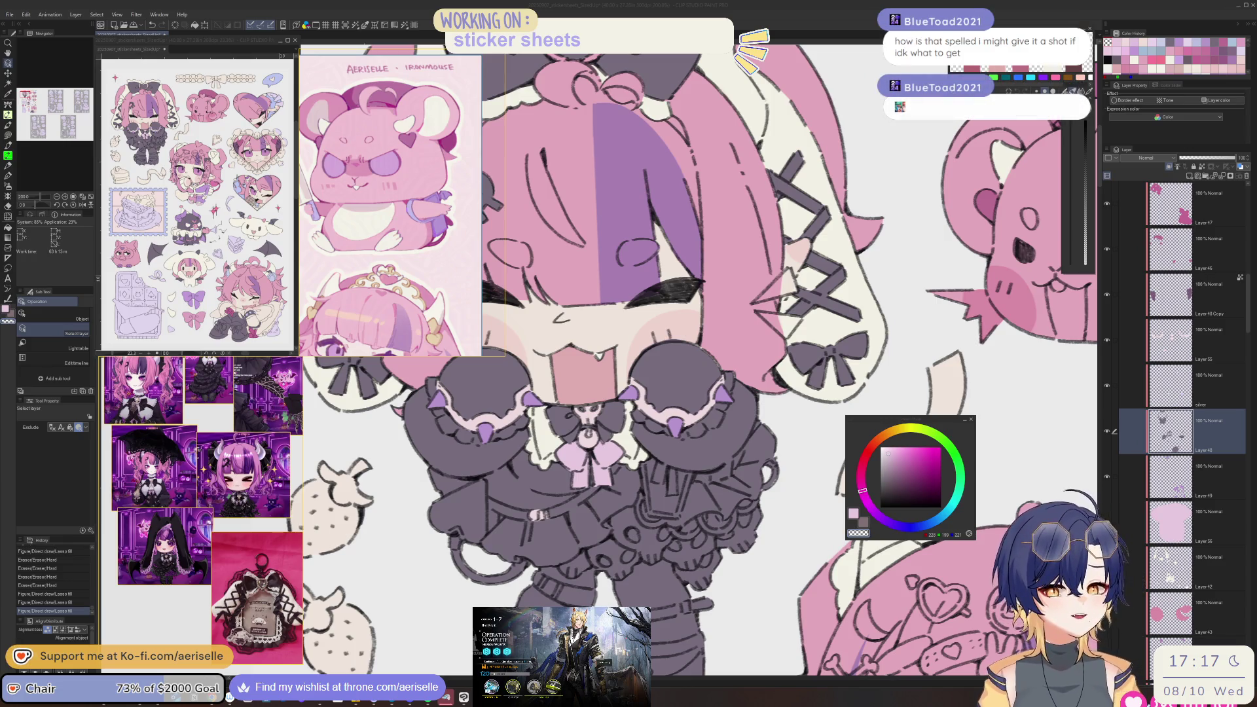
- Zoom and pan the view to bring the lower skirt into view
{"action": "left_click", "coordinate": [551, 543]}
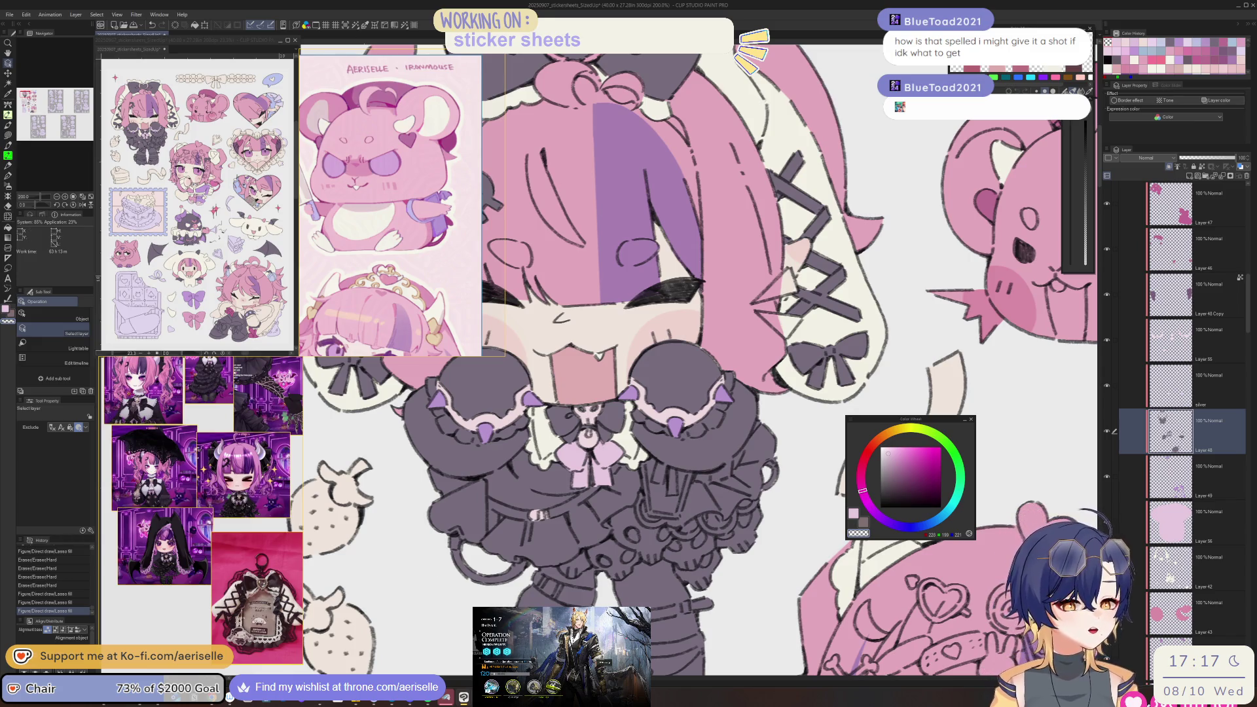
{"action": "scroll", "coordinate": [222, 488], "scroll_direction": "up", "scroll_amount": 4}
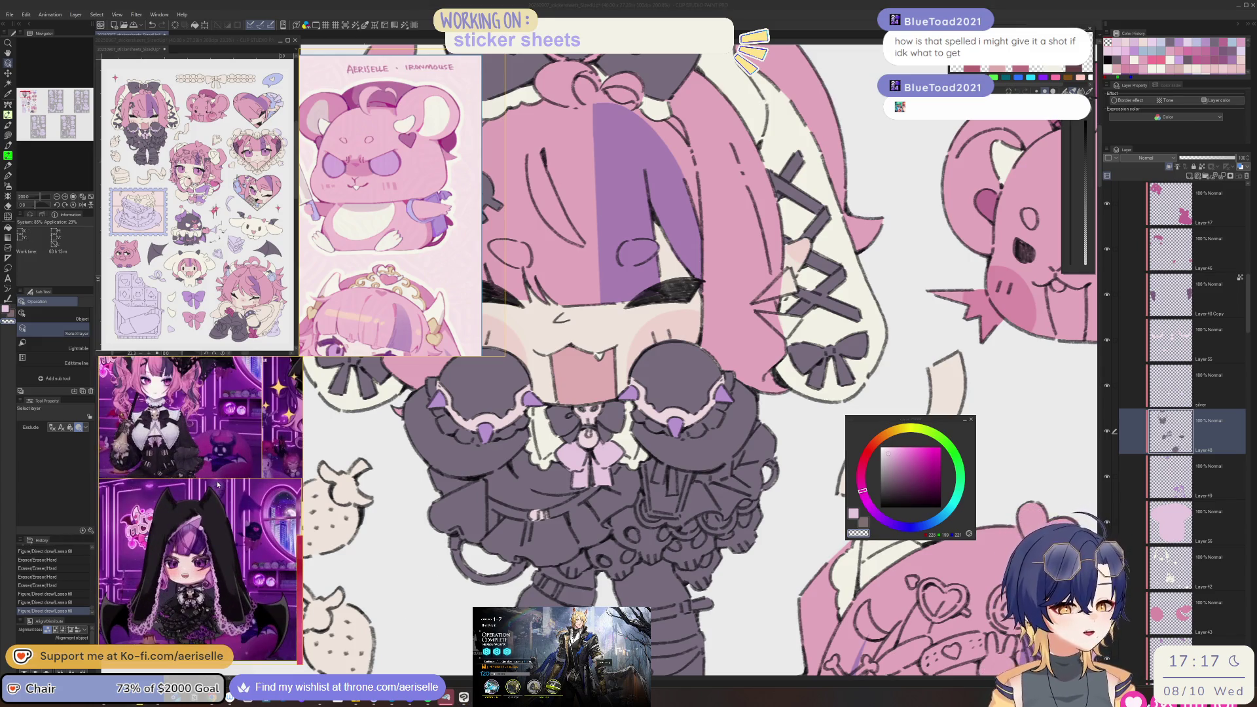
{"action": "scroll", "coordinate": [218, 485], "scroll_direction": "up", "scroll_amount": 2}
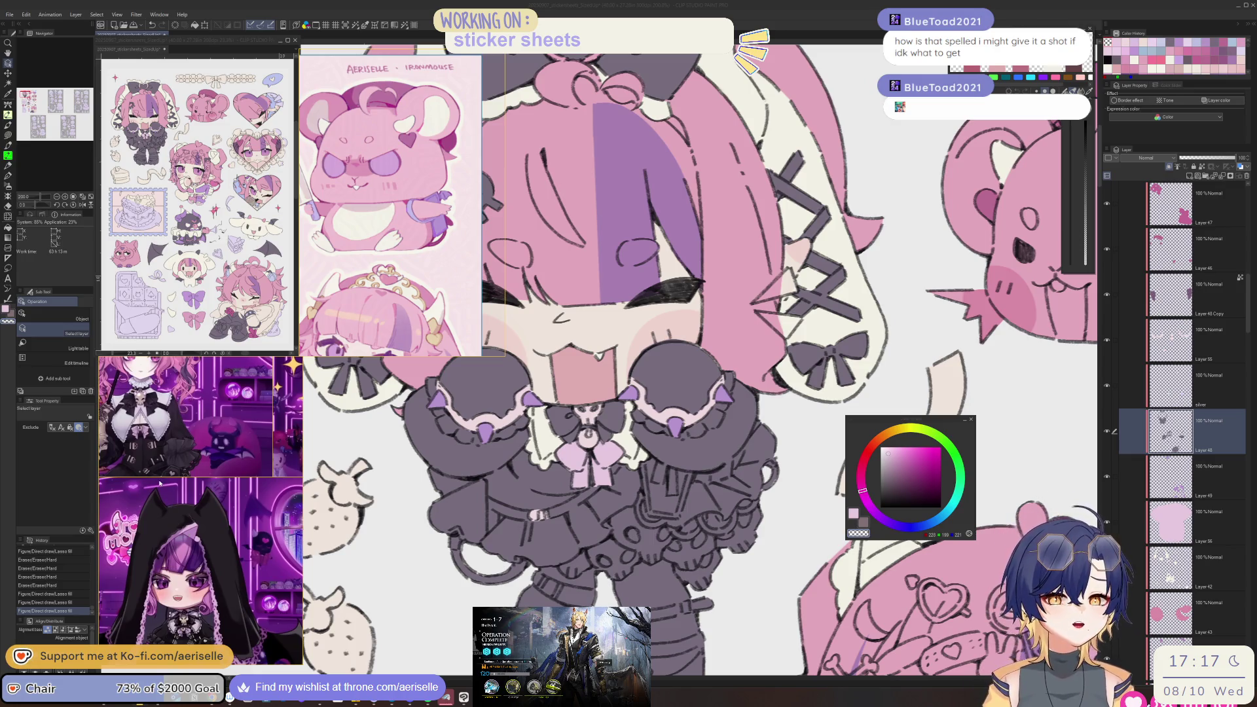
{"action": "scroll", "coordinate": [231, 483], "scroll_direction": "down", "scroll_amount": 5}
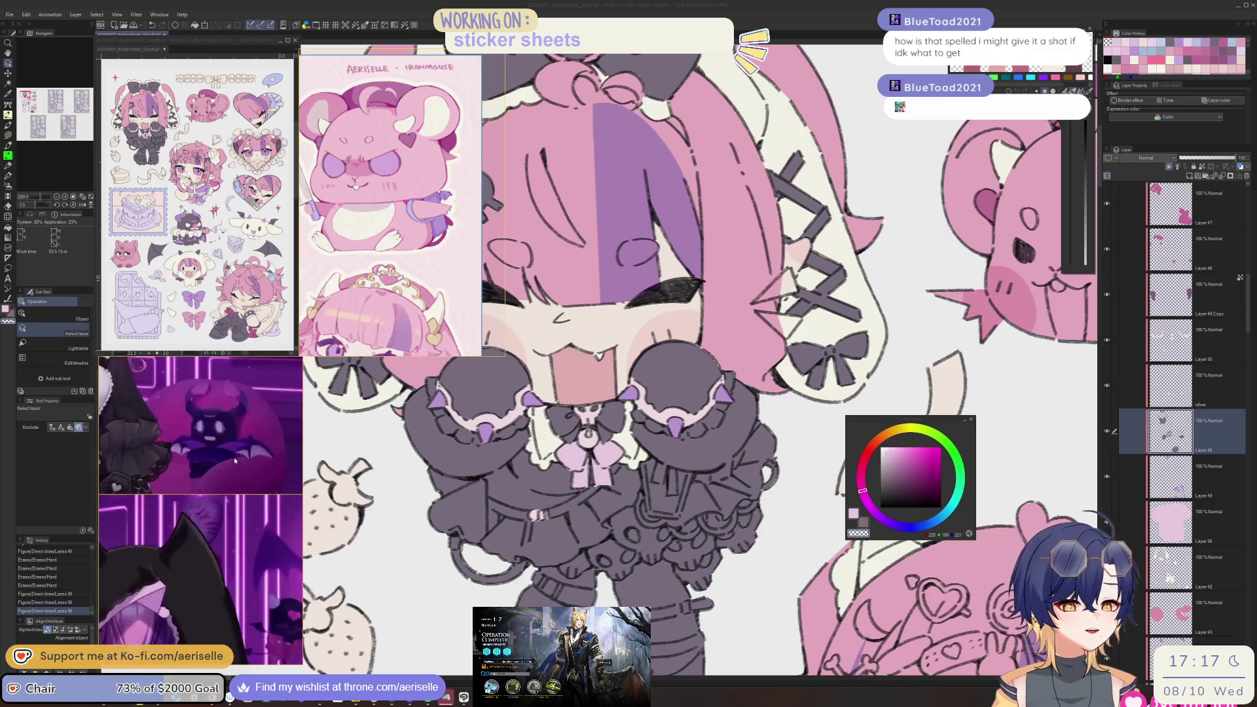
{"action": "scroll", "coordinate": [230, 484], "scroll_direction": "down", "scroll_amount": 5}
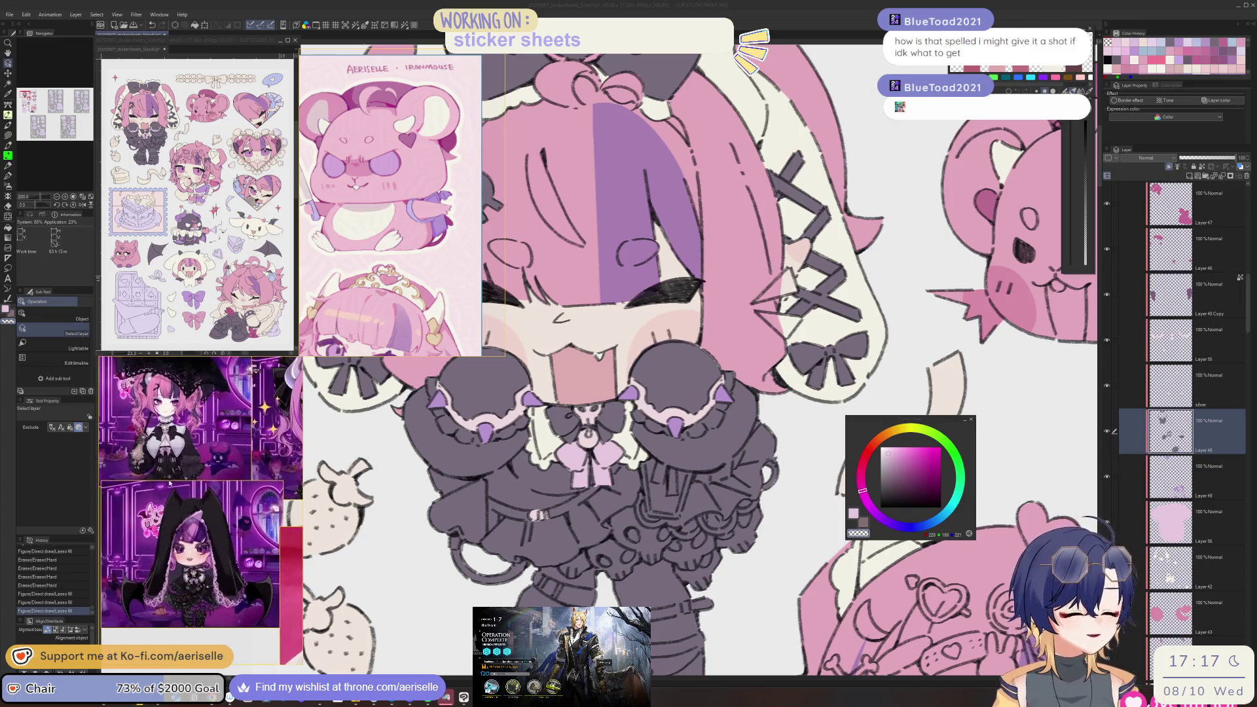
{"action": "scroll", "coordinate": [237, 501], "scroll_direction": "up", "scroll_amount": 10}
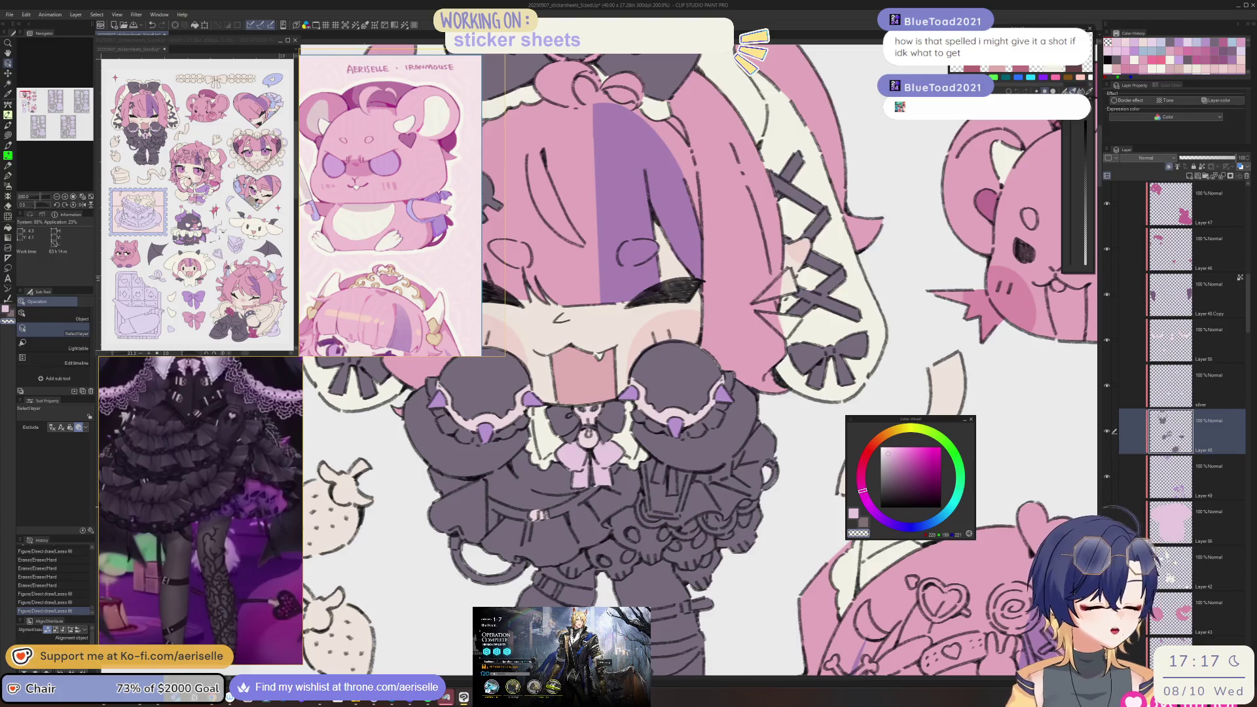
{"action": "scroll", "coordinate": [622, 510], "scroll_direction": "up", "scroll_amount": 2}
{"action": "left_click_drag", "start_coordinate": [664, 551], "coordinate": [688, 462]}
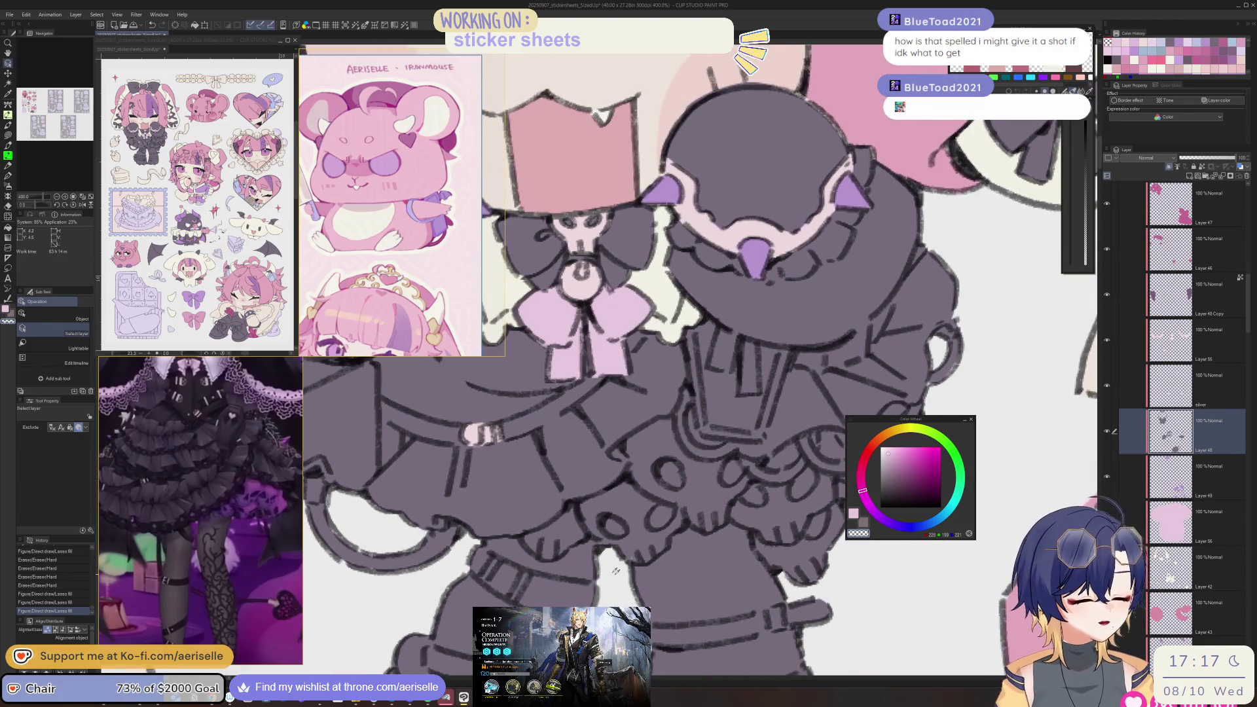
- Lasso-fill the skull lace under the skirt light purple, rotating the canvas to reach it
{"action": "key", "text": "u"}
{"action": "mouse_move", "coordinate": [575, 500]}
{"action": "left_mouse_down"}
{"action": "mouse_move", "coordinate": [524, 544]}
{"action": "mouse_move", "coordinate": [567, 551]}
{"action": "mouse_move", "coordinate": [589, 539]}
{"action": "mouse_move", "coordinate": [648, 564]}
{"action": "mouse_move", "coordinate": [673, 533]}
{"action": "mouse_move", "coordinate": [710, 529]}
{"action": "mouse_move", "coordinate": [752, 474]}
{"action": "mouse_move", "coordinate": [738, 454]}
{"action": "mouse_move", "coordinate": [677, 437]}
{"action": "mouse_move", "coordinate": [667, 416]}
{"action": "mouse_move", "coordinate": [632, 434]}
{"action": "mouse_move", "coordinate": [633, 460]}
{"action": "mouse_move", "coordinate": [609, 483]}
{"action": "left_mouse_up"}
{"action": "key", "text": "-"}
{"action": "left_click", "coordinate": [760, 517], "text": "alt"}
{"action": "mouse_move", "coordinate": [759, 517]}
{"action": "left_mouse_down"}
{"action": "mouse_move", "coordinate": [642, 535]}
{"action": "mouse_move", "coordinate": [728, 593]}
{"action": "mouse_move", "coordinate": [851, 466]}
{"action": "mouse_move", "coordinate": [822, 398]}
{"action": "mouse_move", "coordinate": [781, 428]}
{"action": "left_mouse_up"}
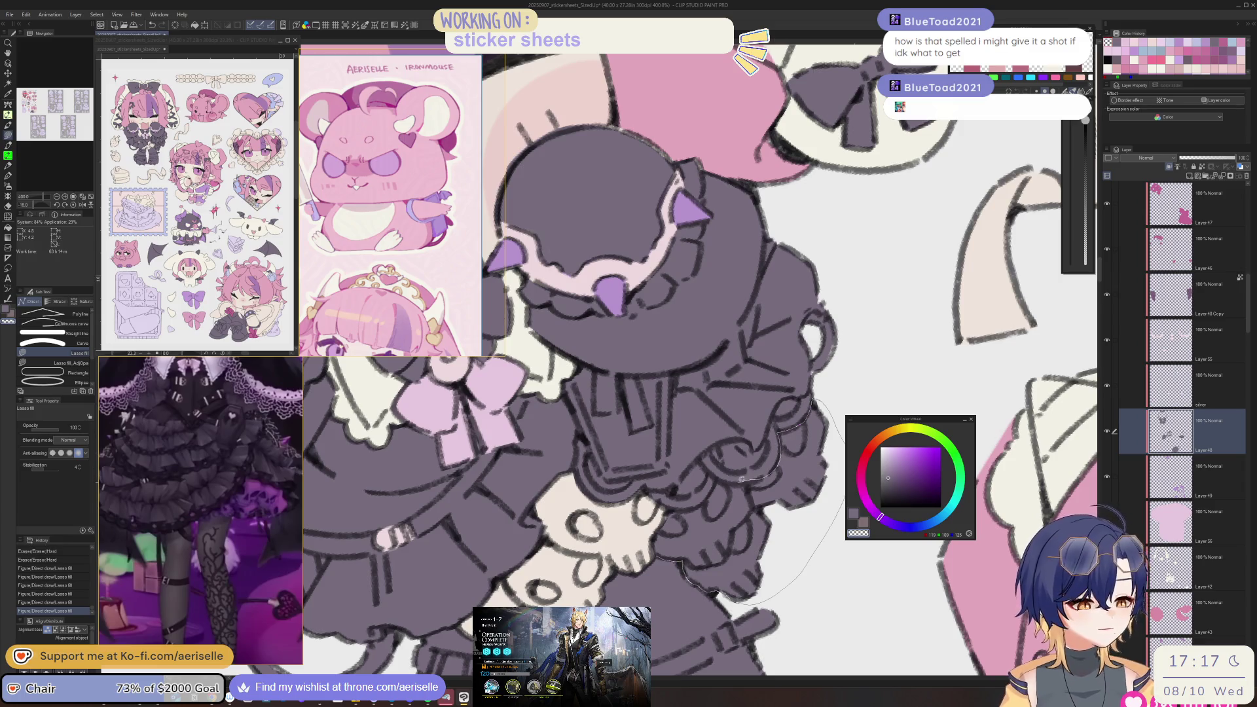
{"action": "mouse_move", "coordinate": [656, 508]}
{"action": "left_mouse_down"}
{"action": "mouse_move", "coordinate": [700, 457]}
{"action": "mouse_move", "coordinate": [679, 490]}
{"action": "mouse_move", "coordinate": [707, 480]}
{"action": "mouse_move", "coordinate": [706, 449]}
{"action": "left_mouse_up"}
{"action": "scroll", "coordinate": [706, 449], "scroll_direction": "up", "scroll_amount": 3}
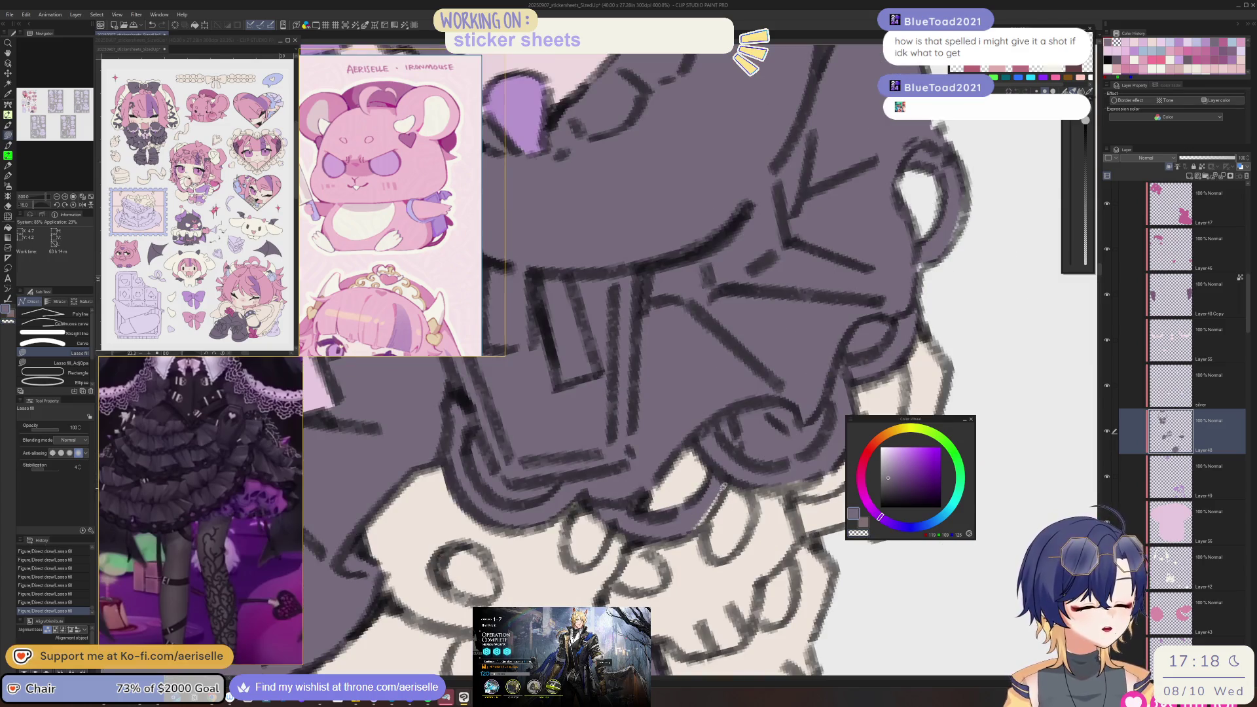
{"action": "left_click_drag", "start_coordinate": [687, 515], "coordinate": [764, 433]}
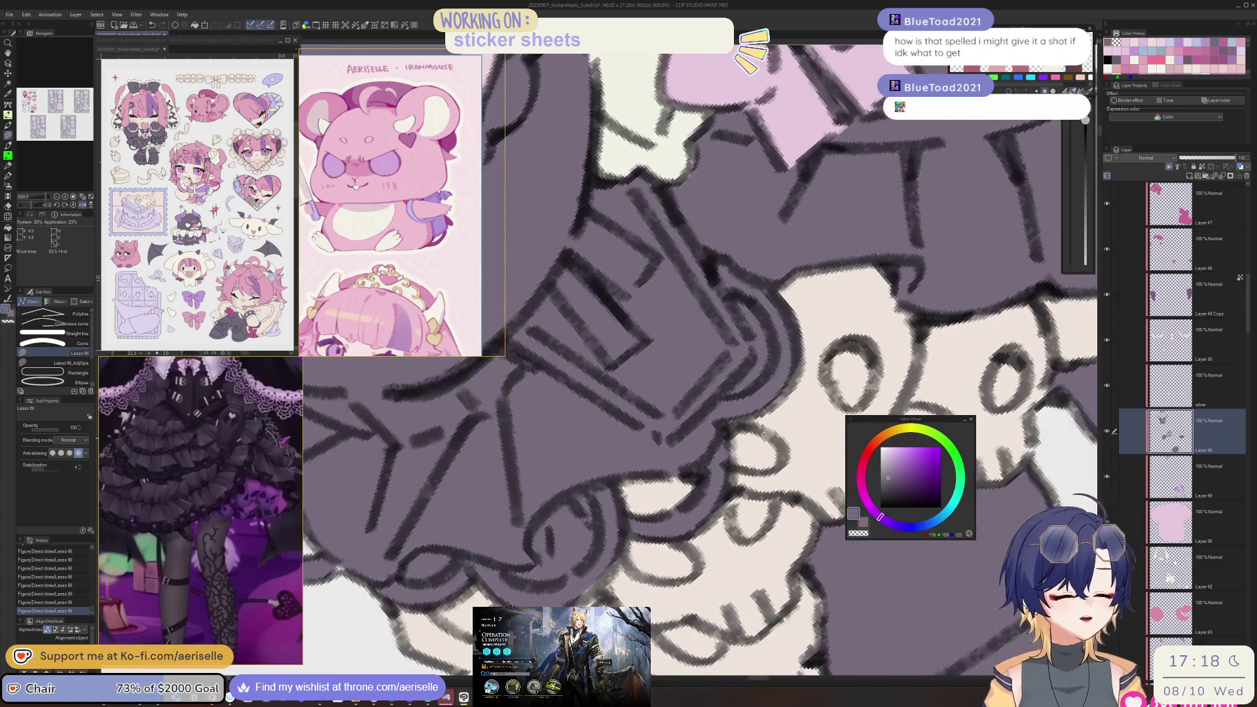
{"action": "mouse_move", "coordinate": [611, 558]}
{"action": "left_mouse_down"}
{"action": "mouse_move", "coordinate": [687, 461]}
{"action": "mouse_move", "coordinate": [644, 525]}
{"action": "mouse_move", "coordinate": [715, 491]}
{"action": "mouse_move", "coordinate": [691, 459]}
{"action": "mouse_move", "coordinate": [649, 541]}
{"action": "mouse_move", "coordinate": [601, 561]}
{"action": "mouse_move", "coordinate": [655, 537]}
{"action": "mouse_move", "coordinate": [662, 498]}
{"action": "left_mouse_up"}
- Fill the skull's two eye holes, nose hole and teeth gaps dark purple
{"action": "key", "text": "ctrl+0"}
{"action": "scroll", "coordinate": [697, 508], "scroll_direction": "up", "scroll_amount": 5}
{"action": "key", "text": "ctrl+0"}
{"action": "scroll", "coordinate": [693, 496], "scroll_direction": "up", "scroll_amount": 2}
{"action": "left_click_drag", "start_coordinate": [624, 571], "coordinate": [717, 501]}
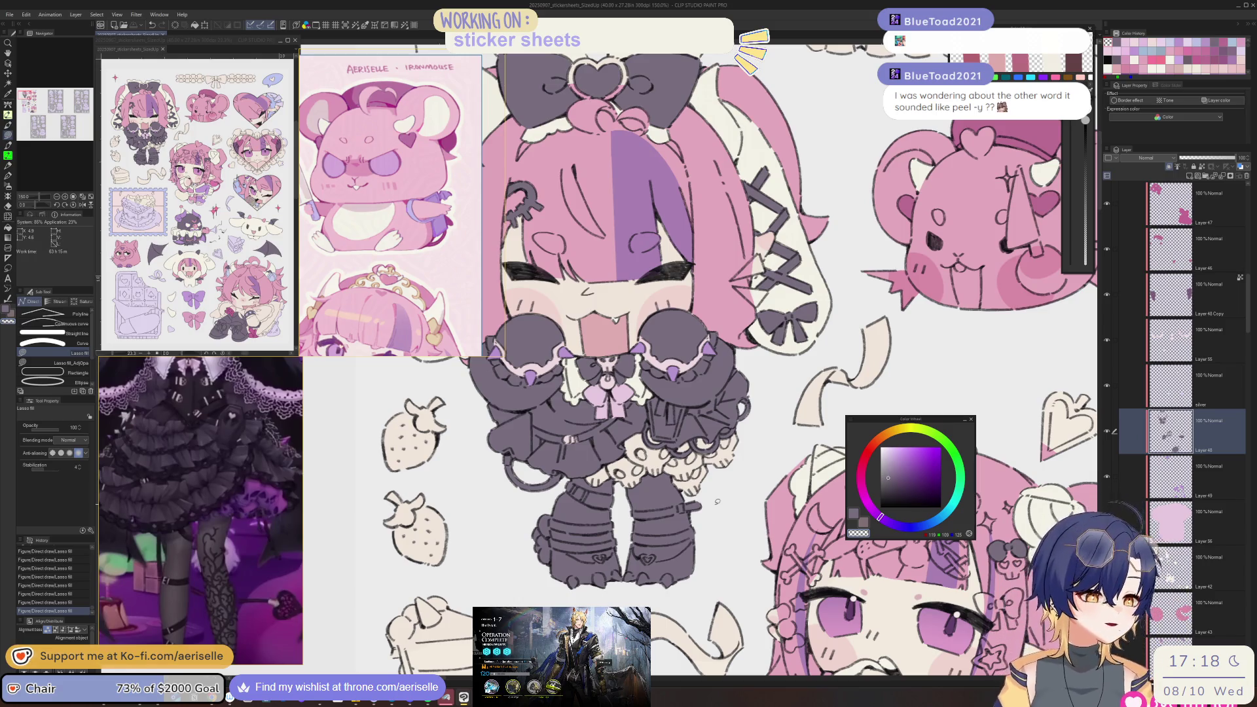
{"action": "scroll", "coordinate": [662, 425], "scroll_direction": "up", "scroll_amount": 3}
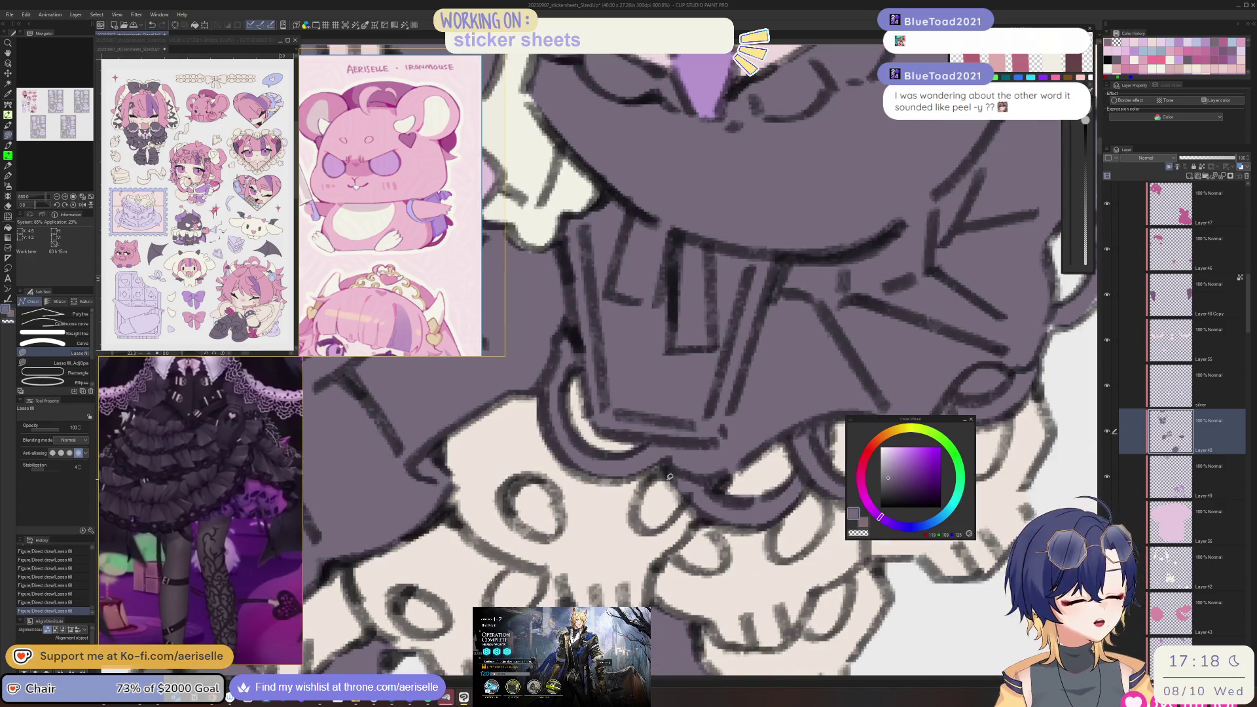
{"action": "scroll", "coordinate": [665, 474], "scroll_direction": "up", "scroll_amount": 3}
{"action": "left_click_drag", "start_coordinate": [643, 527], "coordinate": [759, 481]}
{"action": "mouse_move", "coordinate": [655, 467]}
{"action": "left_mouse_down"}
{"action": "mouse_move", "coordinate": [612, 488]}
{"action": "mouse_move", "coordinate": [661, 488]}
{"action": "left_mouse_up"}
{"action": "mouse_move", "coordinate": [632, 555]}
{"action": "left_mouse_down"}
{"action": "mouse_move", "coordinate": [597, 592]}
{"action": "mouse_move", "coordinate": [606, 560]}
{"action": "left_mouse_up"}
{"action": "left_click_drag", "start_coordinate": [524, 584], "coordinate": [557, 575]}
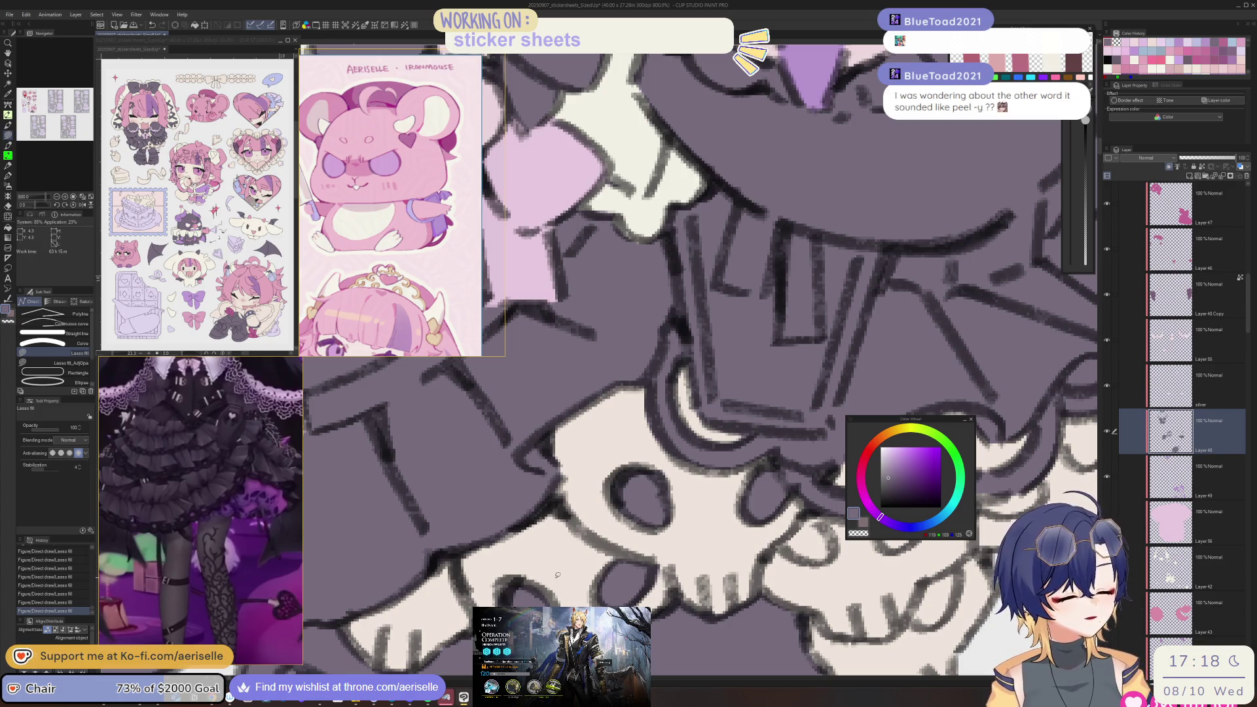
{"action": "scroll", "coordinate": [711, 446], "scroll_direction": "down", "scroll_amount": 5}
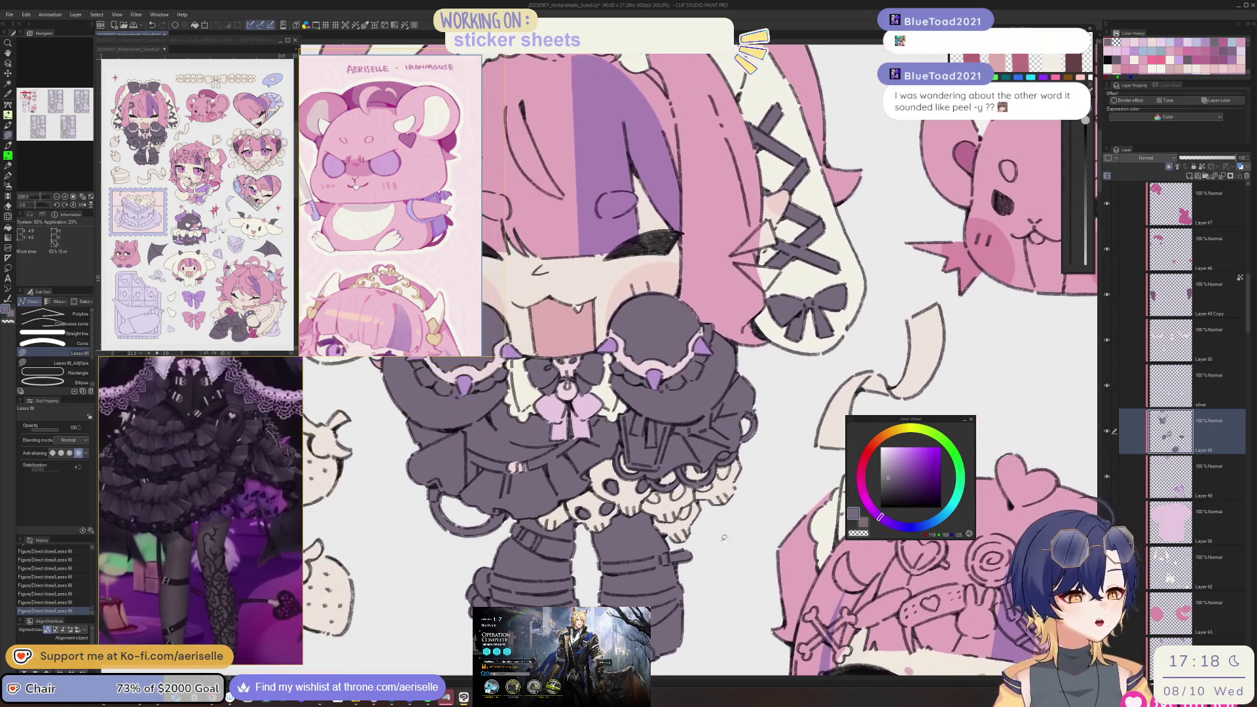
{"action": "scroll", "coordinate": [650, 492], "scroll_direction": "up", "scroll_amount": 2}
{"action": "scroll", "coordinate": [650, 492], "scroll_direction": "up", "scroll_amount": 1}
{"action": "scroll", "coordinate": [659, 457], "scroll_direction": "down", "scroll_amount": 2}
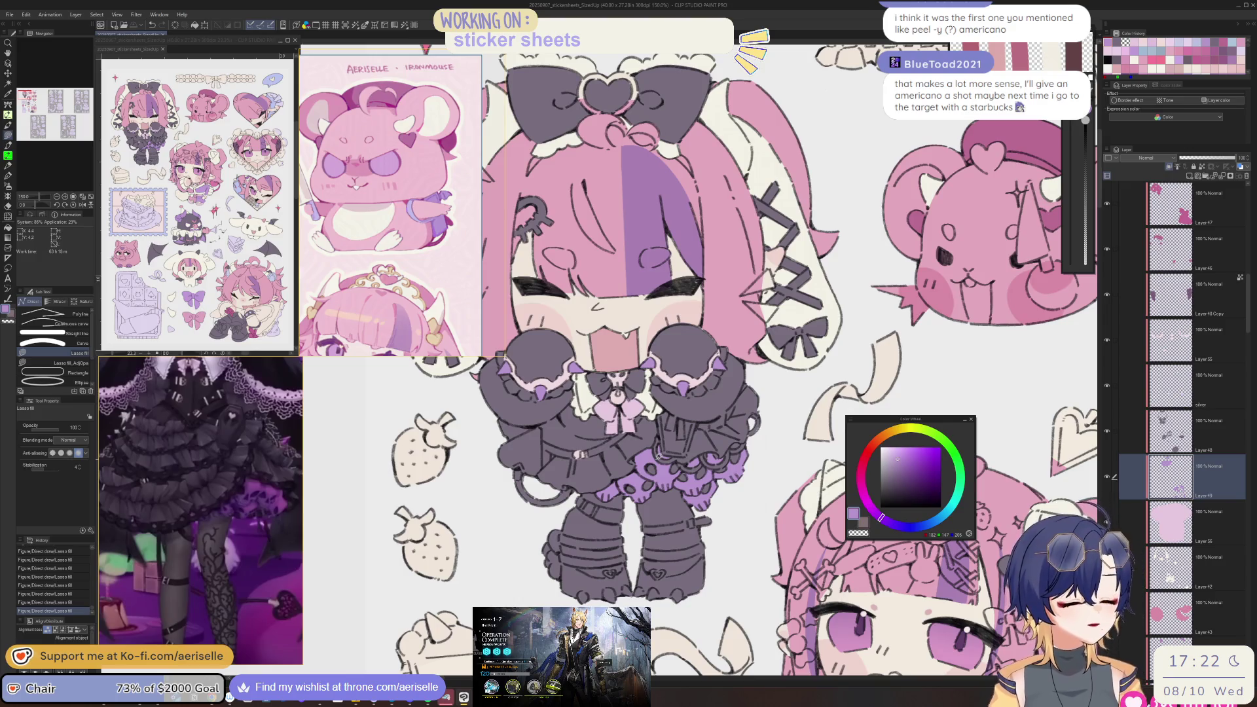
{"action": "scroll", "coordinate": [384, 293], "scroll_direction": "down", "scroll_amount": 2}
{"action": "scroll", "coordinate": [384, 292], "scroll_direction": "down", "scroll_amount": 1}
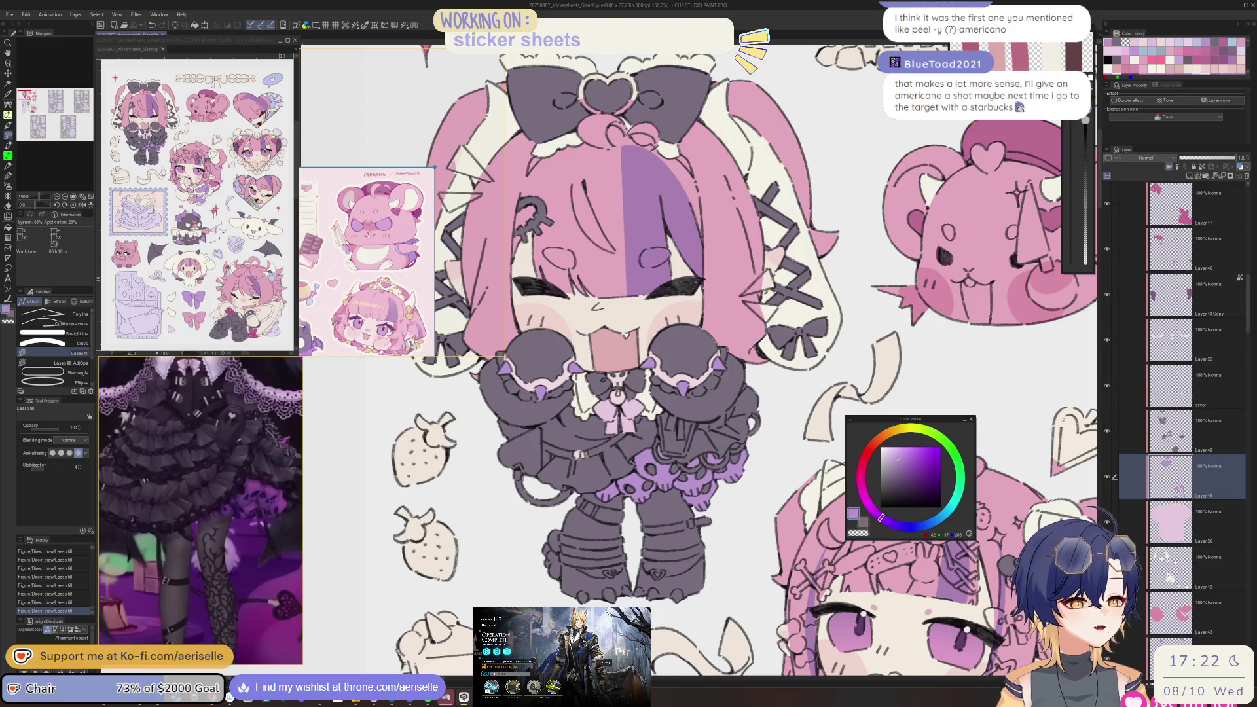
{"action": "scroll", "coordinate": [470, 201], "scroll_direction": "down", "scroll_amount": 4}
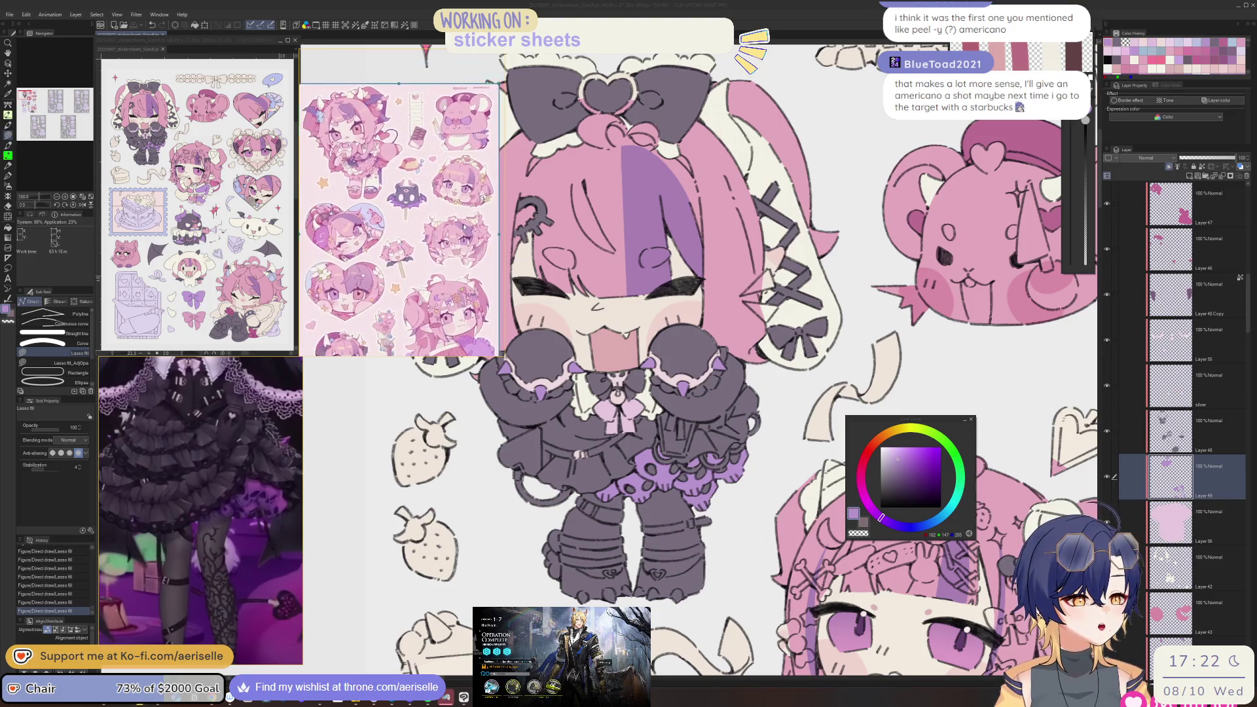
{"action": "scroll", "coordinate": [470, 200], "scroll_direction": "up", "scroll_amount": 1}
{"action": "scroll", "coordinate": [468, 194], "scroll_direction": "up", "scroll_amount": 2}
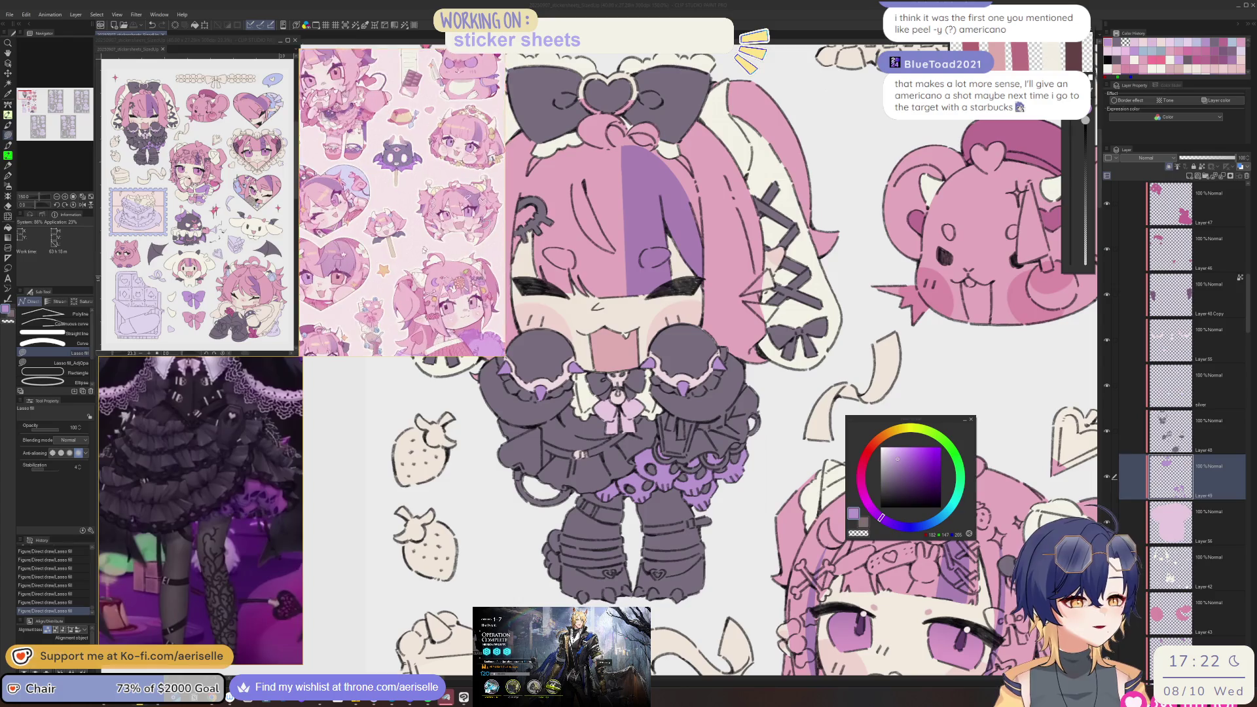
{"action": "scroll", "coordinate": [212, 522], "scroll_direction": "down", "scroll_amount": 3}
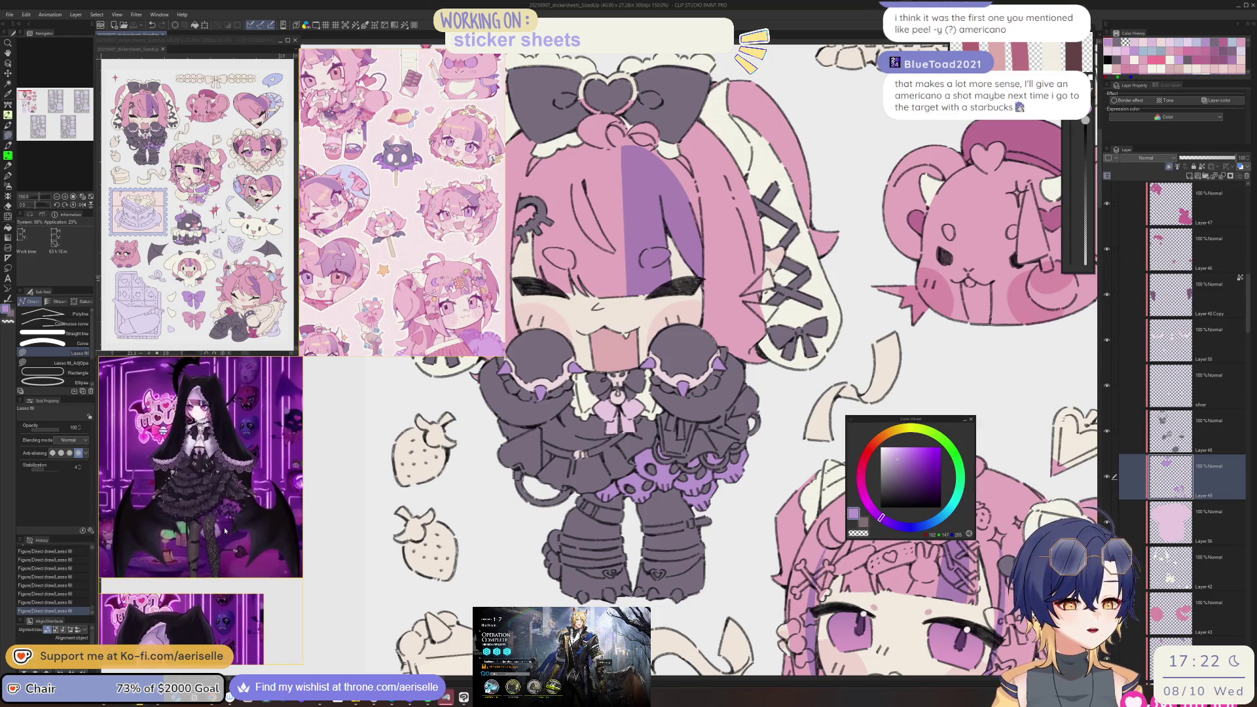
{"action": "scroll", "coordinate": [199, 514], "scroll_direction": "up", "scroll_amount": 4}
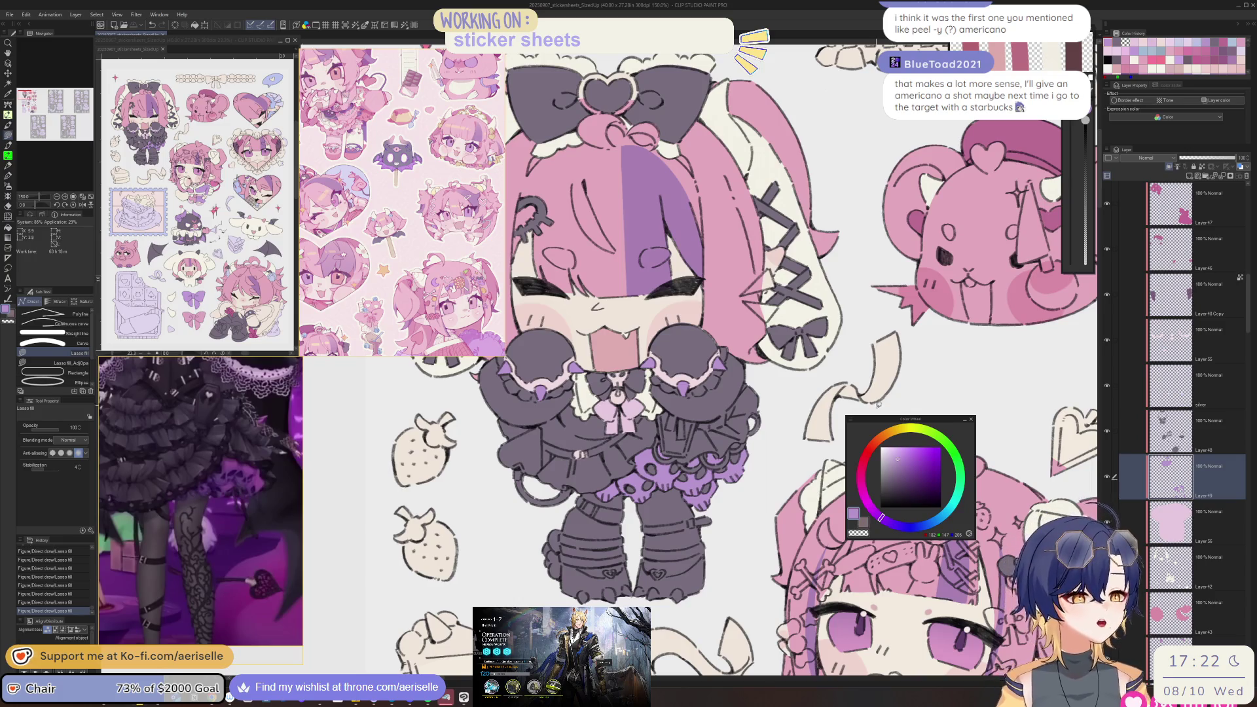
{"action": "scroll", "coordinate": [637, 504], "scroll_direction": "up", "scroll_amount": 3}
{"action": "key", "text": "m"}
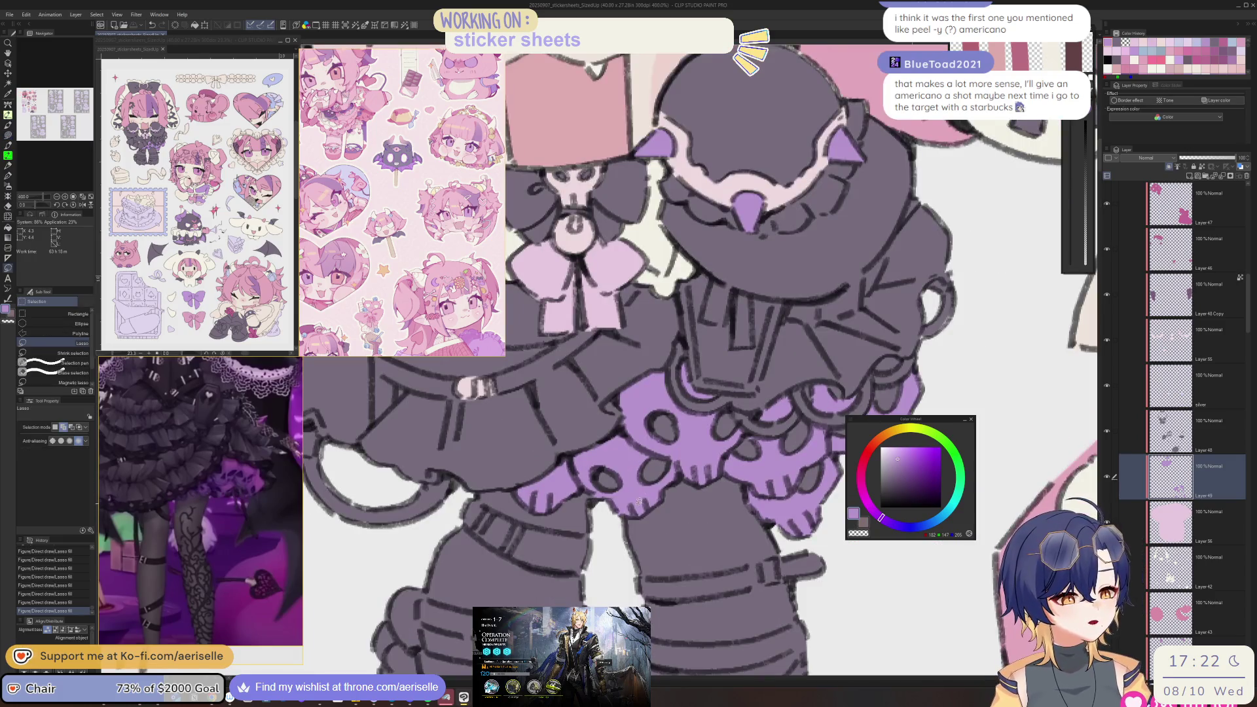
- Lasso-select the upper leg area and the lower leg band
{"action": "scroll", "coordinate": [637, 505], "scroll_direction": "down", "scroll_amount": 3}
{"action": "scroll", "coordinate": [630, 470], "scroll_direction": "up", "scroll_amount": 2}
{"action": "mouse_move", "coordinate": [609, 458]}
{"action": "left_mouse_down"}
{"action": "mouse_move", "coordinate": [620, 504]}
{"action": "mouse_move", "coordinate": [648, 520]}
{"action": "mouse_move", "coordinate": [743, 509]}
{"action": "mouse_move", "coordinate": [766, 491]}
{"action": "mouse_move", "coordinate": [726, 420]}
{"action": "left_mouse_up"}
{"action": "left_click_drag", "start_coordinate": [647, 430], "coordinate": [613, 458]}
{"action": "scroll", "coordinate": [655, 484], "scroll_direction": "down", "scroll_amount": 2}
{"action": "scroll", "coordinate": [663, 504], "scroll_direction": "up", "scroll_amount": 2}
{"action": "mouse_move", "coordinate": [654, 536]}
{"action": "left_mouse_down"}
{"action": "mouse_move", "coordinate": [766, 538]}
{"action": "mouse_move", "coordinate": [766, 509]}
{"action": "mouse_move", "coordinate": [661, 506]}
{"action": "left_mouse_up"}
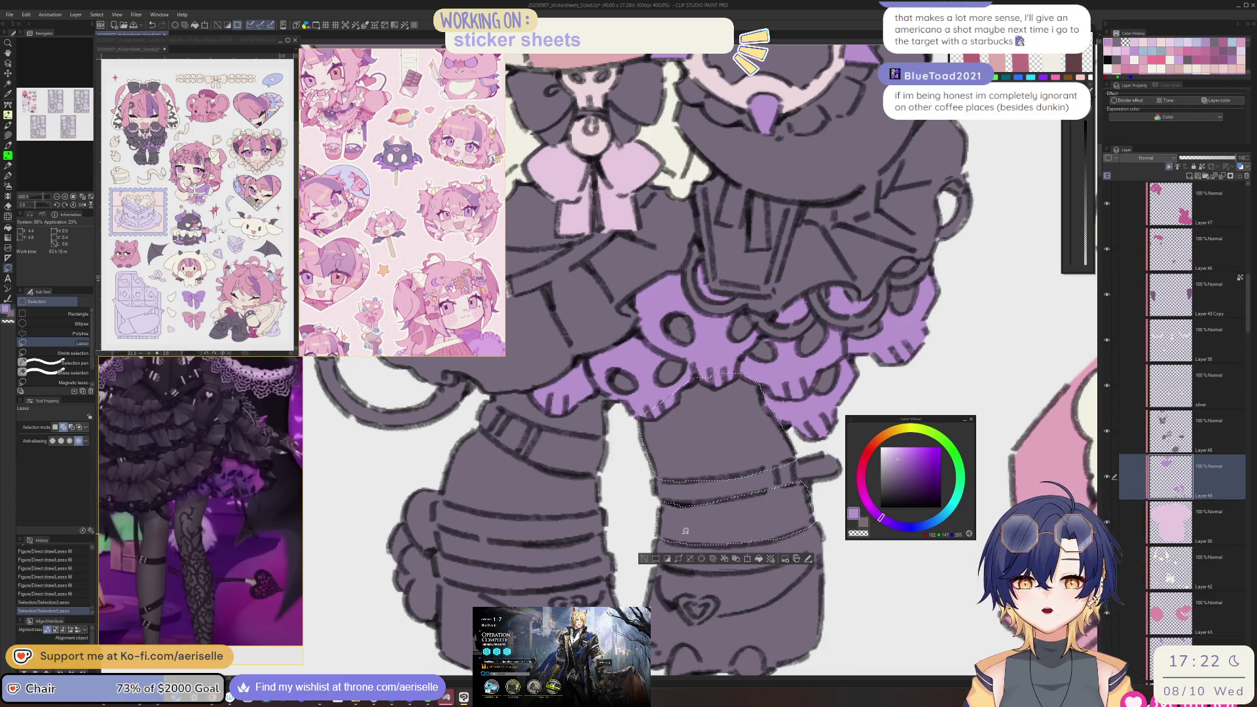
{"action": "mouse_move", "coordinate": [725, 514]}
{"action": "left_mouse_down"}
{"action": "mouse_move", "coordinate": [634, 534]}
{"action": "mouse_move", "coordinate": [630, 583]}
{"action": "mouse_move", "coordinate": [681, 584]}
{"action": "mouse_move", "coordinate": [684, 600]}
{"action": "mouse_move", "coordinate": [727, 590]}
{"action": "left_mouse_up"}
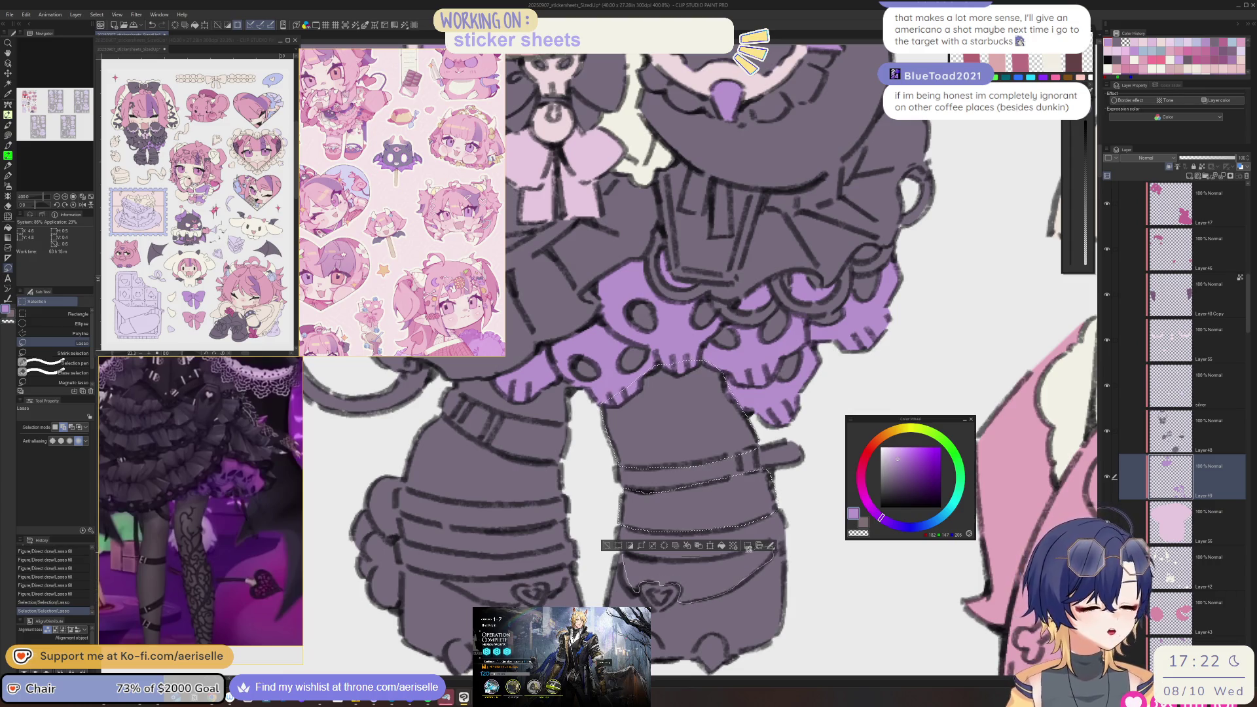
{"action": "mouse_move", "coordinate": [773, 553]}
{"action": "left_mouse_down"}
{"action": "mouse_move", "coordinate": [778, 535]}
{"action": "mouse_move", "coordinate": [760, 568]}
{"action": "left_mouse_up"}
{"action": "mouse_move", "coordinate": [702, 533]}
{"action": "left_mouse_down"}
{"action": "mouse_move", "coordinate": [730, 589]}
{"action": "mouse_move", "coordinate": [634, 560]}
{"action": "left_mouse_up"}
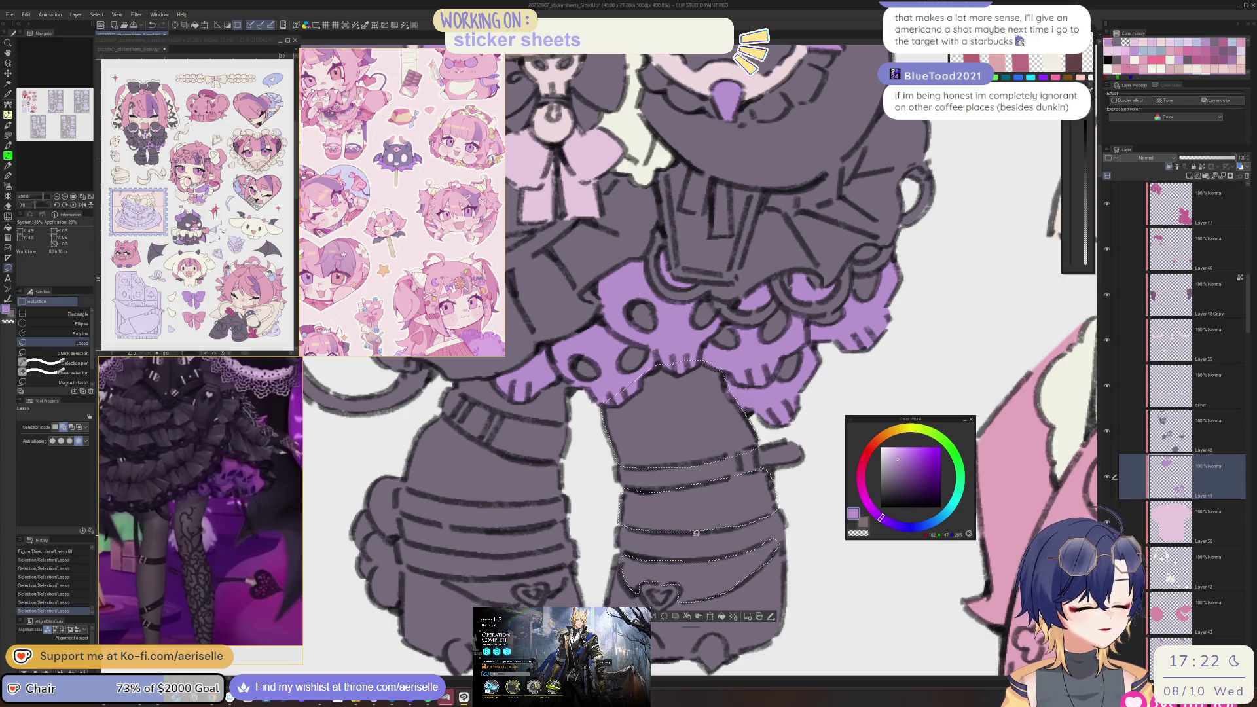
- Add the remaining lower-leg areas and the right boot's heart to the selection
{"action": "key", "text": "minus"}
{"action": "scroll", "coordinate": [696, 533], "scroll_direction": "up", "scroll_amount": 3}
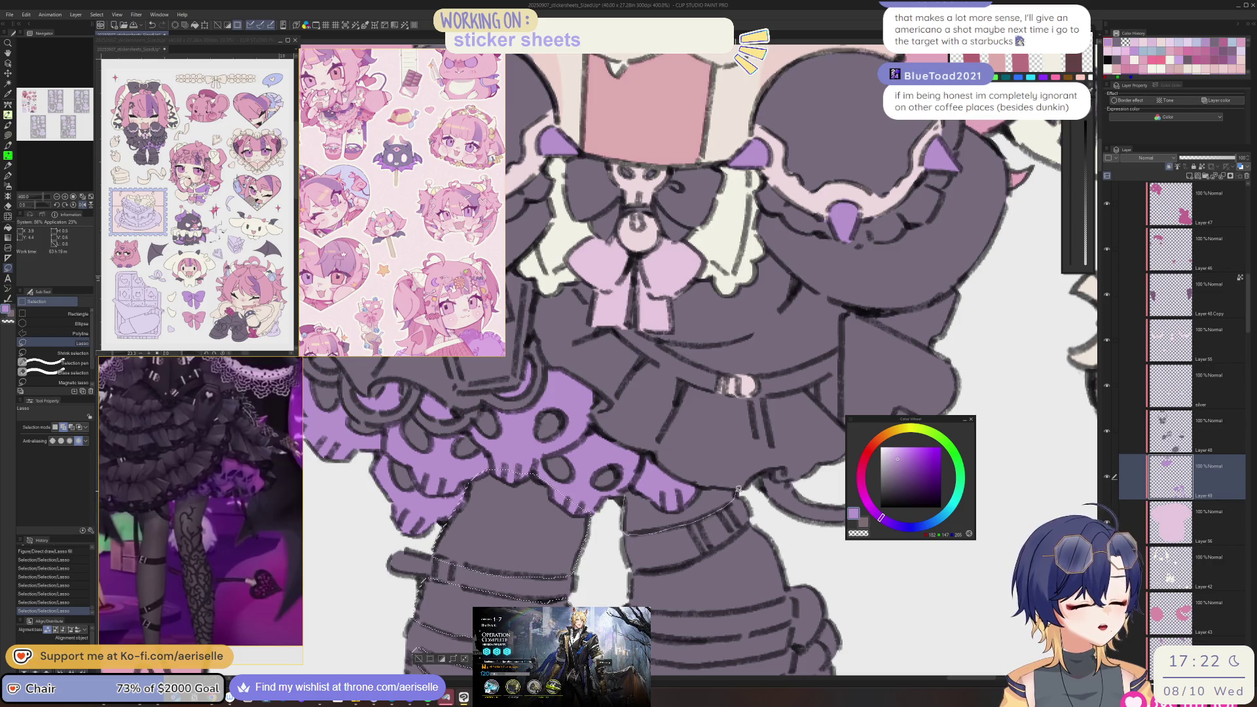
{"action": "left_click_drag", "start_coordinate": [655, 488], "coordinate": [647, 489]}
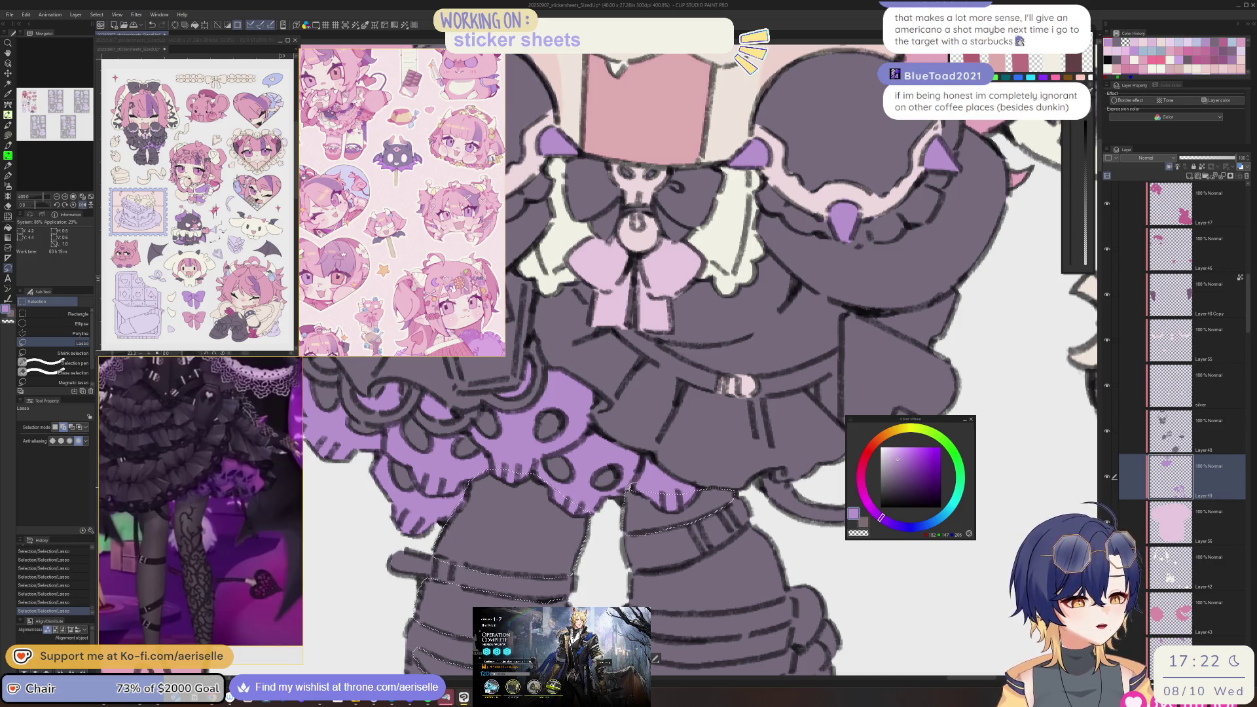
{"action": "scroll", "coordinate": [615, 552], "scroll_direction": "down", "scroll_amount": 2}
{"action": "scroll", "coordinate": [615, 551], "scroll_direction": "up", "scroll_amount": 2}
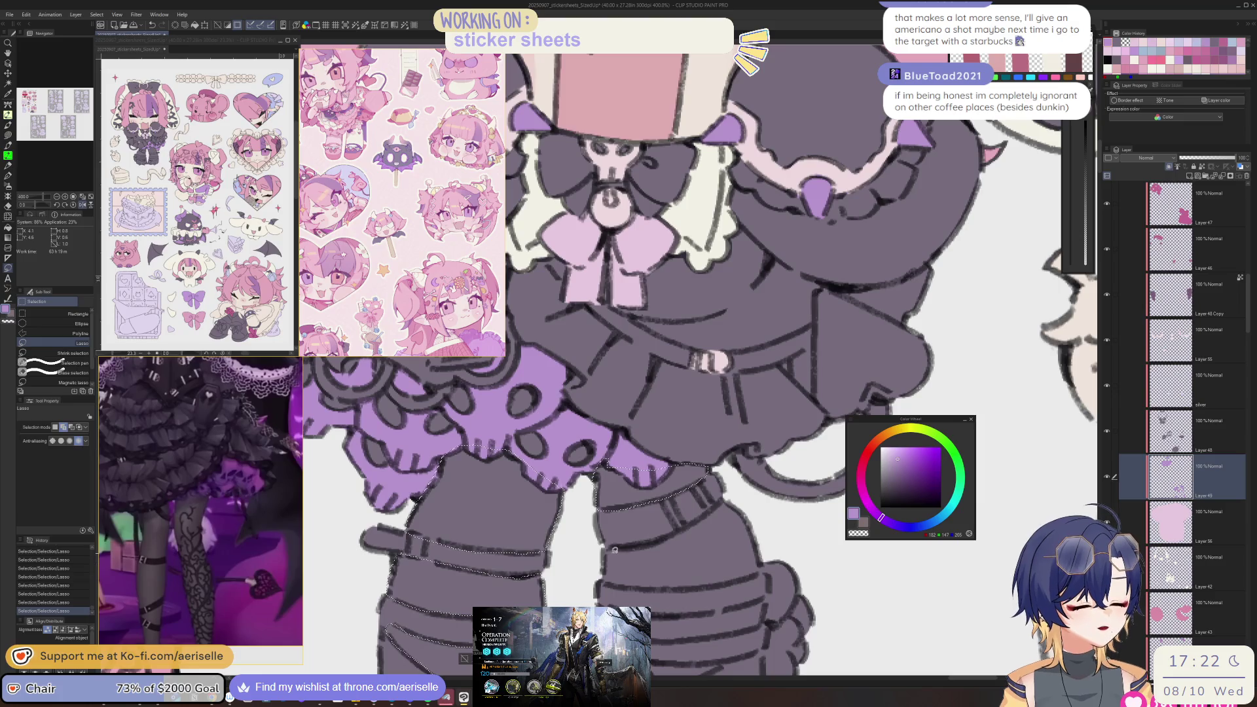
{"action": "left_click_drag", "start_coordinate": [605, 581], "coordinate": [748, 575]}
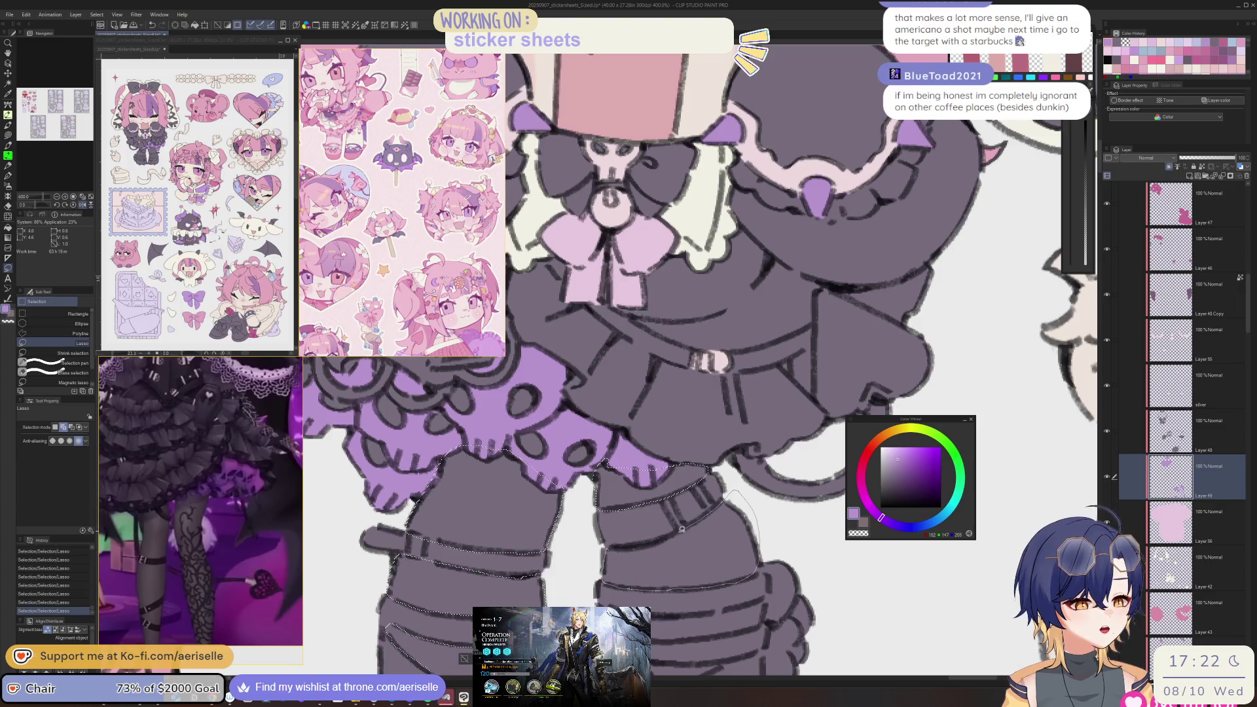
{"action": "scroll", "coordinate": [630, 546], "scroll_direction": "down", "scroll_amount": 2}
{"action": "scroll", "coordinate": [586, 525], "scroll_direction": "up", "scroll_amount": 3}
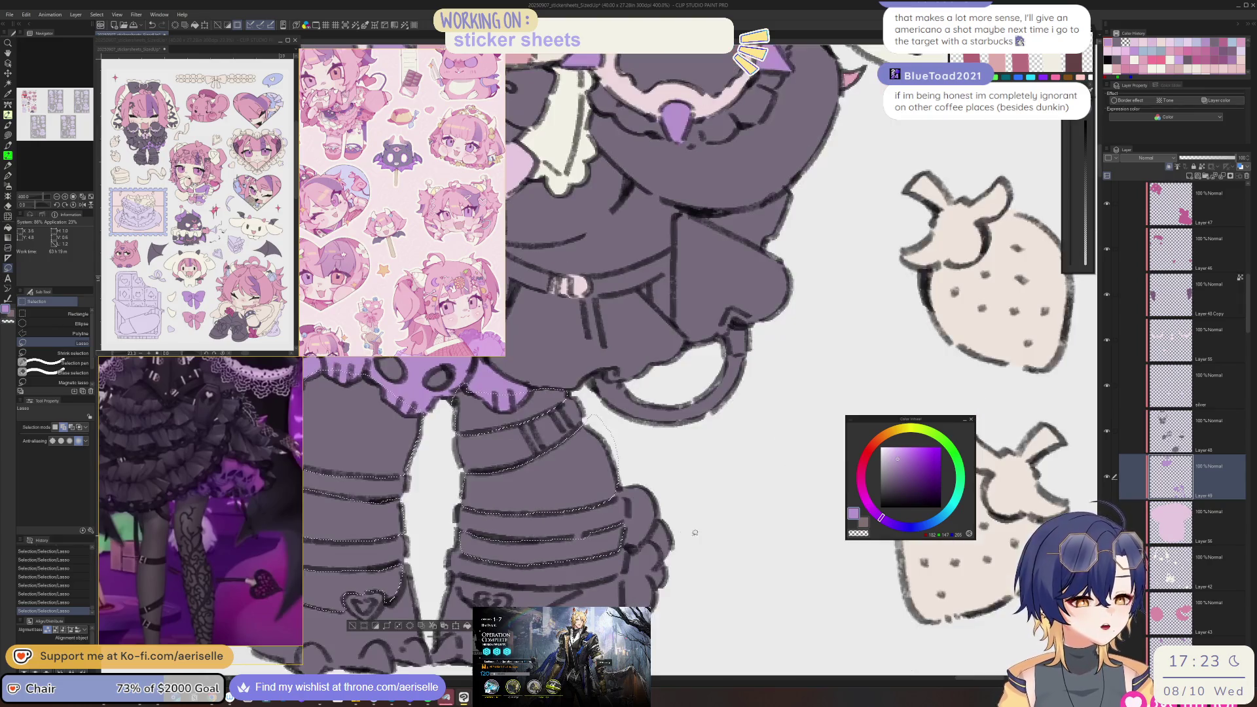
{"action": "scroll", "coordinate": [654, 535], "scroll_direction": "down", "scroll_amount": 2}
{"action": "scroll", "coordinate": [625, 528], "scroll_direction": "up", "scroll_amount": 2}
{"action": "mouse_move", "coordinate": [625, 528]}
{"action": "left_mouse_down"}
{"action": "mouse_move", "coordinate": [639, 558]}
{"action": "mouse_move", "coordinate": [658, 547]}
{"action": "mouse_move", "coordinate": [694, 564]}
{"action": "mouse_move", "coordinate": [737, 536]}
{"action": "left_mouse_up"}
{"action": "scroll", "coordinate": [738, 531], "scroll_direction": "down", "scroll_amount": 3}
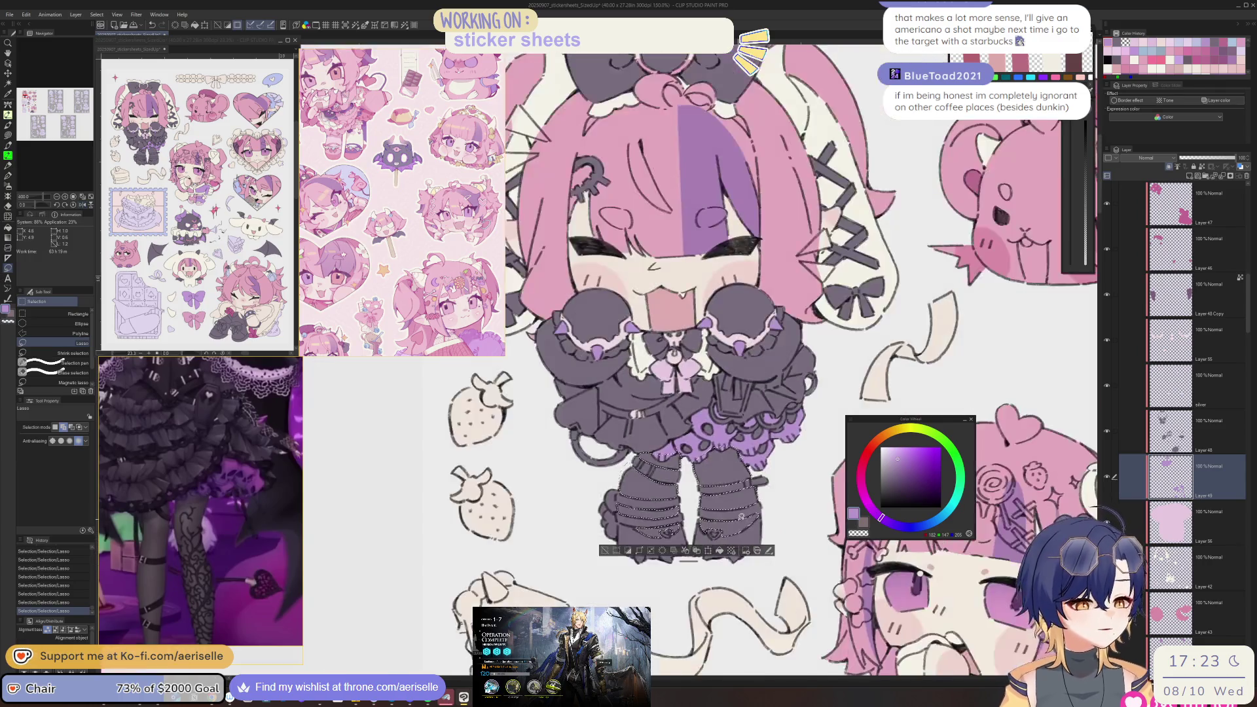
- Make Layer 48 active and cut and paste the selected legs onto a new layer
{"action": "key", "text": "h"}
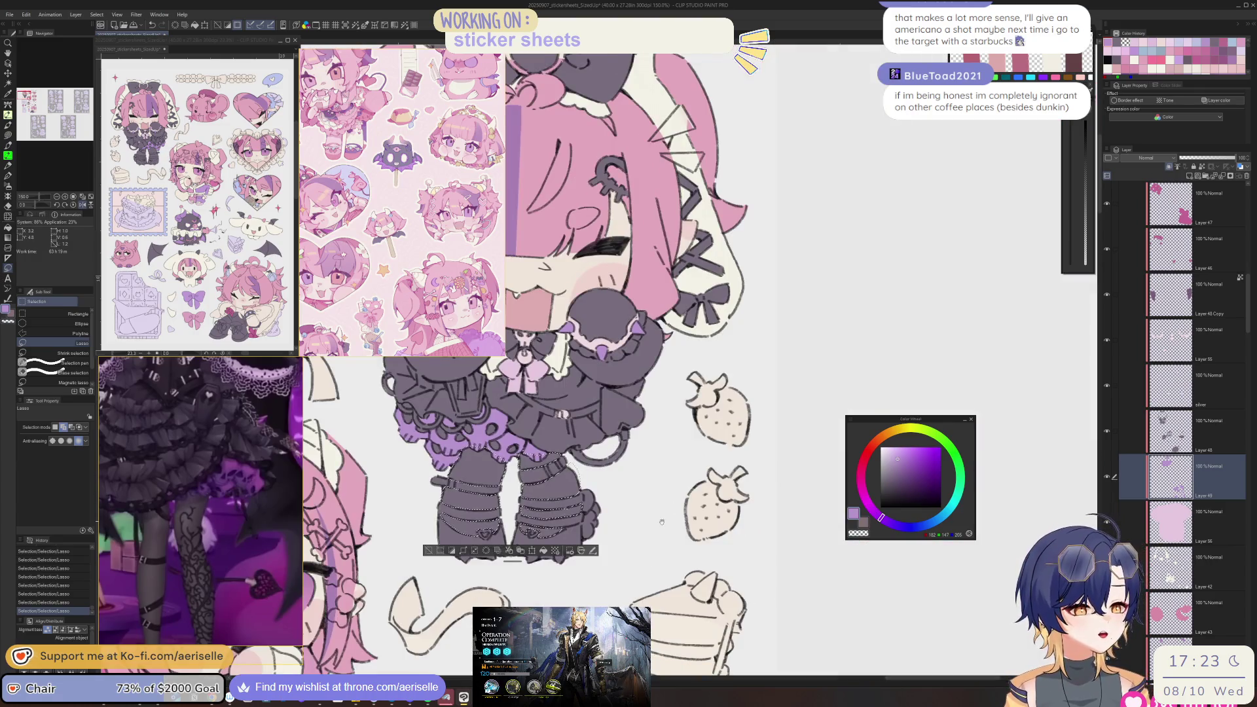
{"action": "key", "text": "h"}
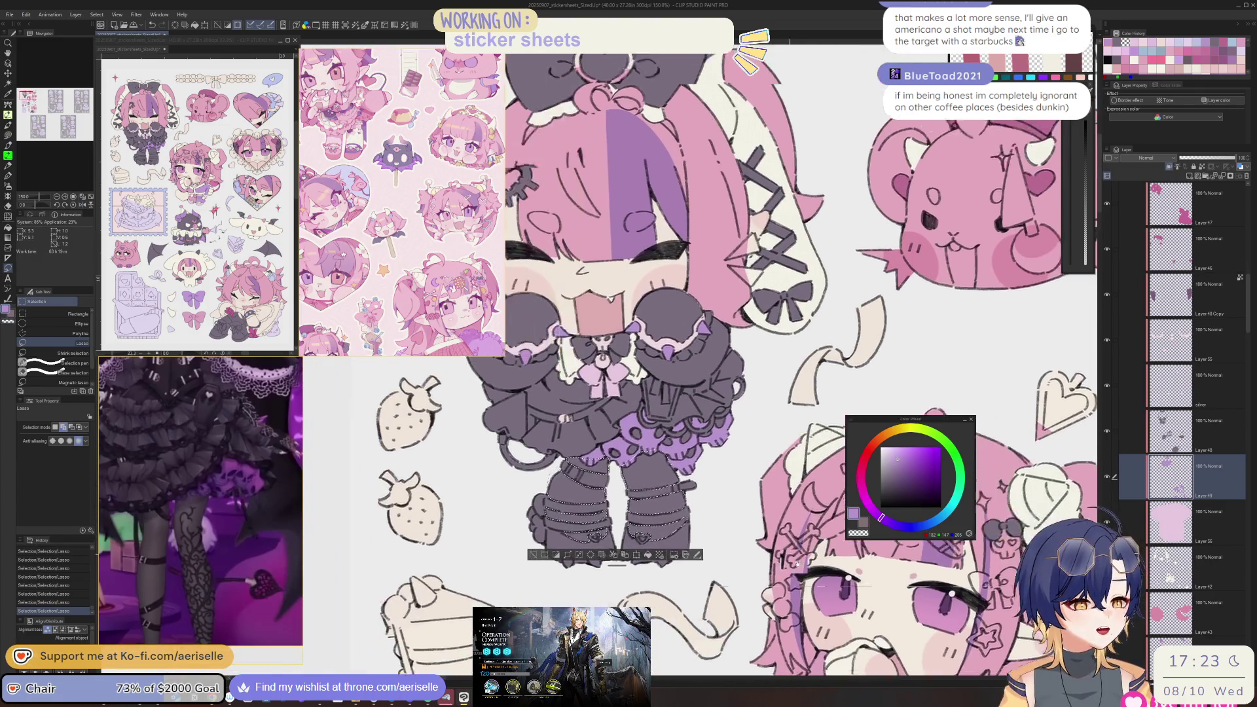
{"action": "scroll", "coordinate": [765, 580], "scroll_direction": "up", "scroll_amount": 2}
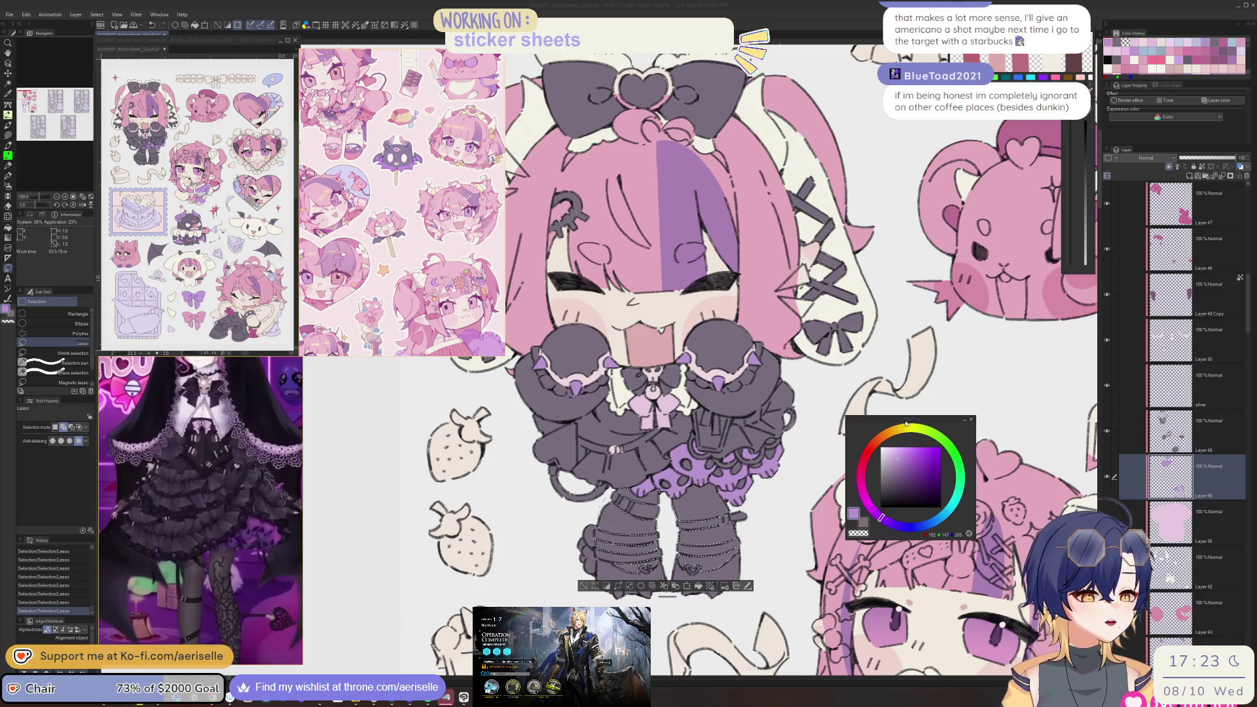
{"action": "left_click_drag", "start_coordinate": [804, 541], "coordinate": [817, 498]}
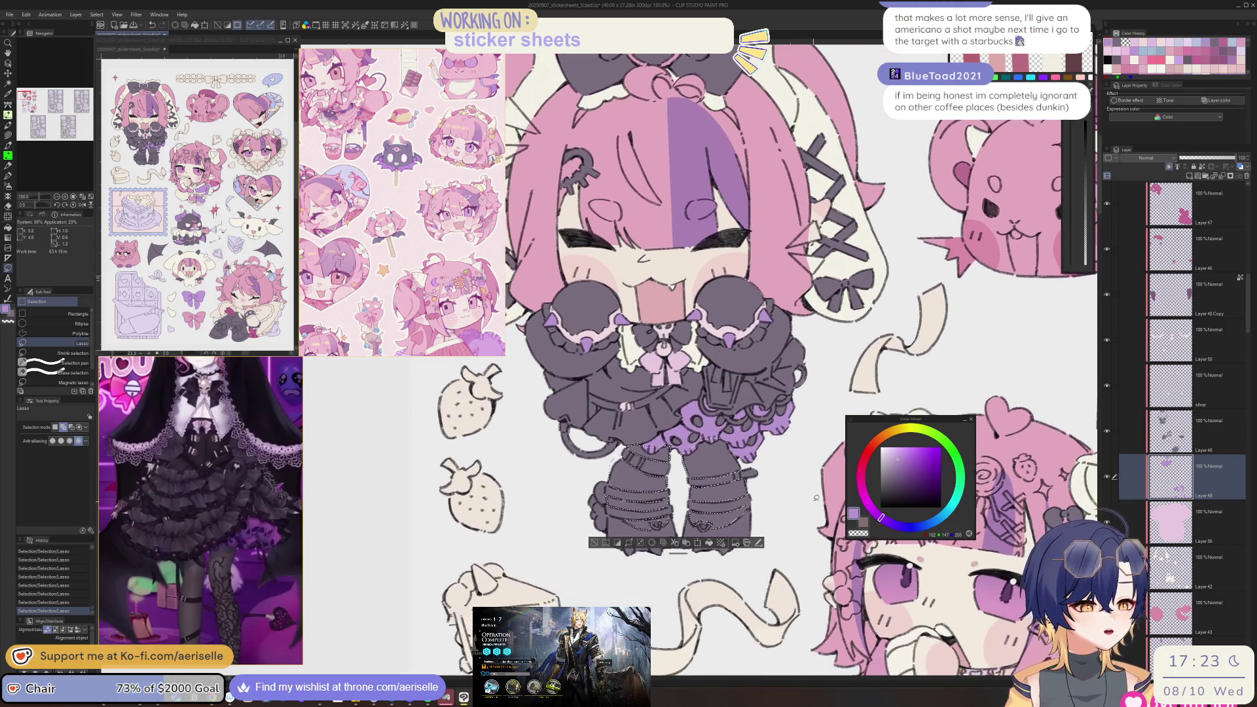
{"action": "key", "text": "o"}
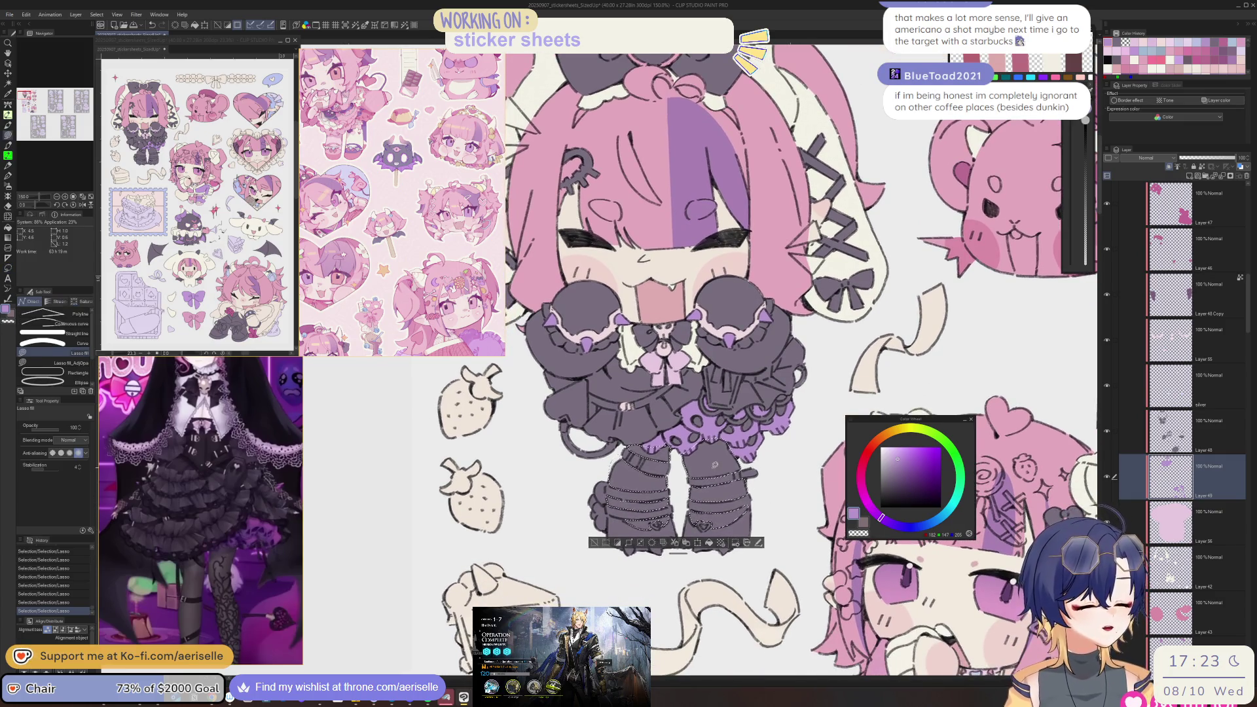
{"action": "left_click", "coordinate": [720, 462]}
{"action": "scroll", "coordinate": [678, 553], "scroll_direction": "up", "scroll_amount": 2}
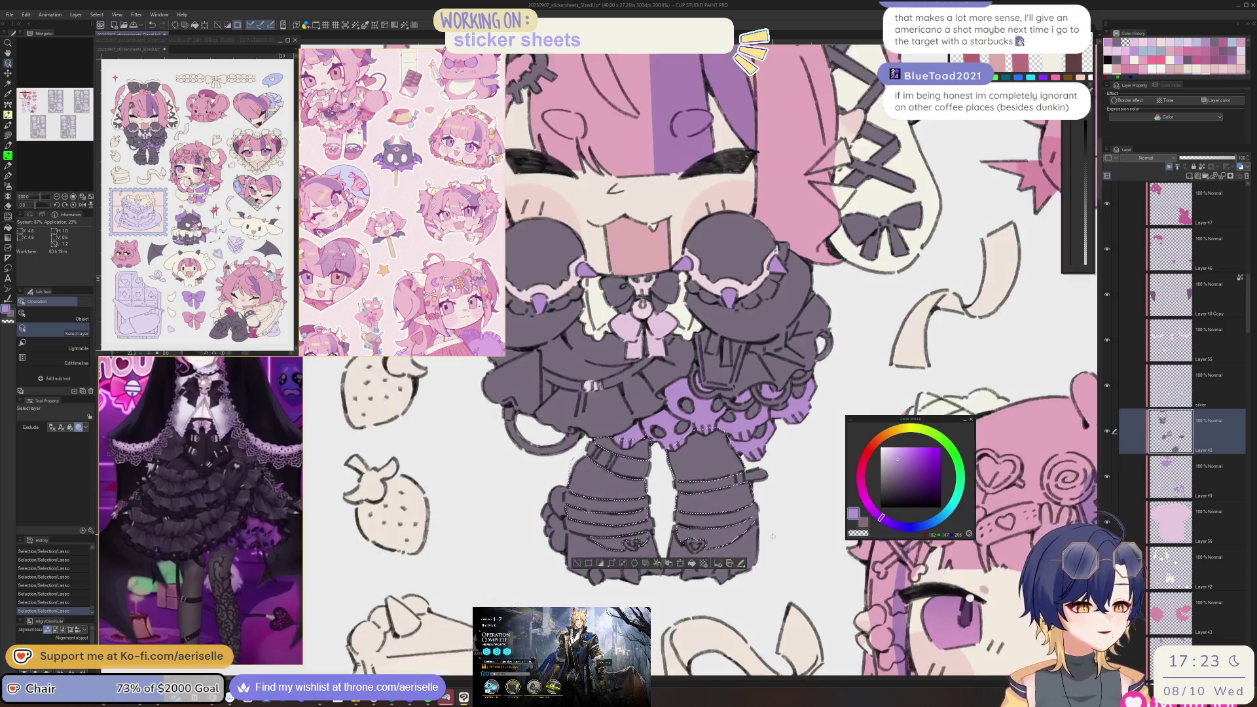
{"action": "key", "text": "ctrl+x"}
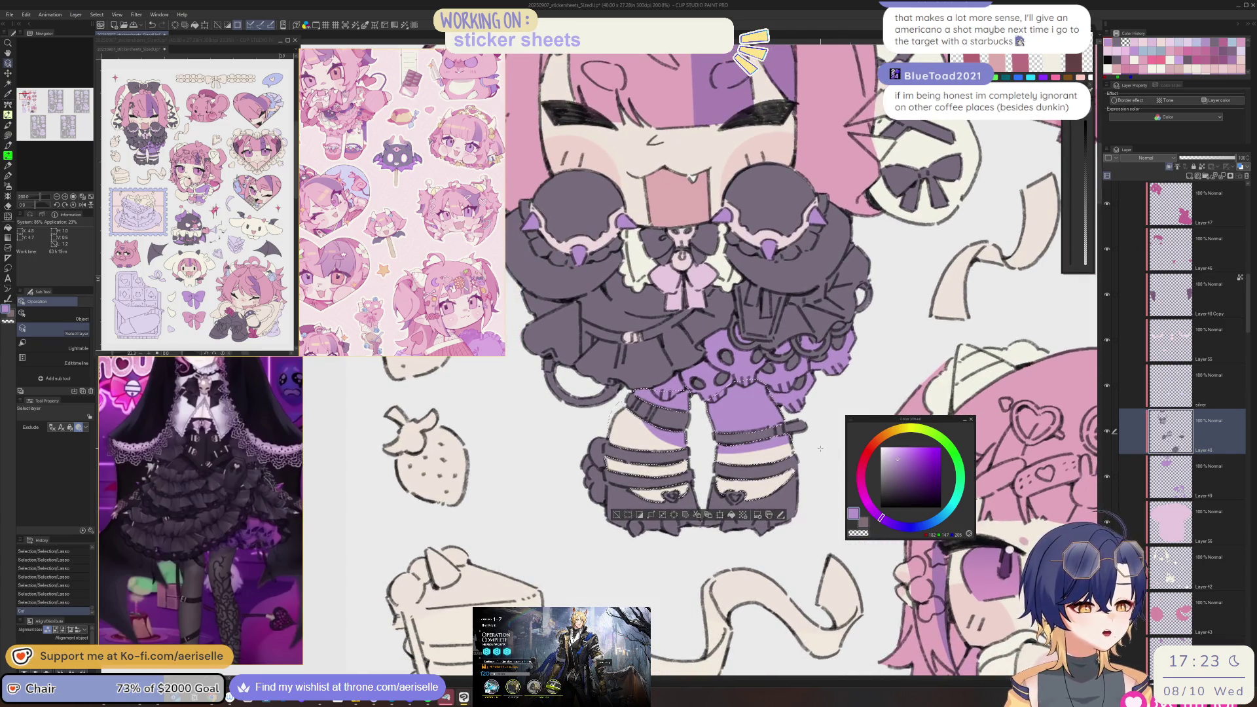
{"action": "key", "text": "ctrl+v"}
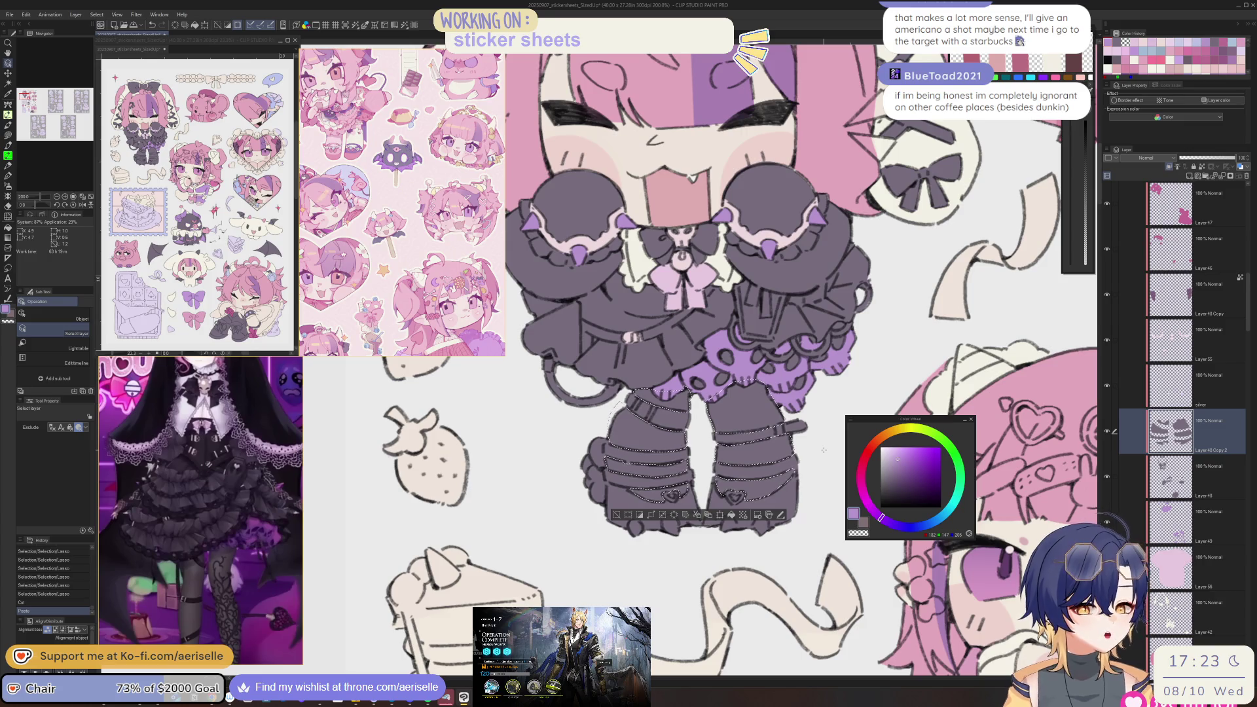
- Sample the grey-purple leg colour, lock the new layer's transparent pixels, and deselect
{"action": "left_click", "coordinate": [745, 457], "text": "alt"}
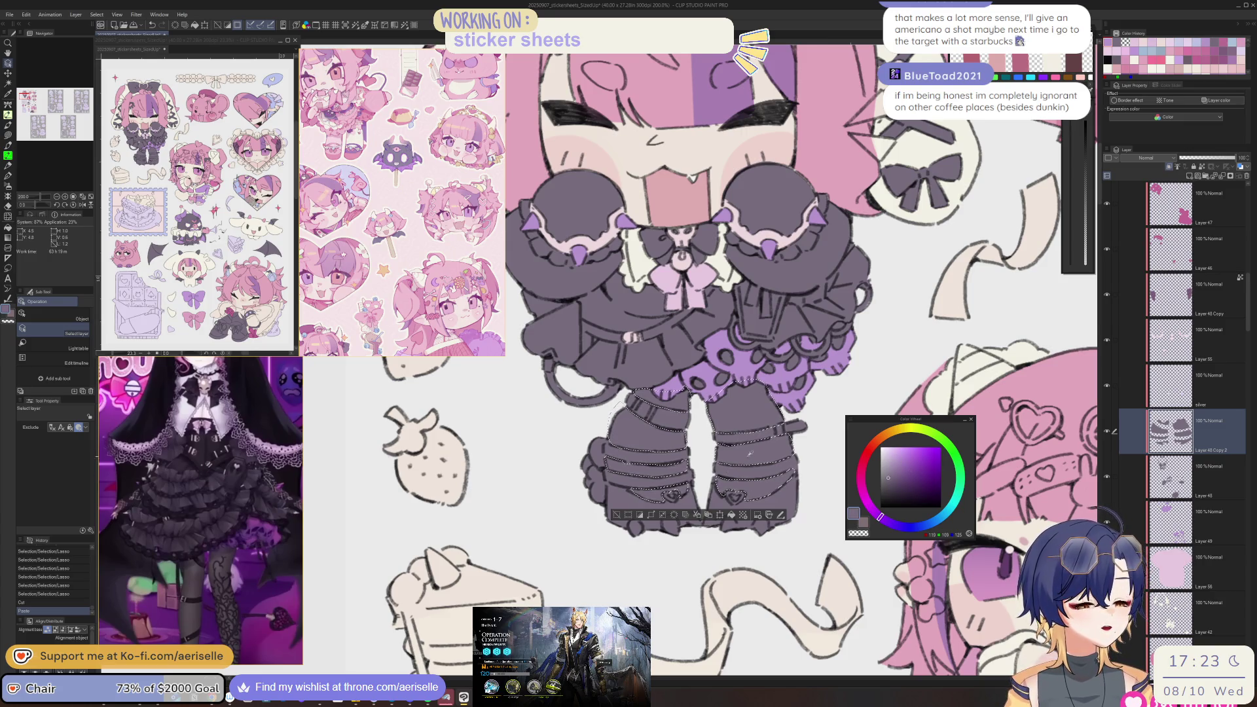
{"action": "key", "text": "ctrl+plus"}
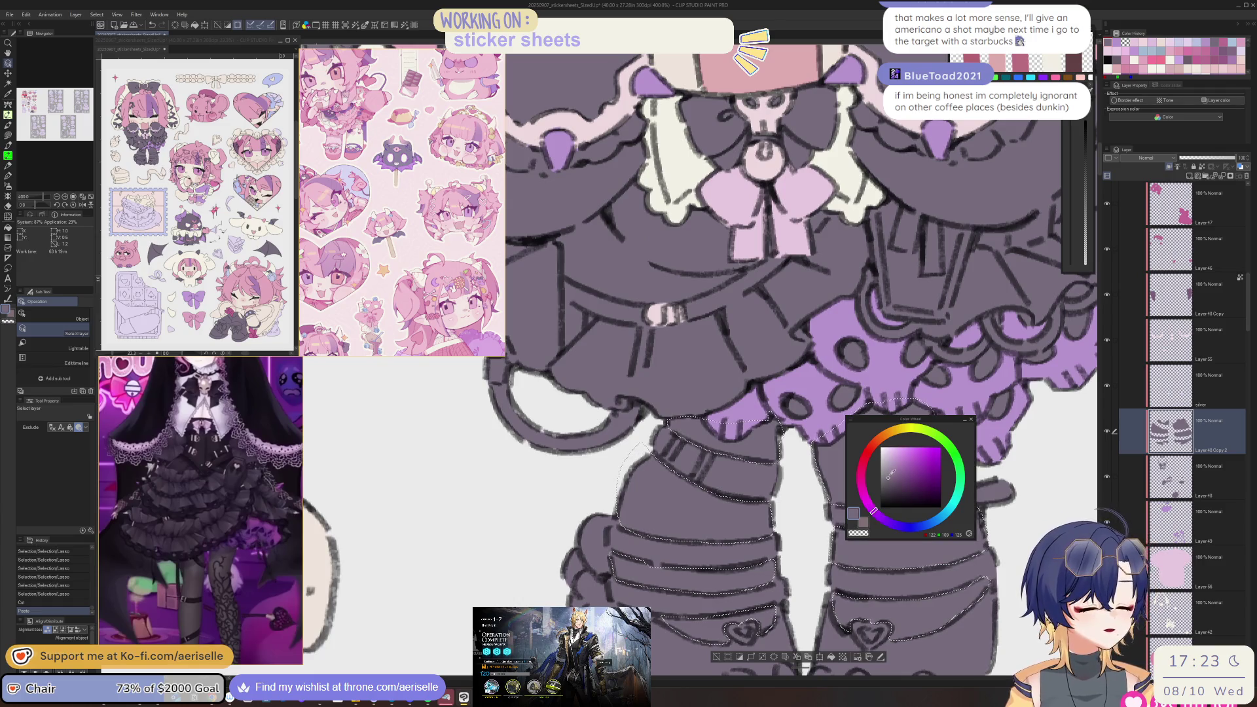
{"action": "mouse_move", "coordinate": [786, 393]}
{"action": "left_mouse_down"}
{"action": "mouse_move", "coordinate": [688, 340]}
{"action": "mouse_move", "coordinate": [524, 543]}
{"action": "mouse_move", "coordinate": [819, 358]}
{"action": "left_mouse_up"}
{"action": "left_click", "coordinate": [1200, 168]}
{"action": "key", "text": "ctrl+minus"}
{"action": "key", "text": "u"}
{"action": "key", "text": "ctrl+d"}
{"action": "key", "text": "ctrl+minus"}
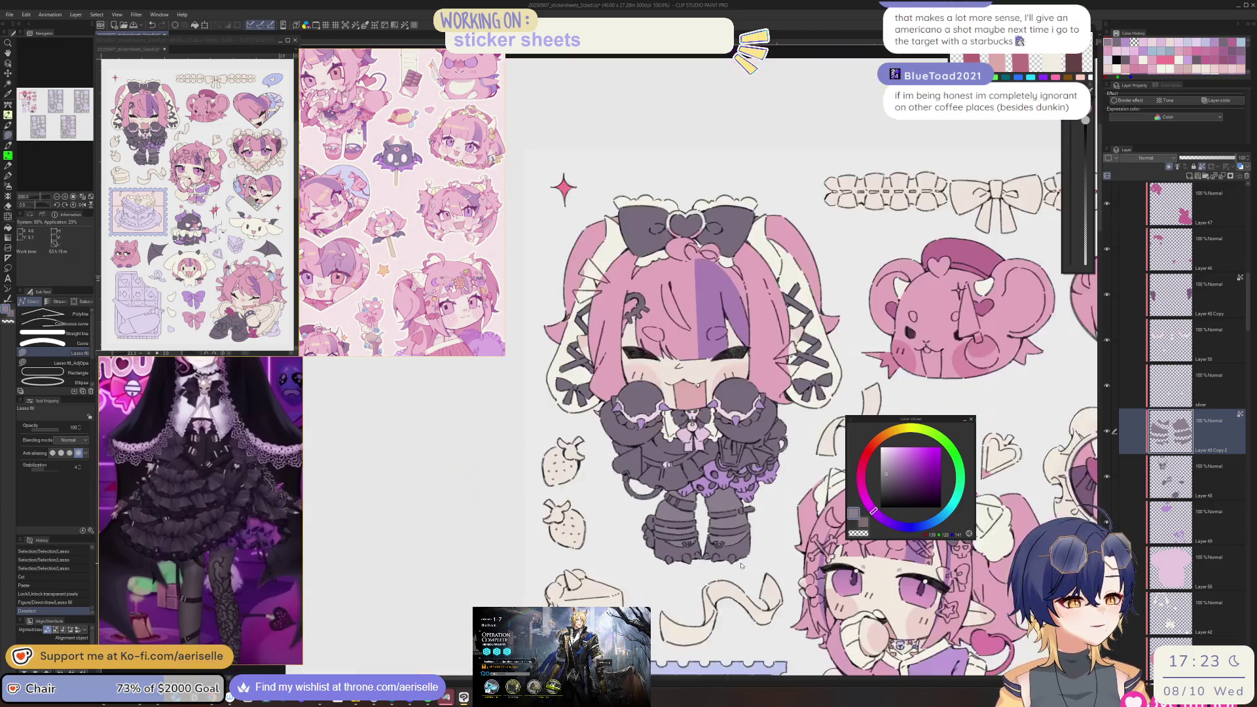
{"action": "left_click_drag", "start_coordinate": [696, 579], "coordinate": [705, 563]}
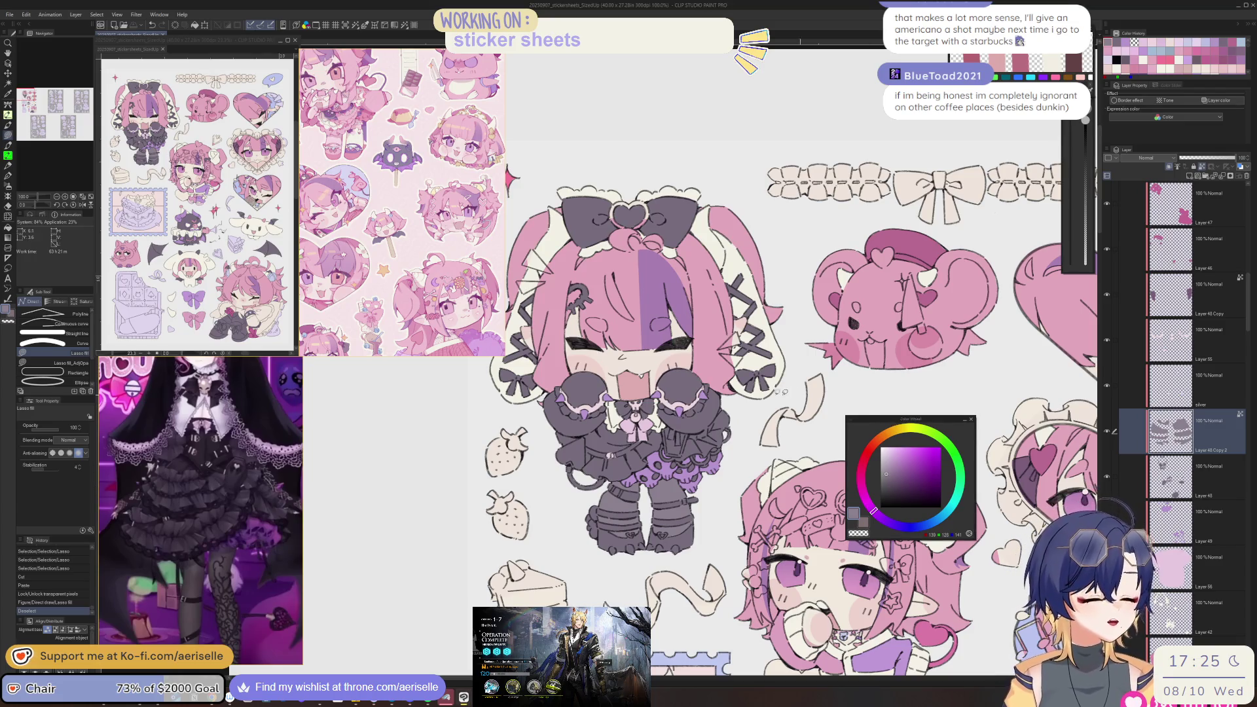
- Make Layer 48 active and lasso-fill a gap along the dark dress edge
{"action": "scroll", "coordinate": [791, 391], "scroll_direction": "up", "scroll_amount": 6}
{"action": "key", "text": "o"}
{"action": "left_click", "coordinate": [1159, 480]}
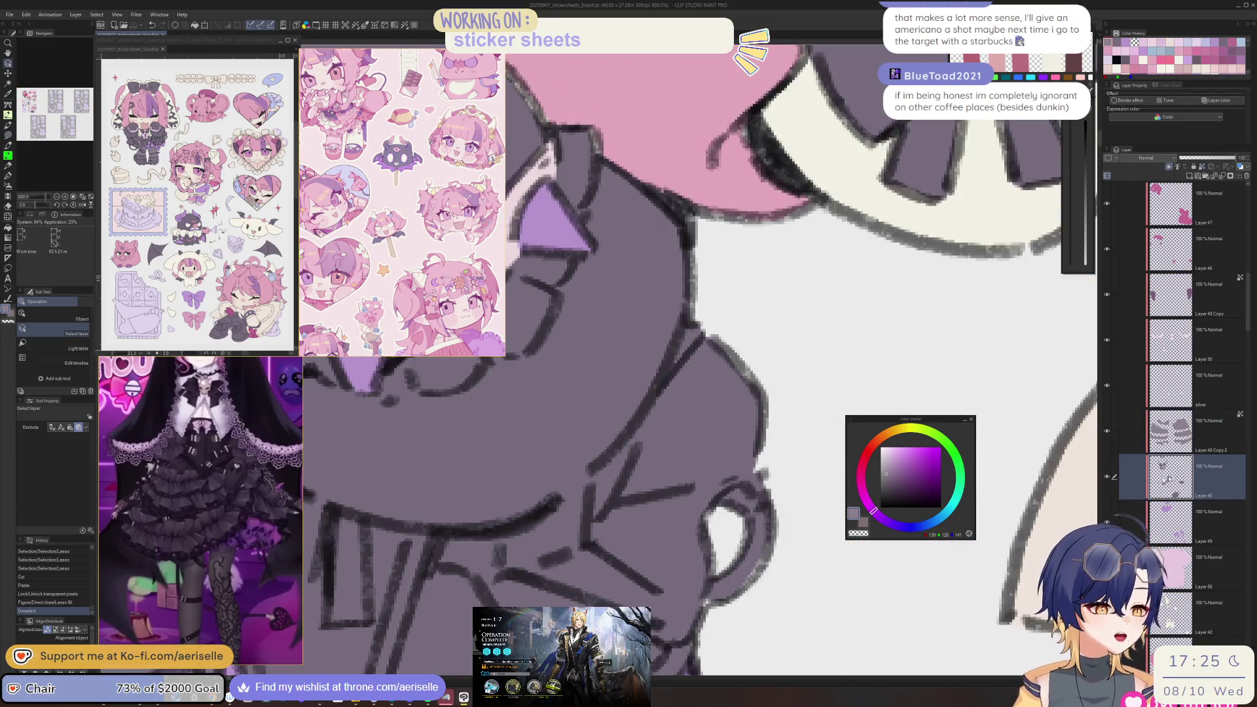
{"action": "key", "text": "u"}
{"action": "mouse_move", "coordinate": [759, 479]}
{"action": "left_mouse_down"}
{"action": "mouse_move", "coordinate": [740, 589]}
{"action": "mouse_move", "coordinate": [763, 485]}
{"action": "left_mouse_up"}
- Fill another gap on the dark dress edge with the fill colour
{"action": "scroll", "coordinate": [654, 491], "scroll_direction": "down", "scroll_amount": 8}
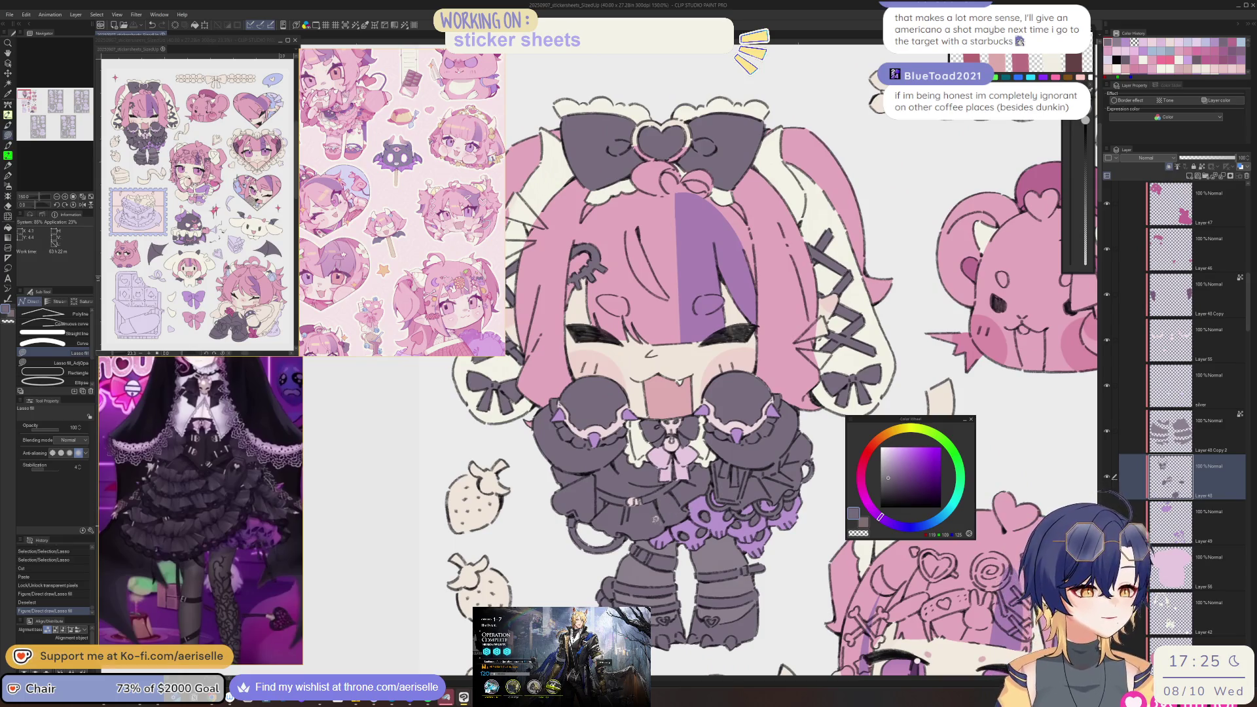
{"action": "scroll", "coordinate": [638, 495], "scroll_direction": "up", "scroll_amount": 4}
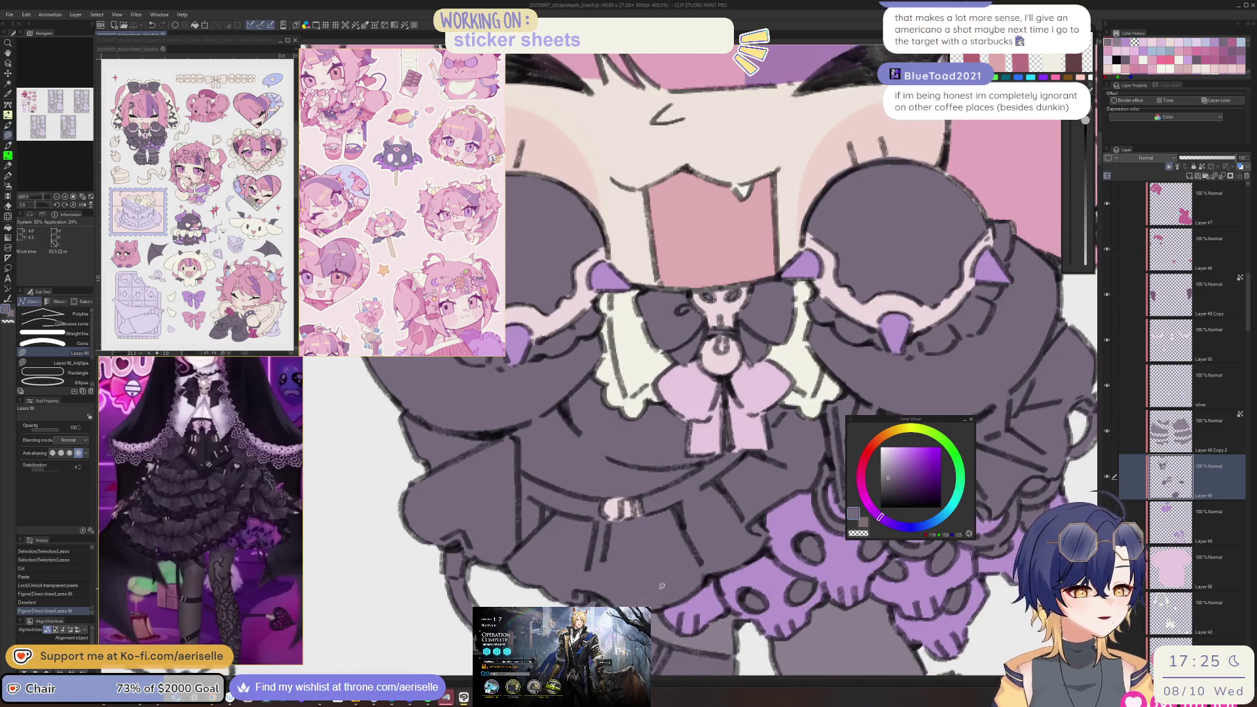
{"action": "scroll", "coordinate": [261, 527], "scroll_direction": "down", "scroll_amount": 3}
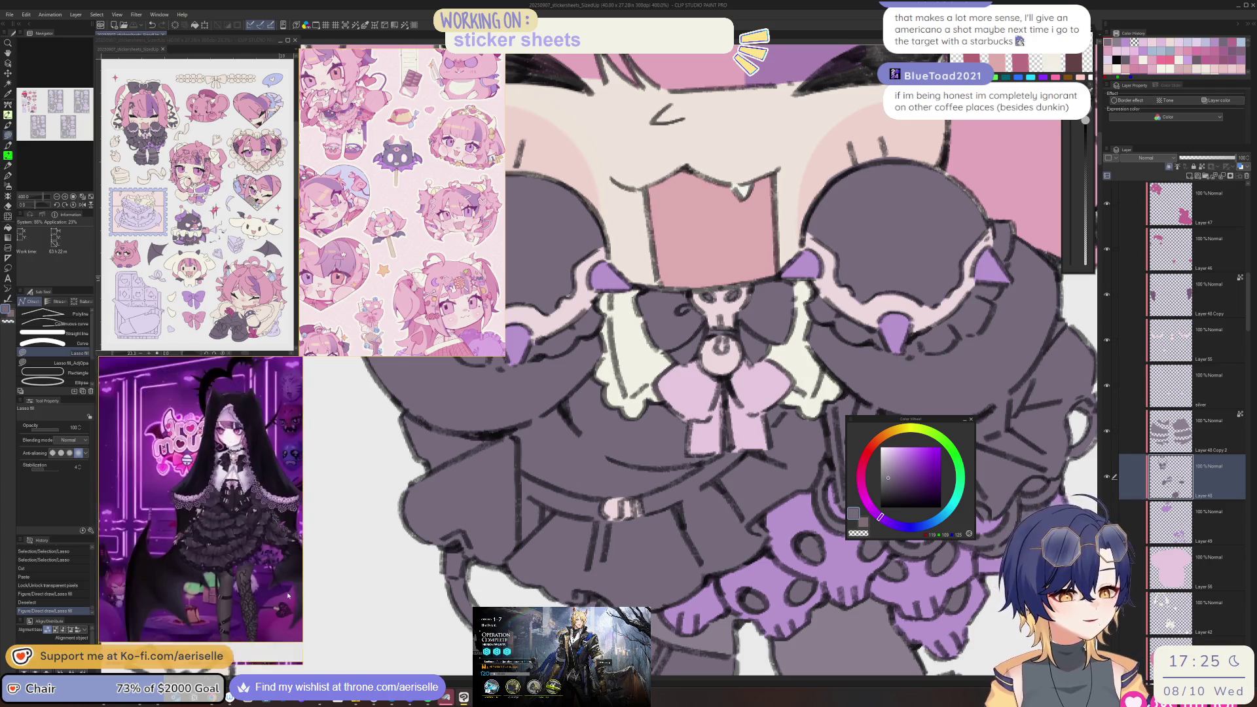
{"action": "scroll", "coordinate": [224, 528], "scroll_direction": "down", "scroll_amount": 2}
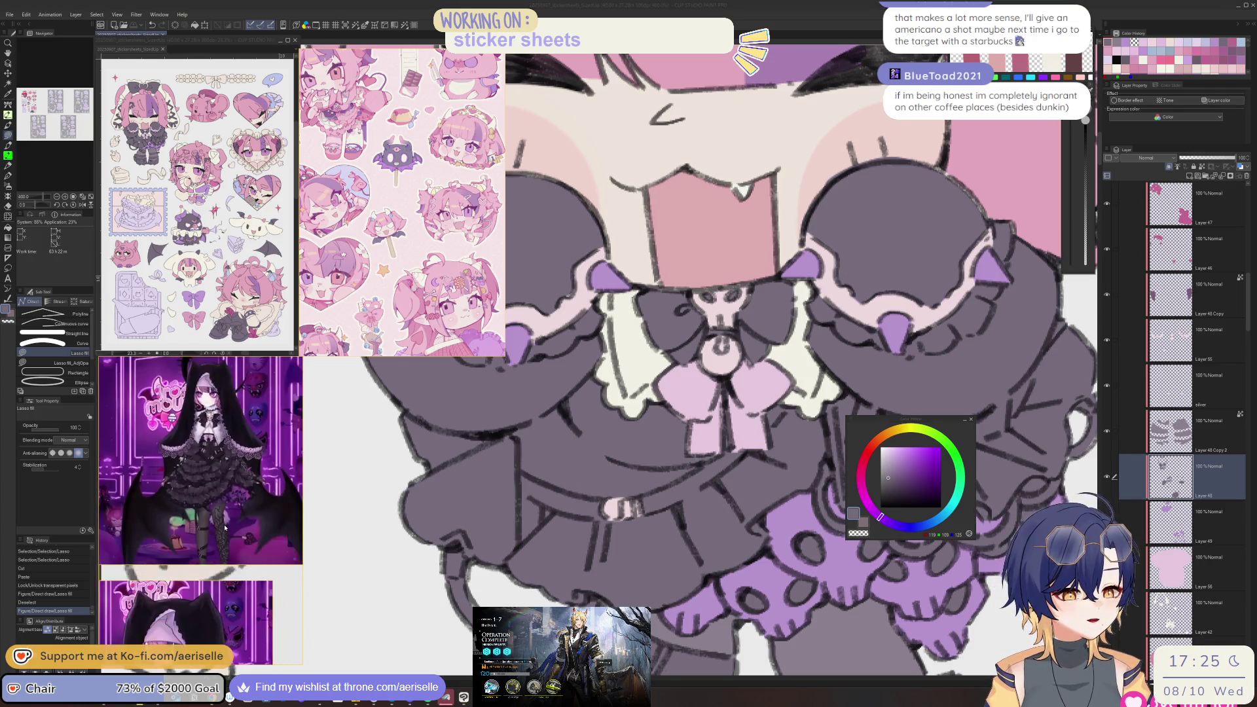
{"action": "scroll", "coordinate": [228, 531], "scroll_direction": "down", "scroll_amount": 3}
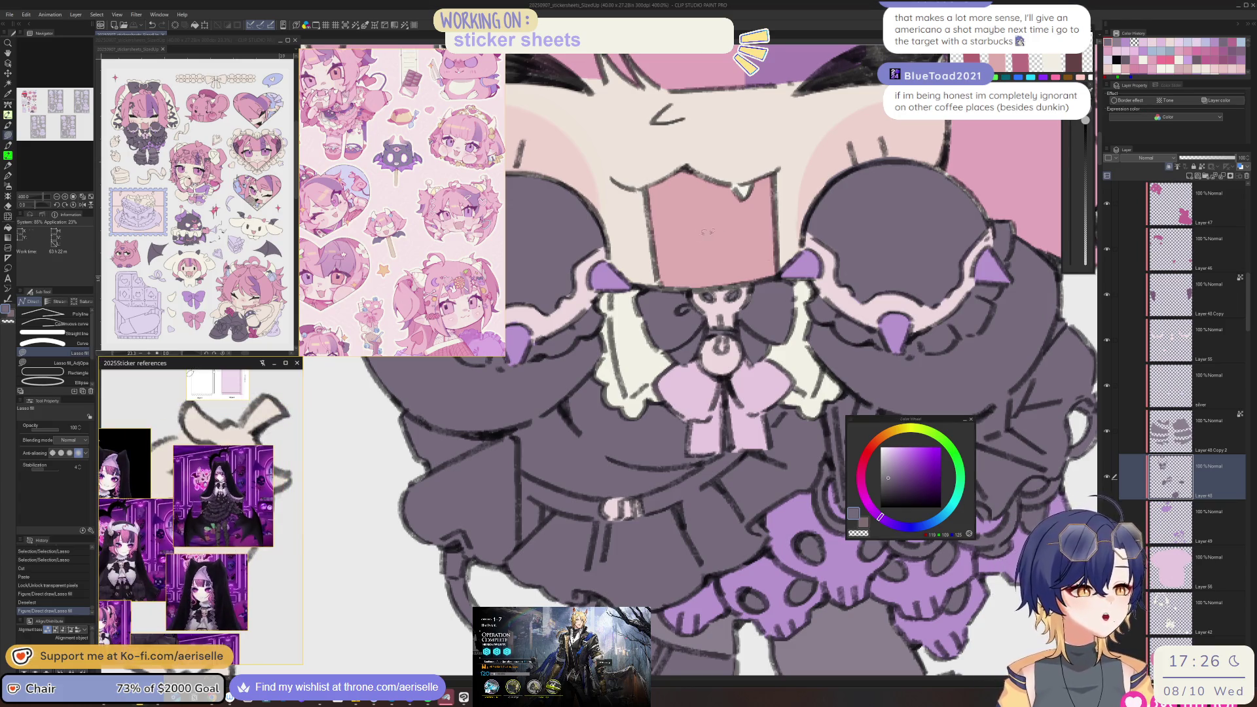
{"action": "left_click_drag", "start_coordinate": [388, 451], "coordinate": [378, 449]}
{"action": "scroll", "coordinate": [220, 489], "scroll_direction": "up", "scroll_amount": 5}
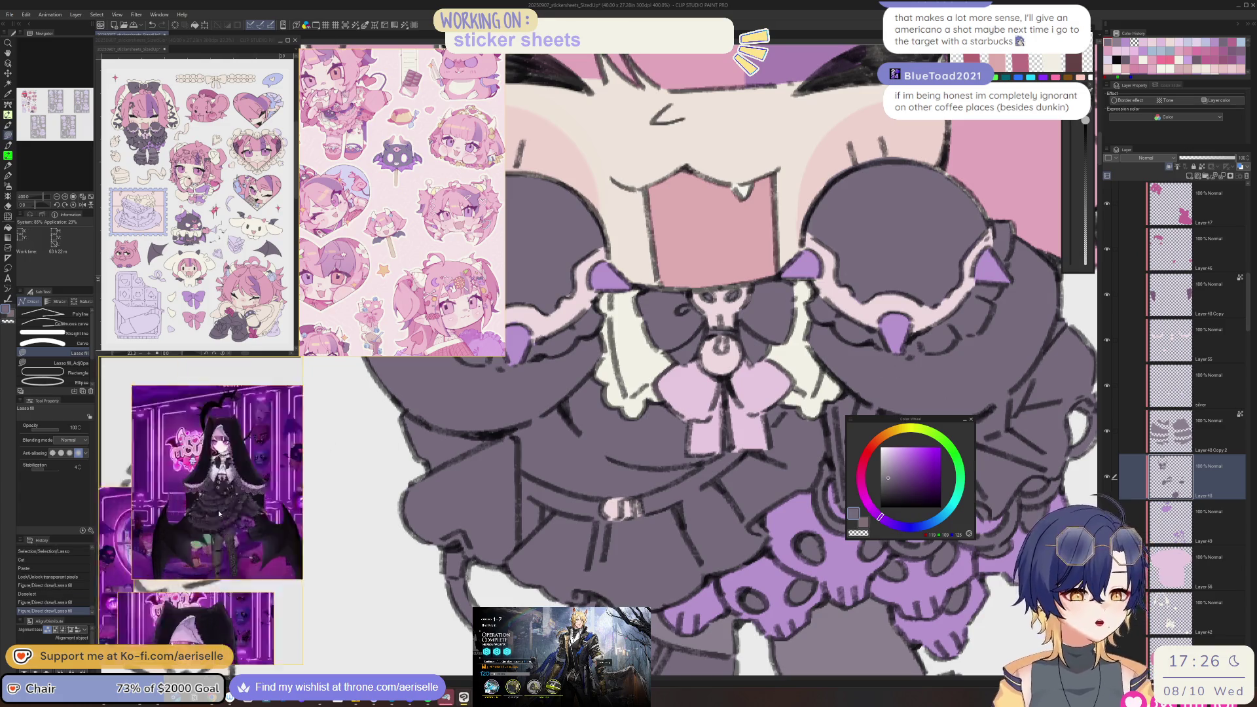
{"action": "scroll", "coordinate": [220, 489], "scroll_direction": "down", "scroll_amount": 2}
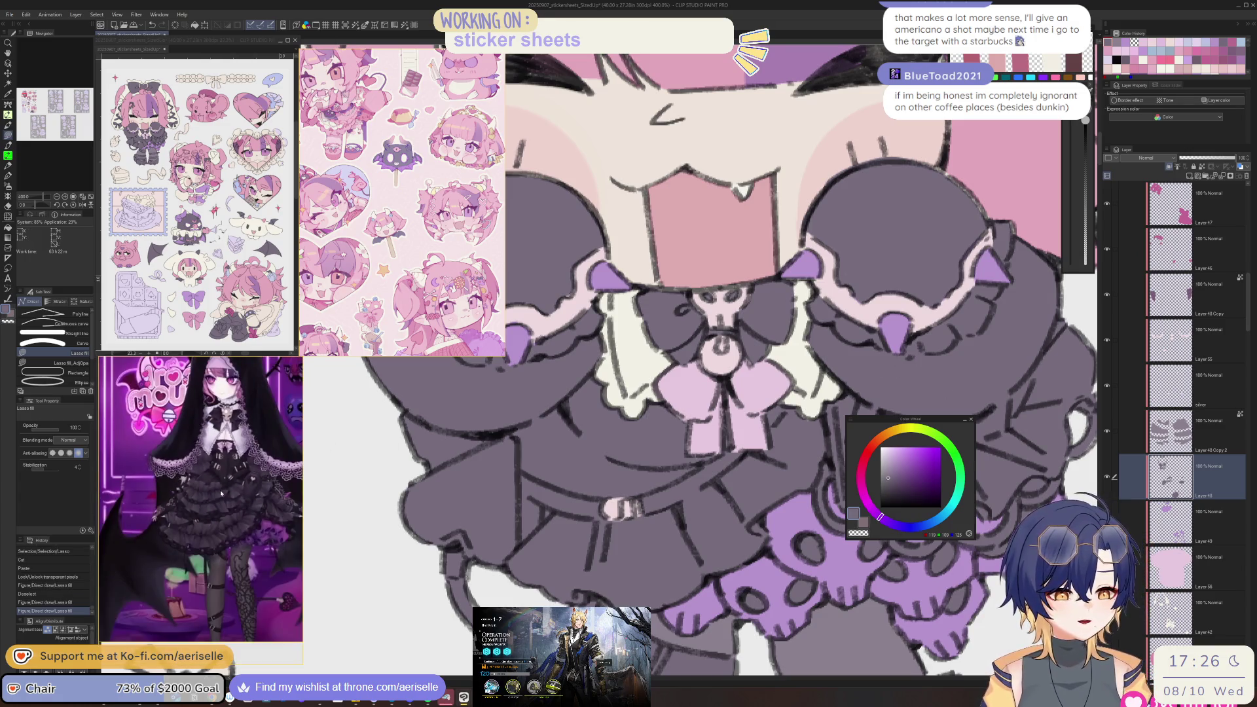
{"action": "scroll", "coordinate": [220, 489], "scroll_direction": "down", "scroll_amount": 2}
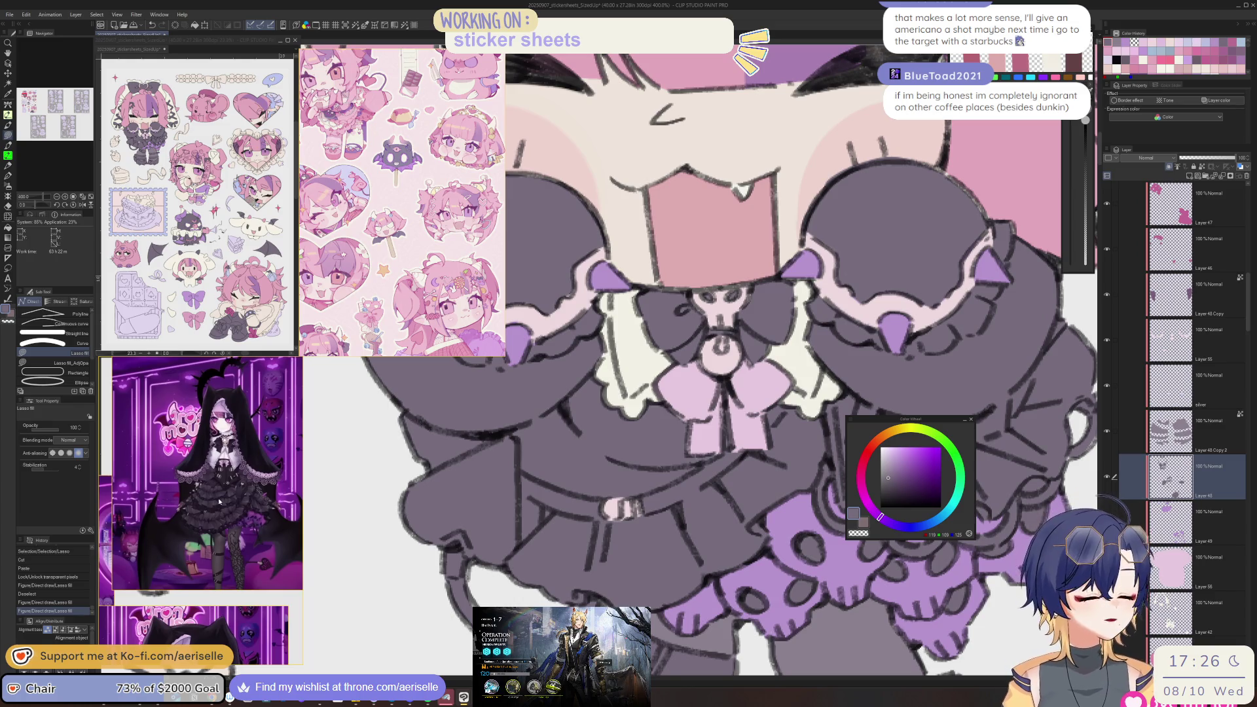
{"action": "scroll", "coordinate": [740, 599], "scroll_direction": "down", "scroll_amount": 6}
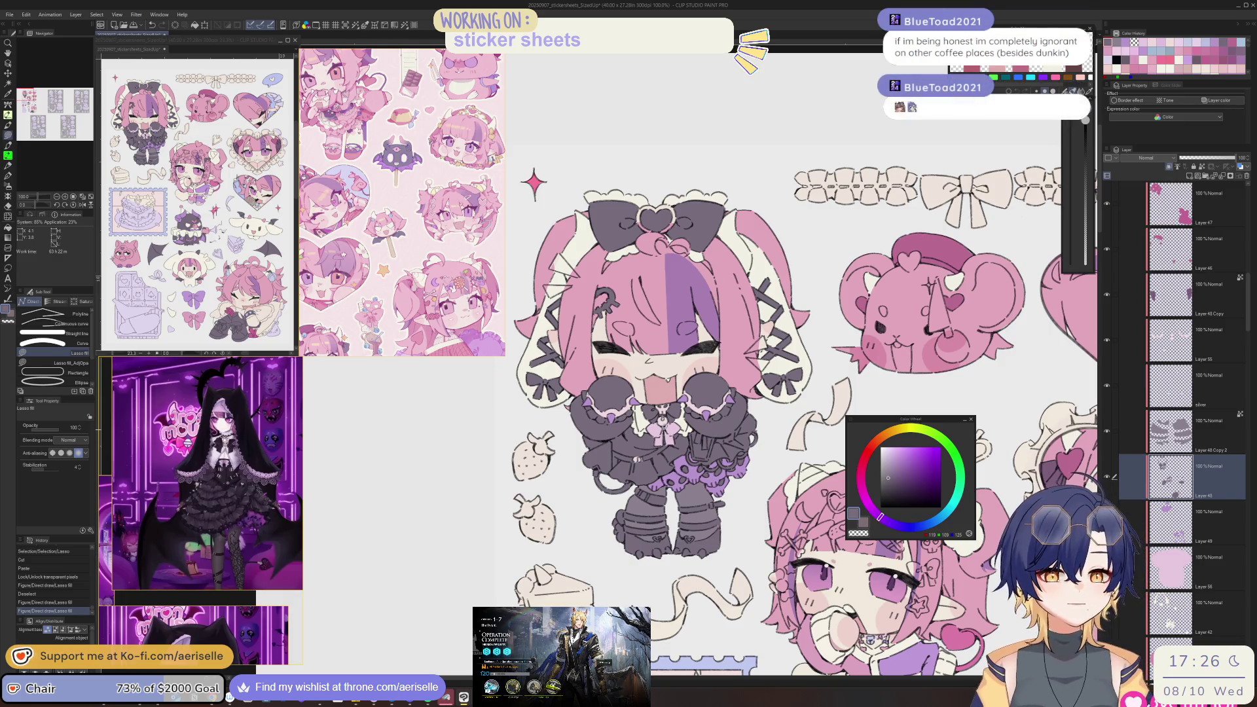
- Pick the bow heart's layer (Layer 55) and its pink colour from the canvas
{"action": "scroll", "coordinate": [687, 355], "scroll_direction": "up", "scroll_amount": 3}
{"action": "left_click", "coordinate": [686, 356], "text": "ctrl+shift"}
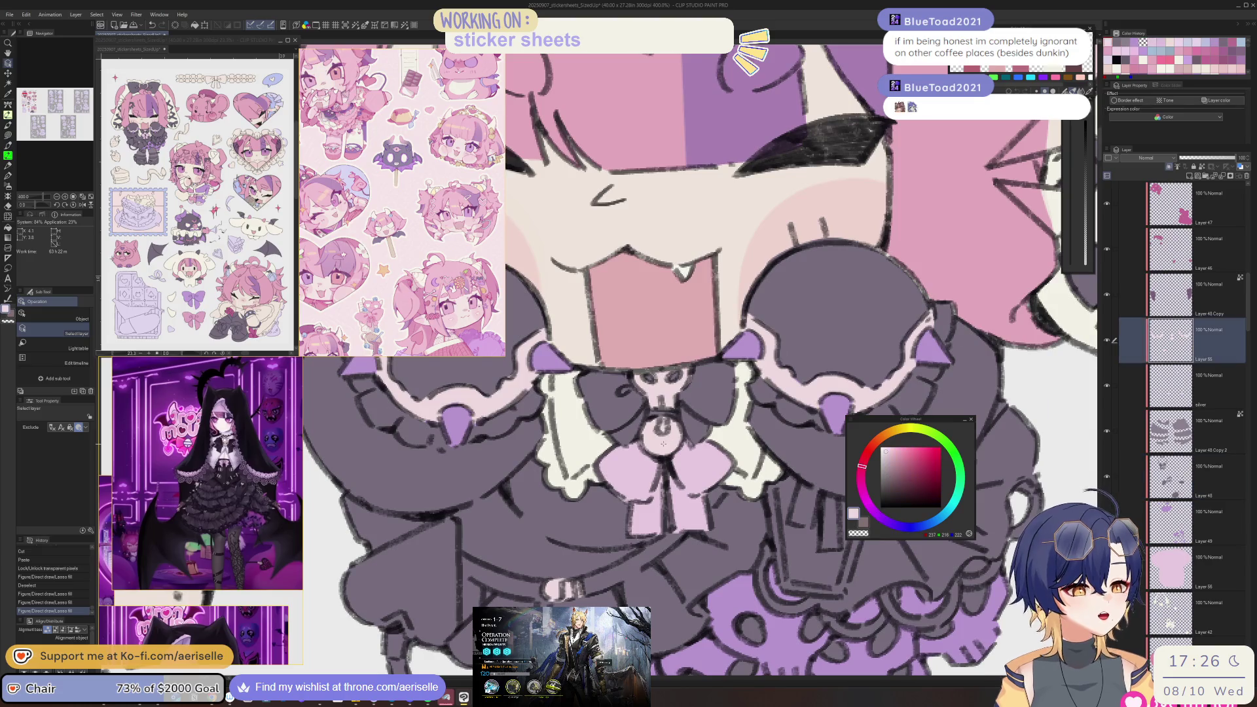
{"action": "scroll", "coordinate": [686, 356], "scroll_direction": "down", "scroll_amount": 3}
{"action": "scroll", "coordinate": [645, 229], "scroll_direction": "up", "scroll_amount": 8}
- Lasso-fill the heart on the hair bow pink, then undo that fill
{"action": "key", "text": "u"}
{"action": "mouse_move", "coordinate": [674, 472]}
{"action": "left_mouse_down"}
{"action": "mouse_move", "coordinate": [793, 312]}
{"action": "mouse_move", "coordinate": [596, 347]}
{"action": "mouse_move", "coordinate": [668, 468]}
{"action": "mouse_move", "coordinate": [607, 443]}
{"action": "mouse_move", "coordinate": [645, 383]}
{"action": "mouse_move", "coordinate": [681, 381]}
{"action": "mouse_move", "coordinate": [730, 414]}
{"action": "mouse_move", "coordinate": [779, 377]}
{"action": "mouse_move", "coordinate": [736, 338]}
{"action": "mouse_move", "coordinate": [678, 342]}
{"action": "mouse_move", "coordinate": [599, 377]}
{"action": "mouse_move", "coordinate": [576, 439]}
{"action": "mouse_move", "coordinate": [661, 561]}
{"action": "mouse_move", "coordinate": [605, 481]}
{"action": "mouse_move", "coordinate": [574, 466]}
{"action": "mouse_move", "coordinate": [626, 498]}
{"action": "left_mouse_up"}
{"action": "scroll", "coordinate": [661, 398], "scroll_direction": "down", "scroll_amount": 5}
{"action": "scroll", "coordinate": [661, 397], "scroll_direction": "up", "scroll_amount": 2}
{"action": "key", "text": "ctrl+z"}
{"action": "scroll", "coordinate": [655, 406], "scroll_direction": "up", "scroll_amount": 2}
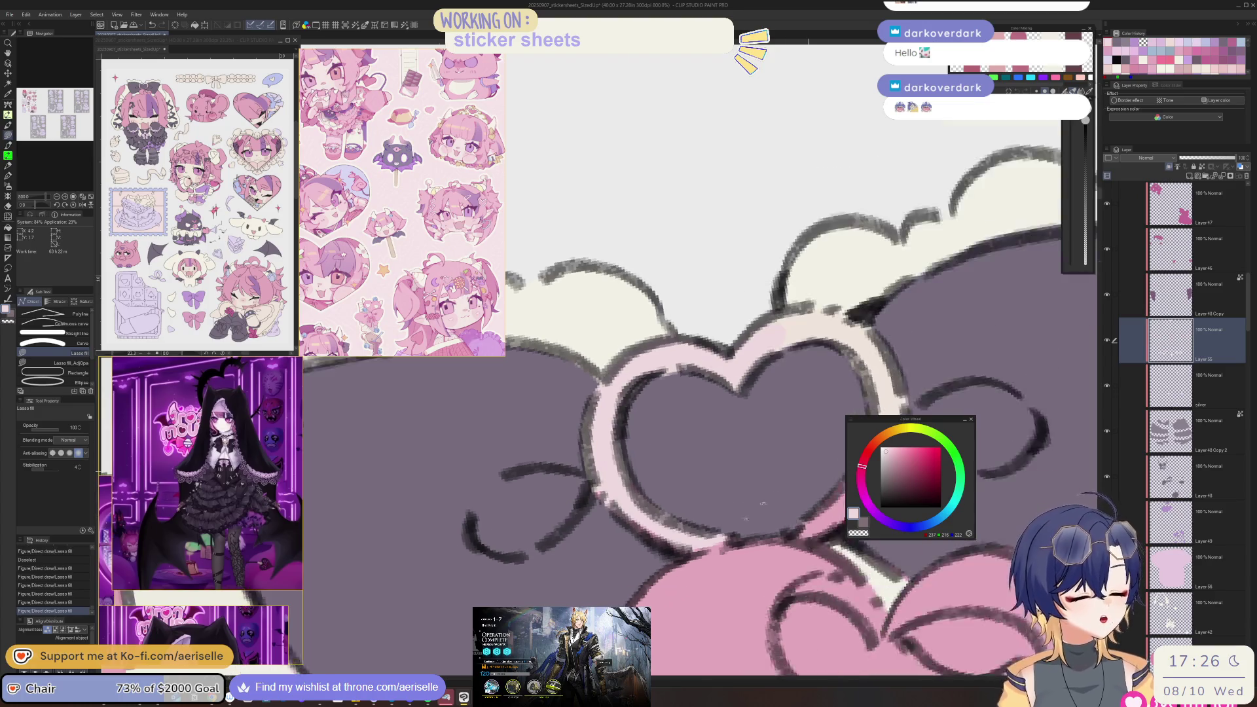
- Fill a small spot under the heart ring and its lower-left area light pink
{"action": "left_click_drag", "start_coordinate": [770, 521], "coordinate": [753, 513]}
{"action": "left_click_drag", "start_coordinate": [667, 511], "coordinate": [618, 491]}
{"action": "key", "text": "ctrl+minus"}
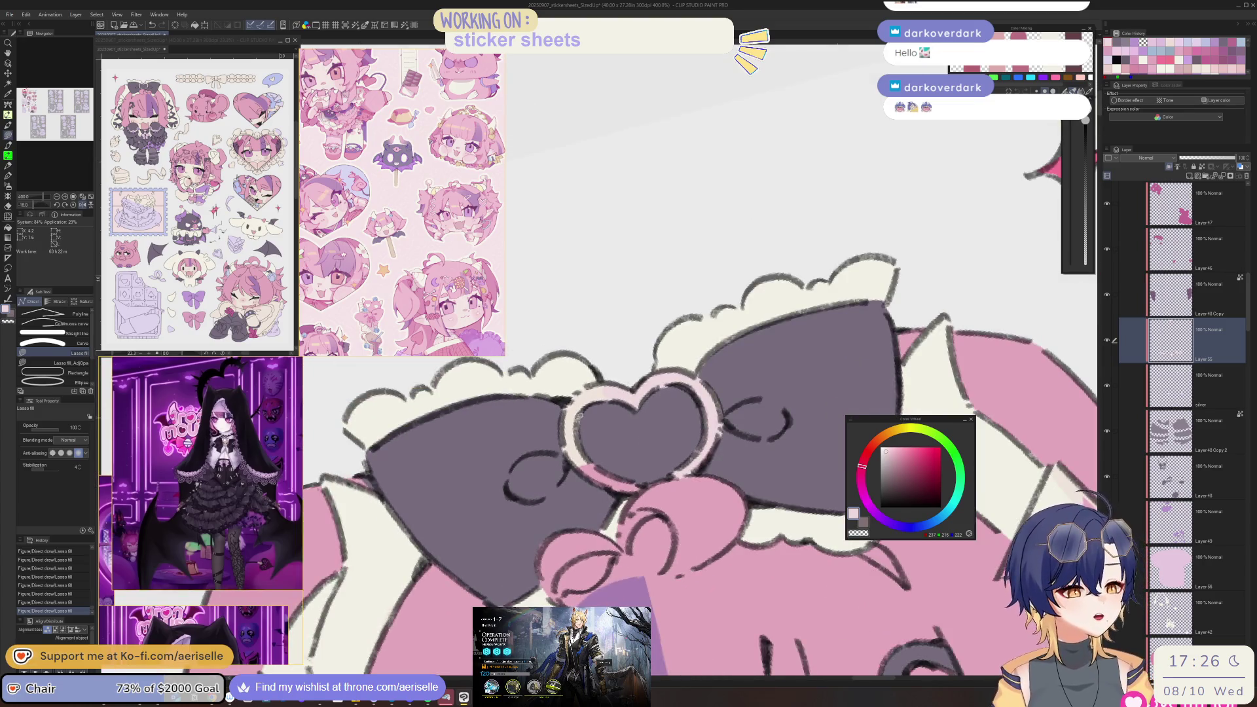
- Fill the remaining gap in the bow's heart ring light pink
{"action": "scroll", "coordinate": [581, 416], "scroll_direction": "up", "scroll_amount": 2}
{"action": "mouse_move", "coordinate": [557, 395]}
{"action": "left_mouse_down"}
{"action": "mouse_move", "coordinate": [555, 466]}
{"action": "mouse_move", "coordinate": [585, 524]}
{"action": "mouse_move", "coordinate": [606, 500]}
{"action": "mouse_move", "coordinate": [589, 450]}
{"action": "left_mouse_up"}
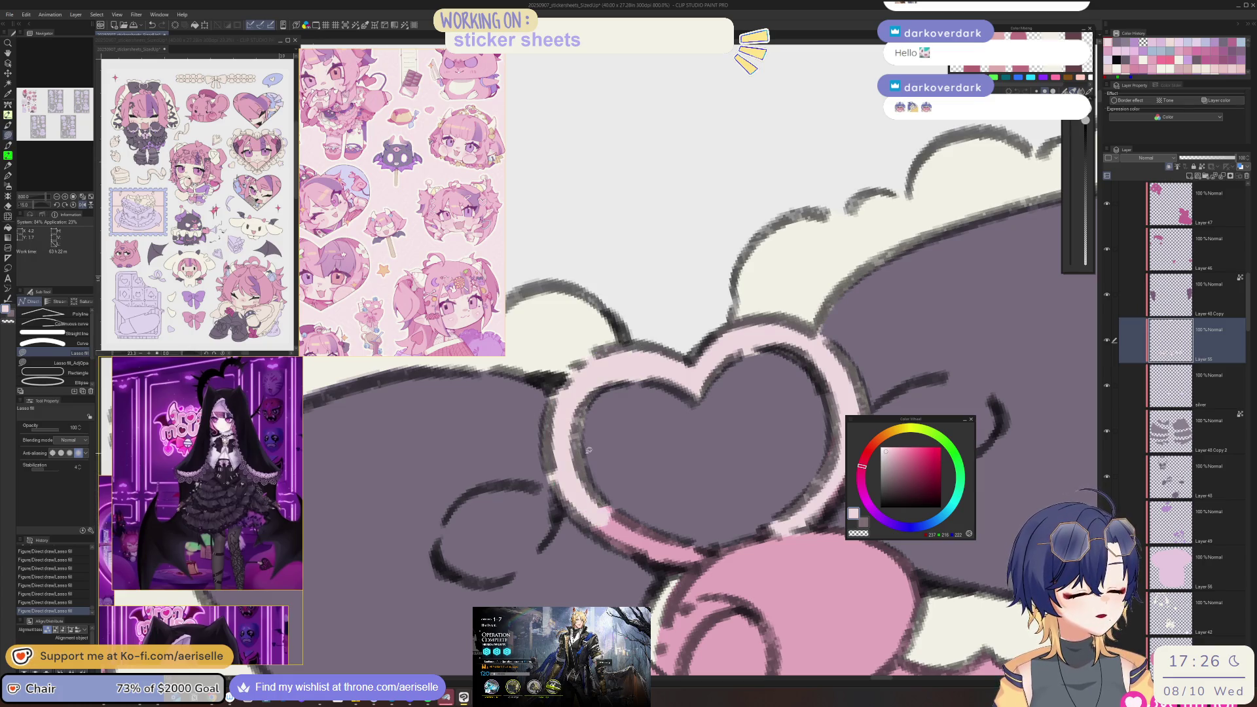
{"action": "mouse_move", "coordinate": [650, 516]}
{"action": "left_mouse_down"}
{"action": "mouse_move", "coordinate": [646, 496]}
{"action": "mouse_move", "coordinate": [570, 579]}
{"action": "mouse_move", "coordinate": [636, 556]}
{"action": "mouse_move", "coordinate": [647, 496]}
{"action": "left_mouse_up"}
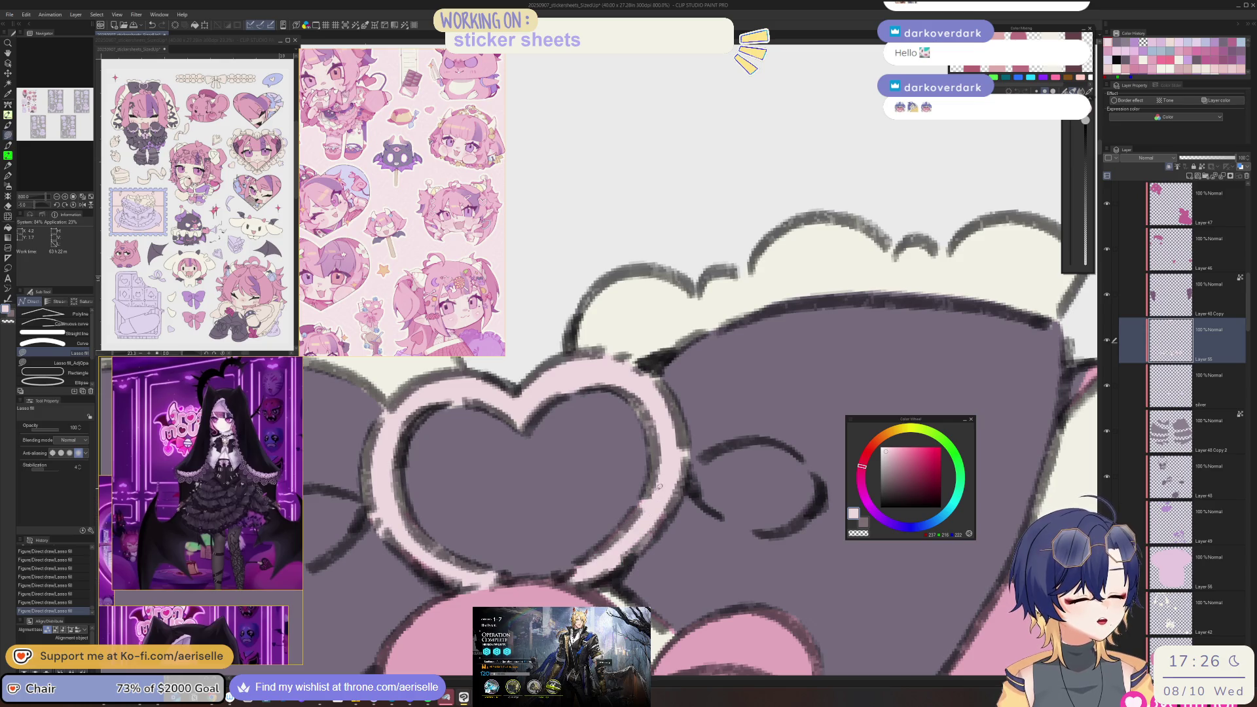
{"action": "scroll", "coordinate": [654, 491], "scroll_direction": "down", "scroll_amount": 4}
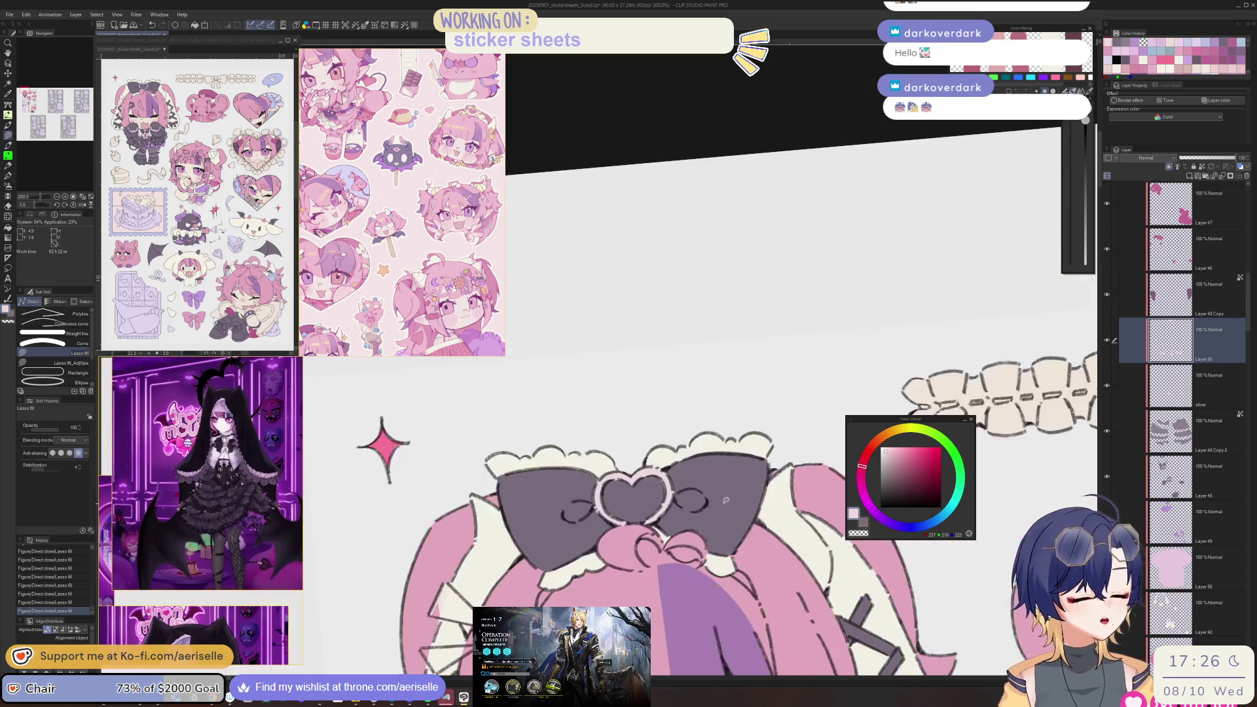
{"action": "scroll", "coordinate": [707, 530], "scroll_direction": "down", "scroll_amount": 3}
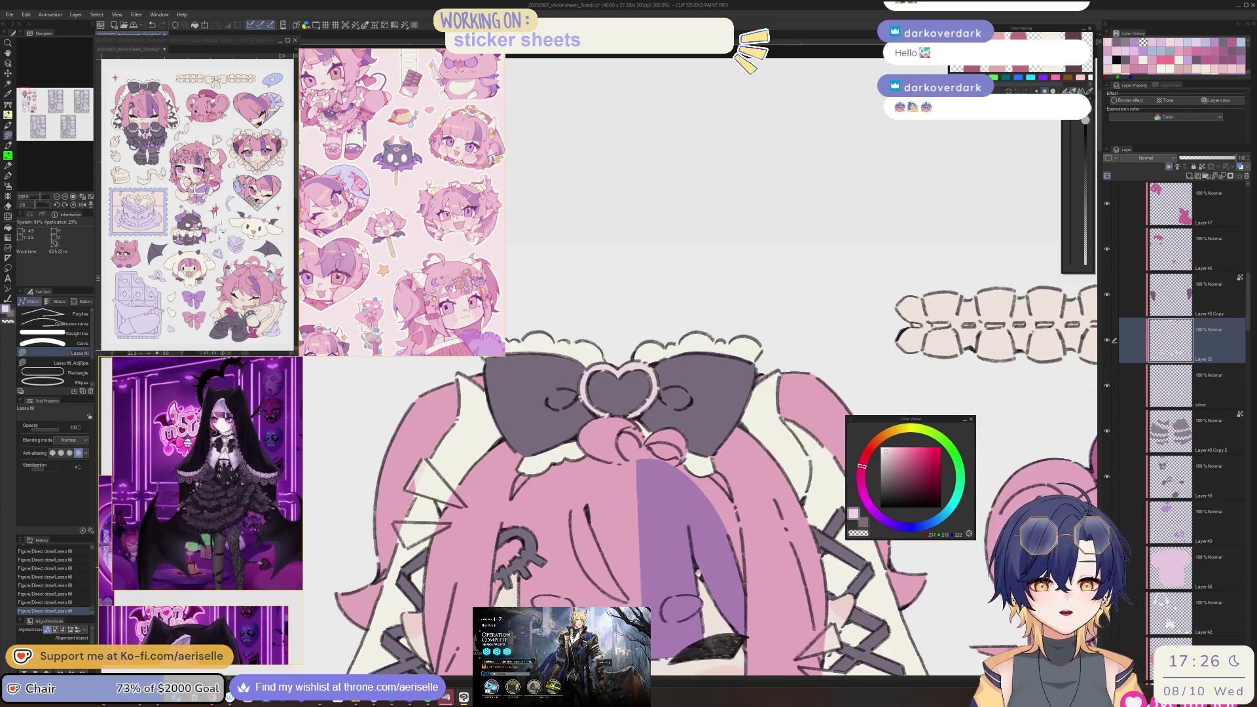
{"action": "scroll", "coordinate": [695, 564], "scroll_direction": "down", "scroll_amount": 2}
{"action": "scroll", "coordinate": [697, 566], "scroll_direction": "up", "scroll_amount": 2}
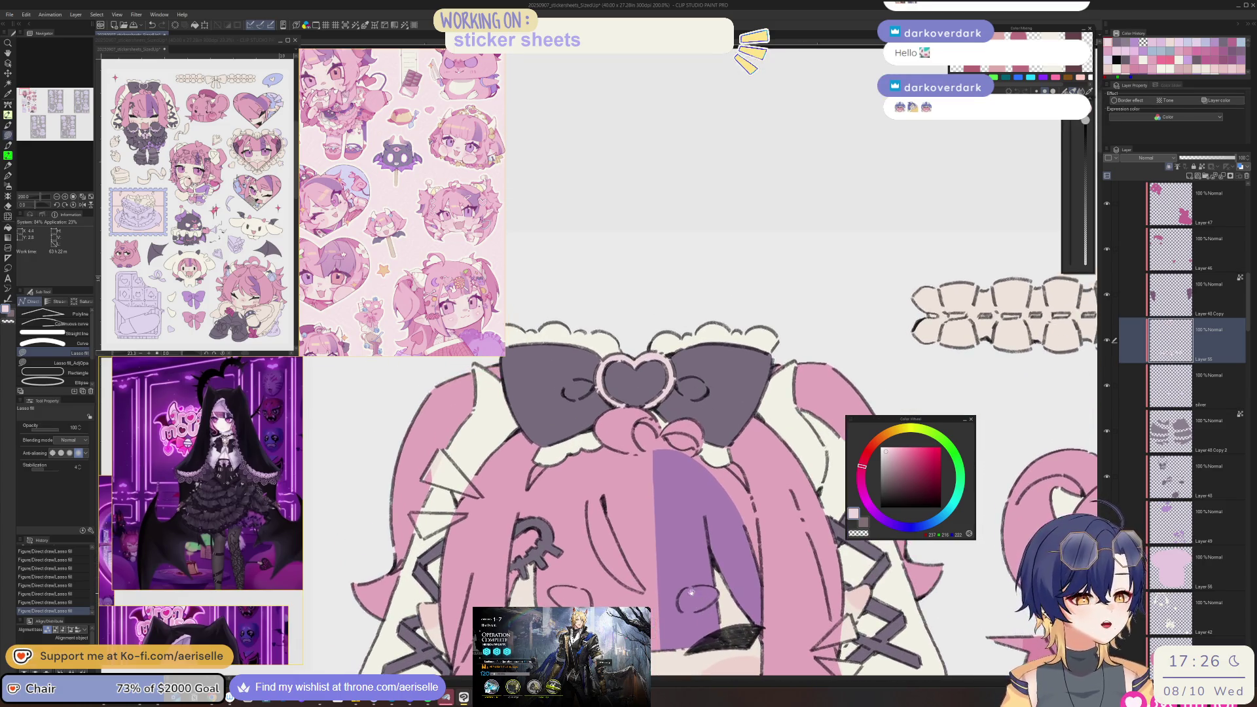
{"action": "scroll", "coordinate": [713, 579], "scroll_direction": "left", "scroll_amount": 3}
{"action": "scroll", "coordinate": [713, 578], "scroll_direction": "down", "scroll_amount": 4}
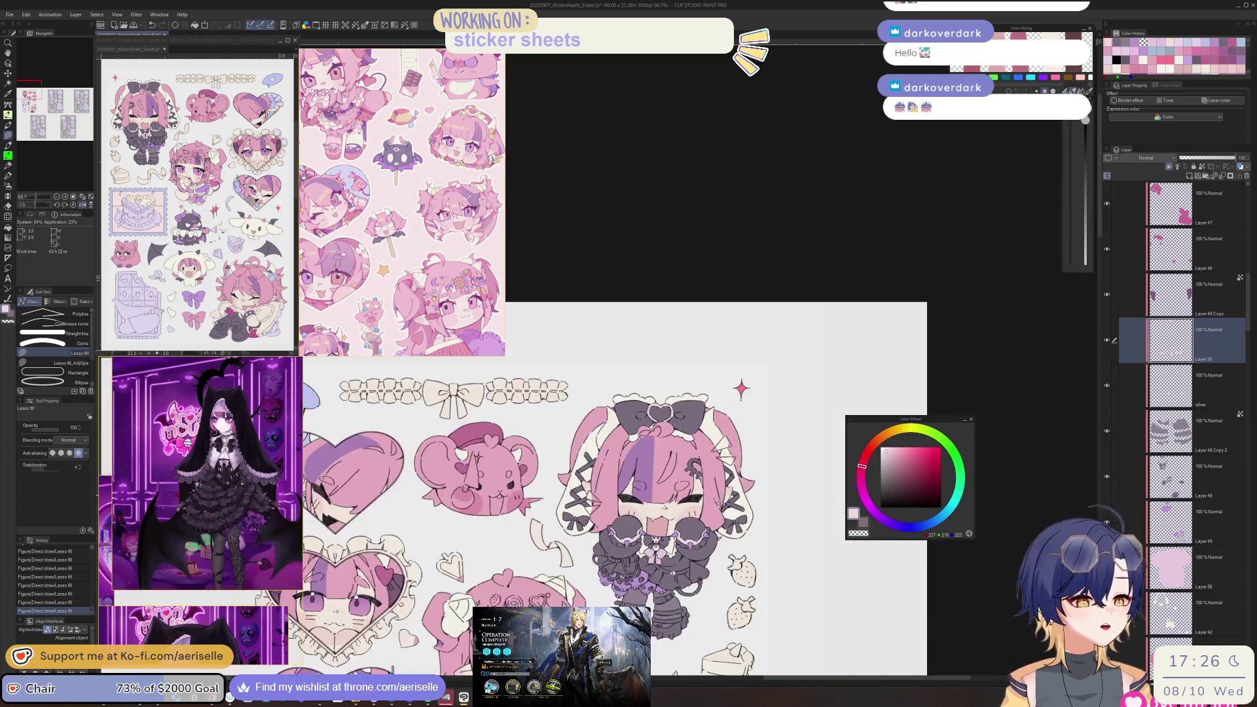
- Lasso-fill a small detail on the chibi's skirt light pink
{"action": "scroll", "coordinate": [713, 579], "scroll_direction": "down", "scroll_amount": 2}
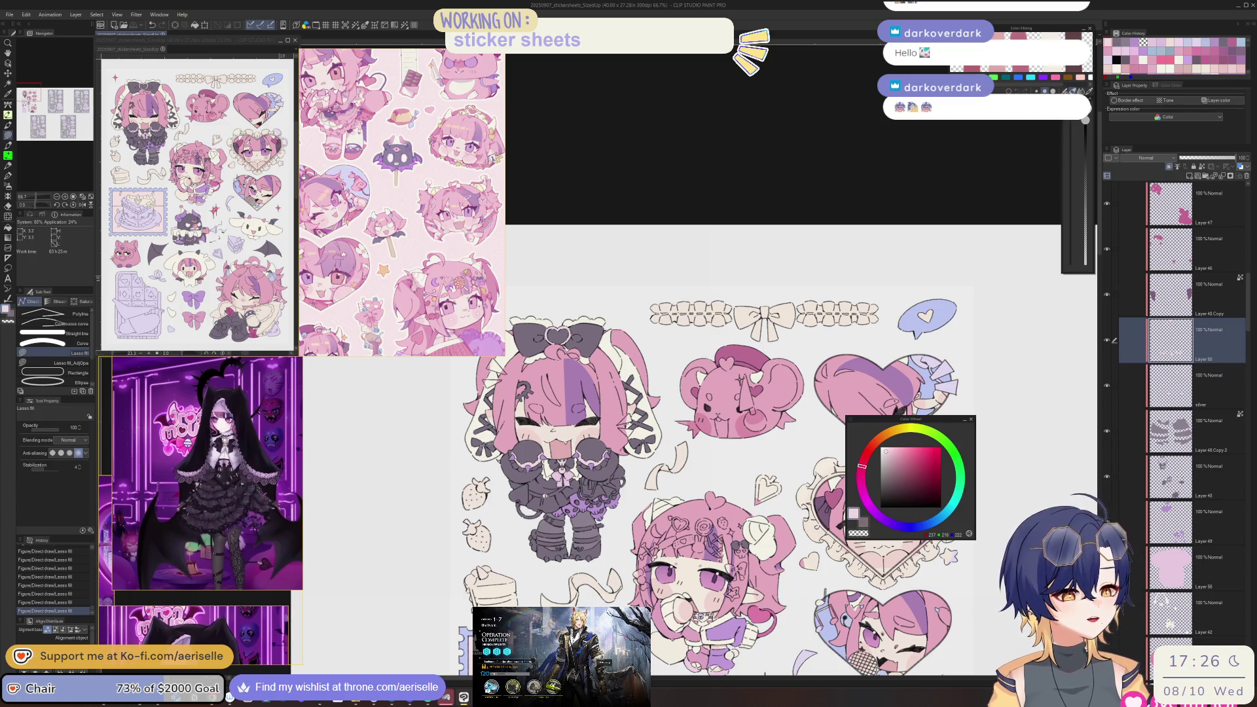
{"action": "scroll", "coordinate": [189, 541], "scroll_direction": "up", "scroll_amount": 5}
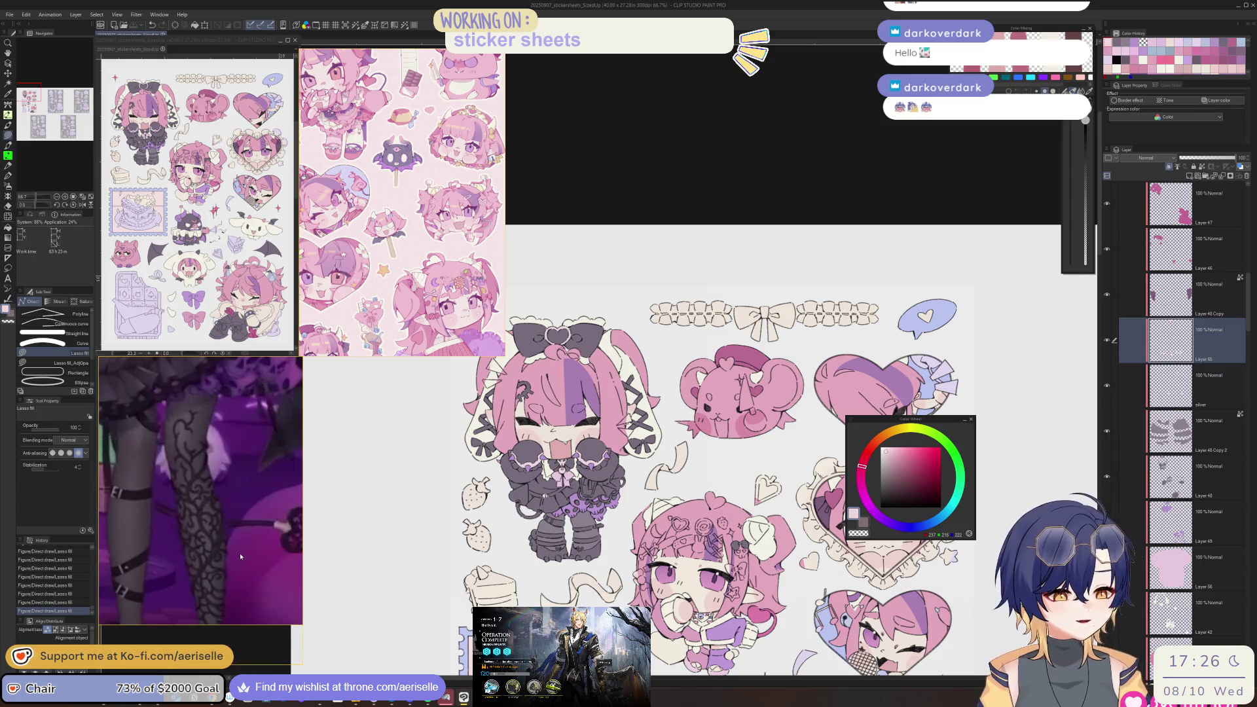
{"action": "left_click_drag", "start_coordinate": [260, 529], "coordinate": [215, 506]}
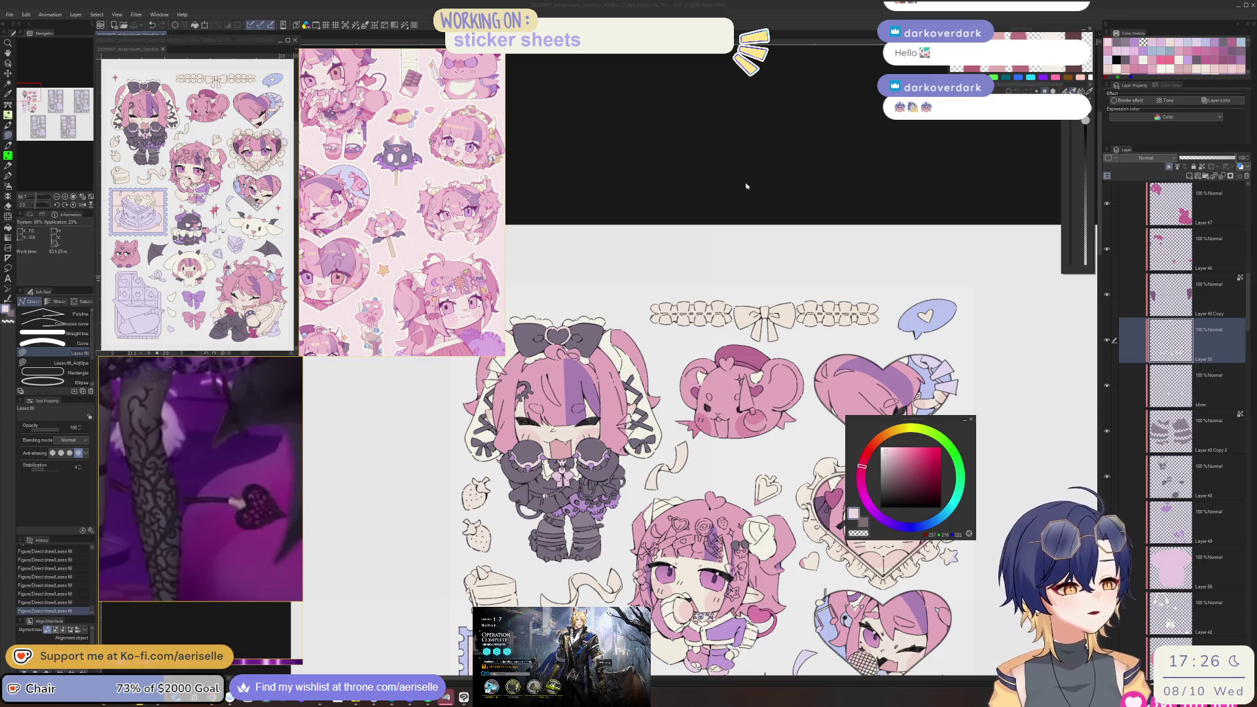
{"action": "scroll", "coordinate": [746, 185], "scroll_direction": "up", "scroll_amount": 5}
{"action": "key", "text": "o"}
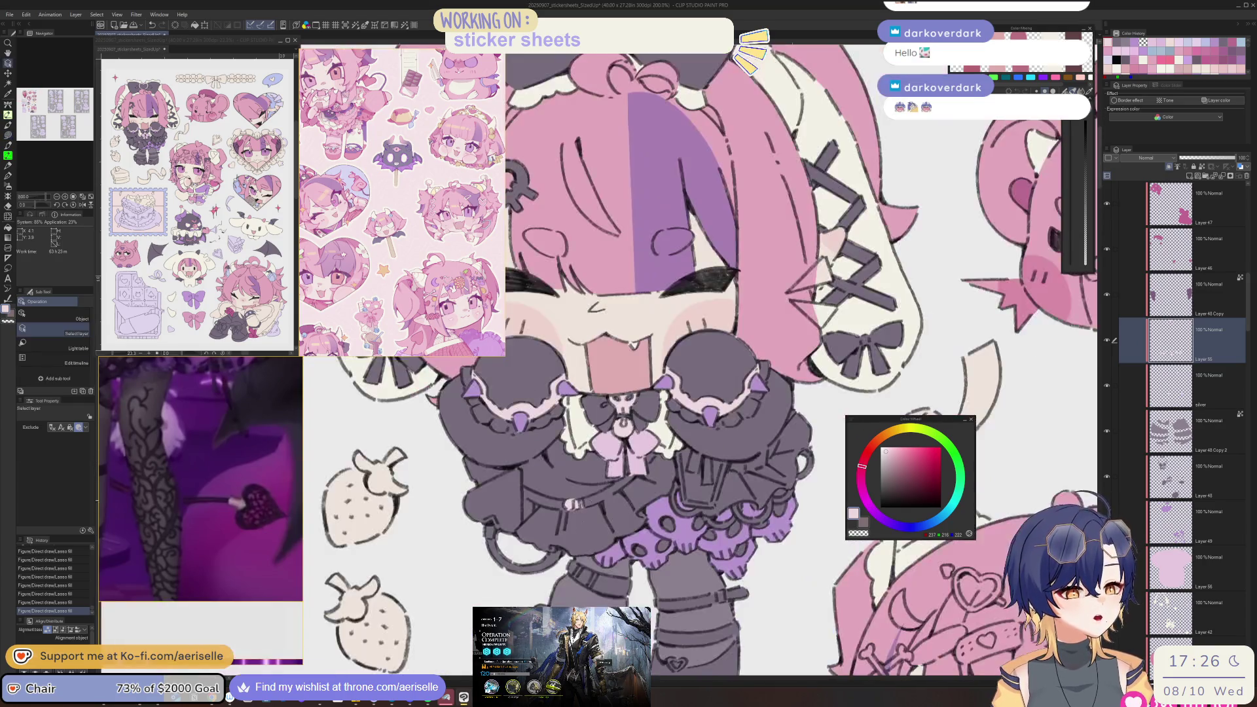
{"action": "scroll", "coordinate": [467, 526], "scroll_direction": "up", "scroll_amount": 5}
{"action": "key", "text": "u"}
{"action": "mouse_move", "coordinate": [567, 500]}
{"action": "left_mouse_down"}
{"action": "mouse_move", "coordinate": [524, 520]}
{"action": "mouse_move", "coordinate": [532, 586]}
{"action": "mouse_move", "coordinate": [563, 589]}
{"action": "mouse_move", "coordinate": [596, 566]}
{"action": "mouse_move", "coordinate": [589, 501]}
{"action": "mouse_move", "coordinate": [568, 499]}
{"action": "left_mouse_up"}
- Zoom out and recentre the view on the gothic chibi
{"action": "scroll", "coordinate": [748, 476], "scroll_direction": "down", "scroll_amount": 4}
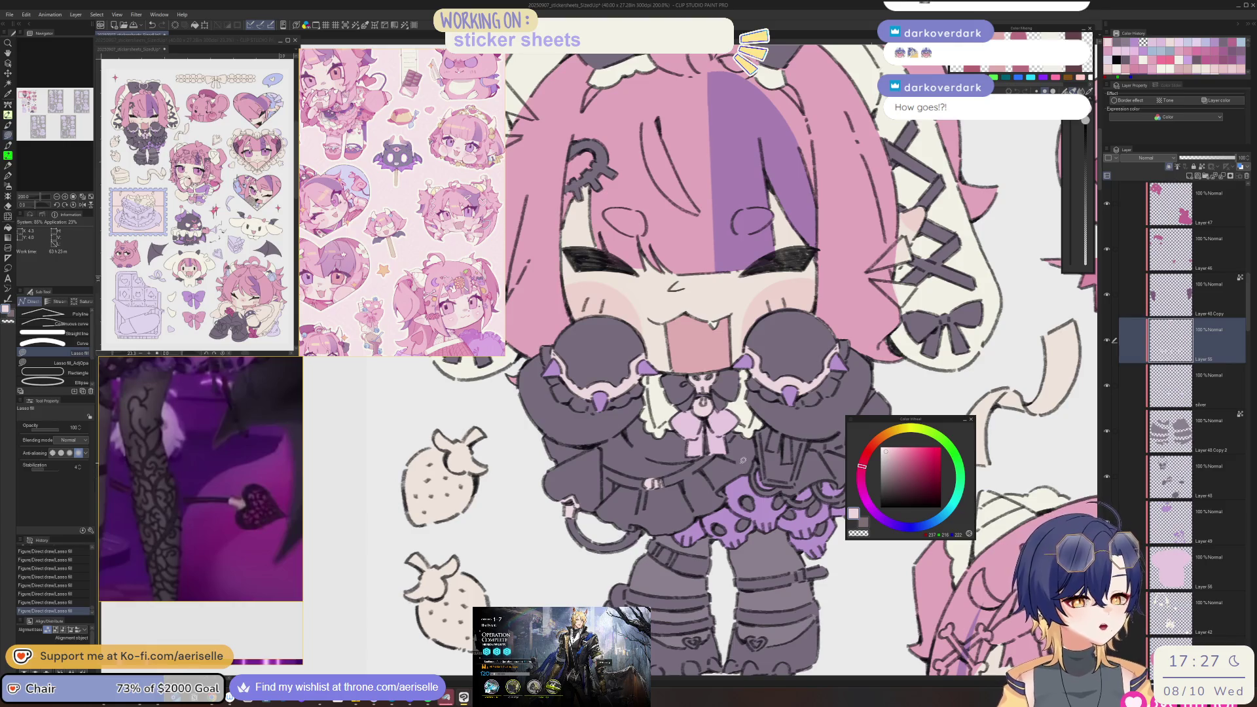
{"action": "scroll", "coordinate": [704, 513], "scroll_direction": "down", "scroll_amount": 2}
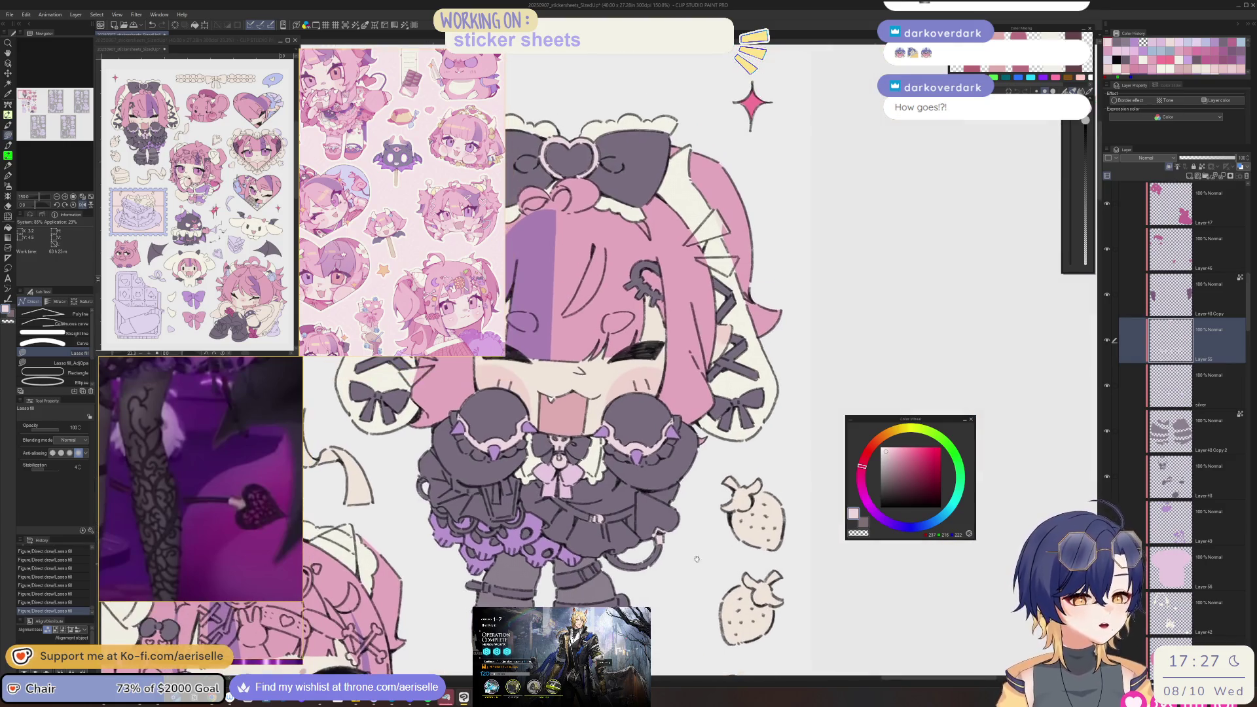
{"action": "scroll", "coordinate": [694, 563], "scroll_direction": "down", "scroll_amount": 2}
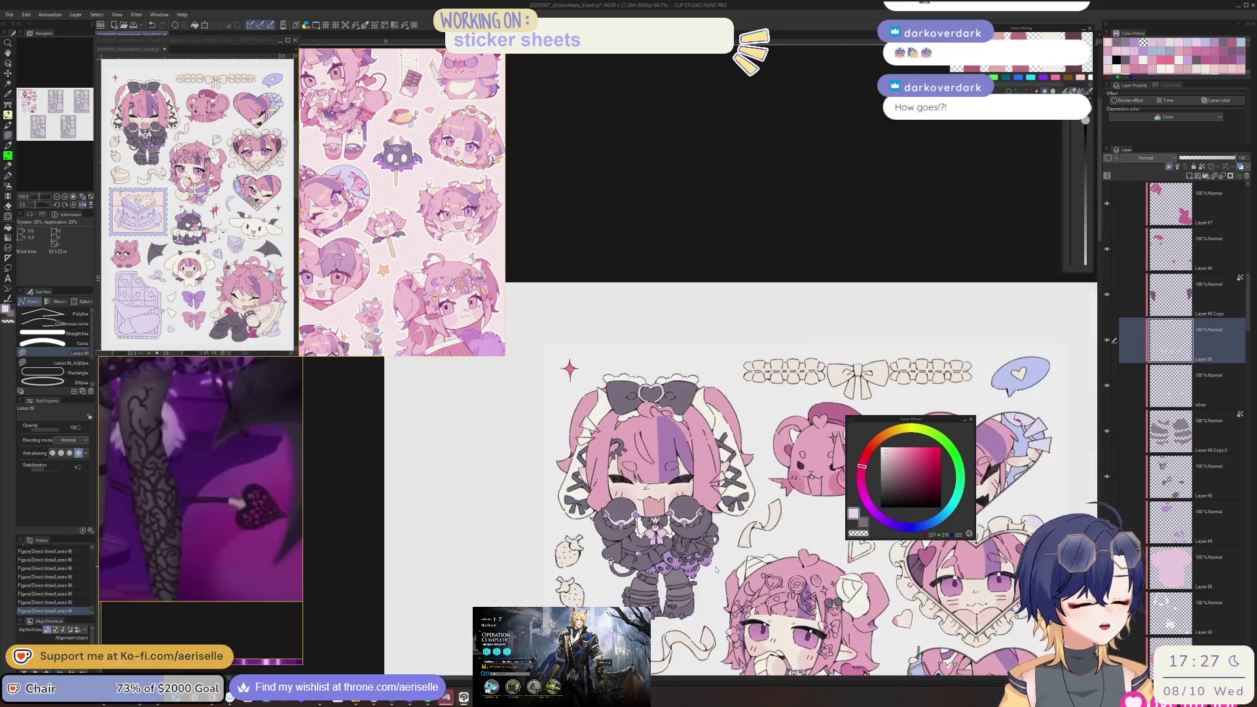
{"action": "left_click_drag", "start_coordinate": [689, 575], "coordinate": [693, 531]}
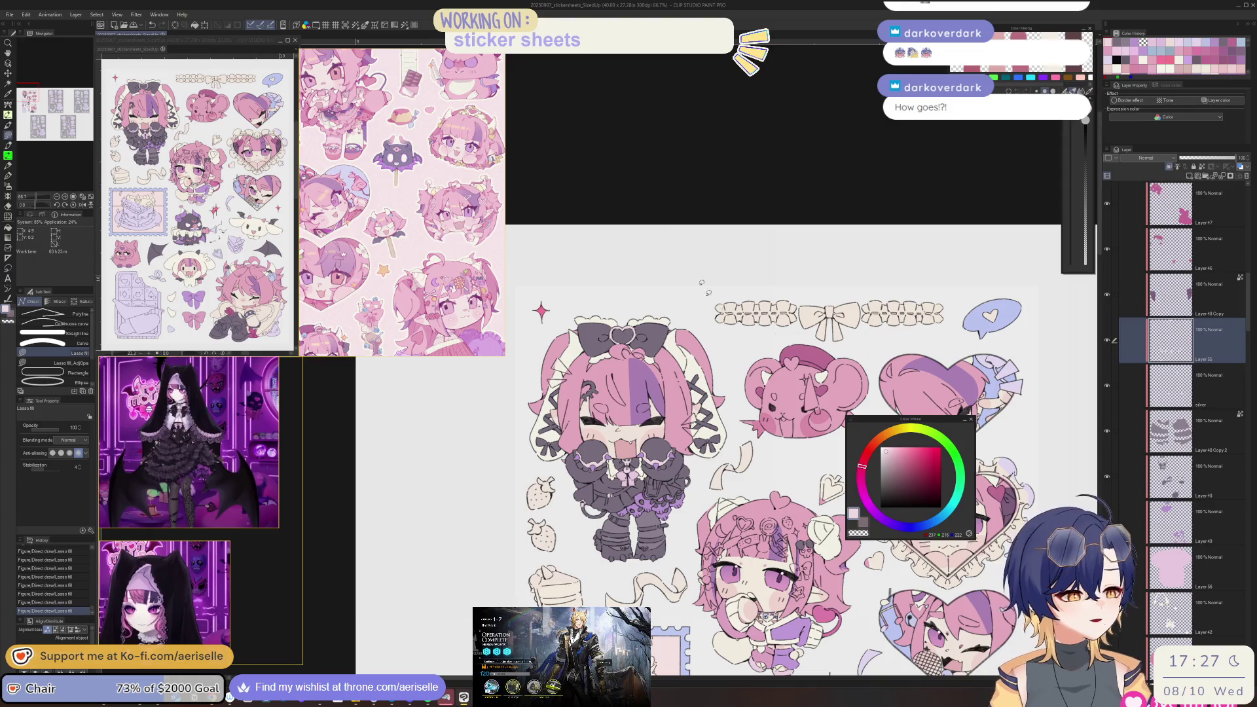
{"action": "scroll", "coordinate": [842, 393], "scroll_direction": "down", "scroll_amount": 3}
{"action": "scroll", "coordinate": [842, 405], "scroll_direction": "down", "scroll_amount": 3}
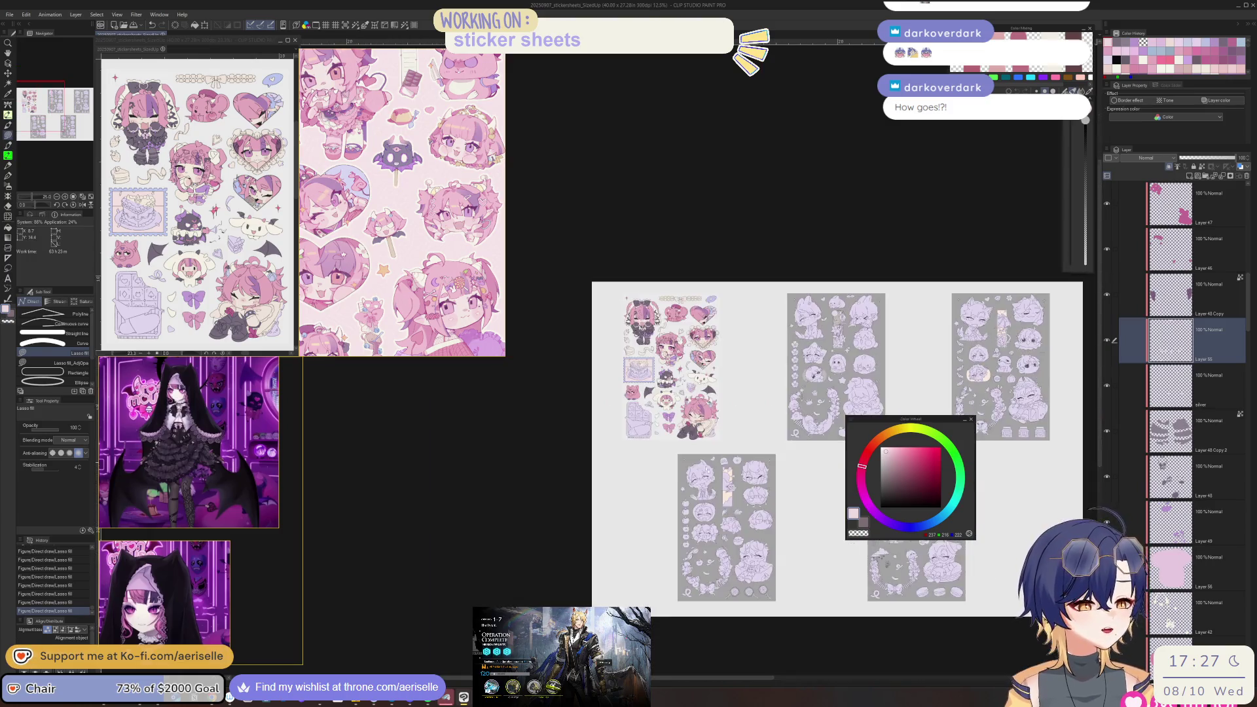
{"action": "scroll", "coordinate": [584, 310], "scroll_direction": "up", "scroll_amount": 8}
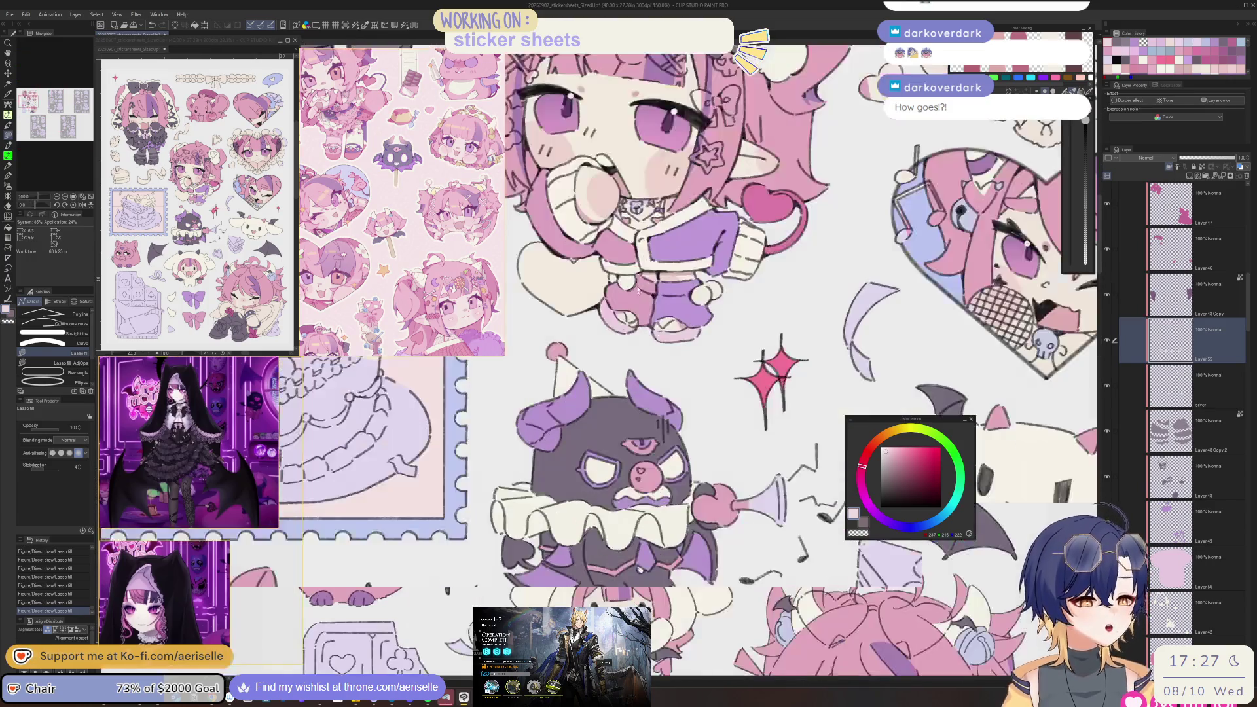
{"action": "mouse_move", "coordinate": [589, 328]}
{"action": "left_mouse_down"}
{"action": "mouse_move", "coordinate": [812, 569]}
{"action": "mouse_move", "coordinate": [897, 622]}
{"action": "mouse_move", "coordinate": [916, 655]}
{"action": "left_mouse_up"}
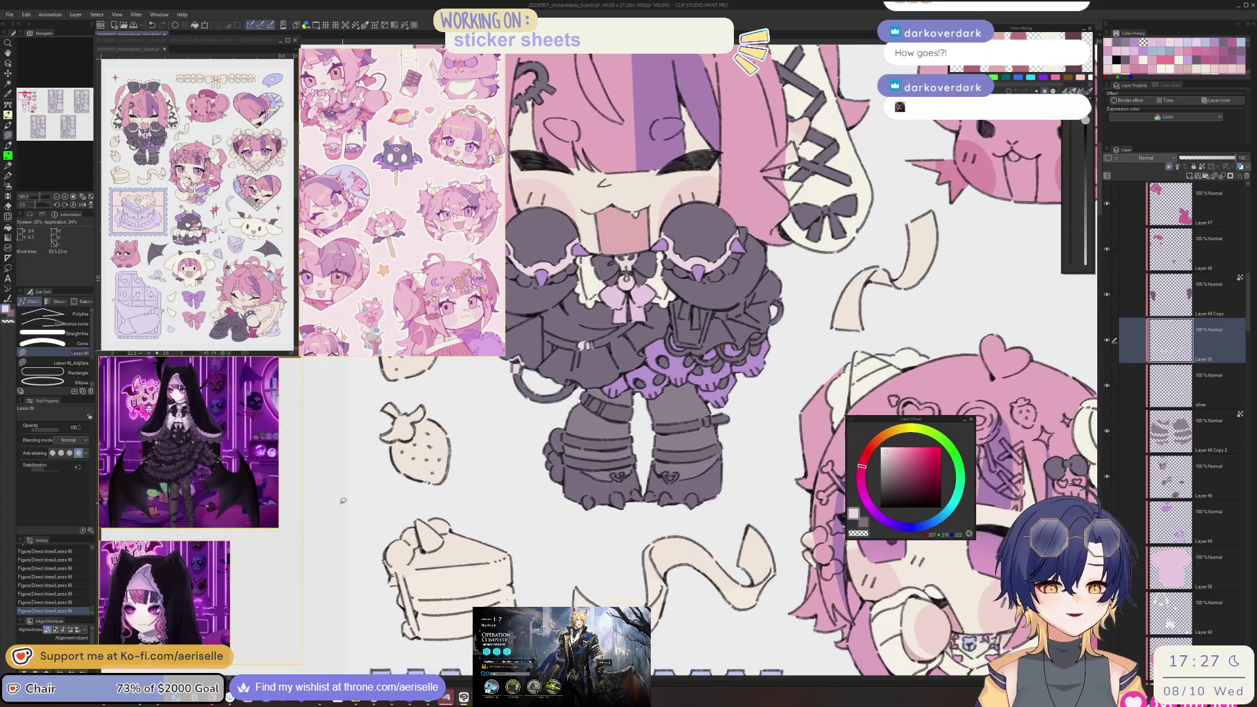
{"action": "scroll", "coordinate": [254, 514], "scroll_direction": "down", "scroll_amount": 3}
{"action": "scroll", "coordinate": [236, 563], "scroll_direction": "up", "scroll_amount": 5}
{"action": "scroll", "coordinate": [210, 527], "scroll_direction": "up", "scroll_amount": 2}
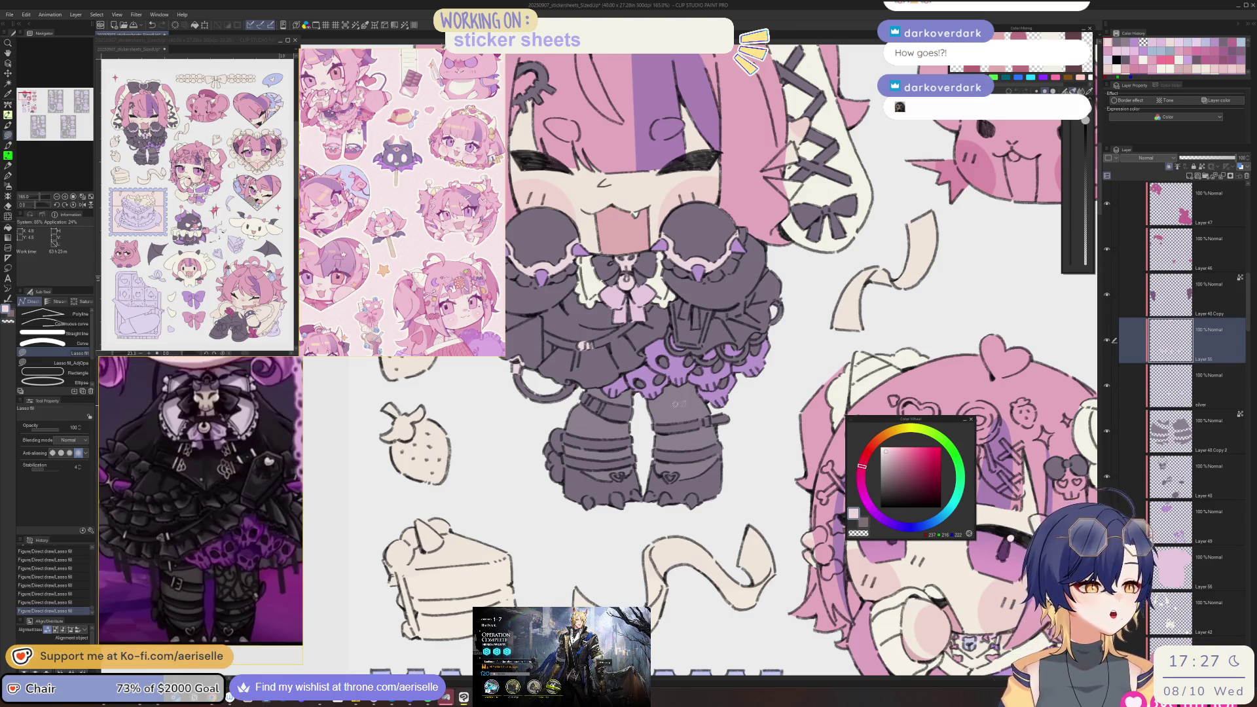
- Lasso-fill the heart motif on the first boot light pink
{"action": "scroll", "coordinate": [657, 447], "scroll_direction": "up", "scroll_amount": 3}
{"action": "scroll", "coordinate": [657, 447], "scroll_direction": "up", "scroll_amount": 2}
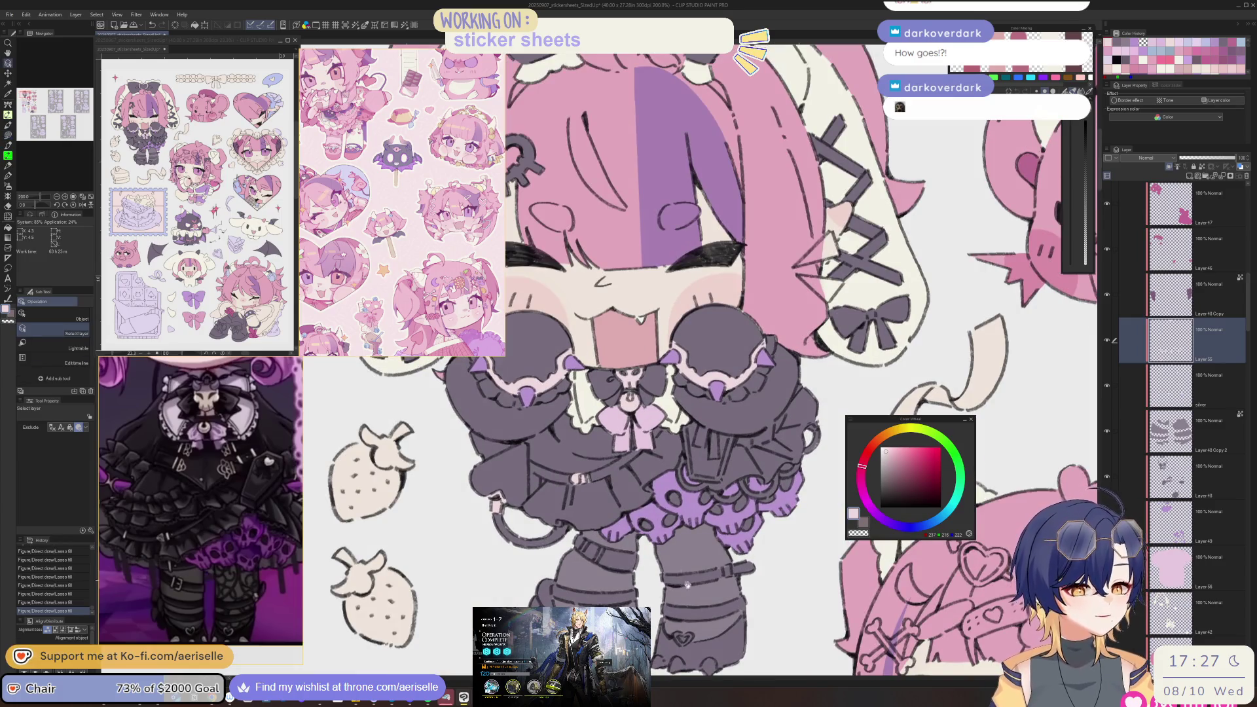
{"action": "scroll", "coordinate": [655, 576], "scroll_direction": "up", "scroll_amount": 5}
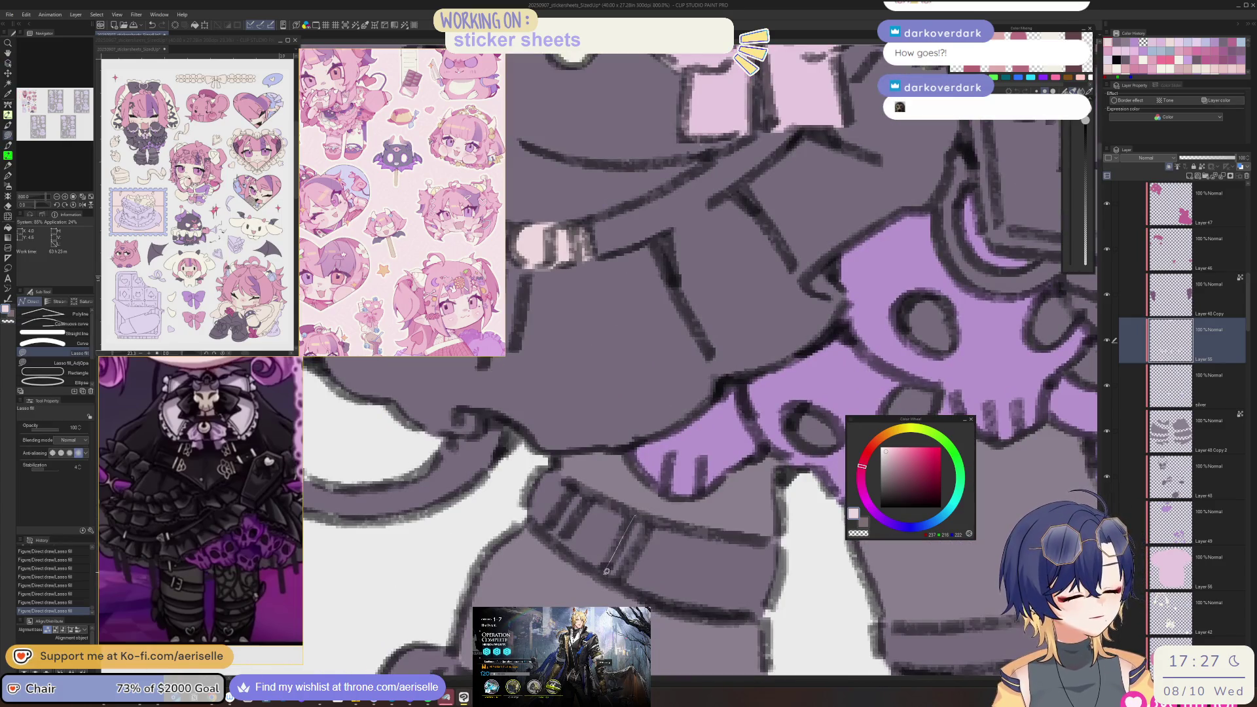
{"action": "scroll", "coordinate": [557, 534], "scroll_direction": "down", "scroll_amount": 5}
{"action": "scroll", "coordinate": [753, 556], "scroll_direction": "up", "scroll_amount": 5}
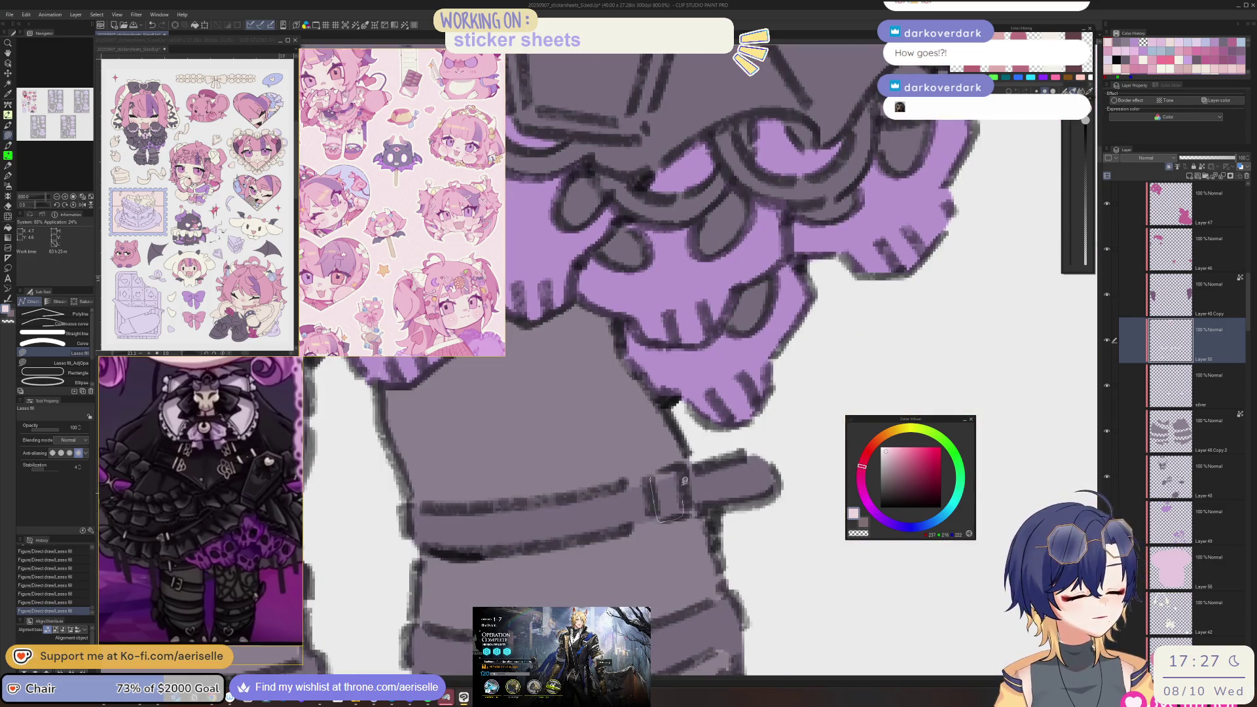
{"action": "scroll", "coordinate": [681, 497], "scroll_direction": "down", "scroll_amount": 5}
{"action": "scroll", "coordinate": [627, 496], "scroll_direction": "up", "scroll_amount": 5}
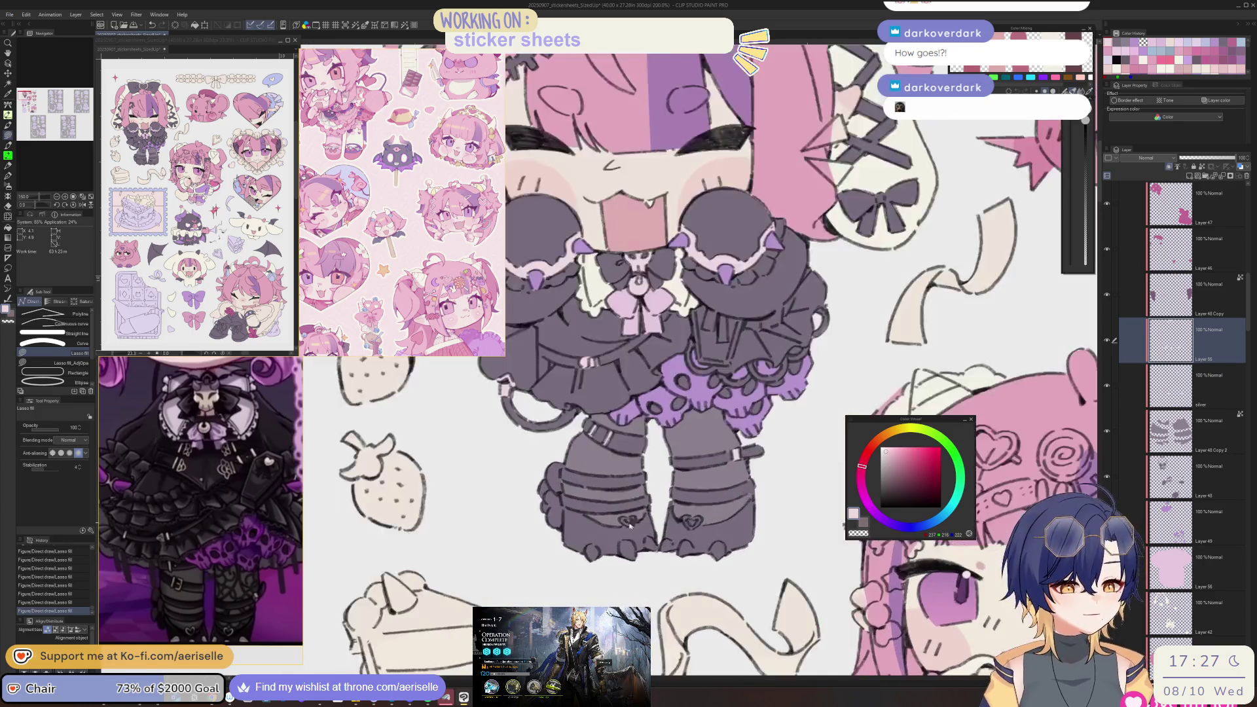
{"action": "mouse_move", "coordinate": [633, 499]}
{"action": "left_mouse_down"}
{"action": "mouse_move", "coordinate": [575, 501]}
{"action": "mouse_move", "coordinate": [615, 526]}
{"action": "left_mouse_up"}
{"action": "mouse_move", "coordinate": [669, 617]}
{"action": "left_mouse_down"}
{"action": "mouse_move", "coordinate": [711, 593]}
{"action": "mouse_move", "coordinate": [691, 579]}
{"action": "mouse_move", "coordinate": [727, 602]}
{"action": "left_mouse_up"}
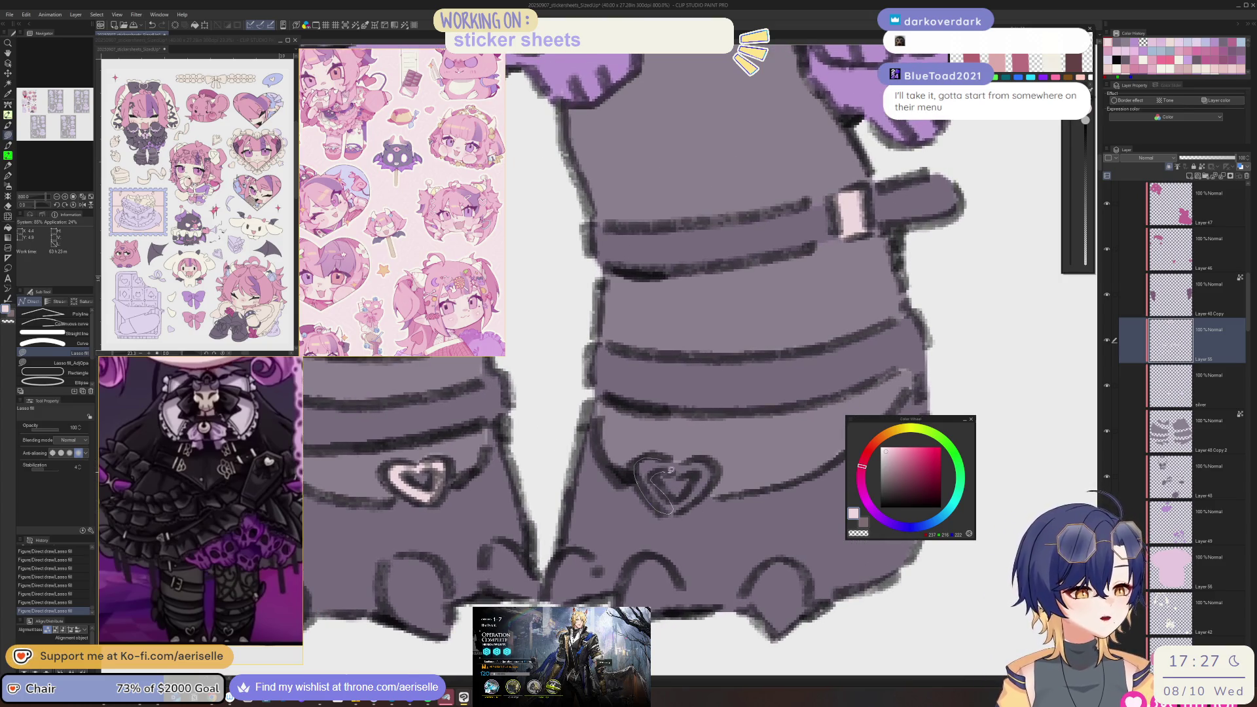
- Fill the right boot heart, right toe pad and left toe claw light pink
{"action": "left_click_drag", "start_coordinate": [717, 472], "coordinate": [695, 469]}
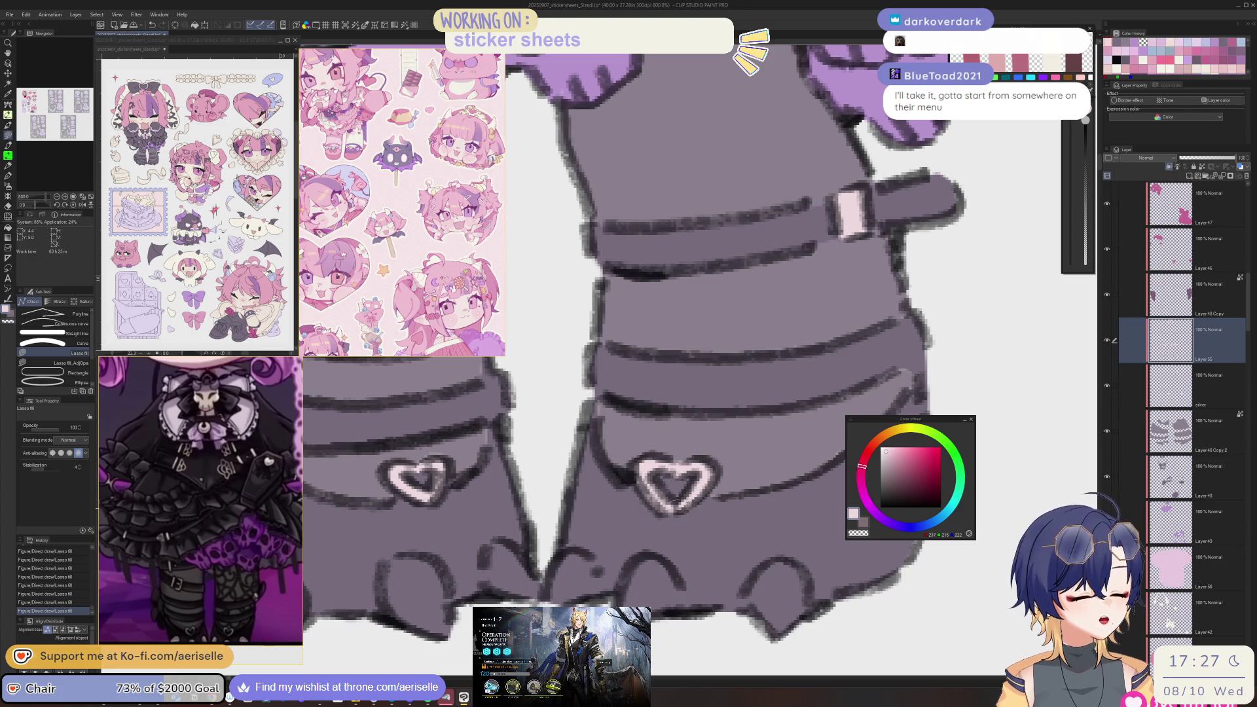
{"action": "mouse_move", "coordinate": [655, 555]}
{"action": "left_mouse_down"}
{"action": "mouse_move", "coordinate": [628, 604]}
{"action": "mouse_move", "coordinate": [679, 576]}
{"action": "left_mouse_up"}
{"action": "mouse_move", "coordinate": [591, 549]}
{"action": "left_mouse_down"}
{"action": "mouse_move", "coordinate": [542, 583]}
{"action": "mouse_move", "coordinate": [557, 551]}
{"action": "mouse_move", "coordinate": [704, 558]}
{"action": "left_mouse_up"}
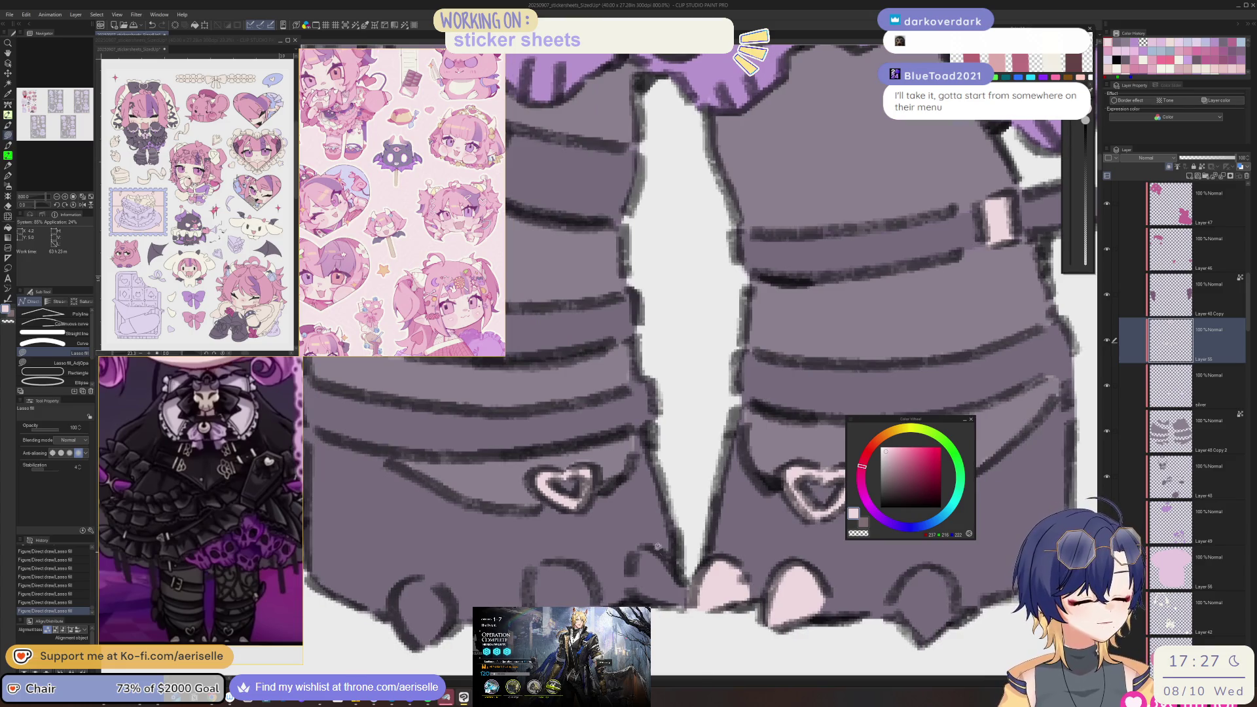
{"action": "left_click_drag", "start_coordinate": [680, 605], "coordinate": [681, 576]}
- Fill the middle and right toe claws light pink
{"action": "mouse_move", "coordinate": [863, 579]}
{"action": "left_mouse_down"}
{"action": "mouse_move", "coordinate": [687, 580]}
{"action": "mouse_move", "coordinate": [665, 632]}
{"action": "mouse_move", "coordinate": [604, 599]}
{"action": "left_mouse_up"}
{"action": "mouse_move", "coordinate": [784, 579]}
{"action": "left_mouse_down"}
{"action": "mouse_move", "coordinate": [779, 646]}
{"action": "mouse_move", "coordinate": [806, 602]}
{"action": "mouse_move", "coordinate": [796, 579]}
{"action": "left_mouse_up"}
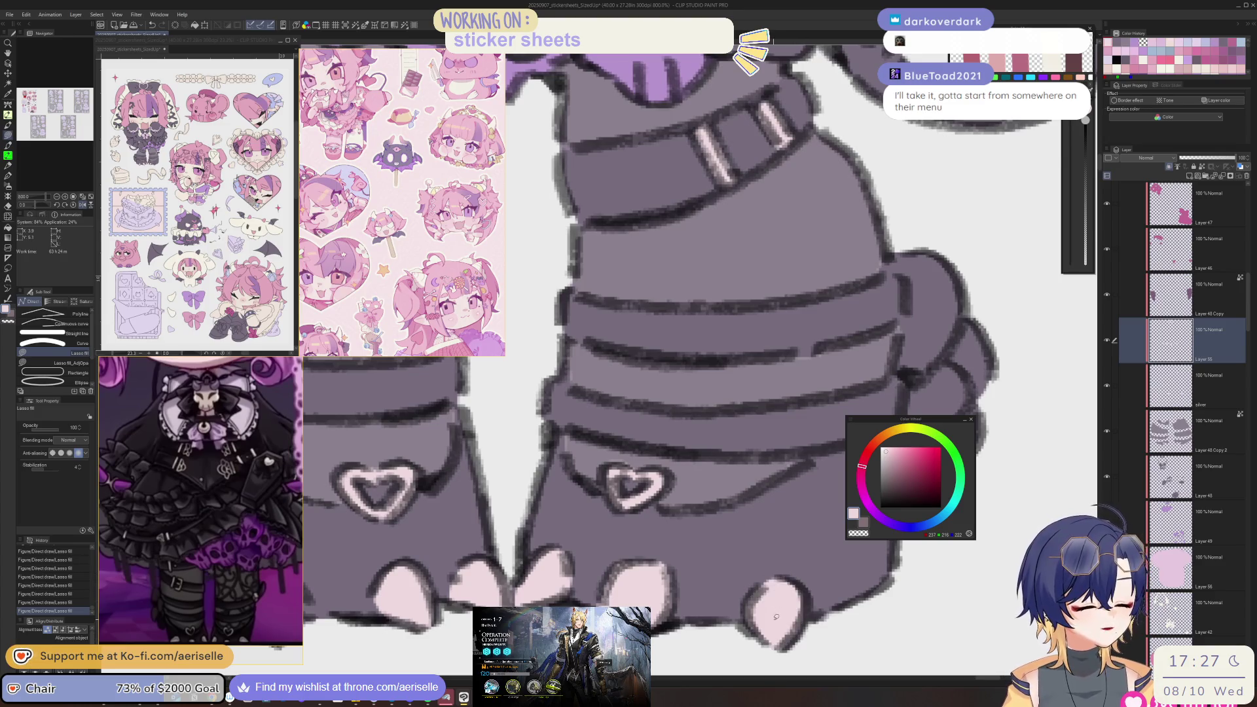
{"action": "scroll", "coordinate": [777, 613], "scroll_direction": "down", "scroll_amount": 3}
{"action": "scroll", "coordinate": [761, 542], "scroll_direction": "up", "scroll_amount": 3}
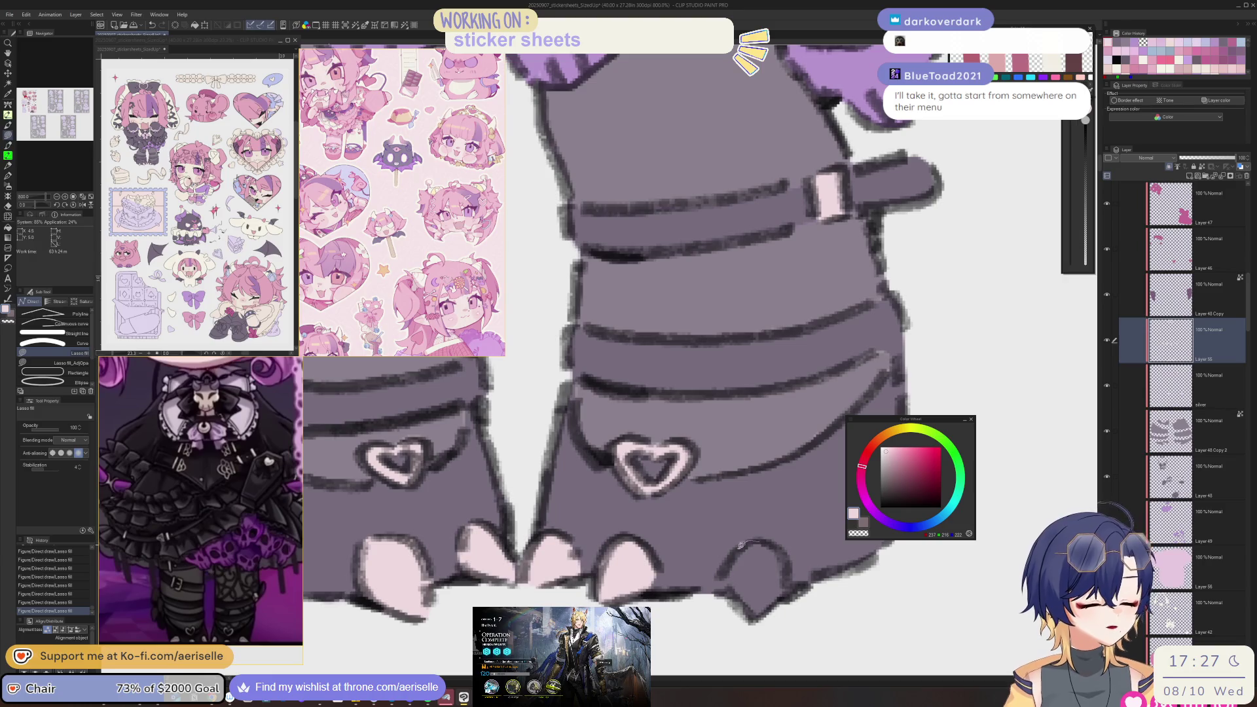
{"action": "mouse_move", "coordinate": [746, 622]}
{"action": "left_mouse_down"}
{"action": "mouse_move", "coordinate": [786, 575]}
{"action": "mouse_move", "coordinate": [775, 544]}
{"action": "left_mouse_up"}
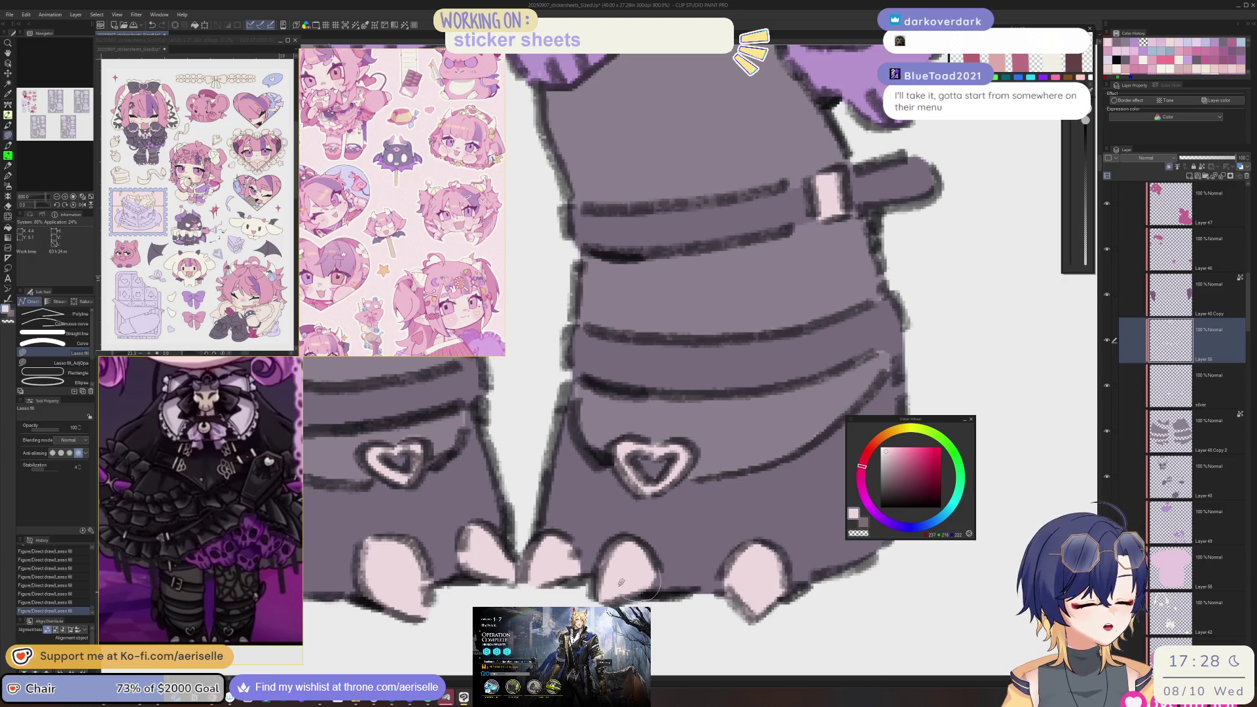
{"action": "scroll", "coordinate": [637, 555], "scroll_direction": "down", "scroll_amount": 5}
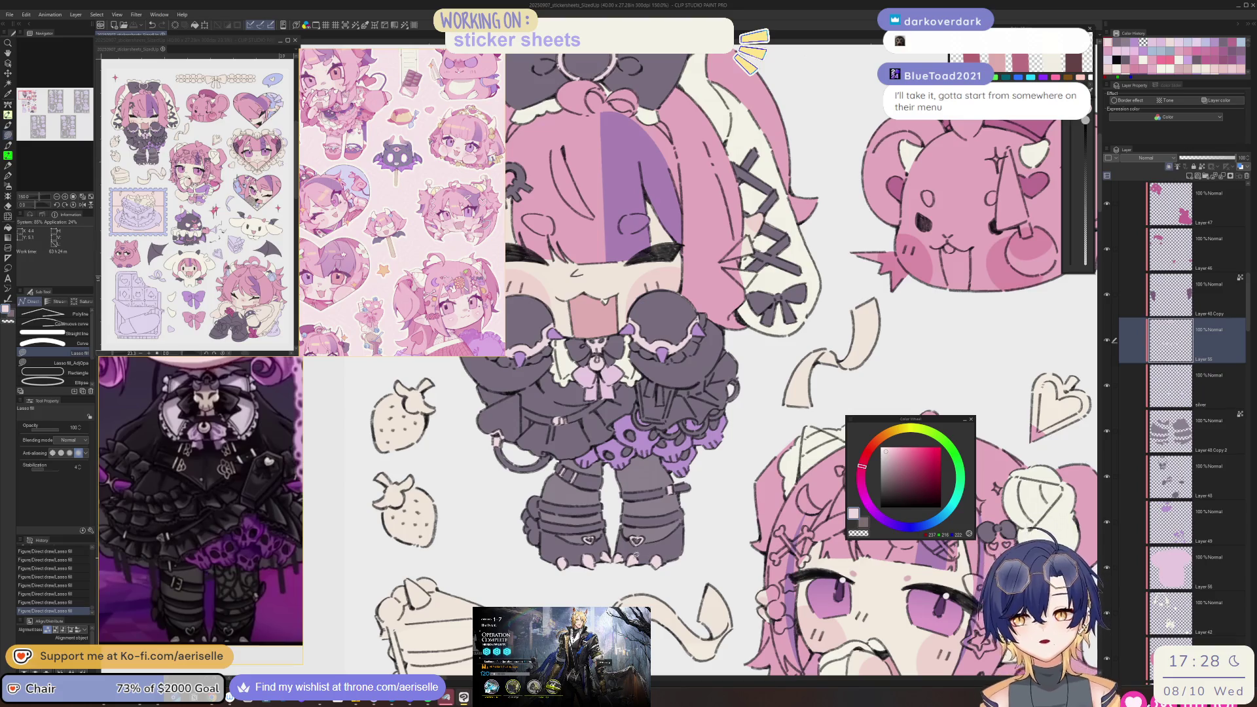
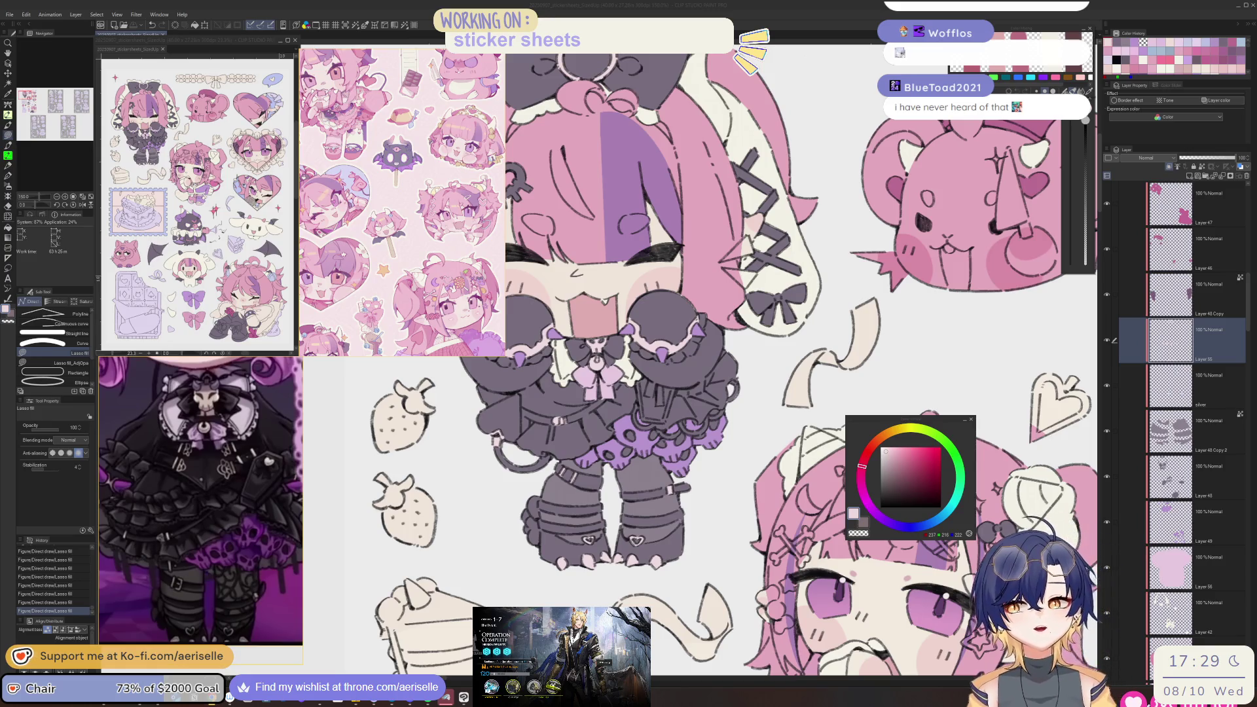
- Frame the chibi's pink hair and add a new raster layer for the accent colour
{"action": "left_click", "coordinate": [683, 544]}
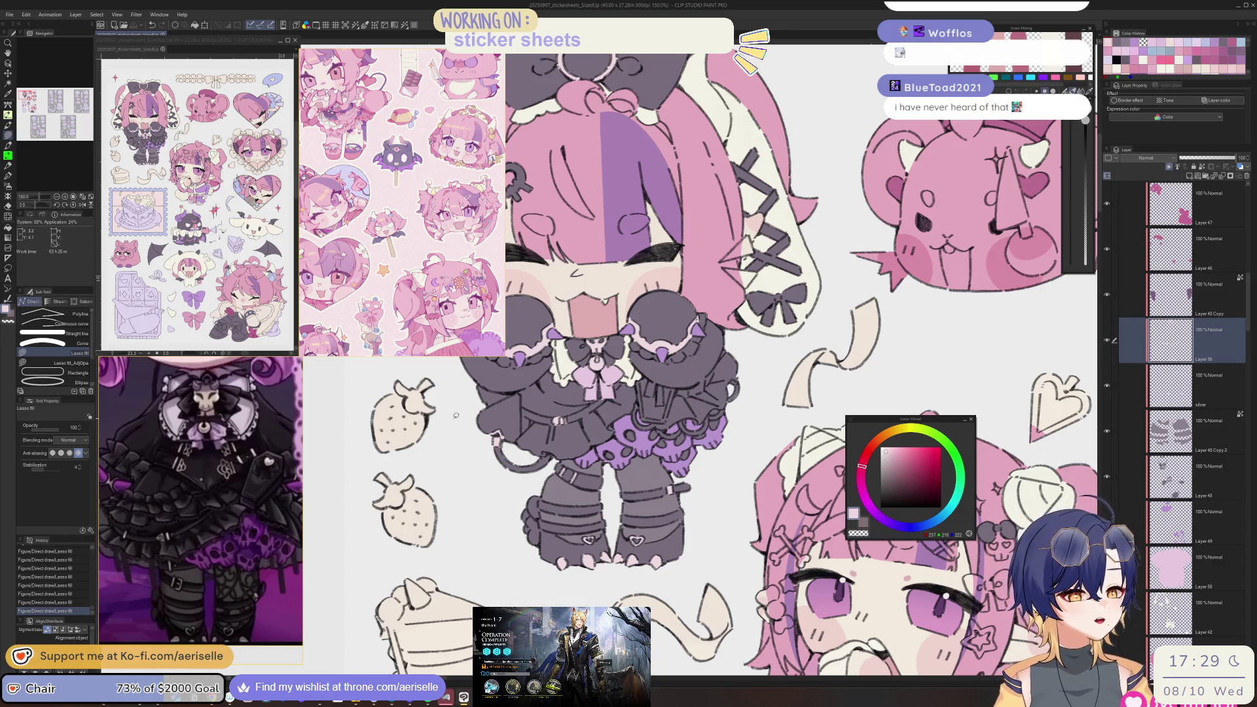
{"action": "scroll", "coordinate": [448, 429], "scroll_direction": "down", "scroll_amount": 1}
{"action": "scroll", "coordinate": [448, 428], "scroll_direction": "down", "scroll_amount": 4}
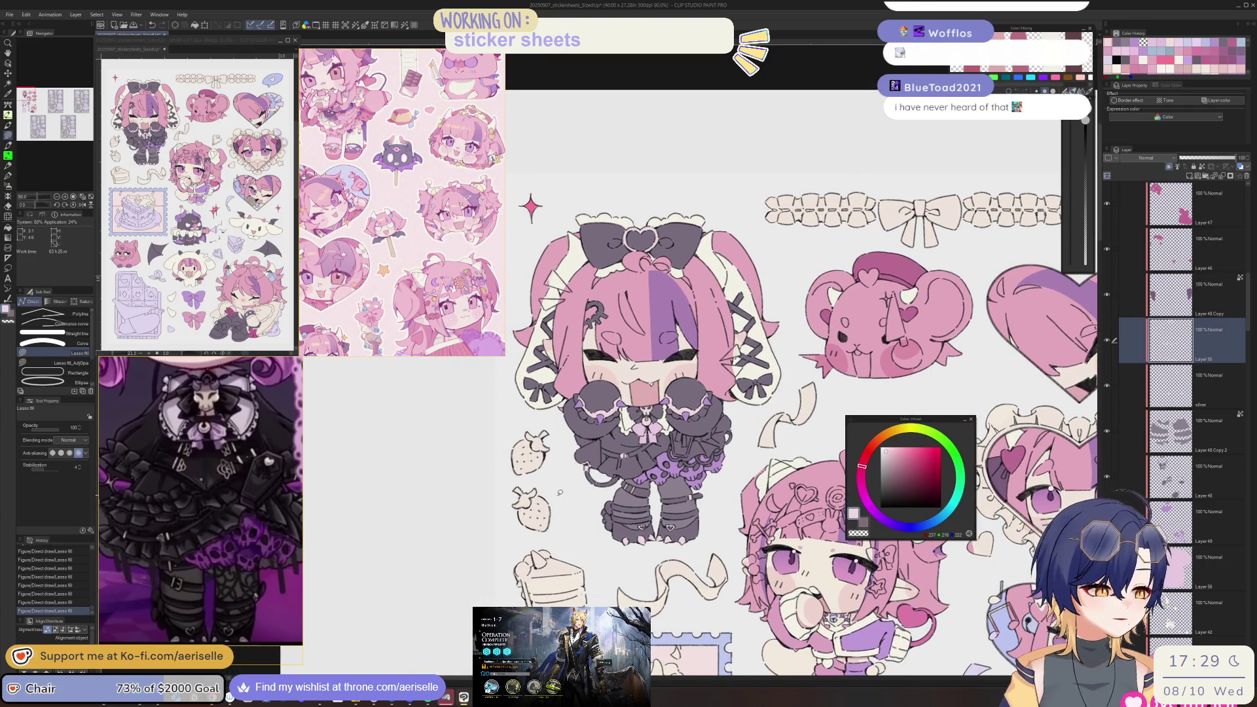
{"action": "scroll", "coordinate": [564, 488], "scroll_direction": "up", "scroll_amount": 5}
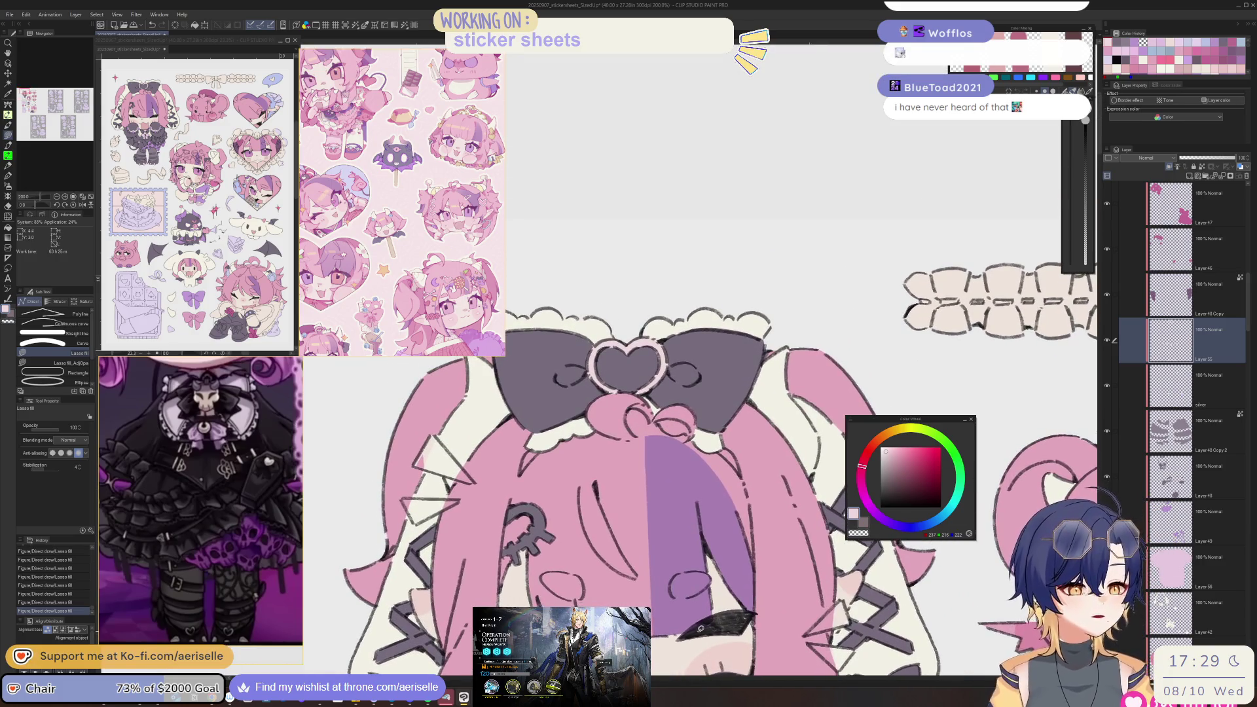
{"action": "scroll", "coordinate": [696, 411], "scroll_direction": "down", "scroll_amount": 5}
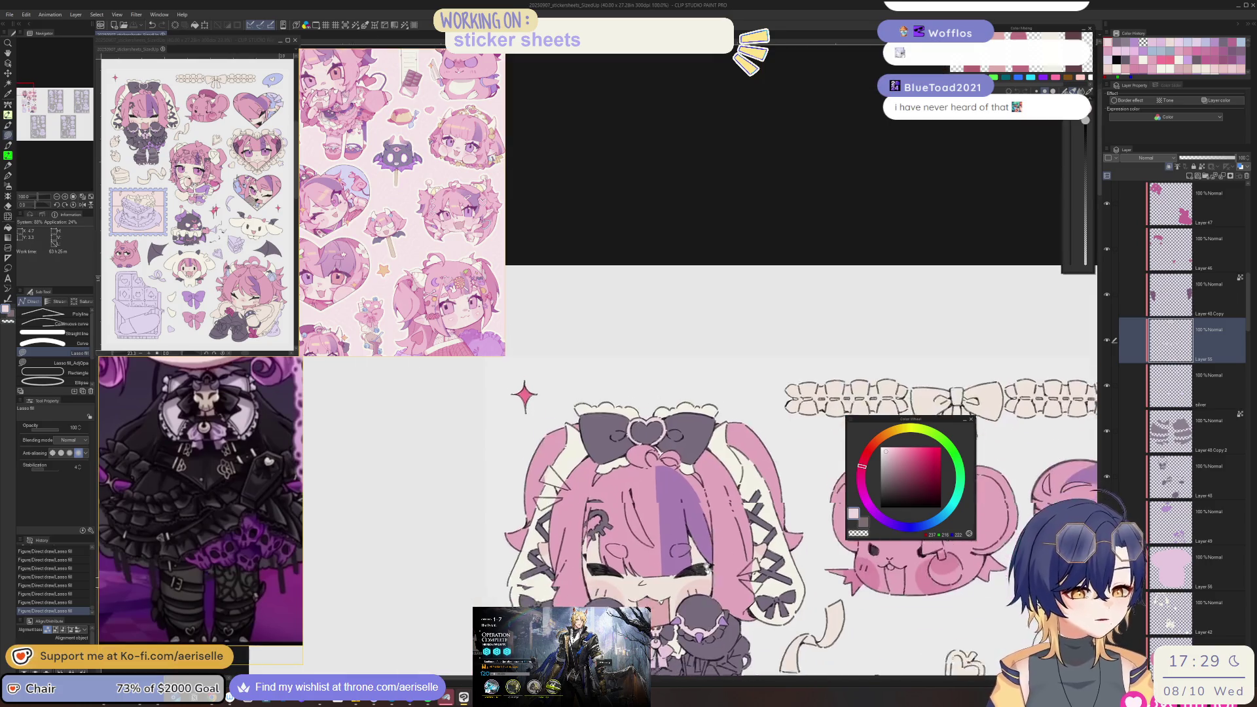
{"action": "left_click_drag", "start_coordinate": [696, 411], "coordinate": [670, 370]}
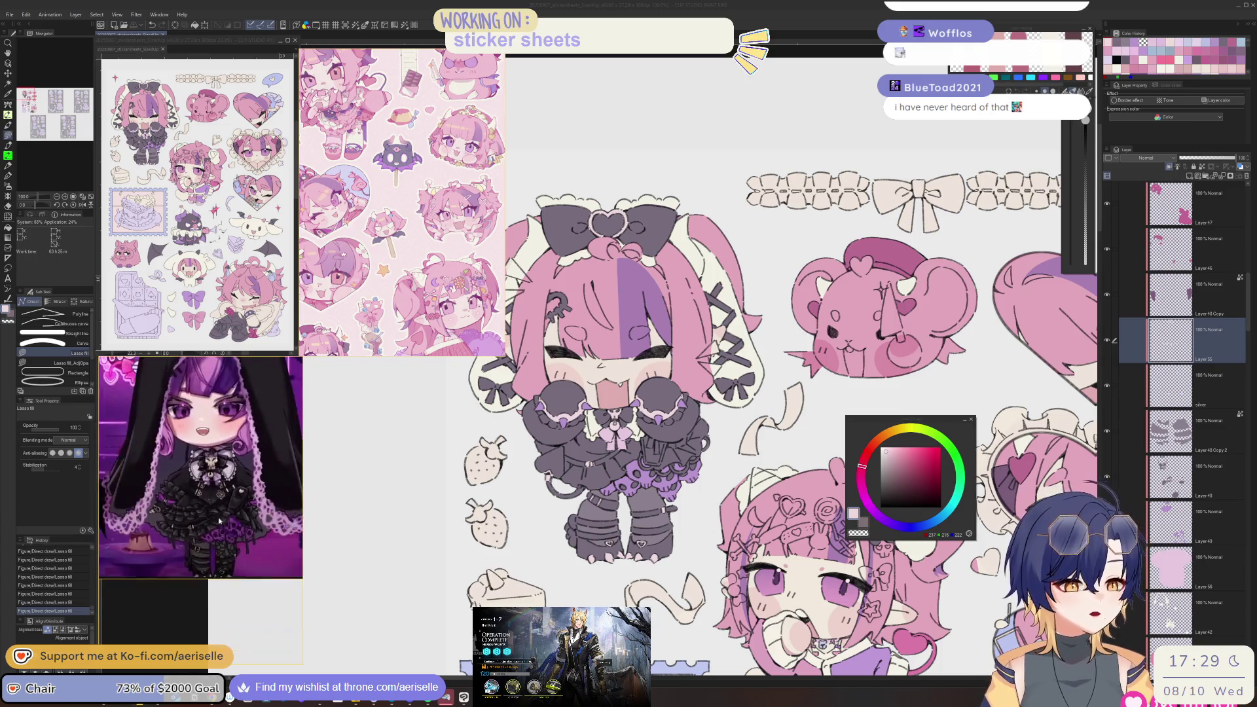
{"action": "left_click", "coordinate": [636, 562]}
{"action": "scroll", "coordinate": [636, 562], "scroll_direction": "up", "scroll_amount": 3}
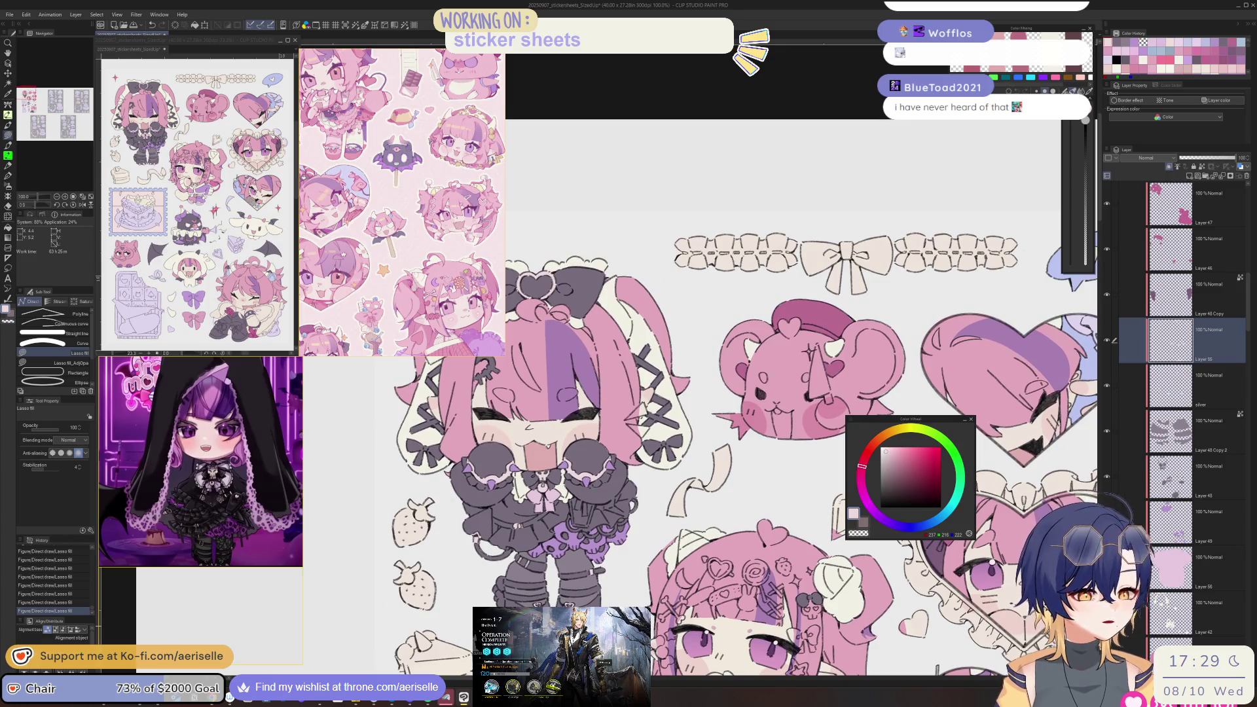
{"action": "scroll", "coordinate": [730, 457], "scroll_direction": "up", "scroll_amount": 2}
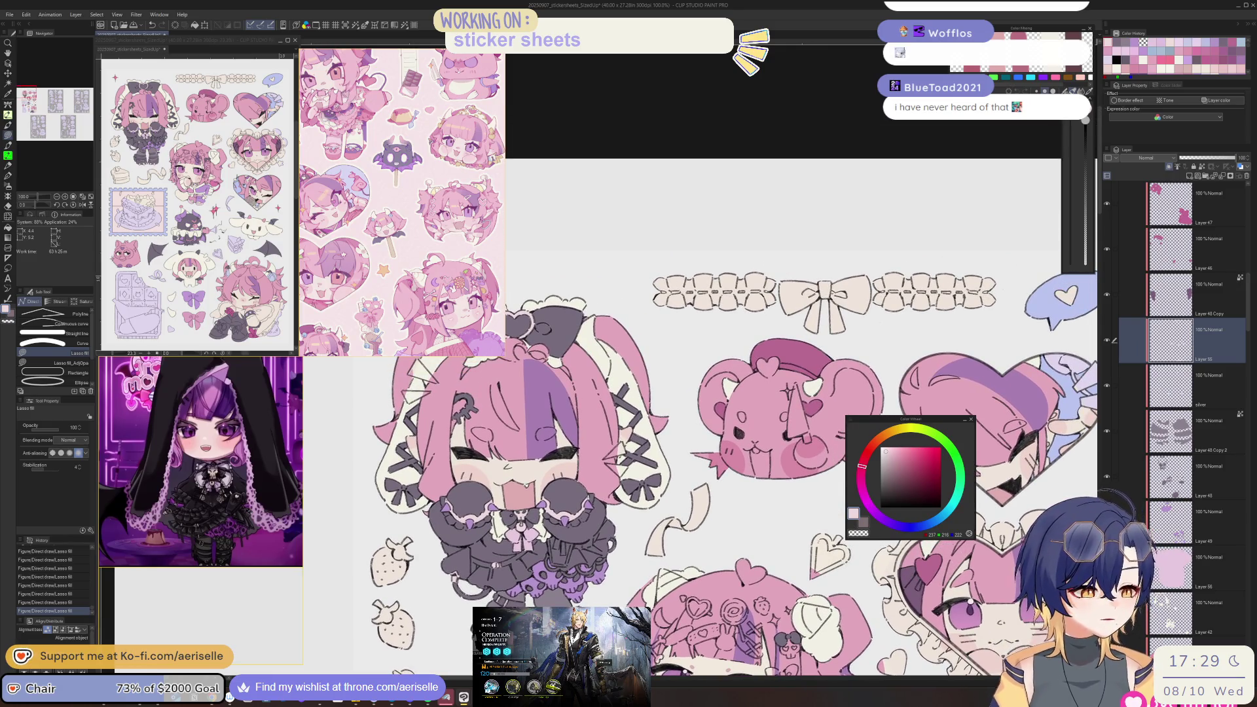
{"action": "scroll", "coordinate": [730, 458], "scroll_direction": "up", "scroll_amount": 1}
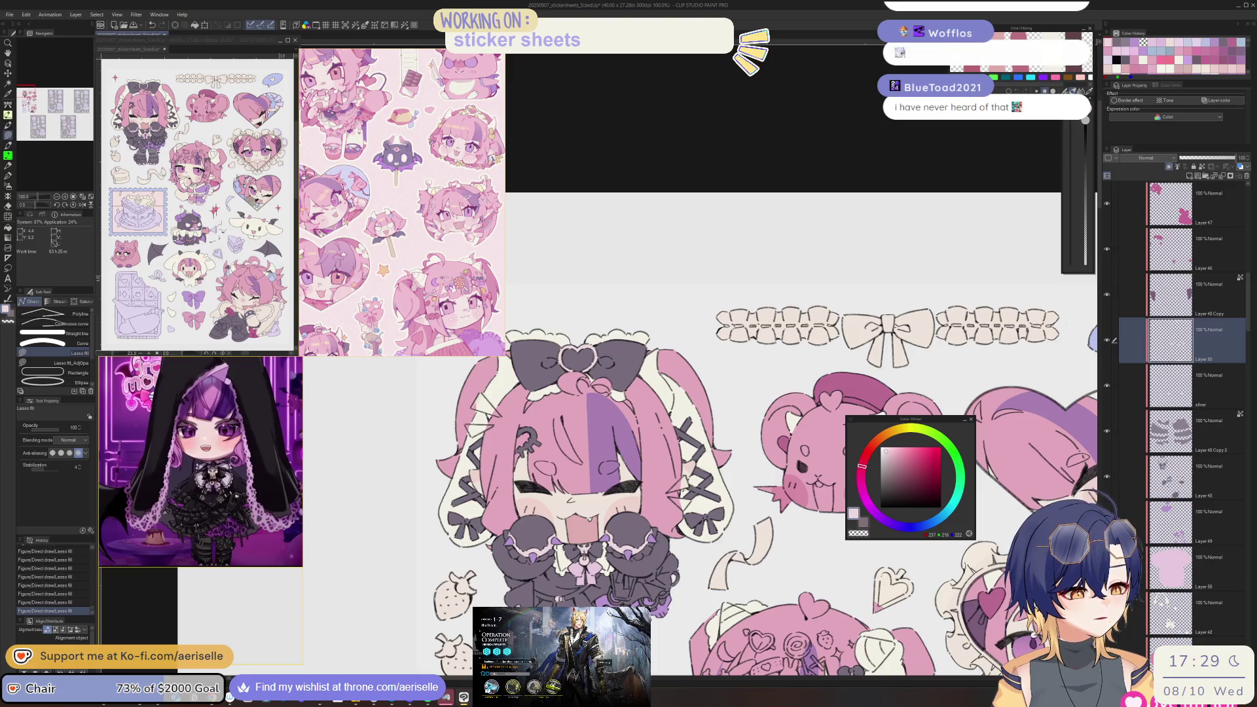
{"action": "left_click", "coordinate": [1188, 175]}
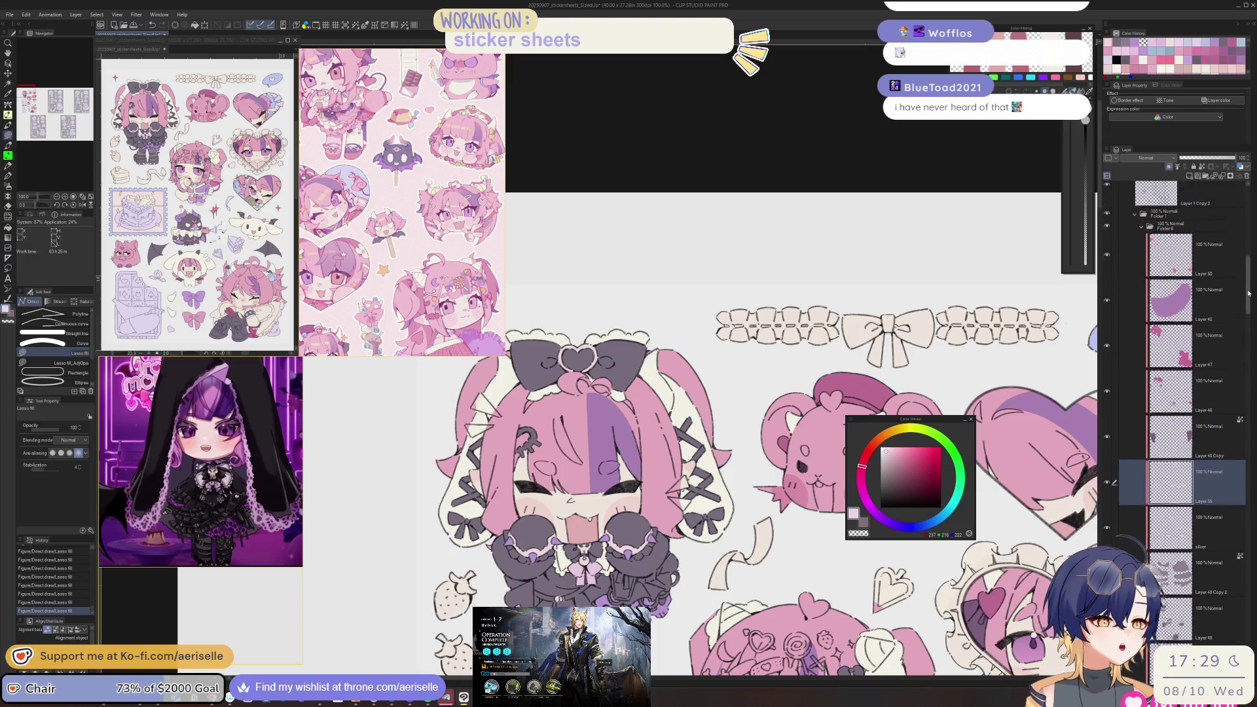
- Lasso-fill the hair triangle and erase the fill along its lower edge
{"action": "left_click", "coordinate": [881, 438]}
{"action": "left_click_drag", "start_coordinate": [879, 439], "coordinate": [870, 447]}
{"action": "mouse_move", "coordinate": [619, 464]}
{"action": "left_mouse_down"}
{"action": "mouse_move", "coordinate": [674, 509]}
{"action": "mouse_move", "coordinate": [596, 490]}
{"action": "left_mouse_up"}
{"action": "scroll", "coordinate": [622, 478], "scroll_direction": "up", "scroll_amount": 5}
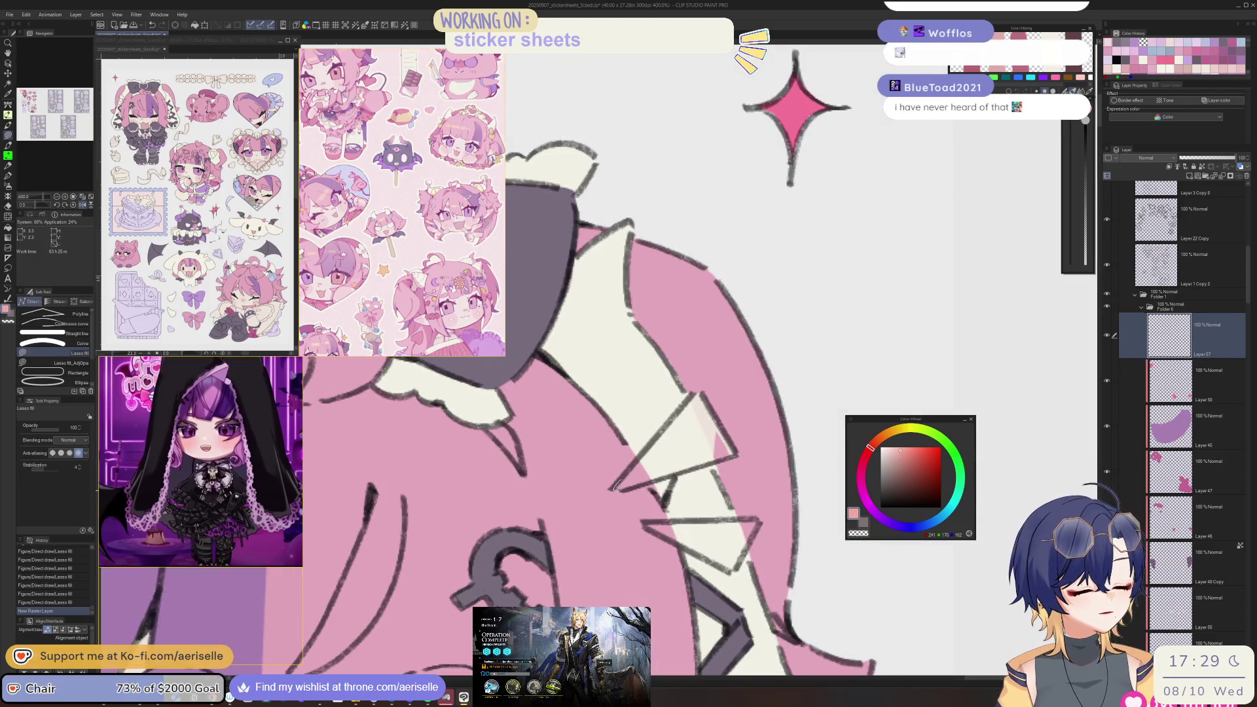
{"action": "left_click", "coordinate": [736, 451]}
{"action": "key", "text": "e"}
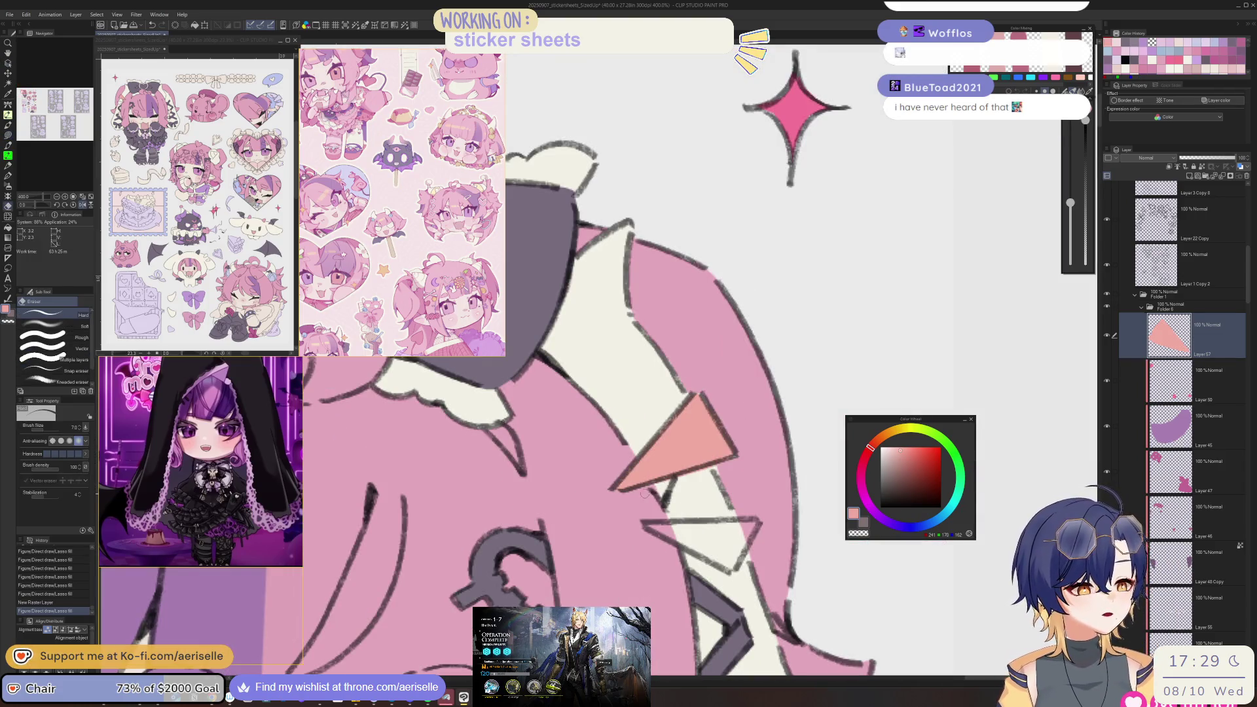
{"action": "left_click_drag", "start_coordinate": [644, 490], "coordinate": [714, 466]}
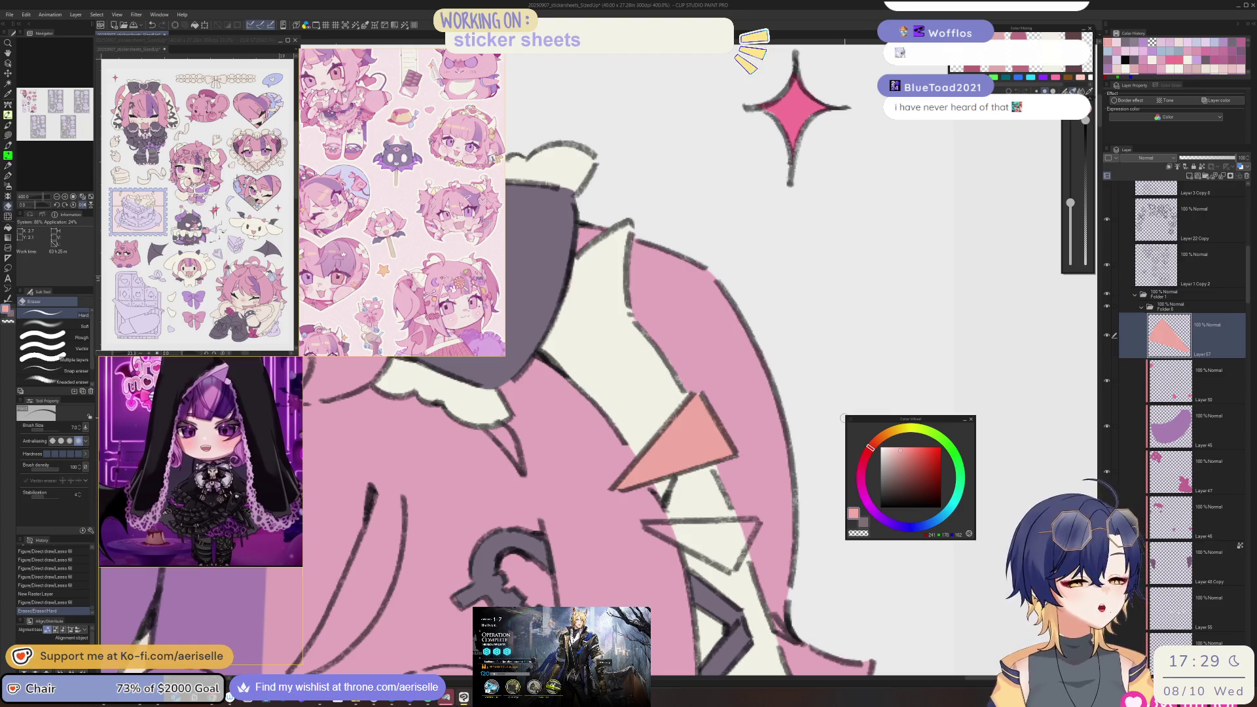
- Refill the triangle with the Fill tool, trying yellow and orange shades
{"action": "left_click", "coordinate": [895, 430]}
{"action": "key", "text": "g"}
{"action": "left_click", "coordinate": [681, 445]}
{"action": "left_click", "coordinate": [889, 433]}
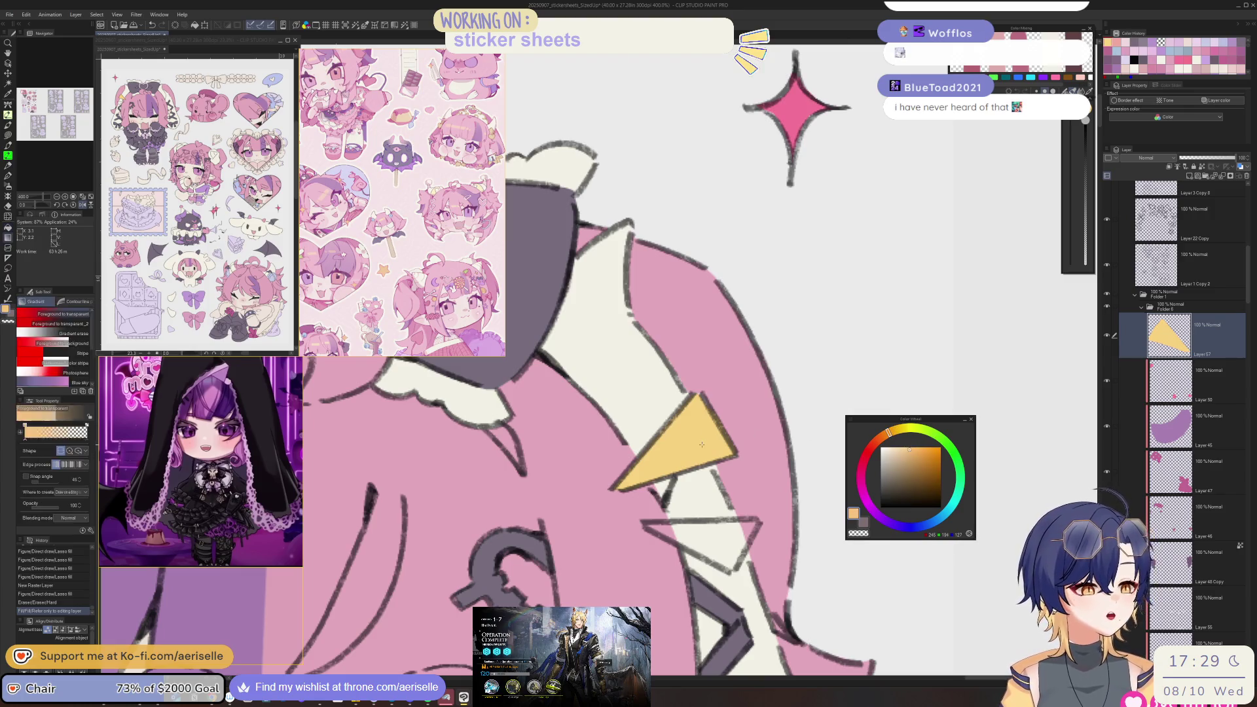
{"action": "left_click", "coordinate": [681, 445]}
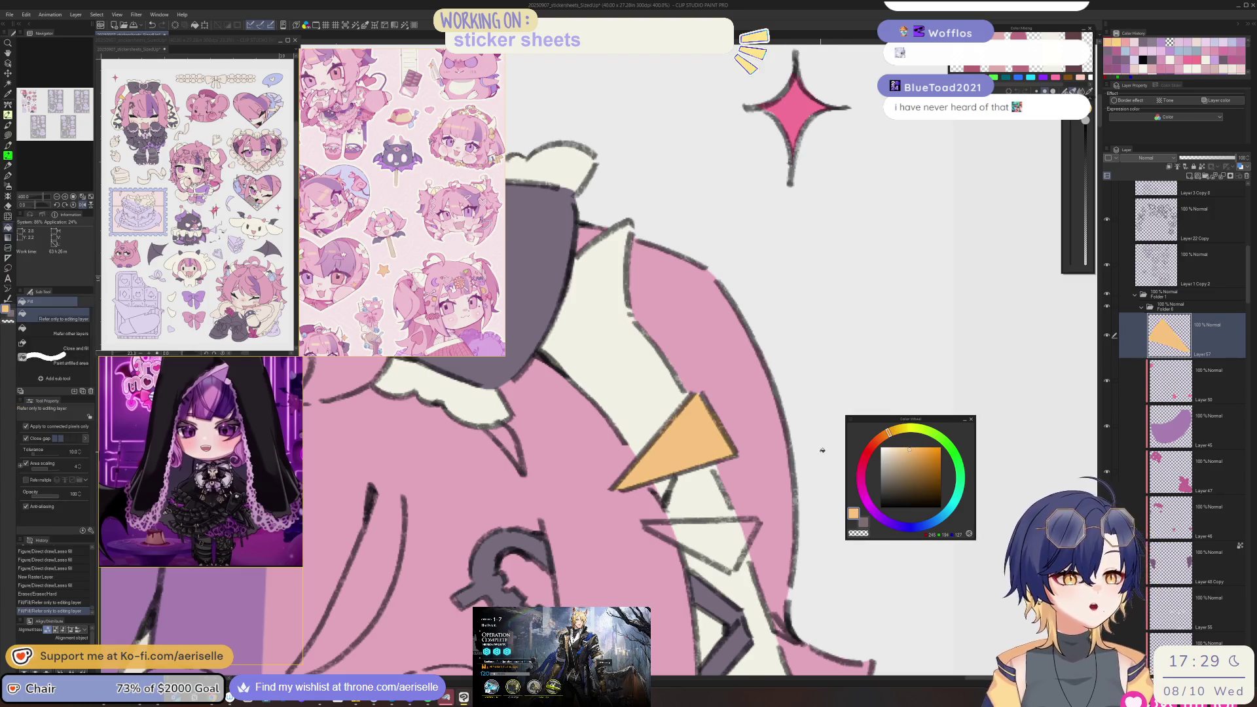
{"action": "left_click", "coordinate": [886, 434]}
{"action": "left_click", "coordinate": [899, 429]}
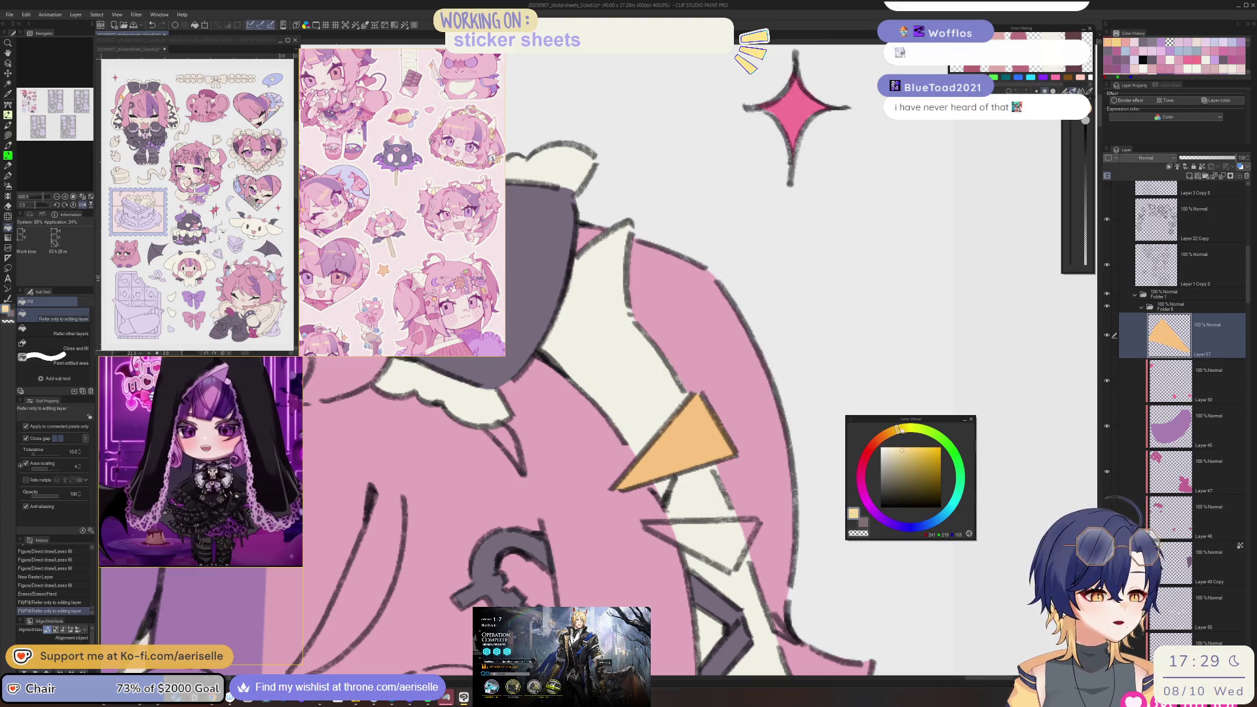
{"action": "left_click", "coordinate": [886, 434]}
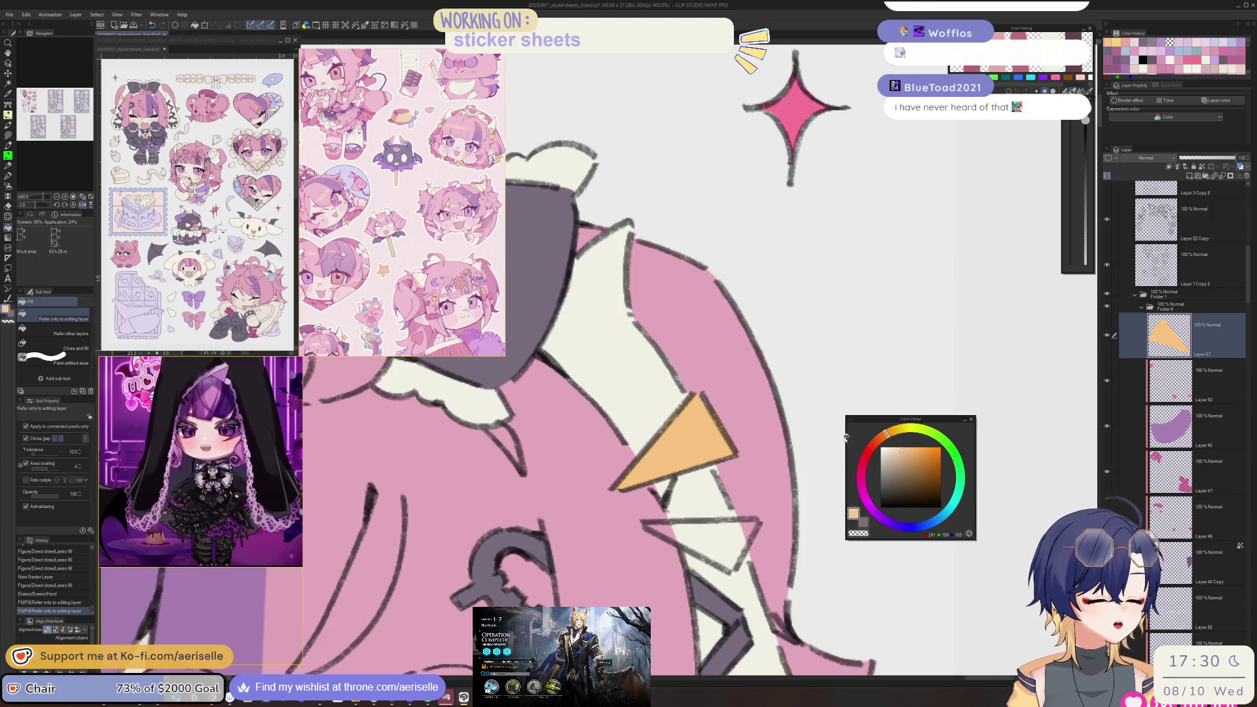
- Refill the triangle with a more saturated yellow and lasso-fill its lower edge
{"action": "key", "text": "minus"}
{"action": "left_click", "coordinate": [898, 430]}
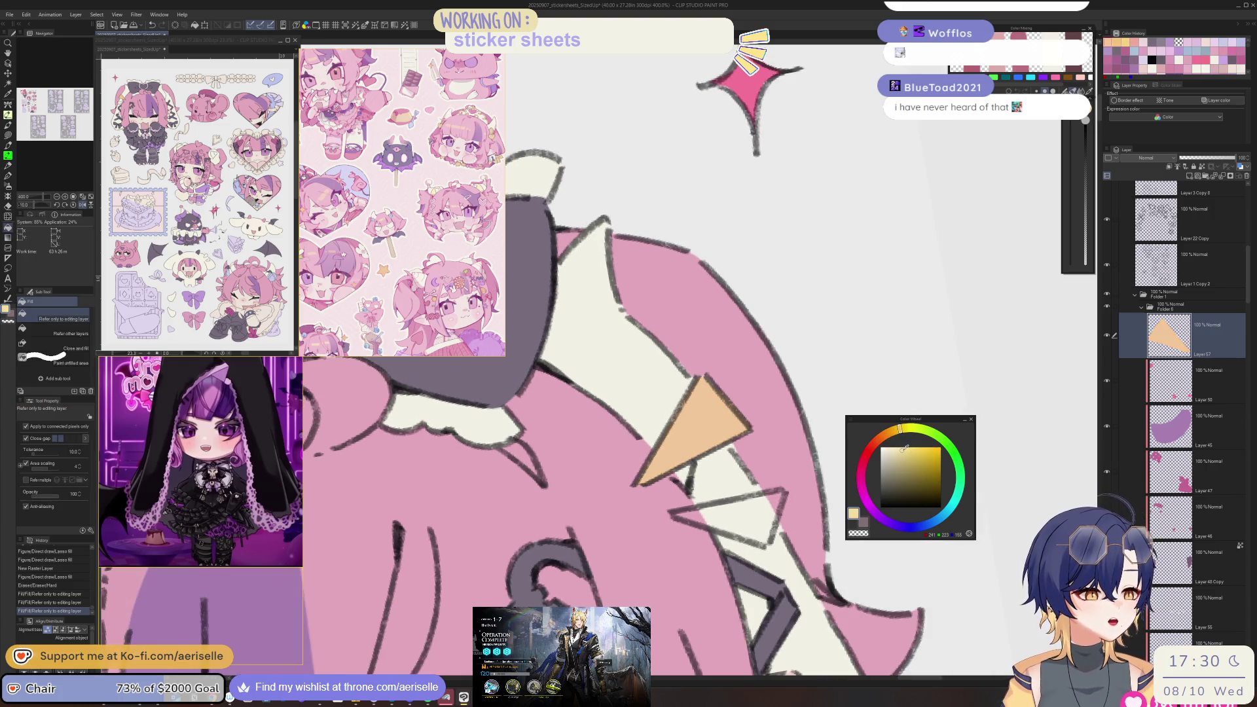
{"action": "left_click", "coordinate": [906, 449]}
{"action": "left_click", "coordinate": [698, 430]}
{"action": "key", "text": "minus"}
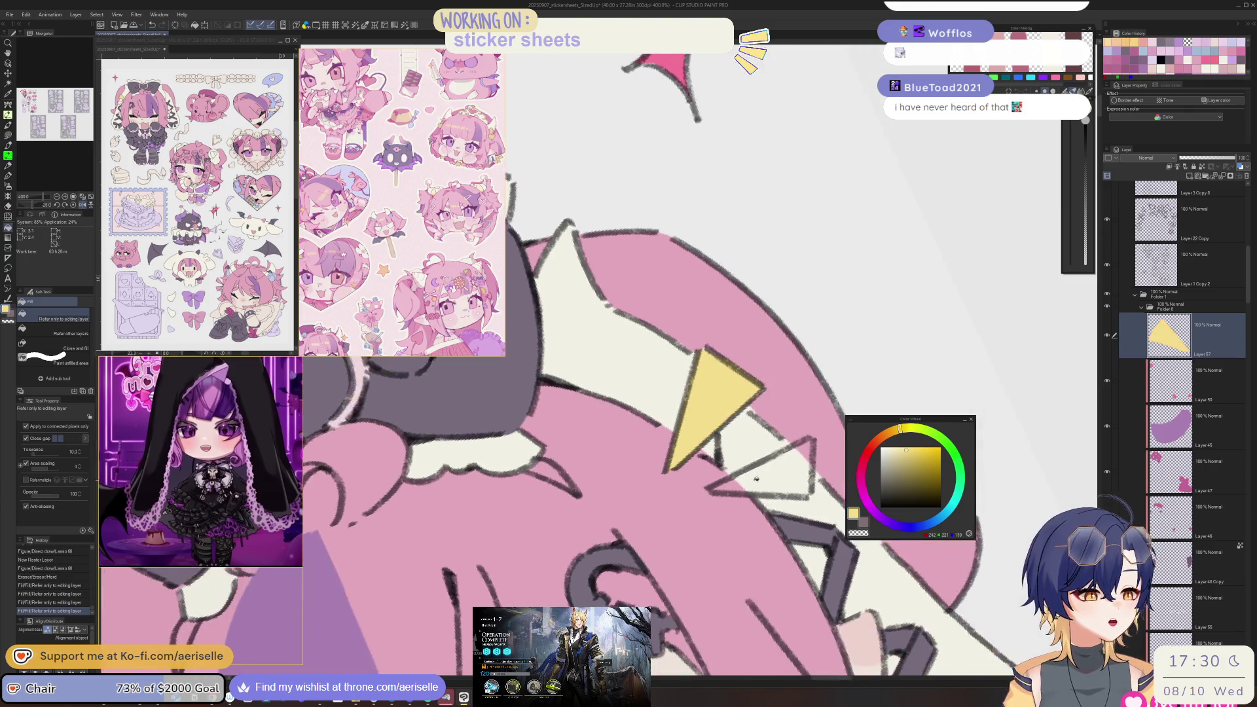
{"action": "key", "text": "asciicircum"}
{"action": "key", "text": "u"}
{"action": "mouse_move", "coordinate": [626, 518]}
{"action": "left_mouse_down"}
{"action": "mouse_move", "coordinate": [675, 527]}
{"action": "mouse_move", "coordinate": [731, 483]}
{"action": "left_mouse_up"}
{"action": "scroll", "coordinate": [731, 483], "scroll_direction": "down", "scroll_amount": 6}
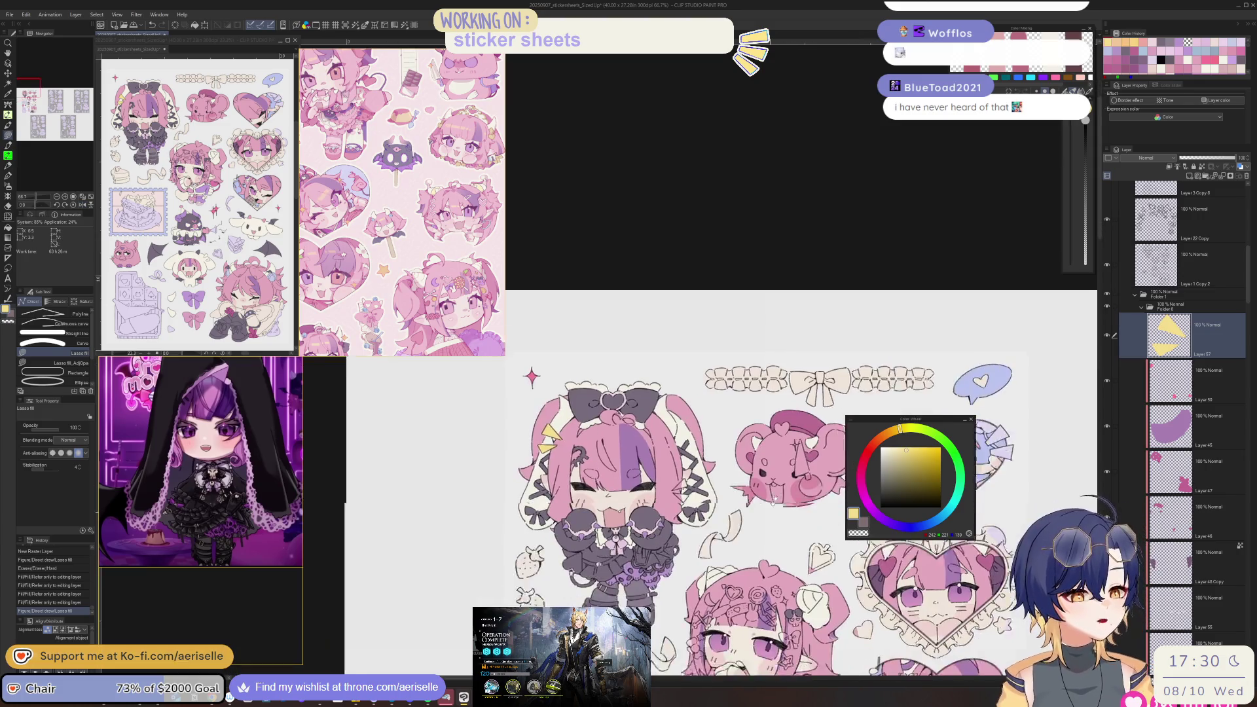
- Shift the colour toward orange and flood-fill both hair triangles yellow
{"action": "left_click", "coordinate": [894, 430]}
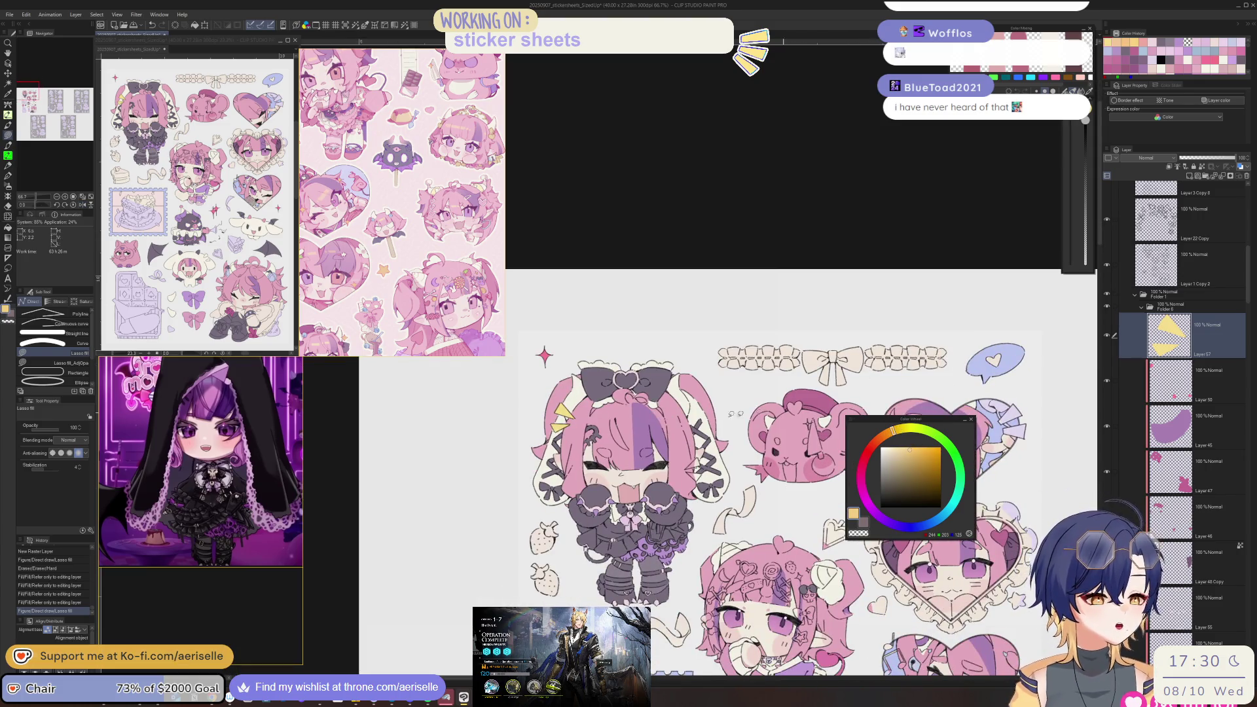
{"action": "scroll", "coordinate": [571, 412], "scroll_direction": "up", "scroll_amount": 3}
{"action": "key", "text": "g"}
{"action": "left_click", "coordinate": [551, 412]}
{"action": "left_click", "coordinate": [541, 449]}
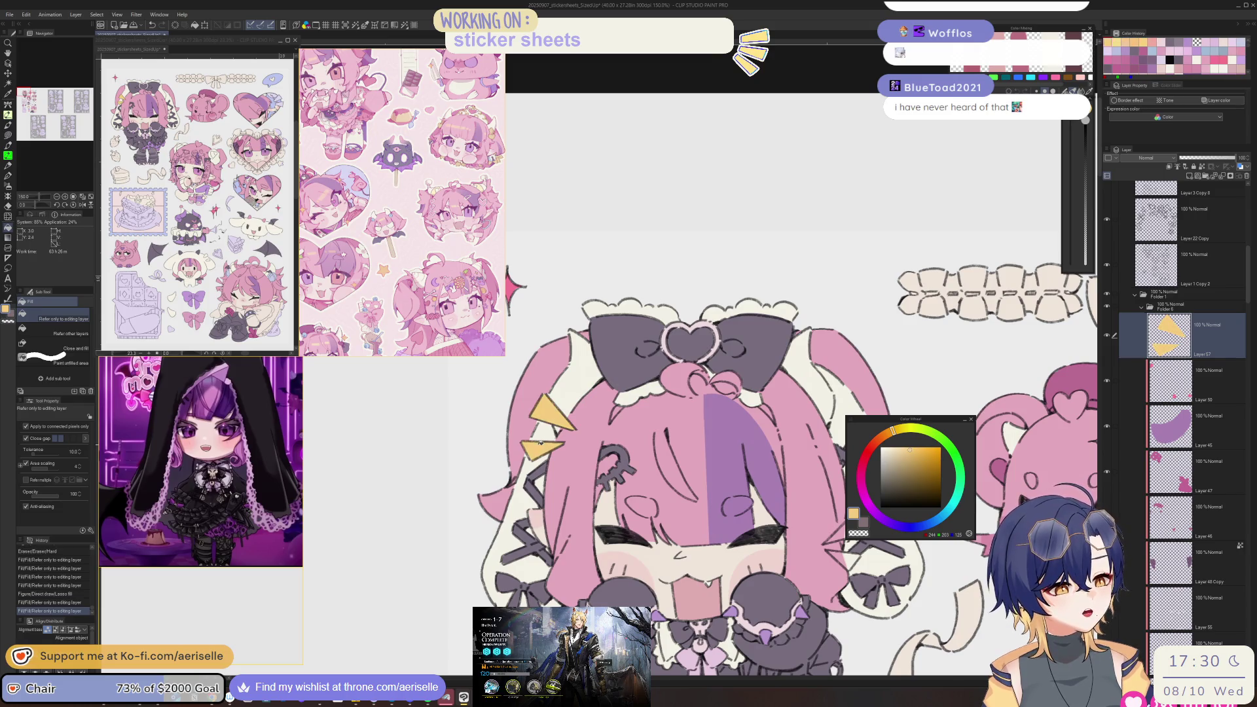
{"action": "scroll", "coordinate": [541, 443], "scroll_direction": "down", "scroll_amount": 2}
- Lasso-fill an area on the bear sticker with the yellow
{"action": "mouse_move", "coordinate": [541, 443]}
{"action": "left_mouse_down"}
{"action": "mouse_move", "coordinate": [430, 415]}
{"action": "mouse_move", "coordinate": [233, 218]}
{"action": "mouse_move", "coordinate": [290, 159]}
{"action": "left_mouse_up"}
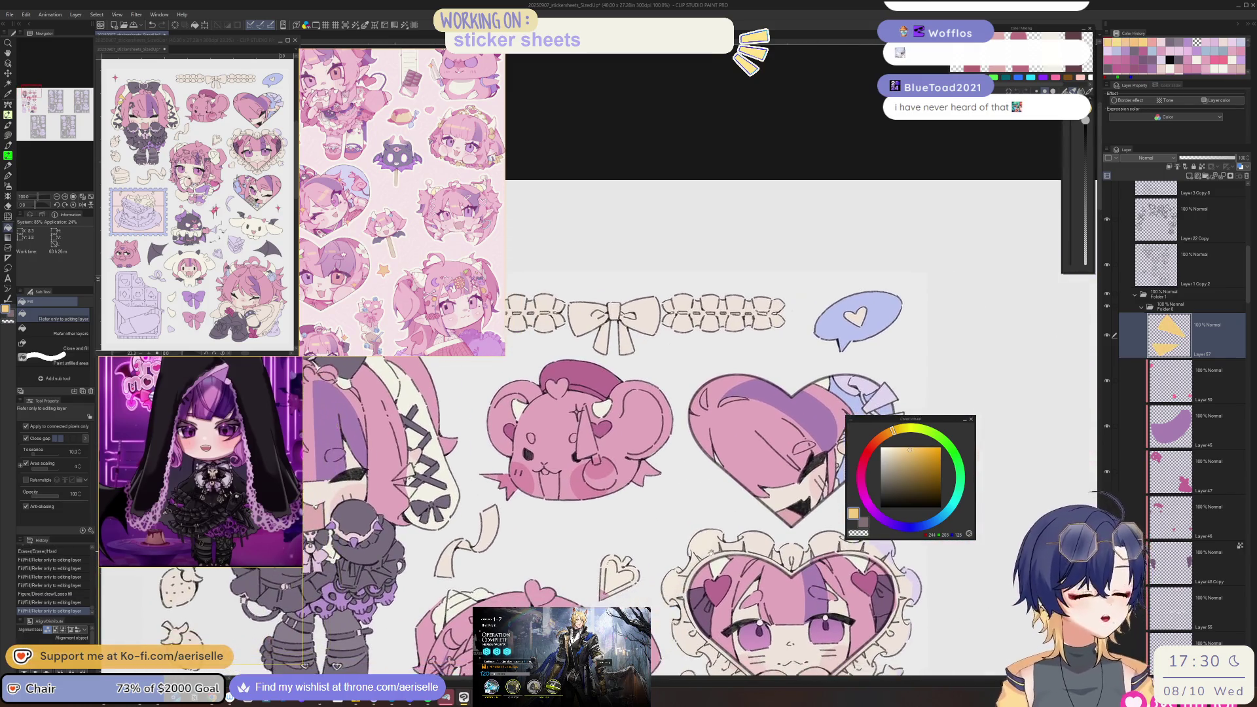
{"action": "scroll", "coordinate": [648, 390], "scroll_direction": "up", "scroll_amount": 2}
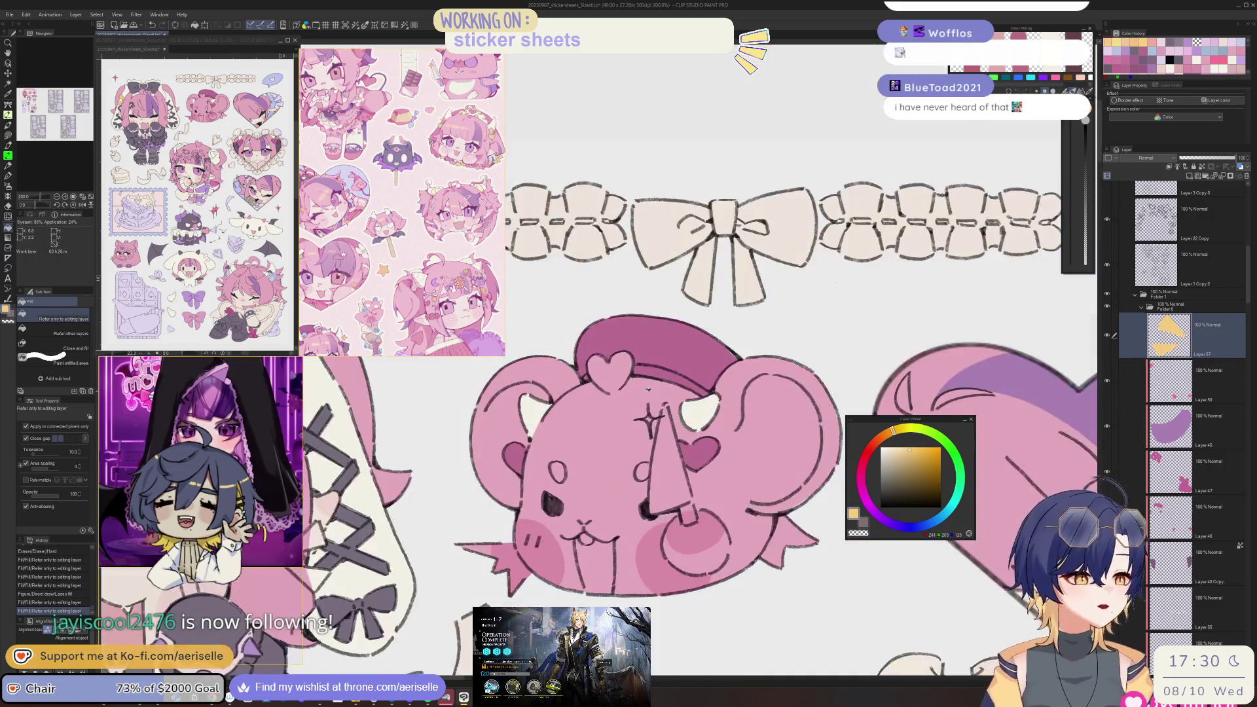
{"action": "key", "text": "u"}
{"action": "mouse_move", "coordinate": [649, 389]}
{"action": "left_mouse_down"}
{"action": "mouse_move", "coordinate": [770, 470]}
{"action": "mouse_move", "coordinate": [705, 388]}
{"action": "mouse_move", "coordinate": [563, 415]}
{"action": "left_mouse_up"}
- Fill the cone shape yellow and clip the fill to the layer below
{"action": "scroll", "coordinate": [770, 470], "scroll_direction": "down", "scroll_amount": 2}
{"action": "left_click_drag", "start_coordinate": [757, 530], "coordinate": [779, 360]}
{"action": "mouse_move", "coordinate": [749, 509]}
{"action": "left_mouse_down"}
{"action": "mouse_move", "coordinate": [800, 461]}
{"action": "mouse_move", "coordinate": [828, 476]}
{"action": "mouse_move", "coordinate": [772, 397]}
{"action": "left_mouse_up"}
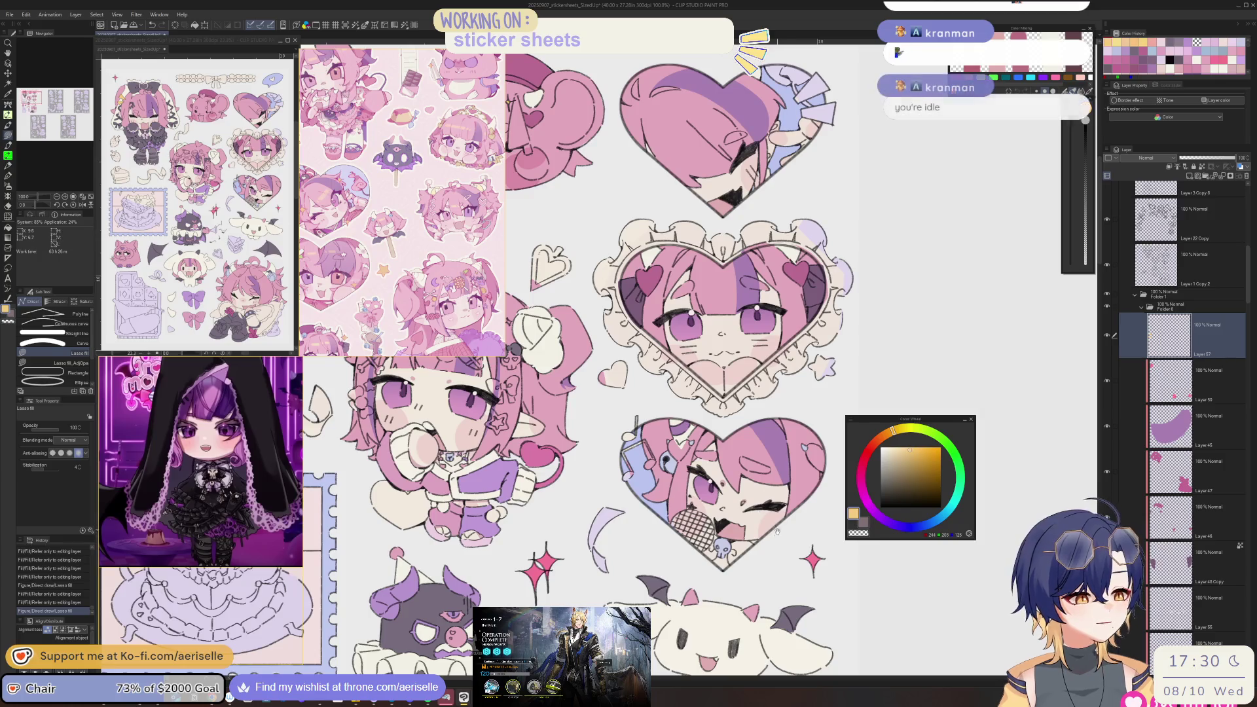
{"action": "scroll", "coordinate": [777, 531], "scroll_direction": "down", "scroll_amount": 1}
{"action": "left_click_drag", "start_coordinate": [777, 530], "coordinate": [772, 463]}
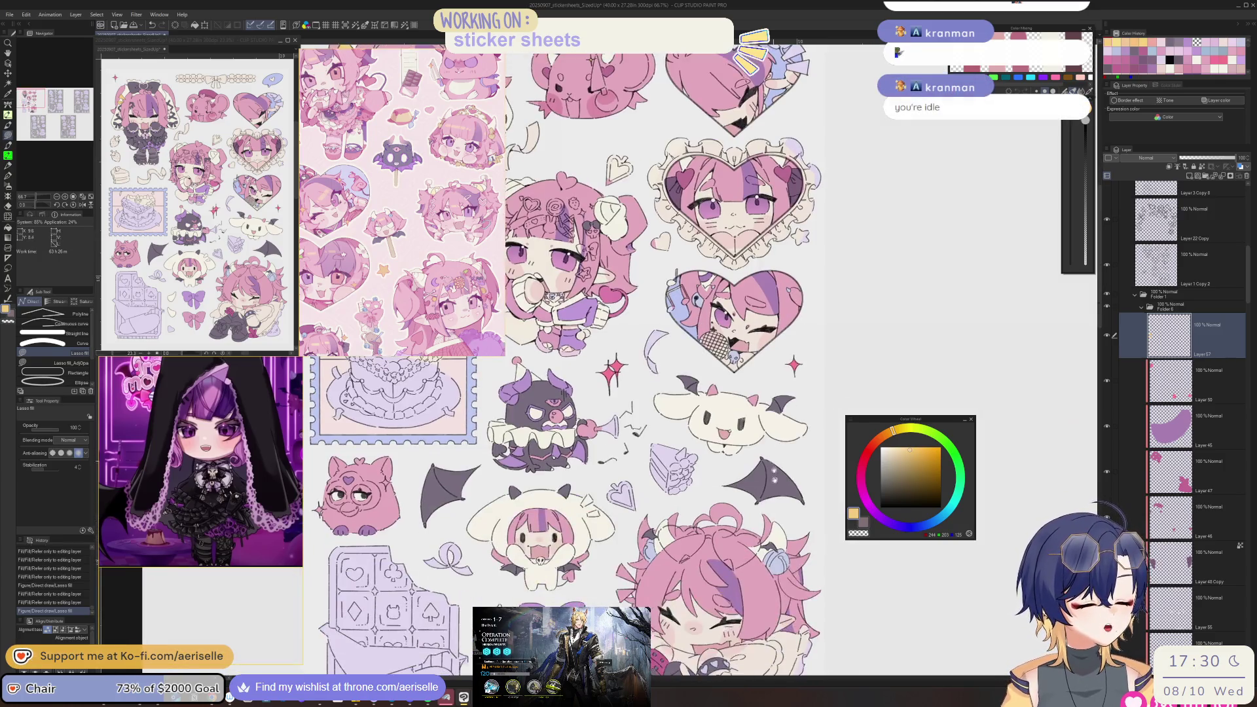
{"action": "scroll", "coordinate": [772, 462], "scroll_direction": "down", "scroll_amount": 1}
{"action": "scroll", "coordinate": [661, 500], "scroll_direction": "up", "scroll_amount": 5}
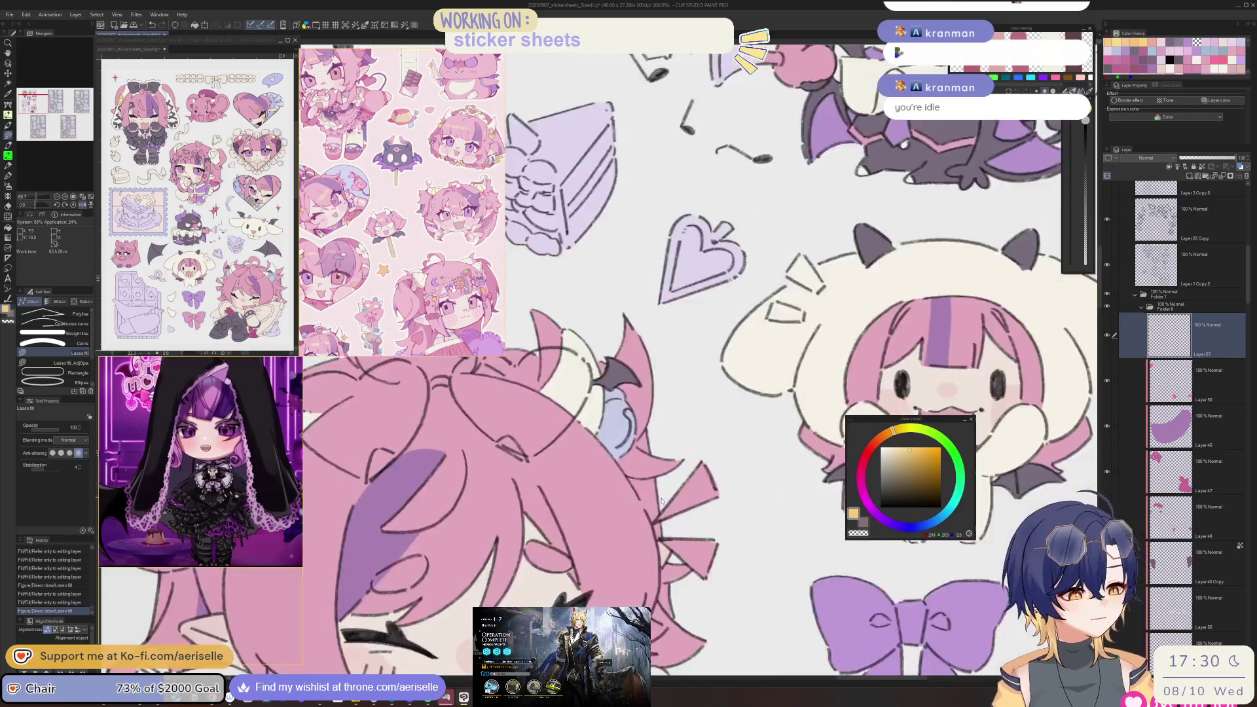
{"action": "scroll", "coordinate": [661, 500], "scroll_direction": "up", "scroll_amount": 3}
{"action": "left_click_drag", "start_coordinate": [753, 524], "coordinate": [760, 536]}
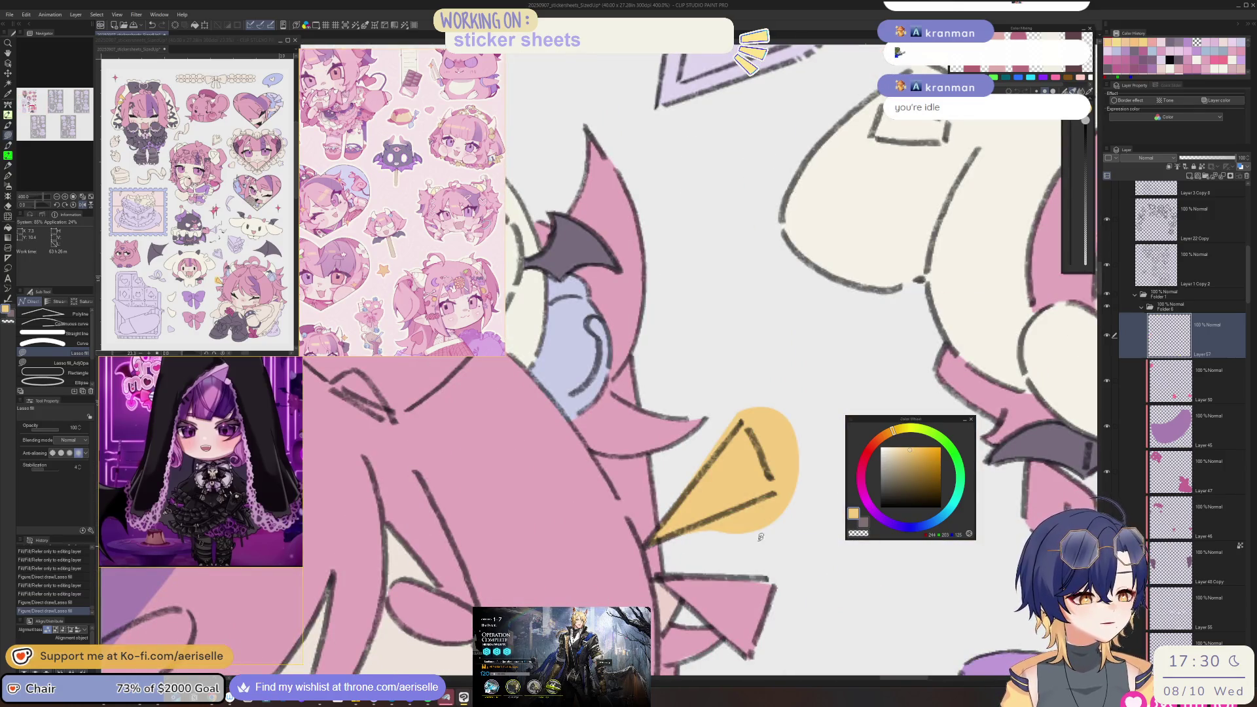
{"action": "left_click", "coordinate": [1170, 169]}
- Lasso-fill the small triangle outlines on the hair yellow
{"action": "left_click_drag", "start_coordinate": [680, 584], "coordinate": [647, 519]}
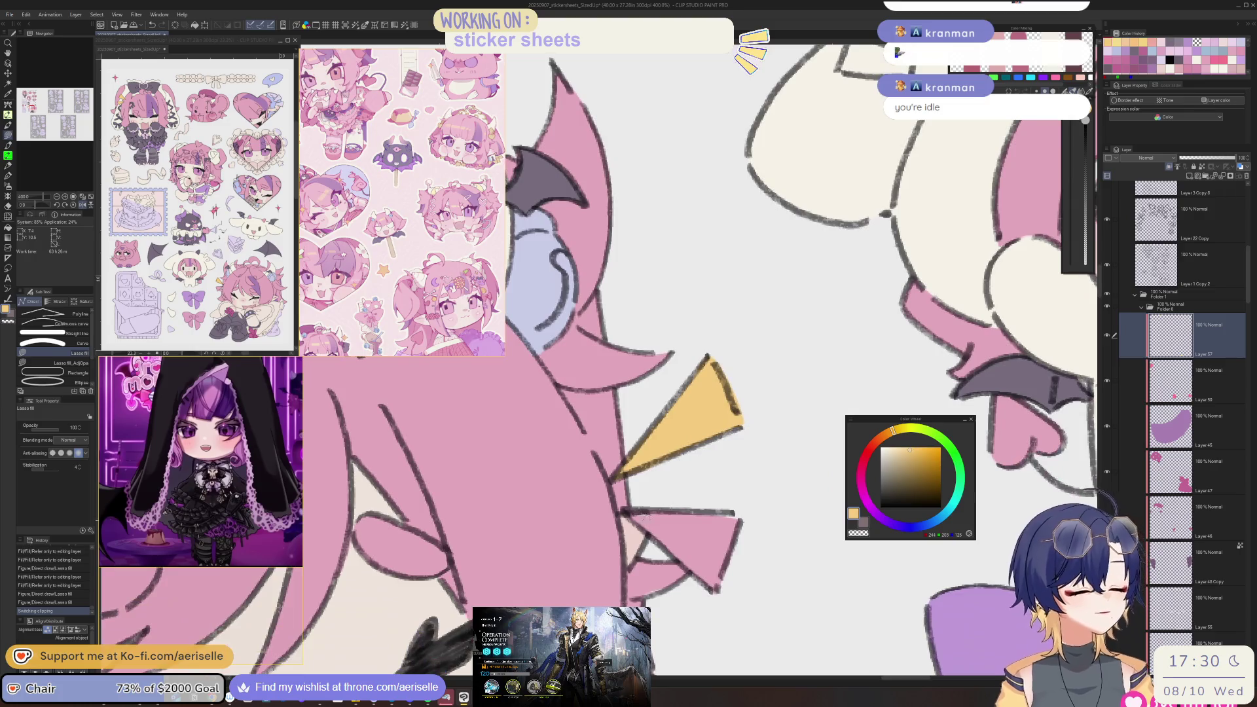
{"action": "left_click_drag", "start_coordinate": [741, 477], "coordinate": [738, 498]}
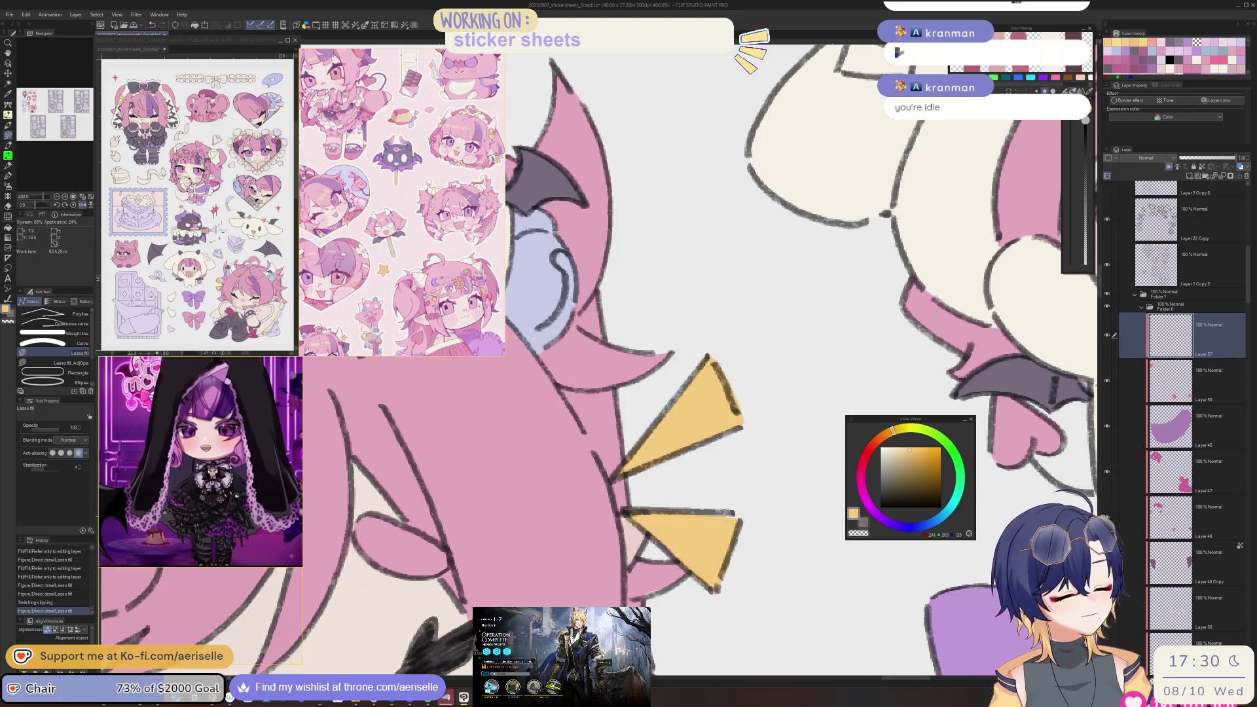
{"action": "scroll", "coordinate": [713, 577], "scroll_direction": "down", "scroll_amount": 9}
{"action": "scroll", "coordinate": [662, 474], "scroll_direction": "up", "scroll_amount": 9}
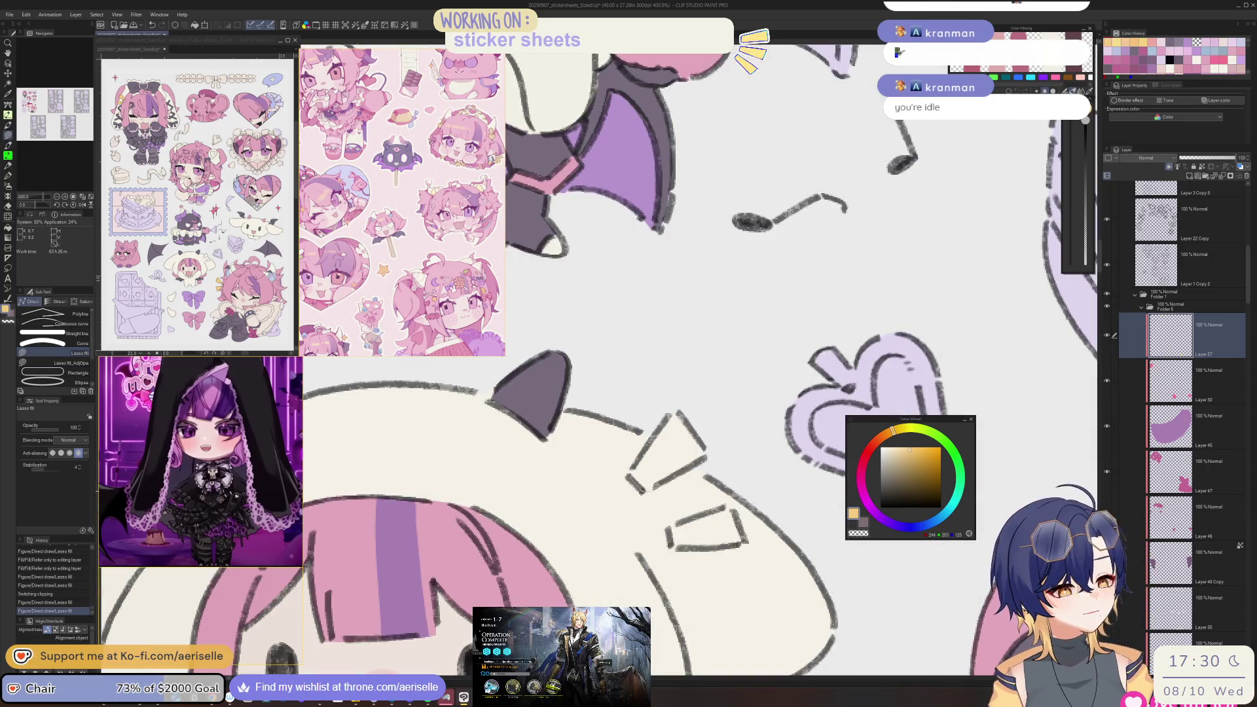
{"action": "left_click_drag", "start_coordinate": [677, 415], "coordinate": [679, 419]}
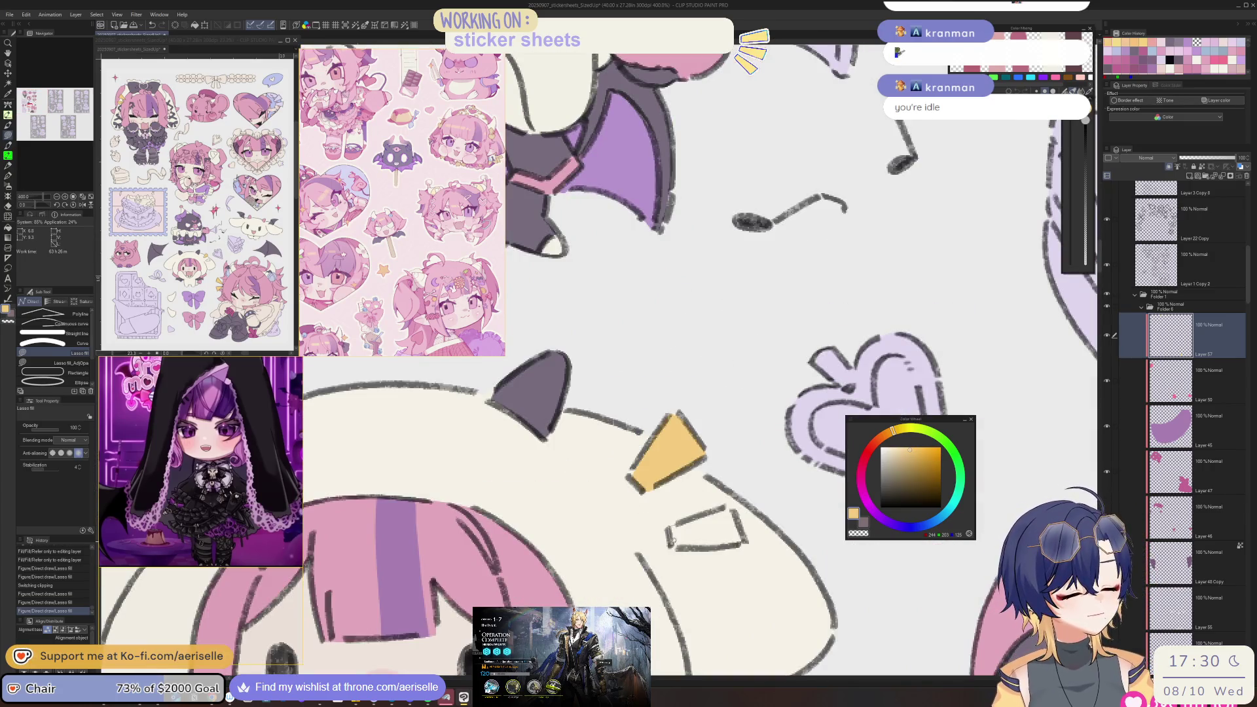
{"action": "scroll", "coordinate": [743, 533], "scroll_direction": "down", "scroll_amount": 9}
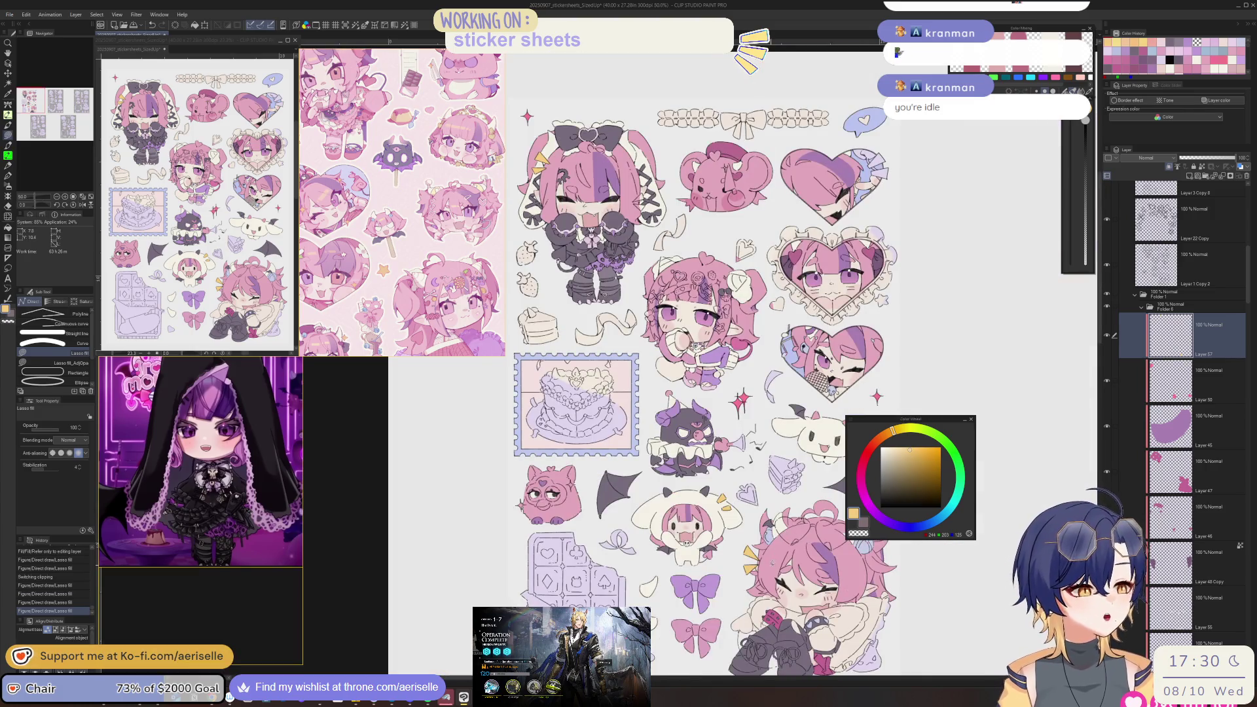
- Try a lighter blue fill with transparency locked, then undo it
{"action": "scroll", "coordinate": [704, 383], "scroll_direction": "down", "scroll_amount": 3}
{"action": "scroll", "coordinate": [704, 383], "scroll_direction": "up", "scroll_amount": 1}
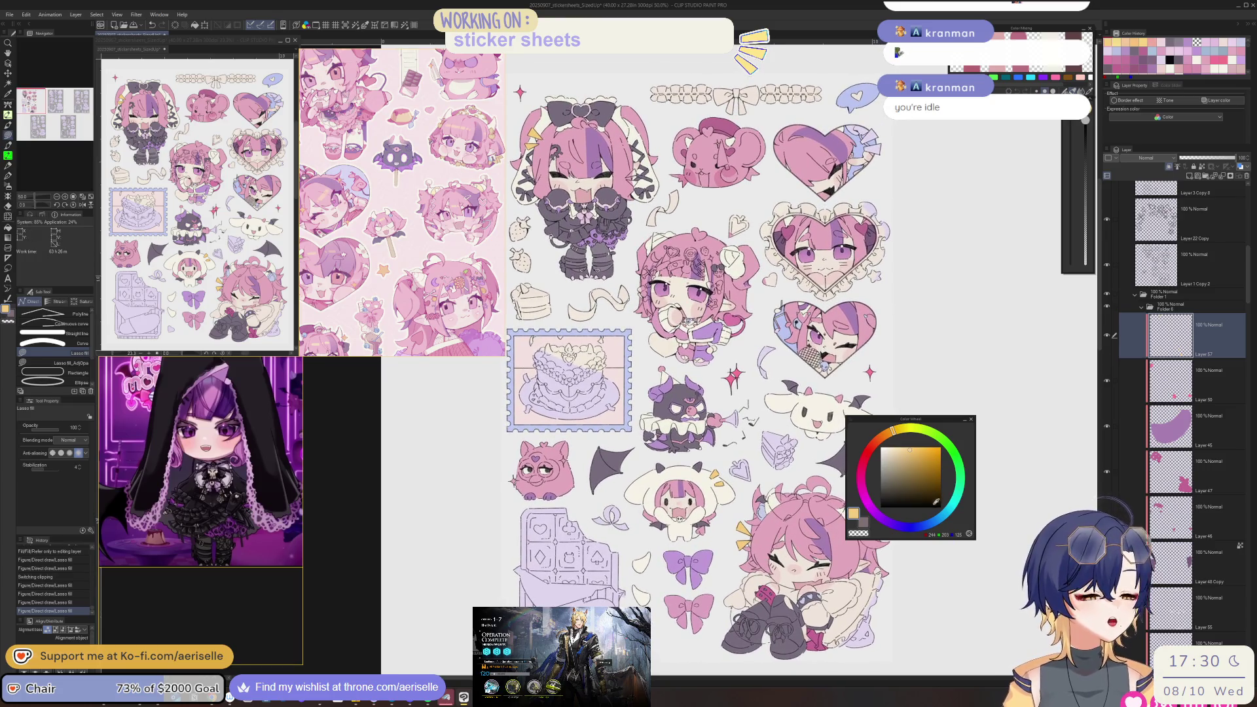
{"action": "left_click_drag", "start_coordinate": [915, 527], "coordinate": [916, 527]}
{"action": "left_click", "coordinate": [892, 451]}
{"action": "left_click", "coordinate": [1202, 168]}
{"action": "key", "text": "ctrl+minus"}
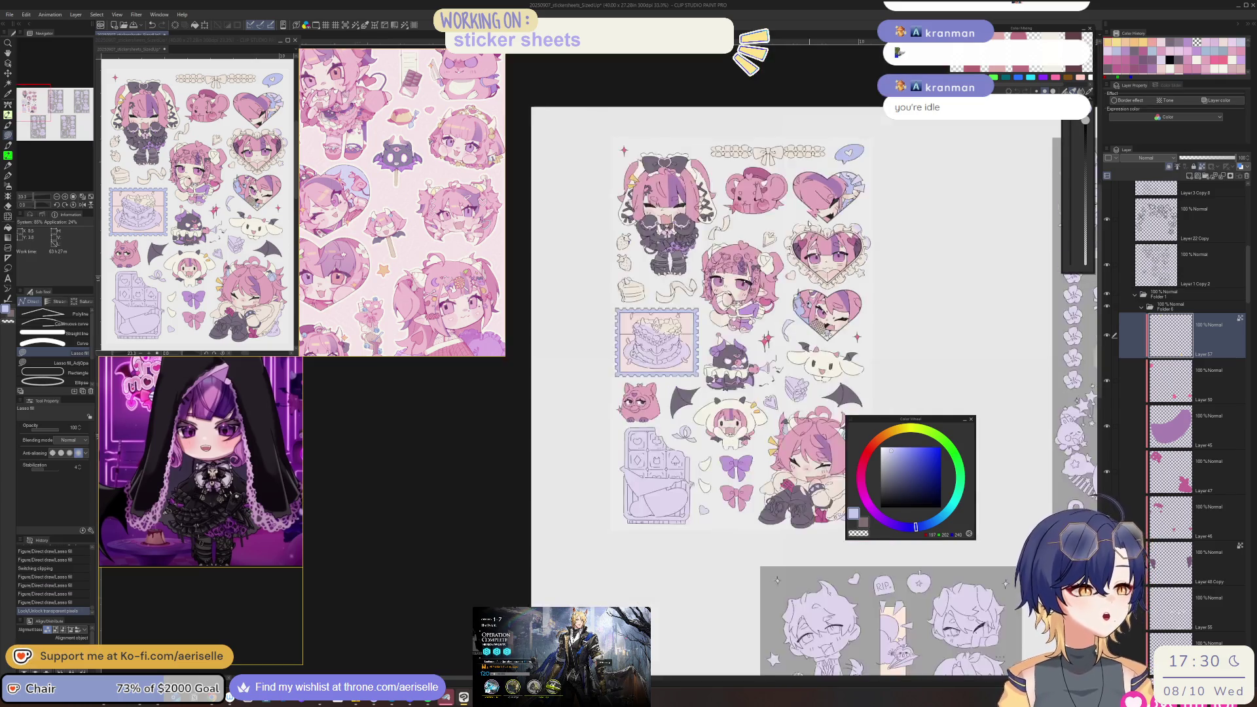
{"action": "key", "text": "ctrl+minus"}
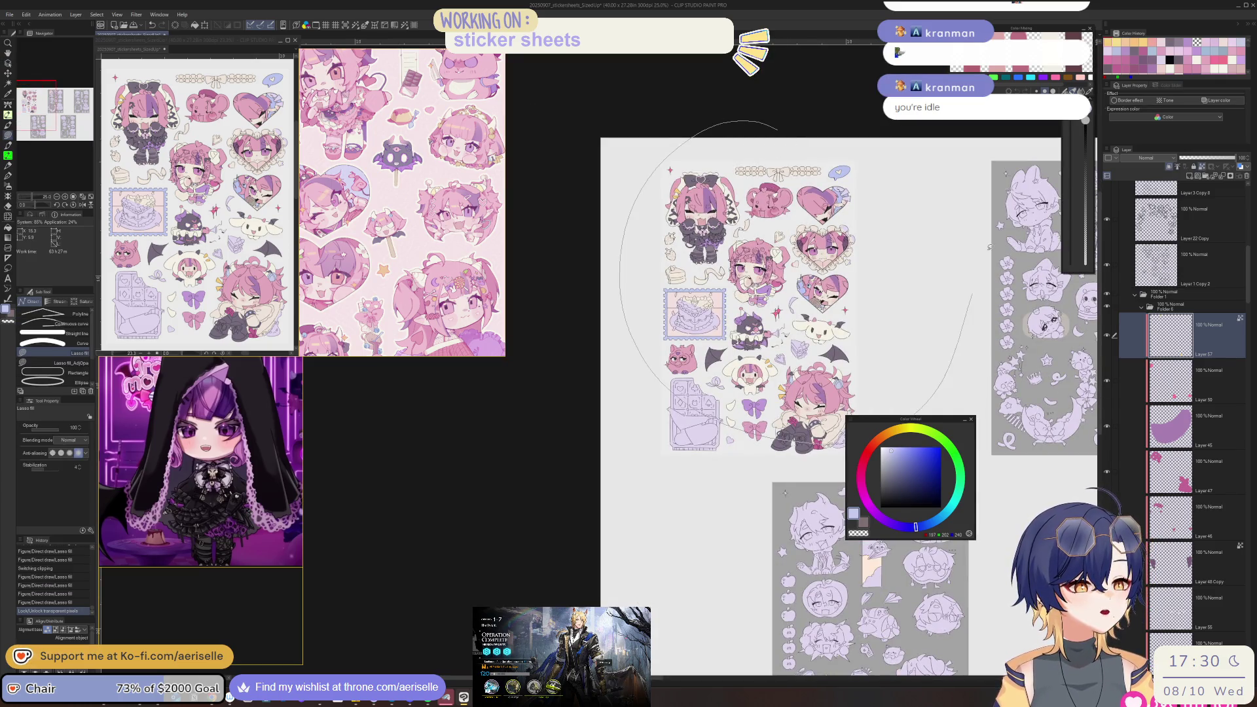
{"action": "left_click_drag", "start_coordinate": [990, 247], "coordinate": [999, 196]}
{"action": "key", "text": "ctrl+z"}
- Eyedrop the orange-yellow and lasso-fill the furby's sparkle with it
{"action": "mouse_move", "coordinate": [659, 517]}
{"action": "left_mouse_down"}
{"action": "mouse_move", "coordinate": [646, 516]}
{"action": "mouse_move", "coordinate": [607, 604]}
{"action": "left_mouse_up"}
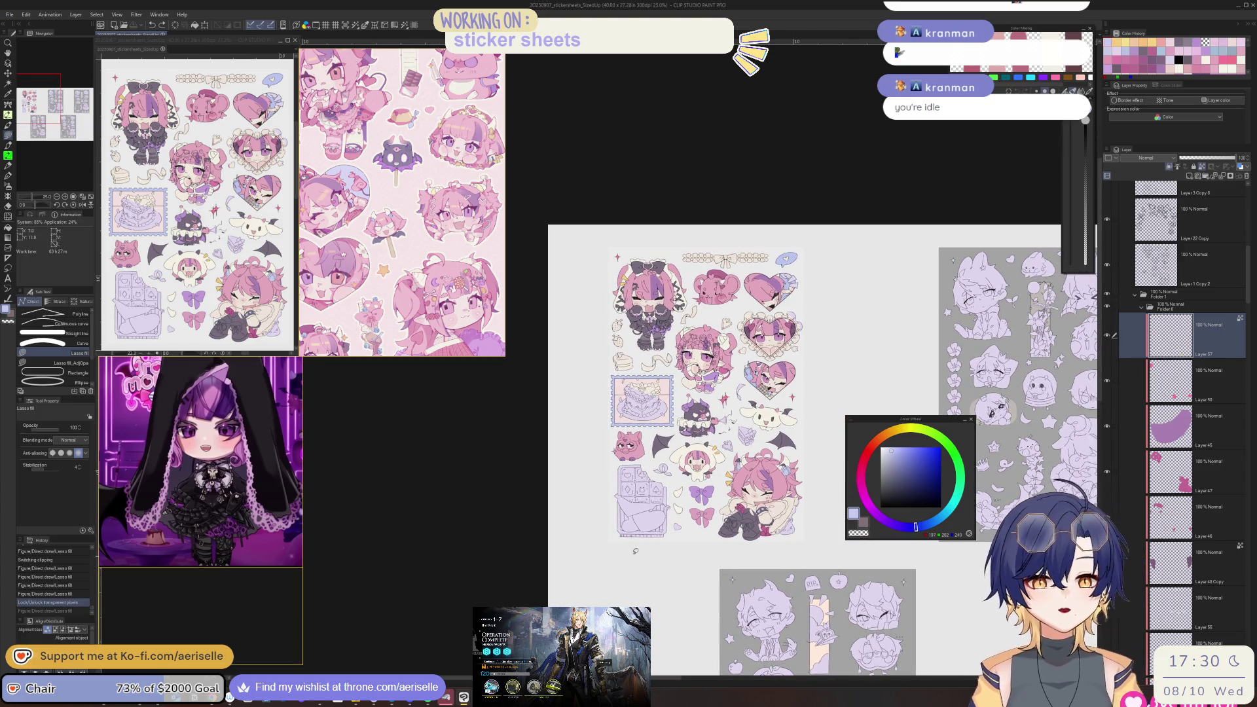
{"action": "scroll", "coordinate": [634, 553], "scroll_direction": "up", "scroll_amount": 2}
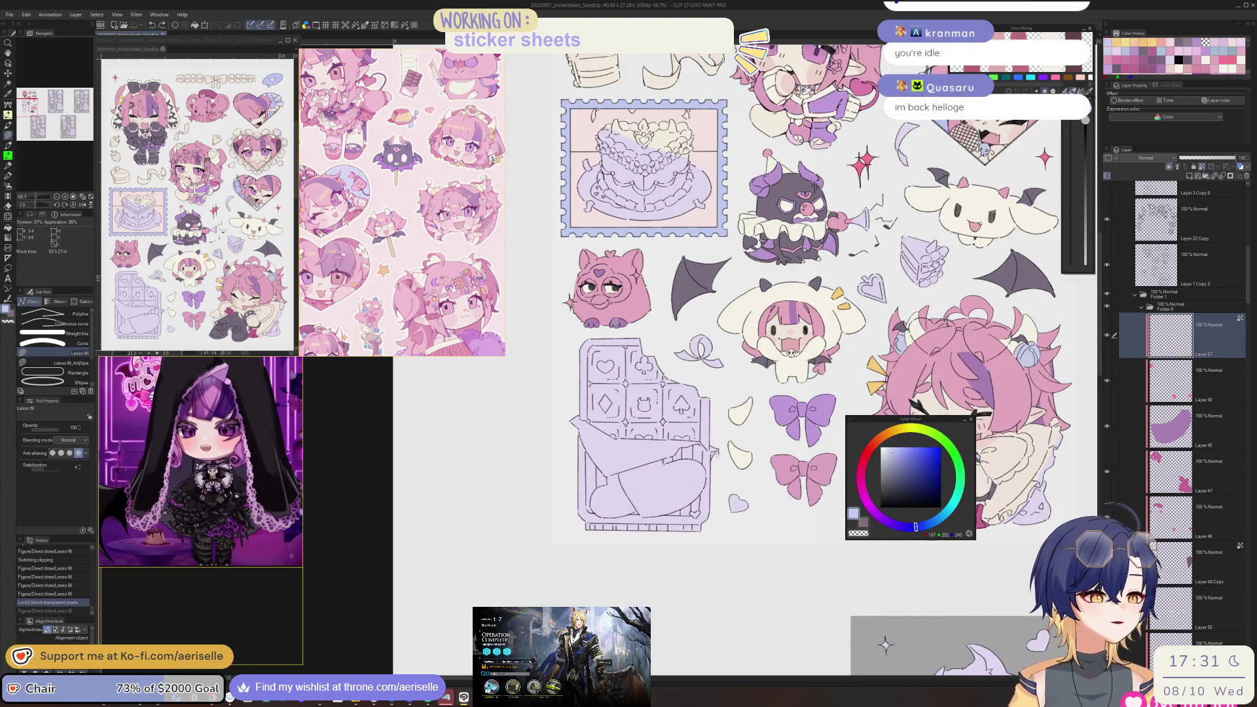
{"action": "scroll", "coordinate": [652, 516], "scroll_direction": "up", "scroll_amount": 5}
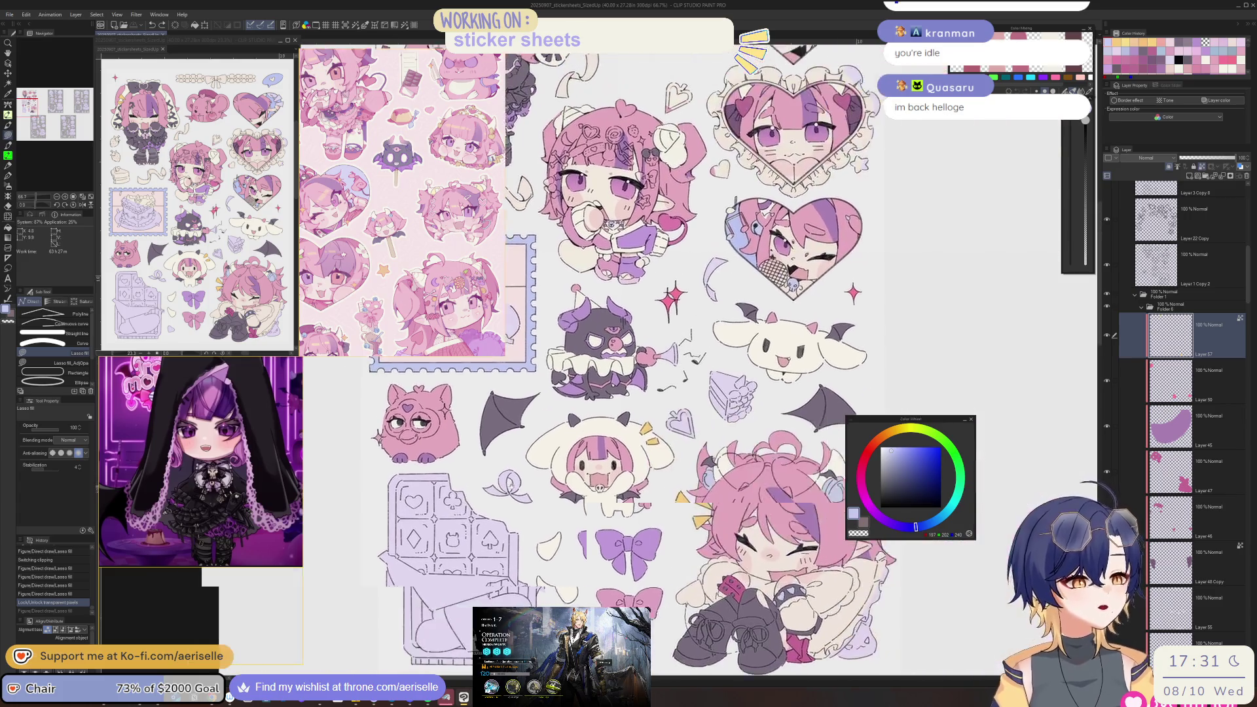
{"action": "left_click", "coordinate": [651, 516], "text": "alt"}
{"action": "scroll", "coordinate": [652, 516], "scroll_direction": "down", "scroll_amount": 3}
{"action": "left_click_drag", "start_coordinate": [652, 516], "coordinate": [718, 564]}
{"action": "scroll", "coordinate": [656, 485], "scroll_direction": "up", "scroll_amount": 4}
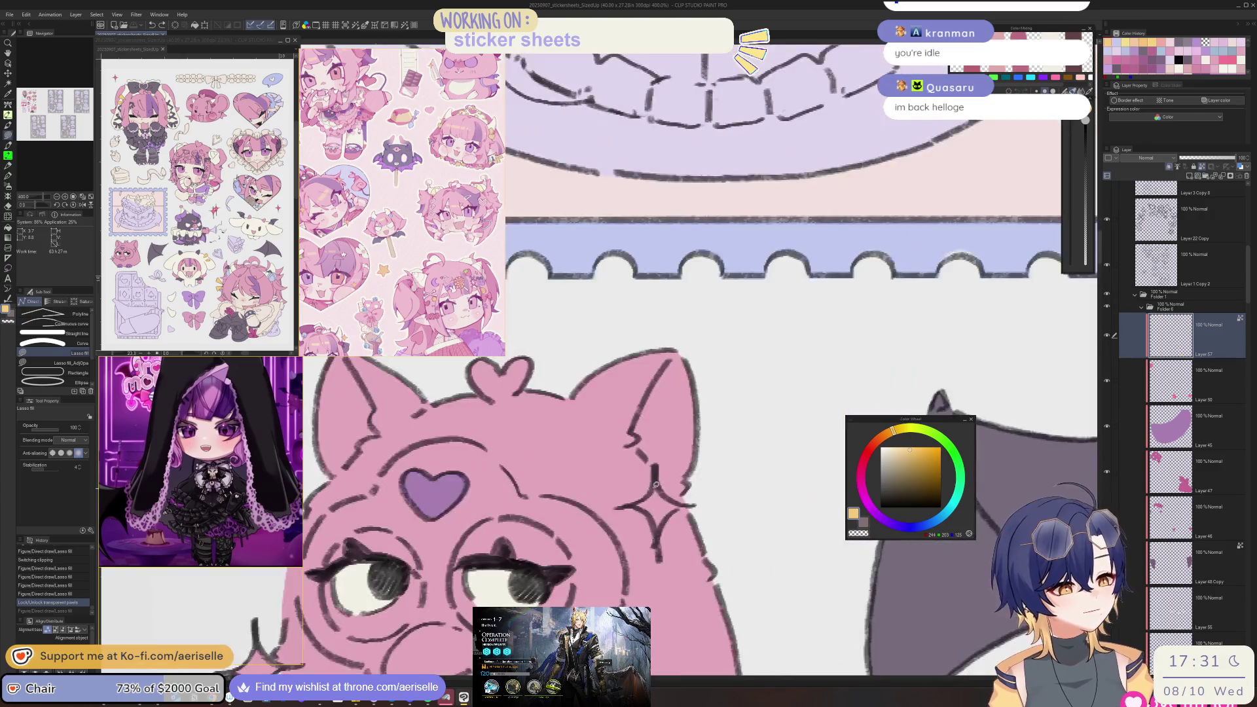
{"action": "scroll", "coordinate": [670, 492], "scroll_direction": "down", "scroll_amount": 4}
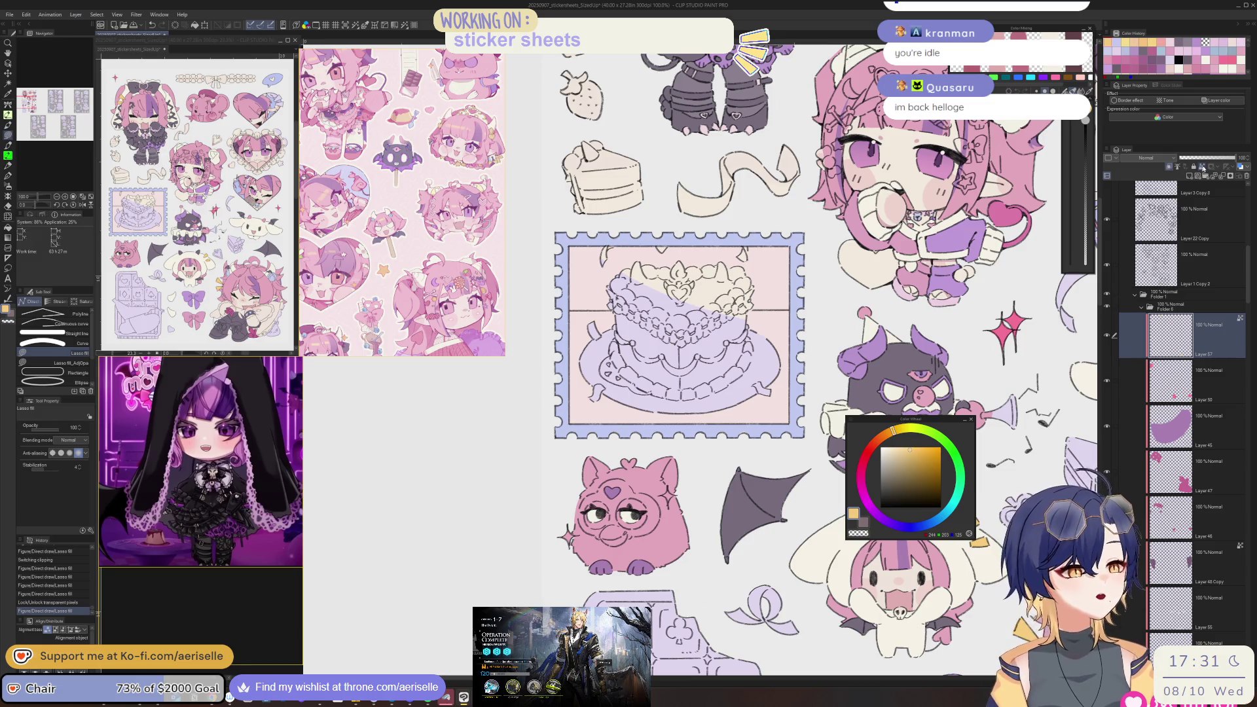
{"action": "scroll", "coordinate": [658, 494], "scroll_direction": "up", "scroll_amount": 4}
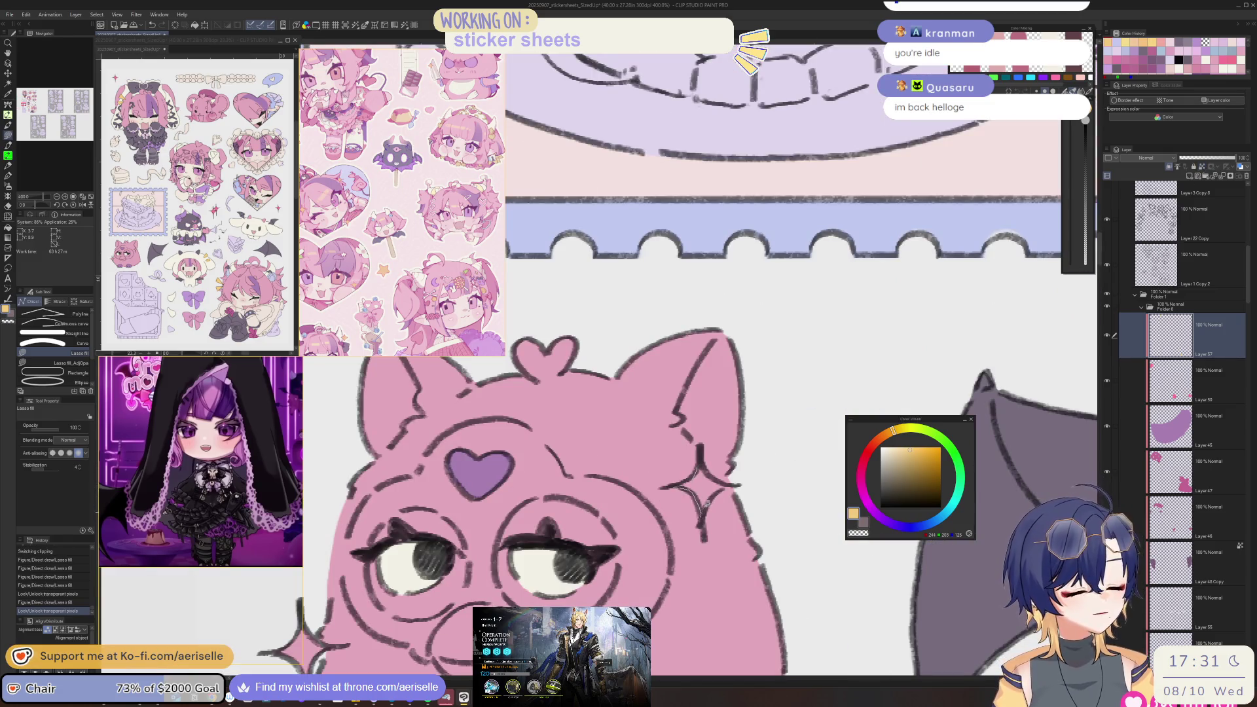
{"action": "left_click_drag", "start_coordinate": [704, 466], "coordinate": [702, 470]}
- Lasso-fill another triangle accent on the chibi's hair yellow
{"action": "scroll", "coordinate": [701, 470], "scroll_direction": "down", "scroll_amount": 4}
{"action": "scroll", "coordinate": [598, 528], "scroll_direction": "up", "scroll_amount": 4}
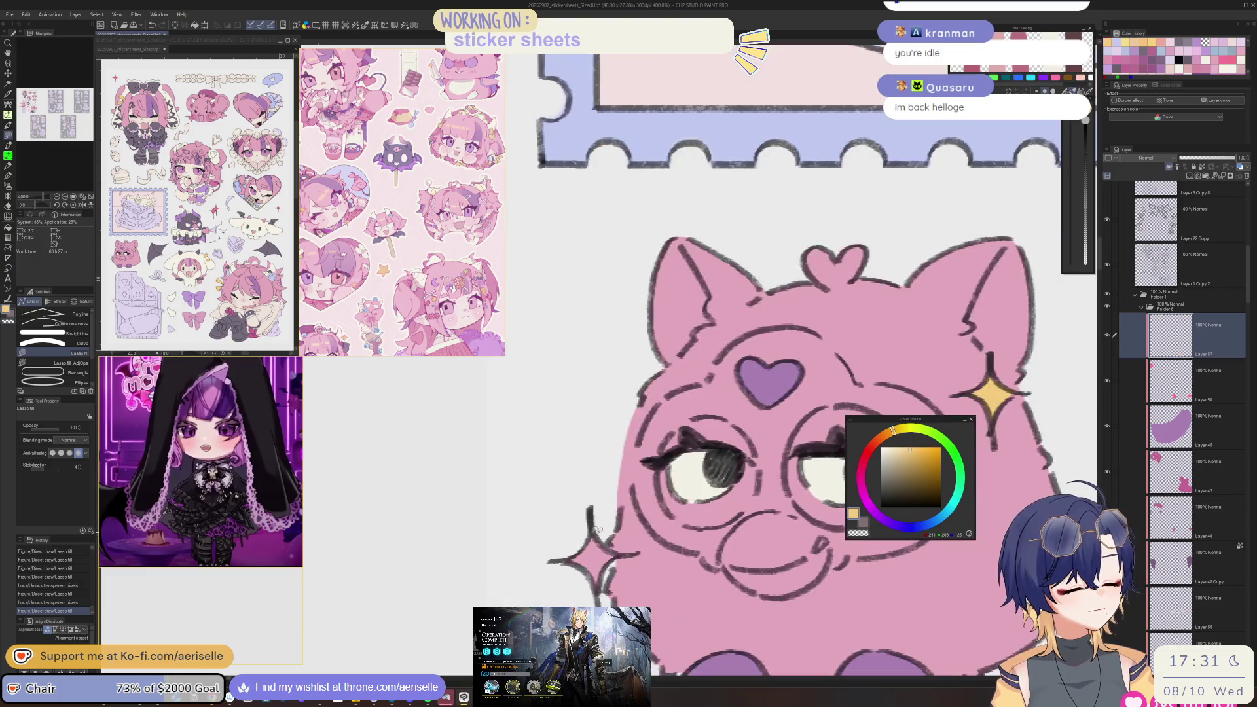
{"action": "scroll", "coordinate": [589, 565], "scroll_direction": "down", "scroll_amount": 4}
{"action": "mouse_move", "coordinate": [907, 618]}
{"action": "left_mouse_down"}
{"action": "mouse_move", "coordinate": [761, 592]}
{"action": "mouse_move", "coordinate": [696, 620]}
{"action": "left_mouse_up"}
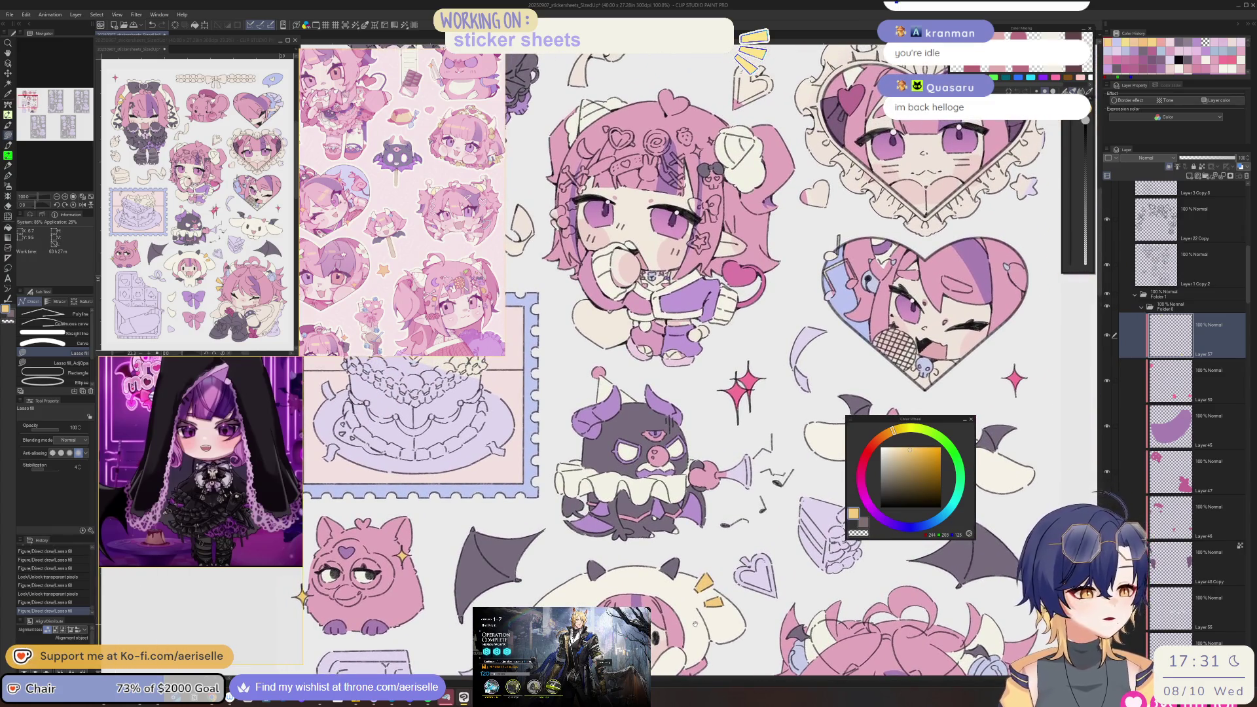
{"action": "scroll", "coordinate": [695, 626], "scroll_direction": "up", "scroll_amount": 5}
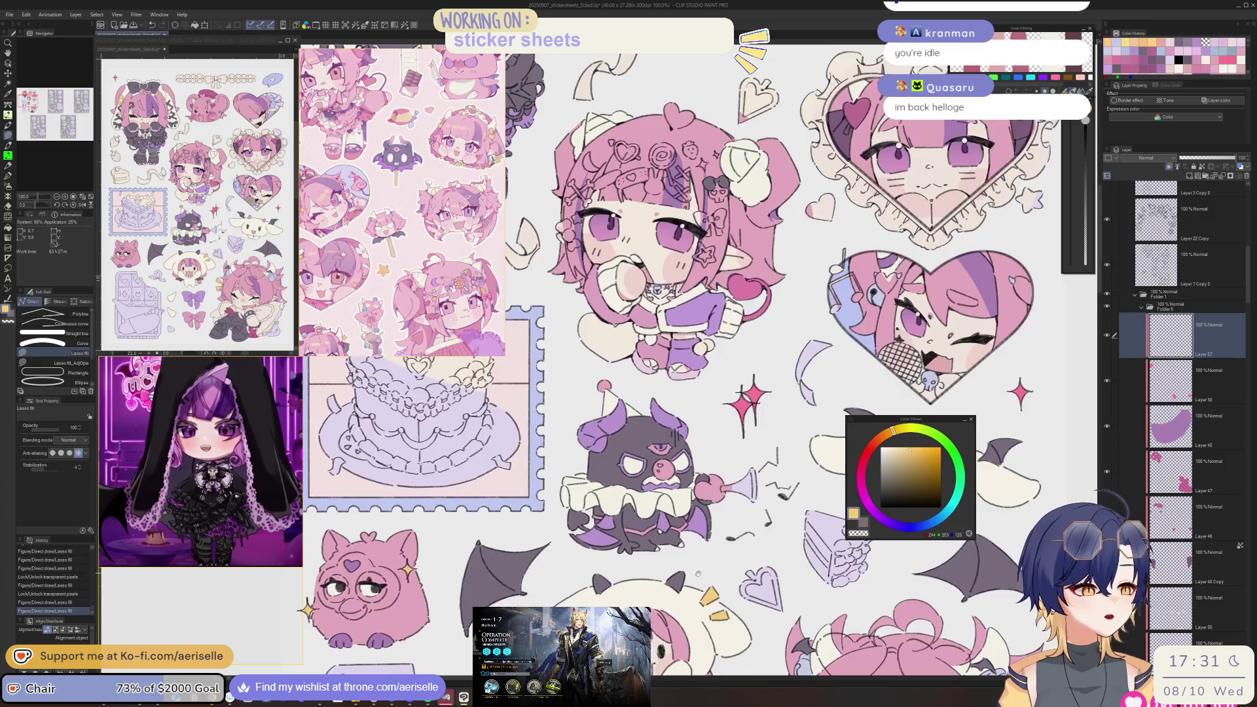
{"action": "scroll", "coordinate": [766, 360], "scroll_direction": "up", "scroll_amount": 5}
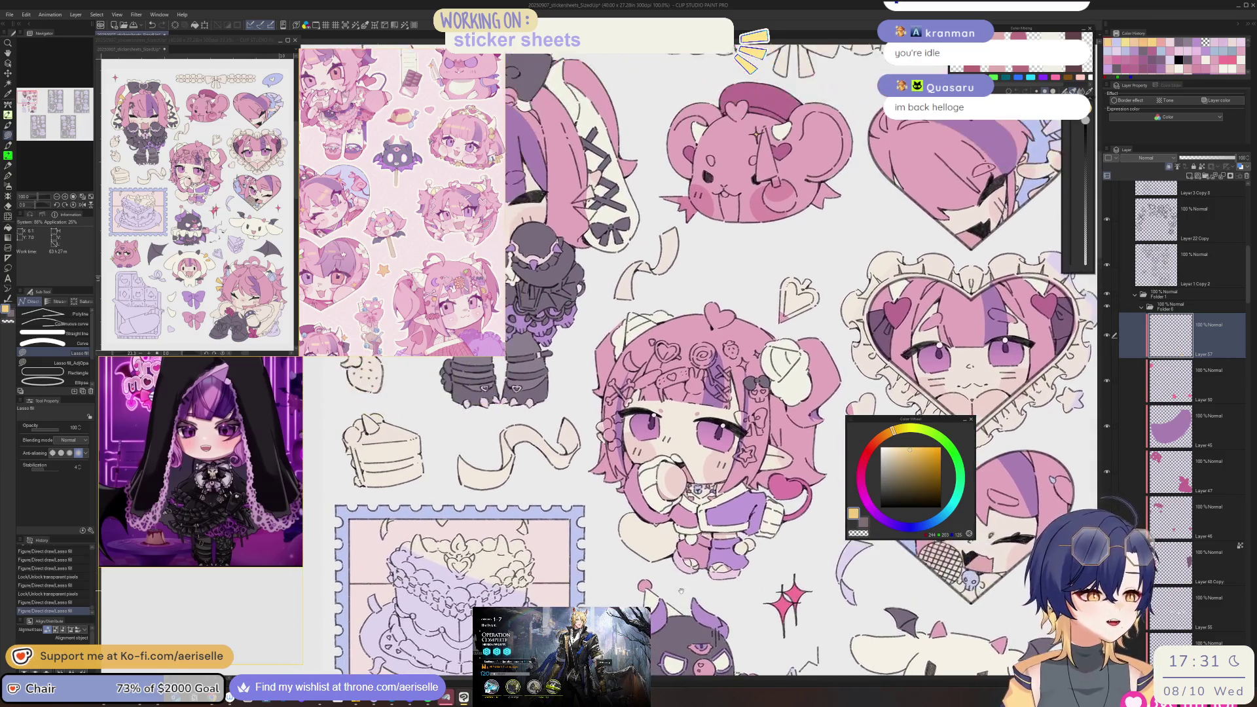
{"action": "scroll", "coordinate": [693, 574], "scroll_direction": "up", "scroll_amount": 2}
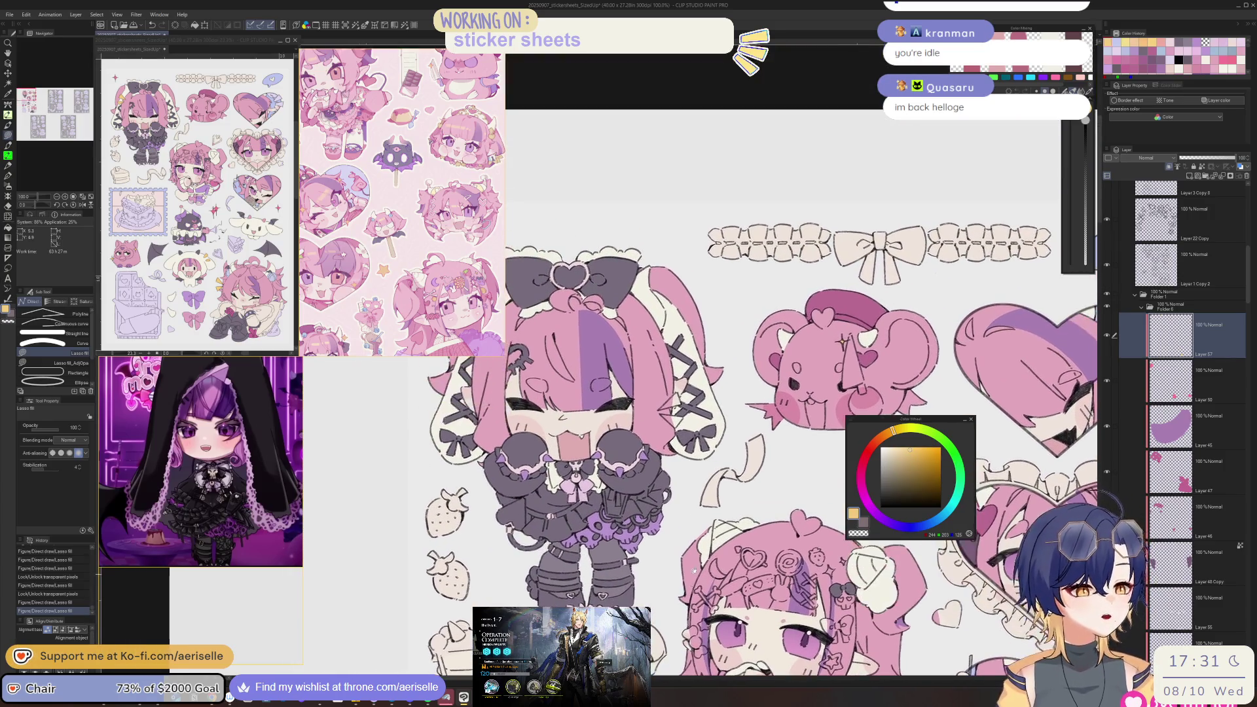
{"action": "scroll", "coordinate": [673, 410], "scroll_direction": "up", "scroll_amount": 5}
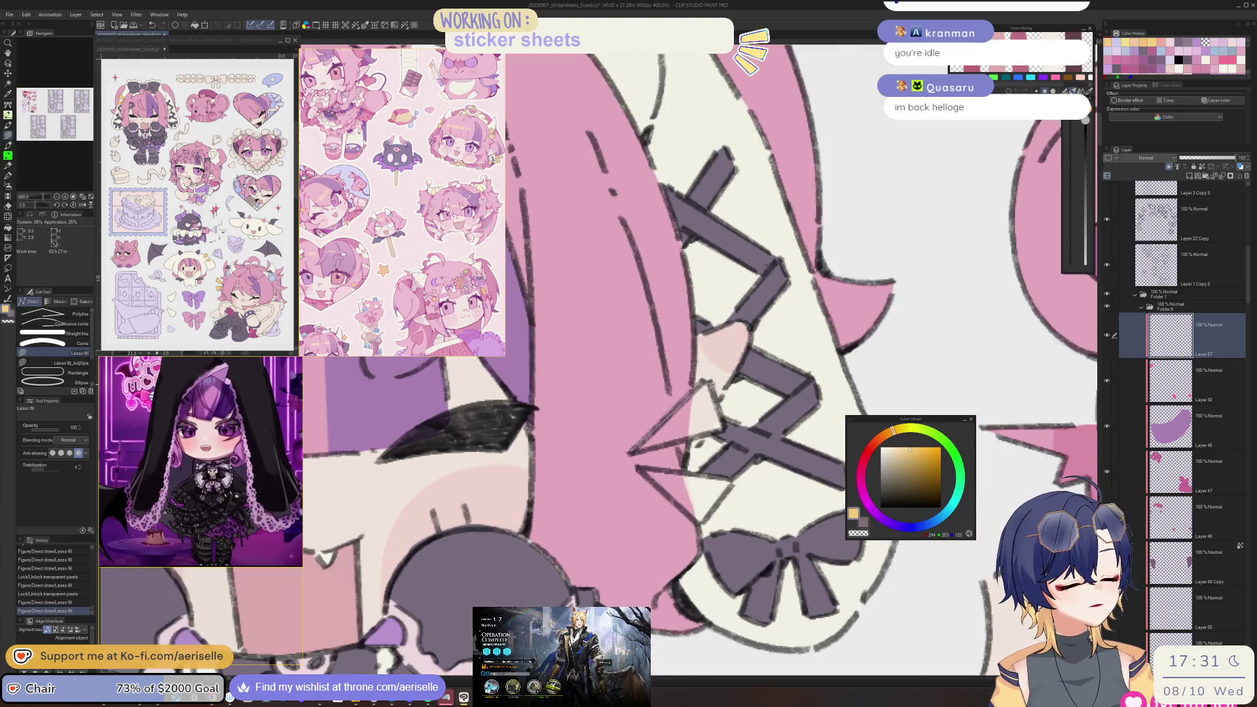
{"action": "left_click_drag", "start_coordinate": [720, 427], "coordinate": [654, 457]}
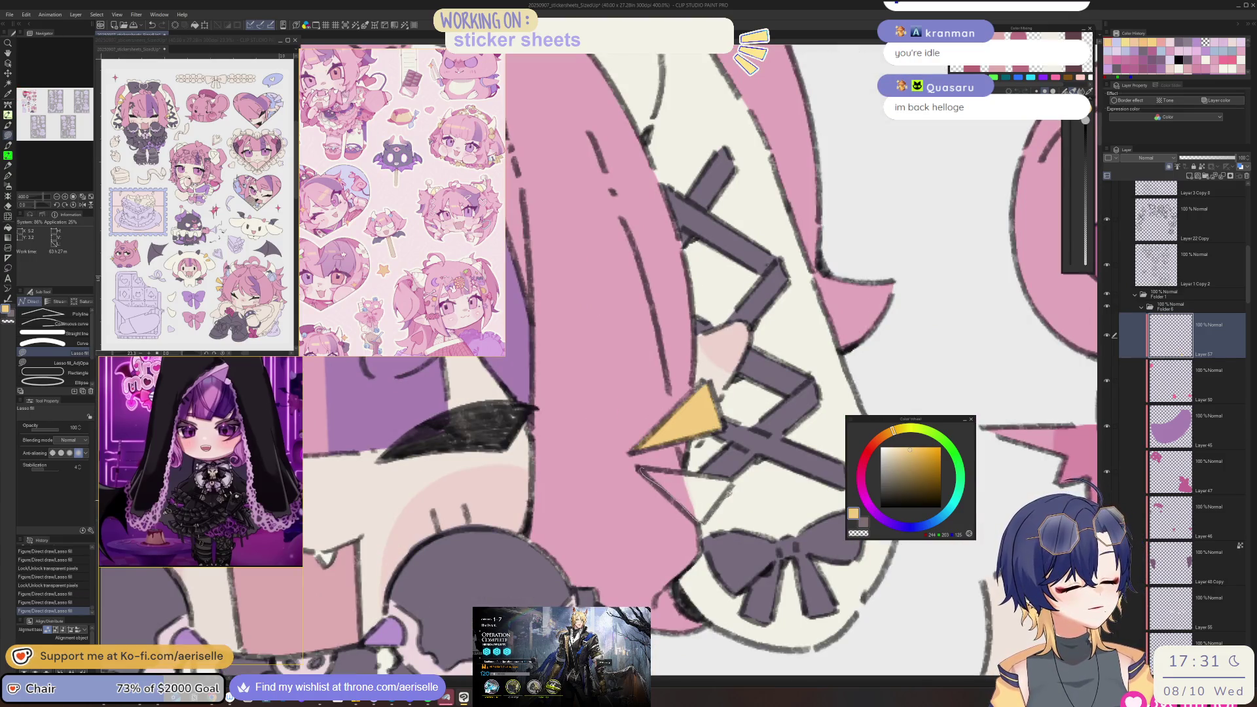
- Pick the bow's layer and cream colour, then switch to the game's results screen
{"action": "scroll", "coordinate": [727, 498], "scroll_direction": "down", "scroll_amount": 6}
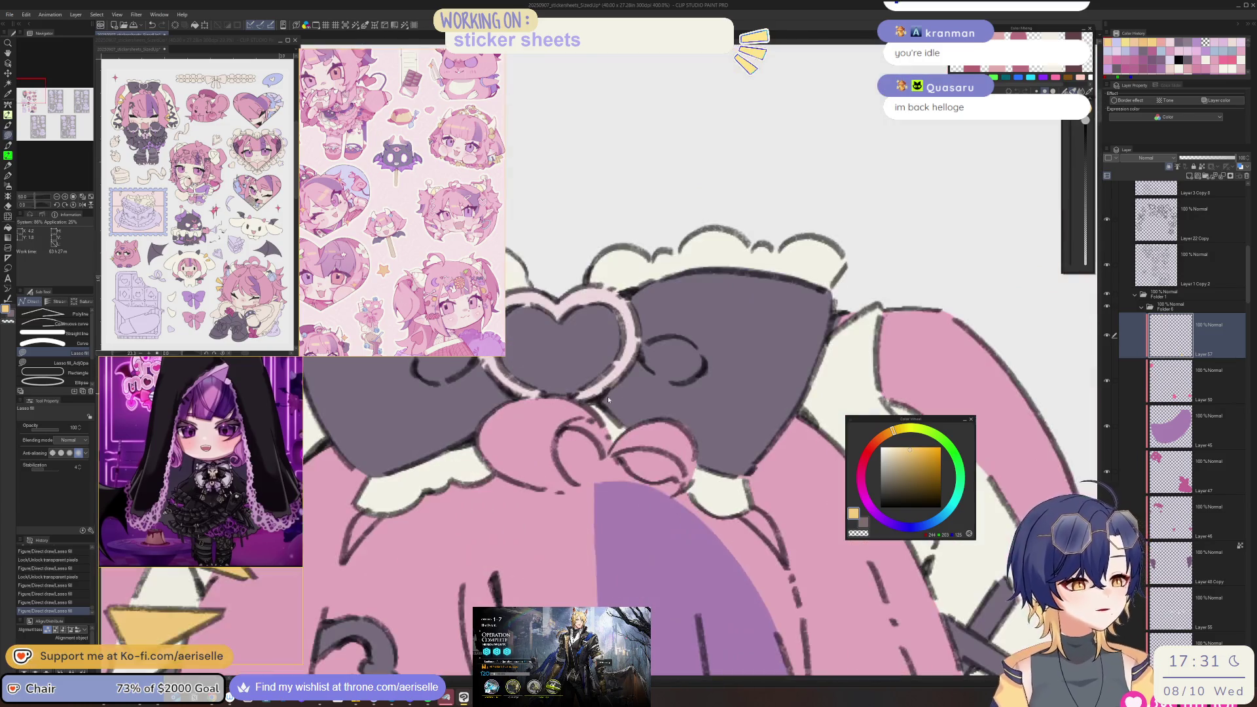
{"action": "scroll", "coordinate": [572, 355], "scroll_direction": "up", "scroll_amount": 6}
{"action": "key", "text": "o"}
{"action": "mouse_move", "coordinate": [709, 493]}
{"action": "left_mouse_down"}
{"action": "mouse_move", "coordinate": [791, 486]}
{"action": "mouse_move", "coordinate": [862, 556]}
{"action": "left_mouse_up"}
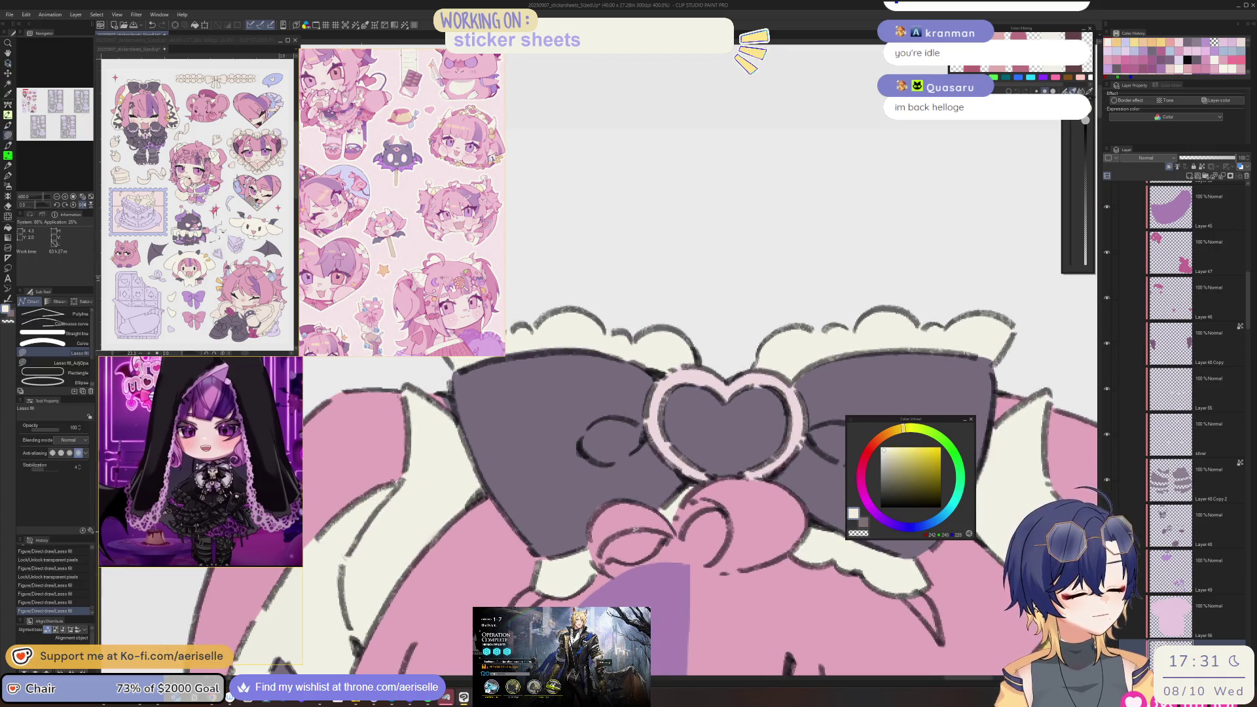
{"action": "scroll", "coordinate": [655, 392], "scroll_direction": "down", "scroll_amount": 5}
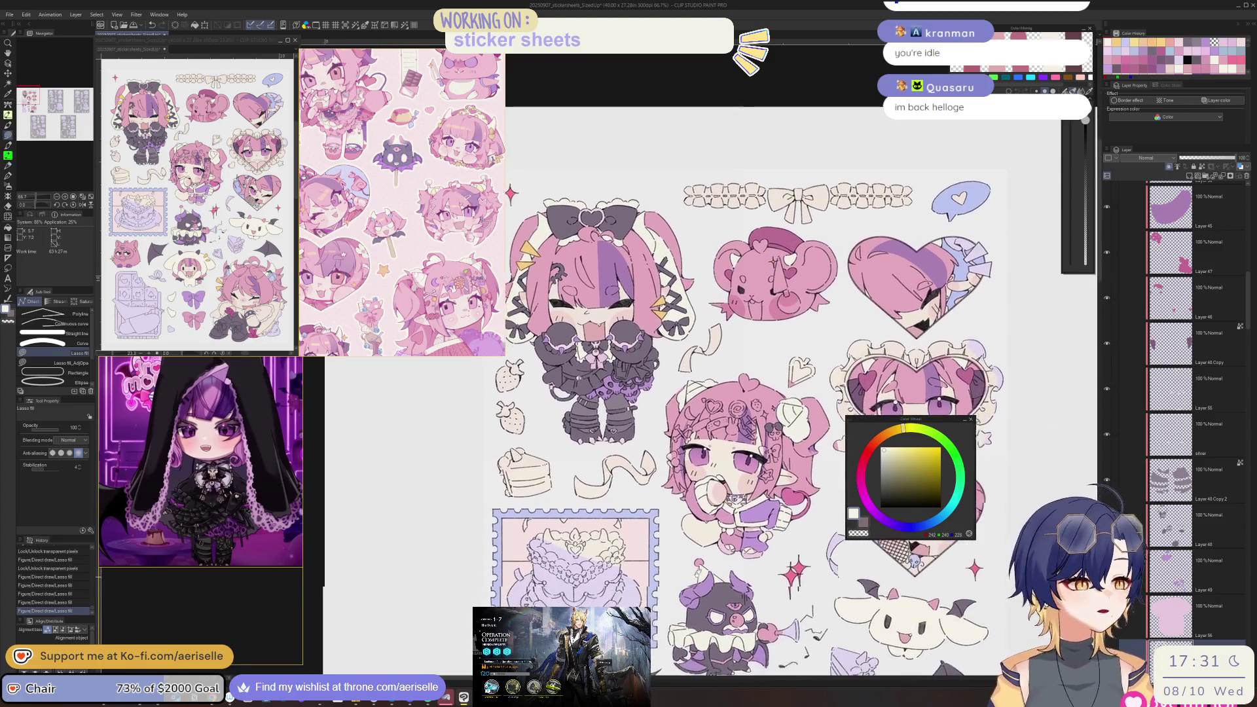
{"action": "key", "text": "alt+Tab"}
{"action": "left_click", "coordinate": [800, 468]}
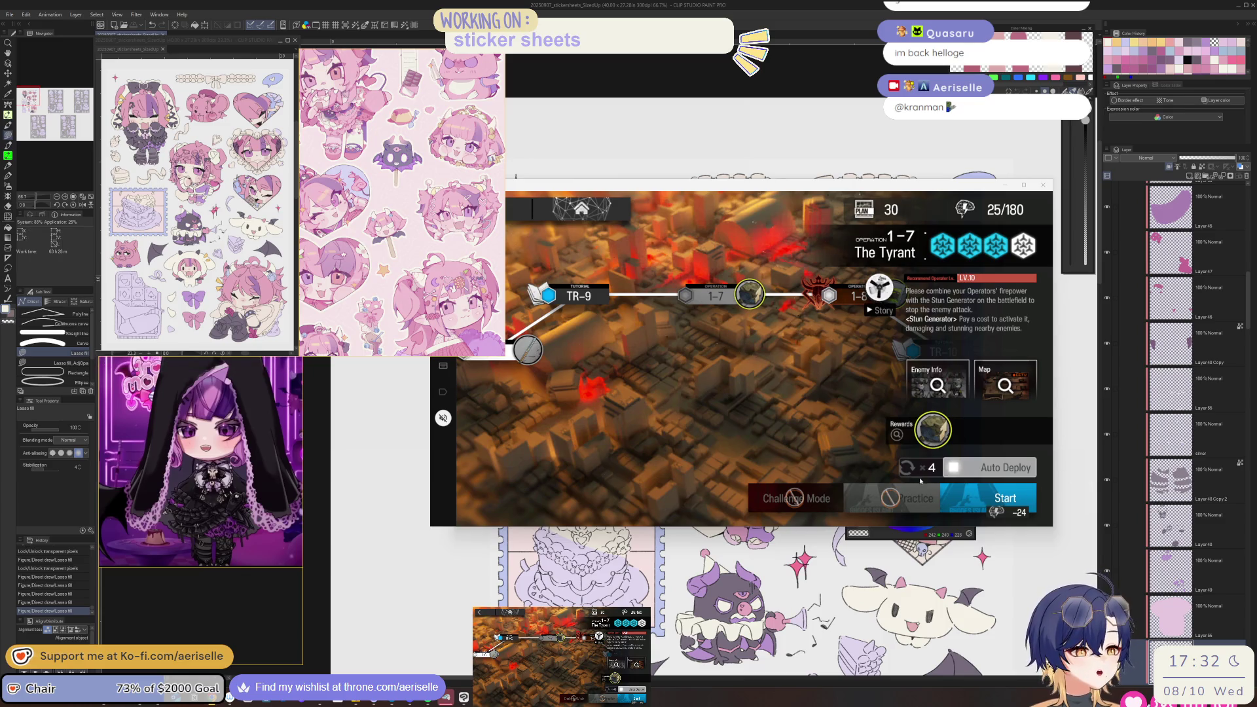
- Launch Operation 1-7 The Tyrant with the chosen squad and exit the results after clearing
{"action": "left_click", "coordinate": [1030, 494]}
{"action": "left_click", "coordinate": [980, 477]}
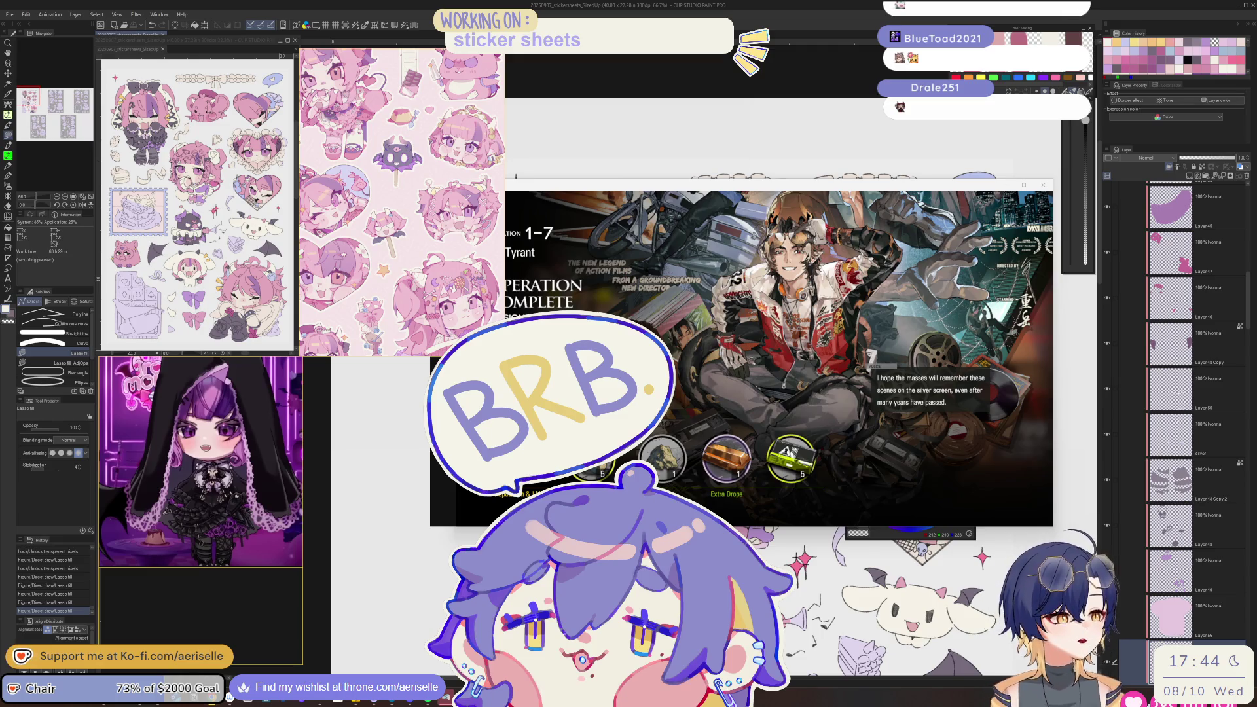
{"action": "left_click", "coordinate": [682, 359]}
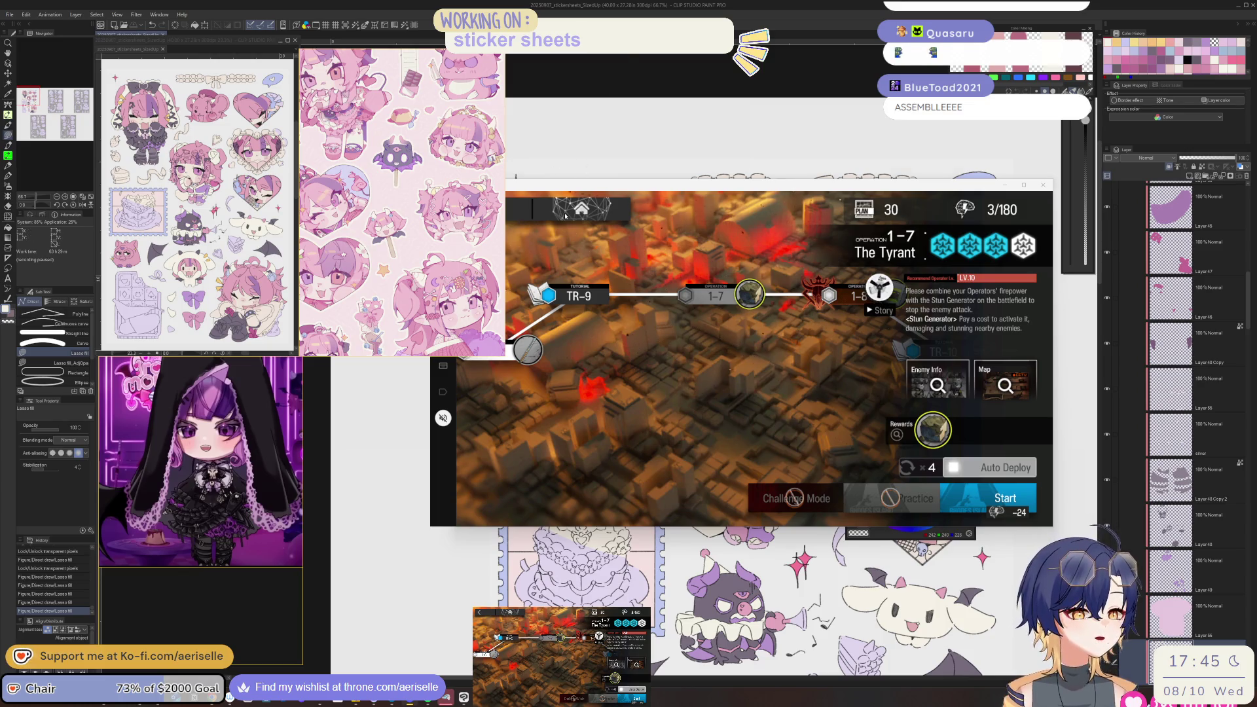
- Claim the daily mission rewards and collect all weekly mission rewards
{"action": "left_click", "coordinate": [566, 216]}
{"action": "left_click", "coordinate": [522, 317]}
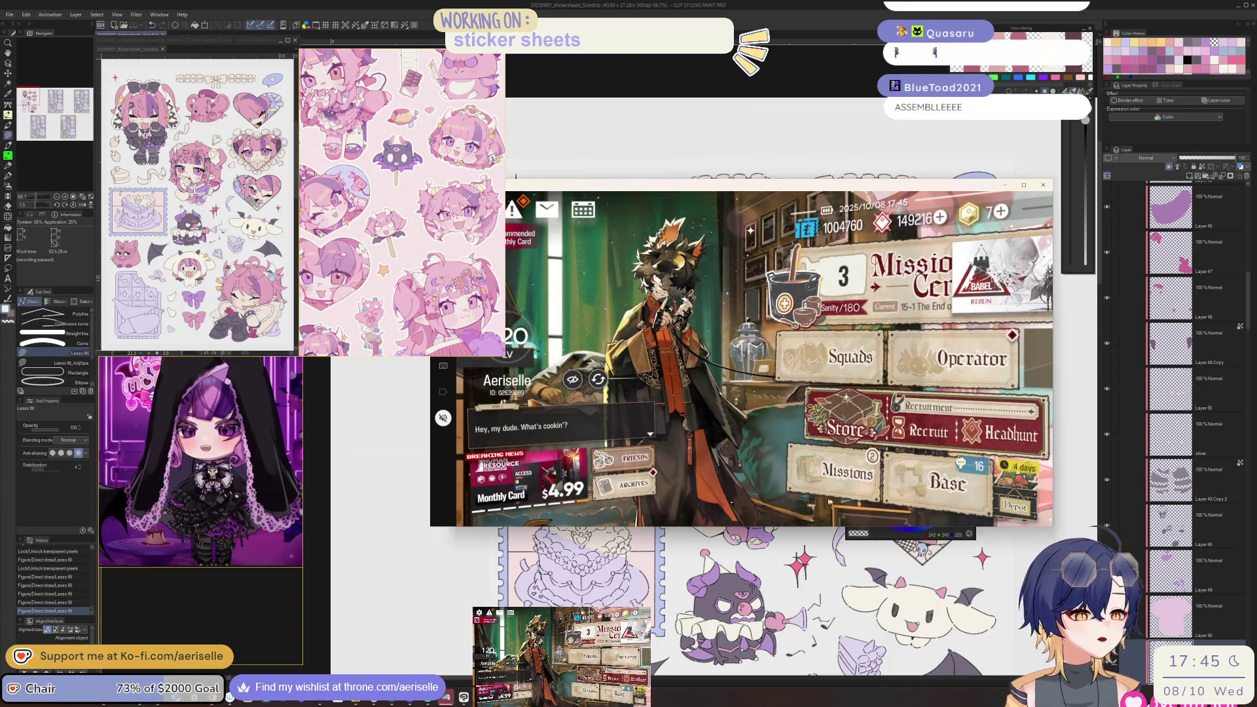
{"action": "left_click", "coordinate": [931, 225]}
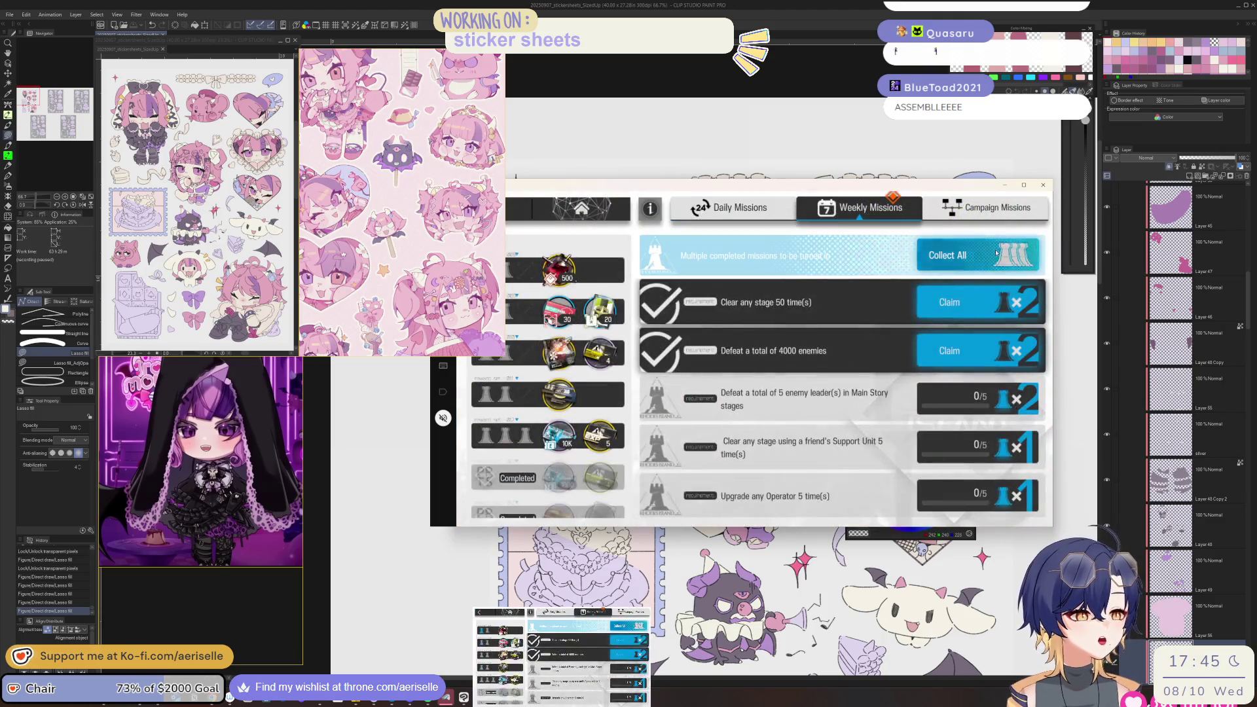
{"action": "left_click", "coordinate": [711, 251]}
{"action": "left_click", "coordinate": [711, 251]}
- Check the Emergency Sanity Concentrate reward, return to the main menu and bring the canvas forward
{"action": "left_click", "coordinate": [558, 269]}
{"action": "left_click", "coordinate": [508, 213]}
{"action": "left_click", "coordinate": [508, 212]}
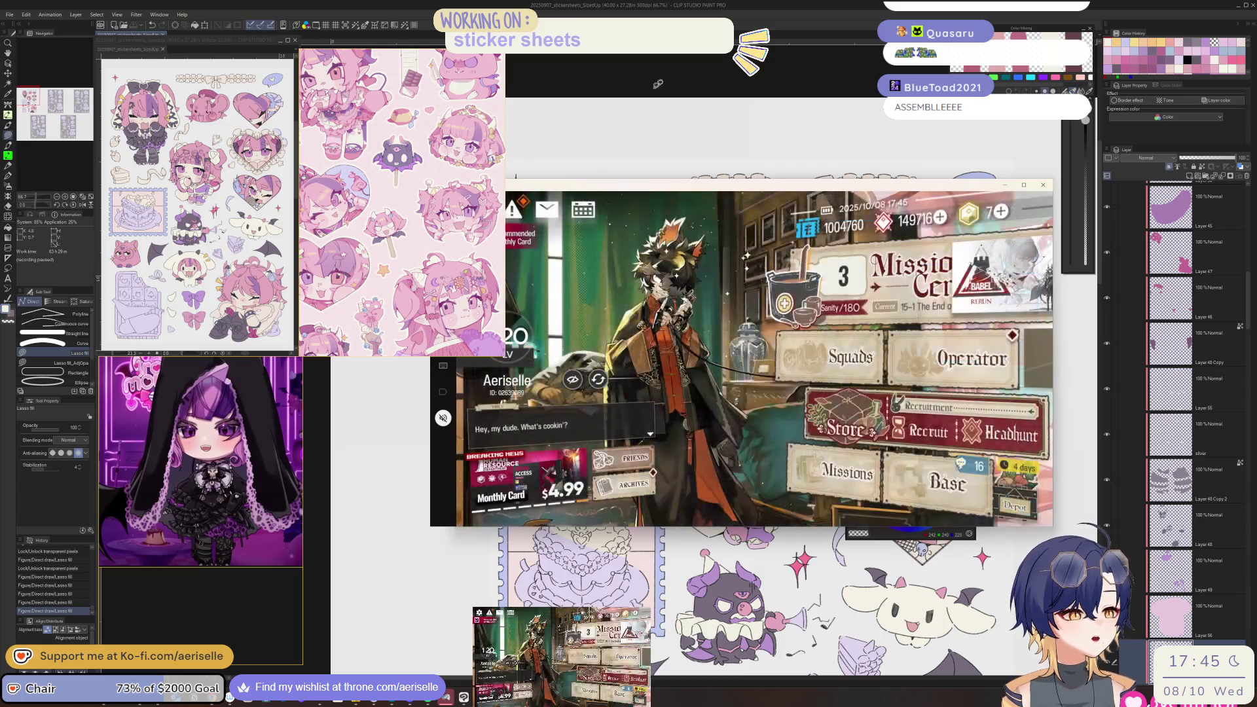
{"action": "left_click", "coordinate": [694, 64]}
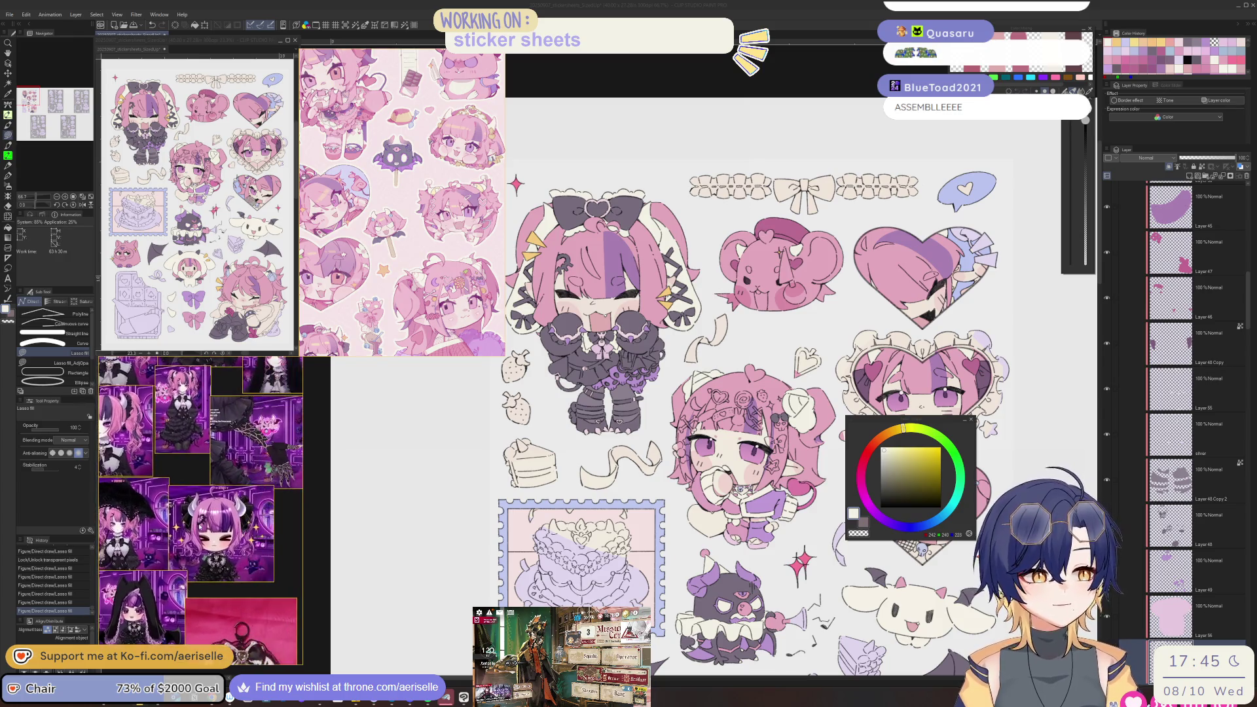
- Select the dress layer and lasso-fill a cream area up the dark dress
{"action": "scroll", "coordinate": [204, 555], "scroll_direction": "up", "scroll_amount": 4}
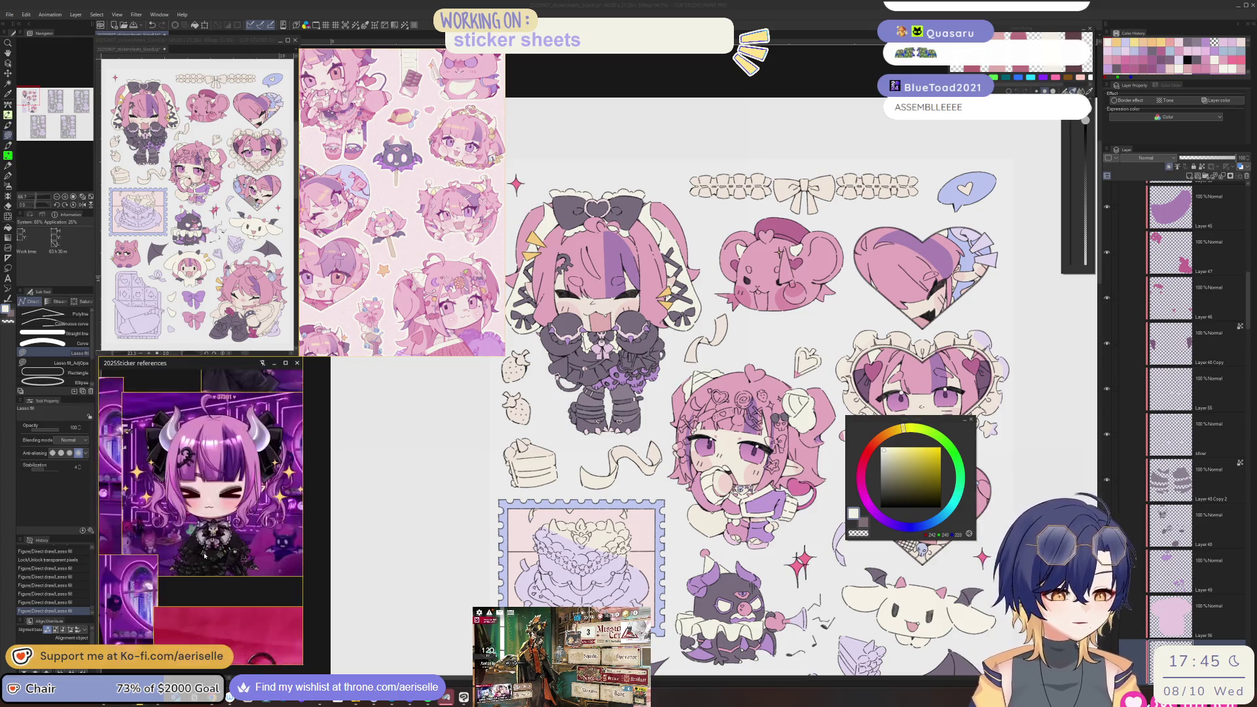
{"action": "scroll", "coordinate": [205, 555], "scroll_direction": "down", "scroll_amount": 3}
{"action": "scroll", "coordinate": [210, 589], "scroll_direction": "up", "scroll_amount": 5}
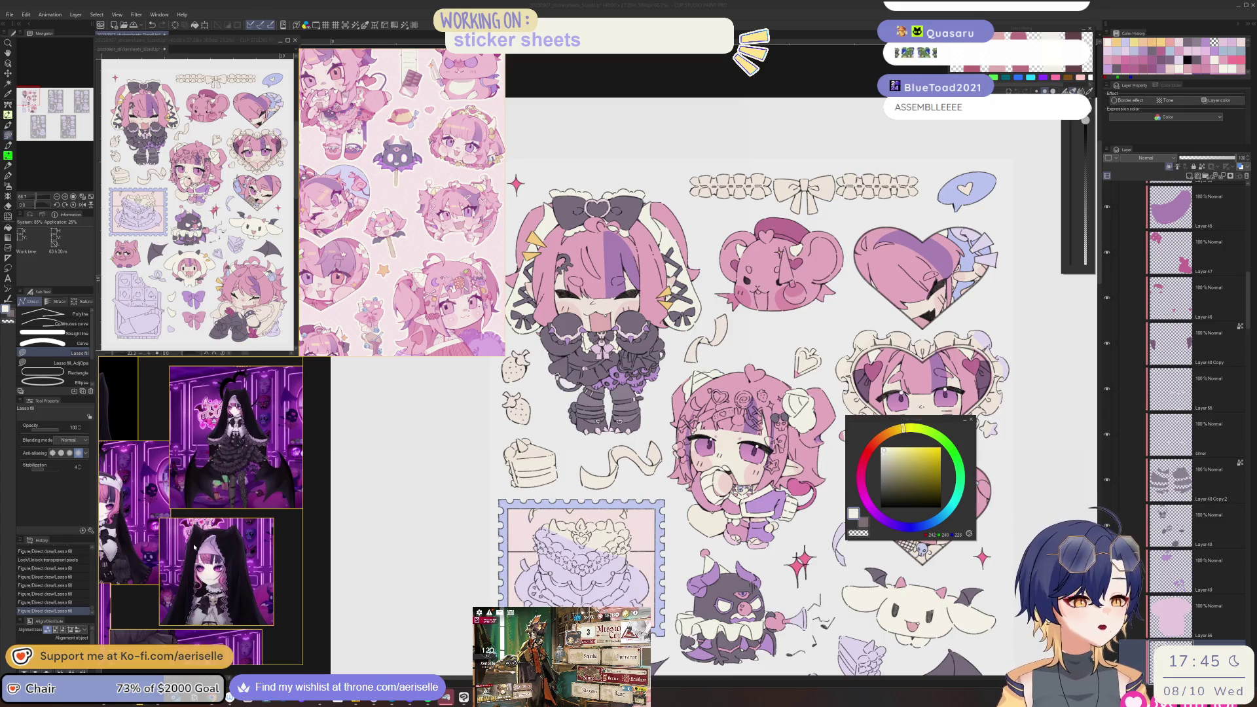
{"action": "left_click", "coordinate": [194, 547]}
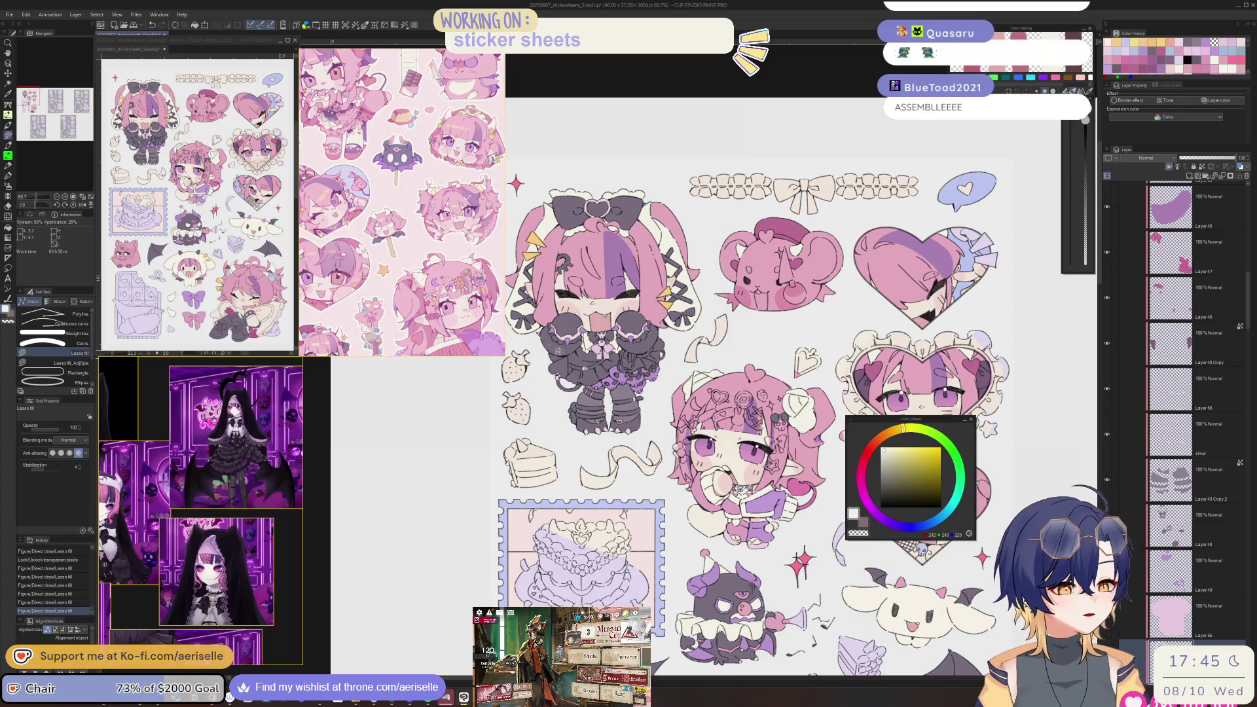
{"action": "scroll", "coordinate": [614, 513], "scroll_direction": "up", "scroll_amount": 4}
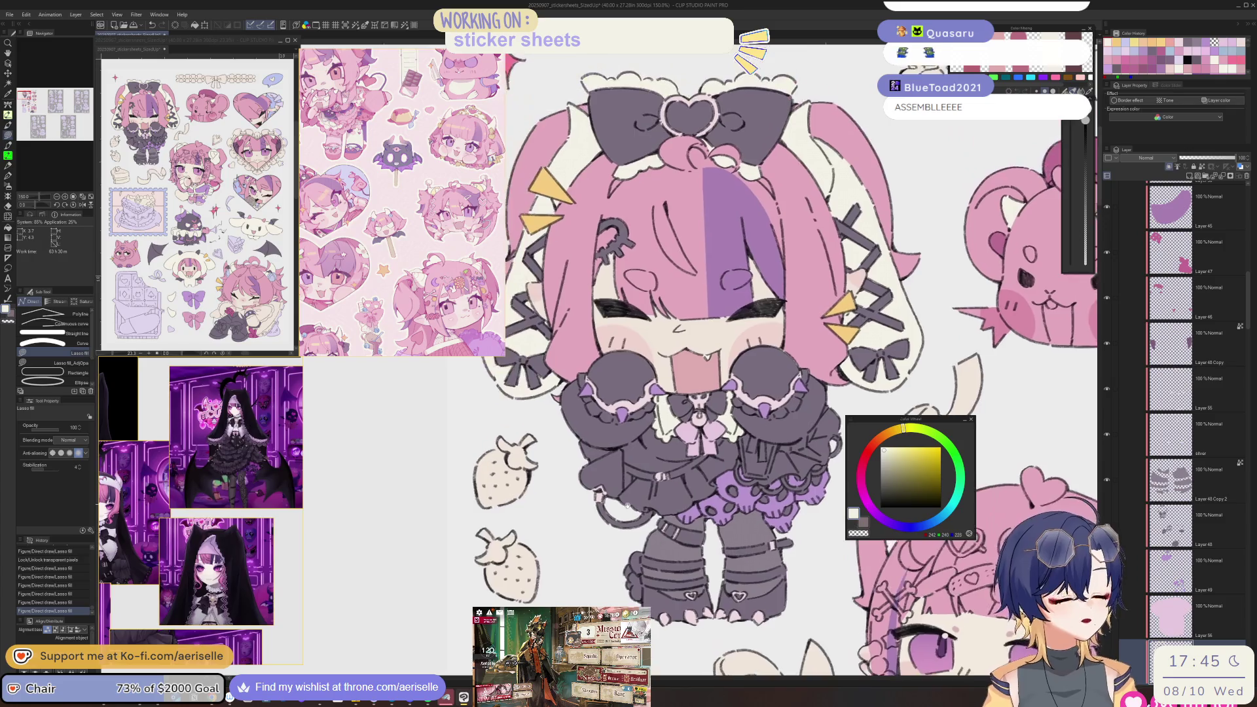
{"action": "scroll", "coordinate": [614, 513], "scroll_direction": "up", "scroll_amount": 2}
{"action": "left_click", "coordinate": [589, 505], "text": "ctrl+shift"}
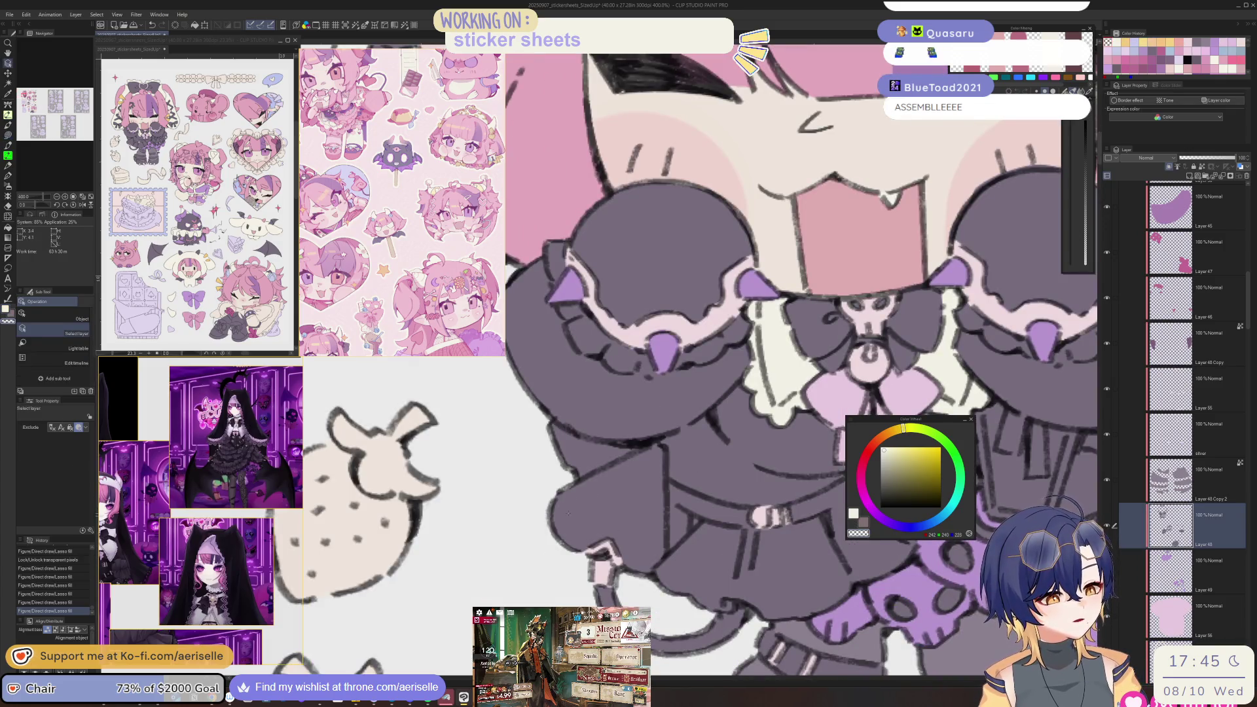
{"action": "scroll", "coordinate": [569, 501], "scroll_direction": "up", "scroll_amount": 2}
{"action": "left_click_drag", "start_coordinate": [621, 592], "coordinate": [668, 600]}
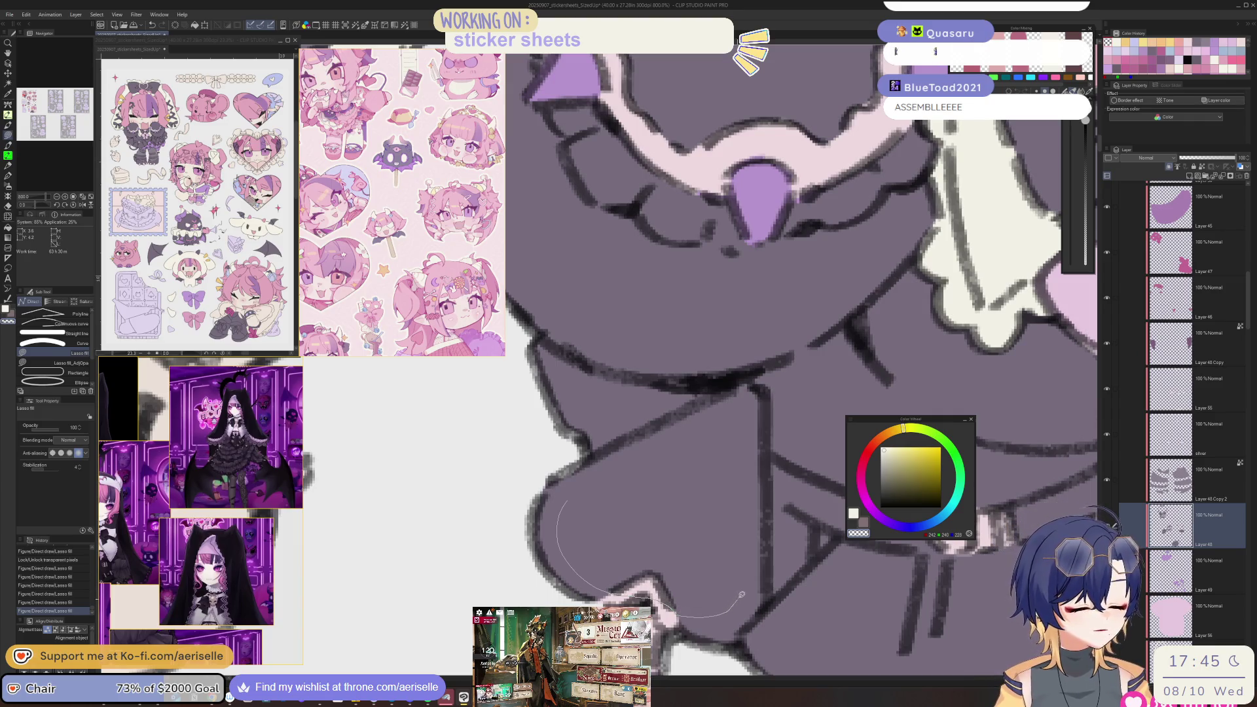
{"action": "left_click_drag", "start_coordinate": [744, 519], "coordinate": [736, 407]}
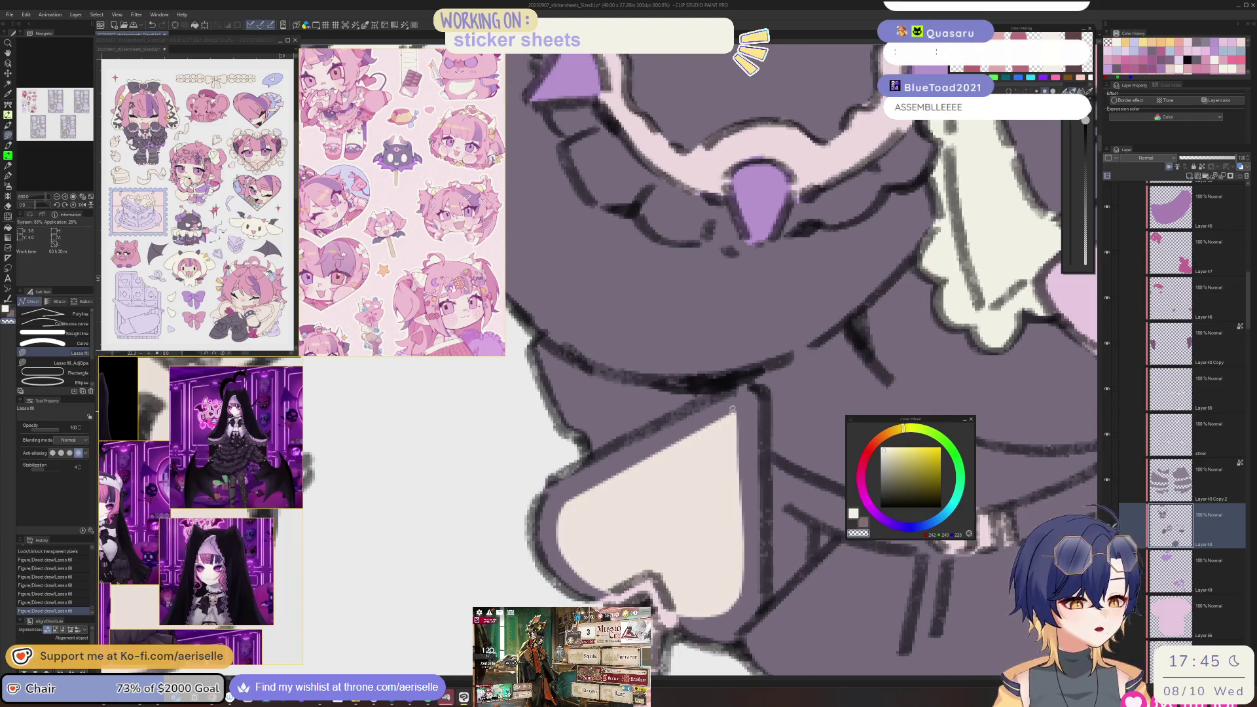
- Eyedrop the purple-grey and fill the thin gap at the dress edge
{"action": "scroll", "coordinate": [669, 598], "scroll_direction": "right", "scroll_amount": 5}
{"action": "left_click", "coordinate": [670, 598], "text": "alt"}
{"action": "scroll", "coordinate": [669, 598], "scroll_direction": "down", "scroll_amount": 4}
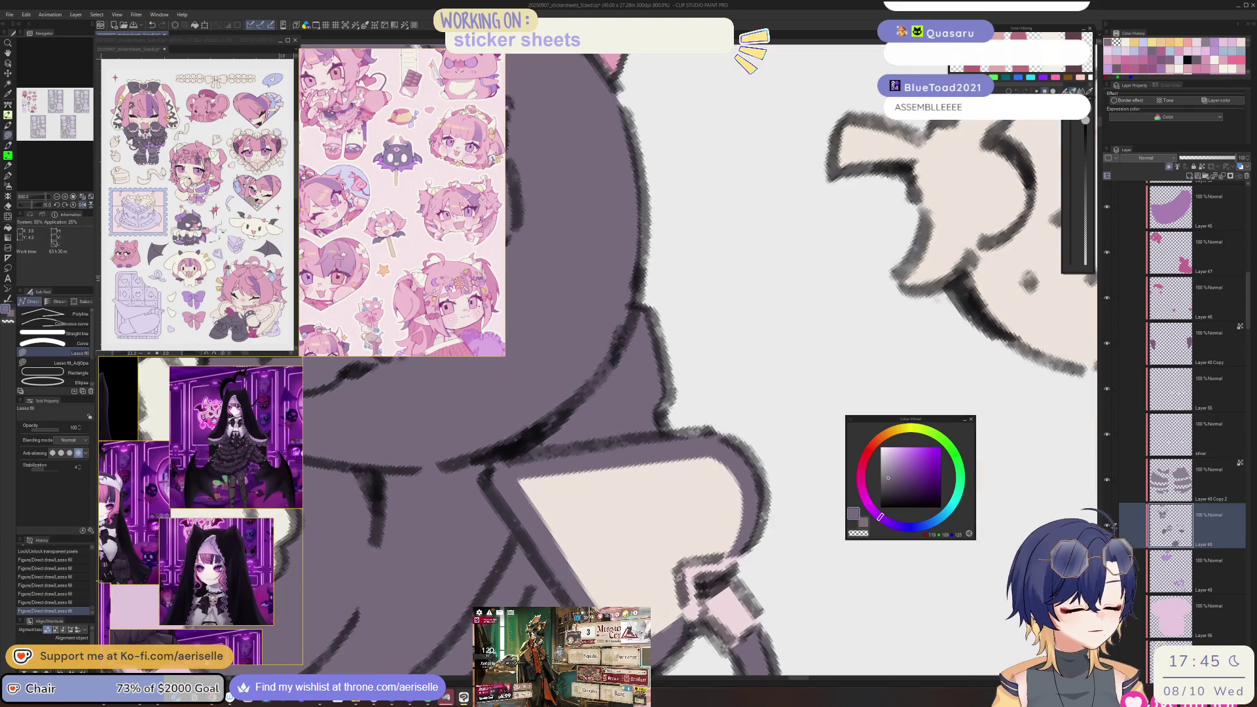
{"action": "left_click_drag", "start_coordinate": [663, 652], "coordinate": [675, 629]}
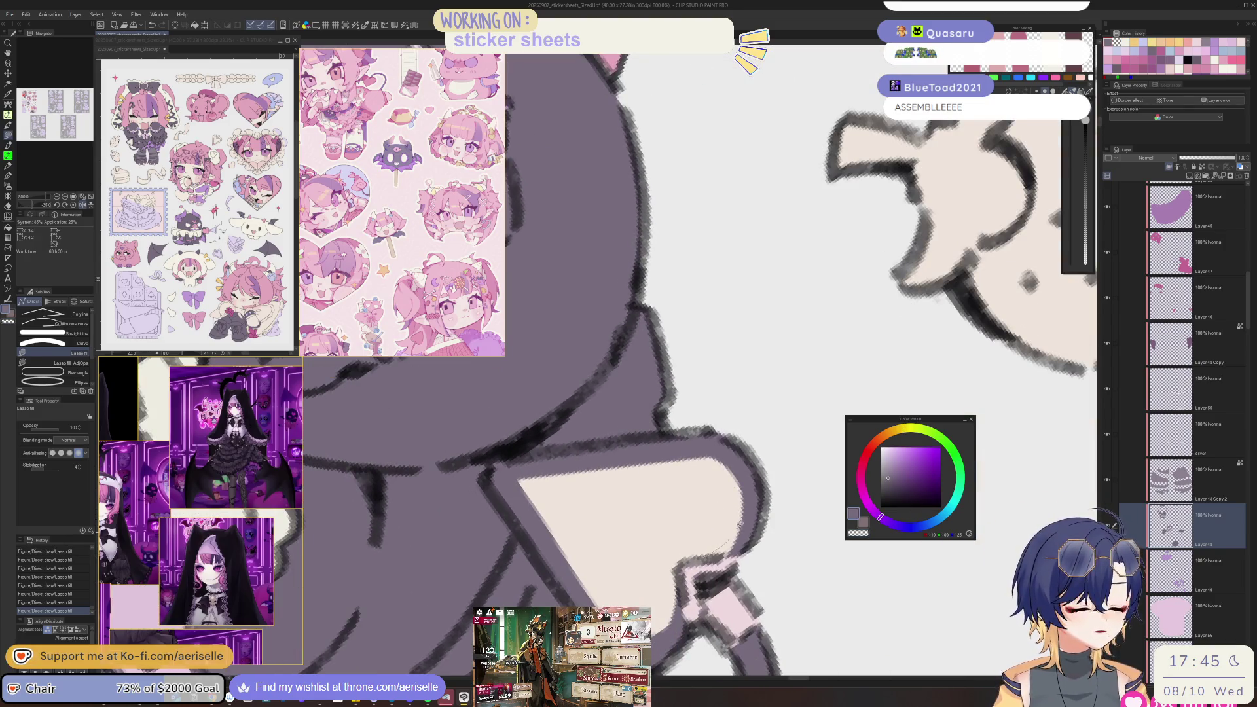
{"action": "scroll", "coordinate": [737, 529], "scroll_direction": "down", "scroll_amount": 2}
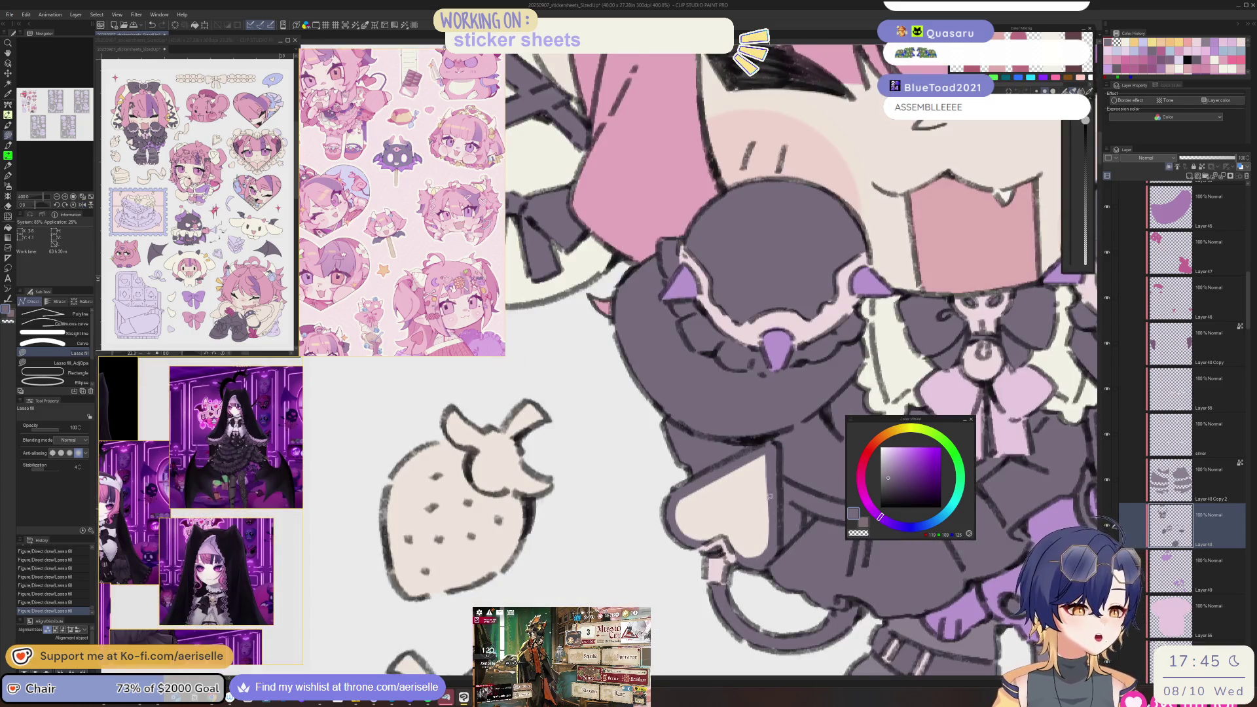
- Rotate the canvas view and lasso-fill another area on the dress
{"action": "mouse_move", "coordinate": [770, 501]}
{"action": "left_mouse_down"}
{"action": "mouse_move", "coordinate": [751, 550]}
{"action": "mouse_move", "coordinate": [654, 454]}
{"action": "left_mouse_up"}
{"action": "scroll", "coordinate": [607, 439], "scroll_direction": "up", "scroll_amount": 2}
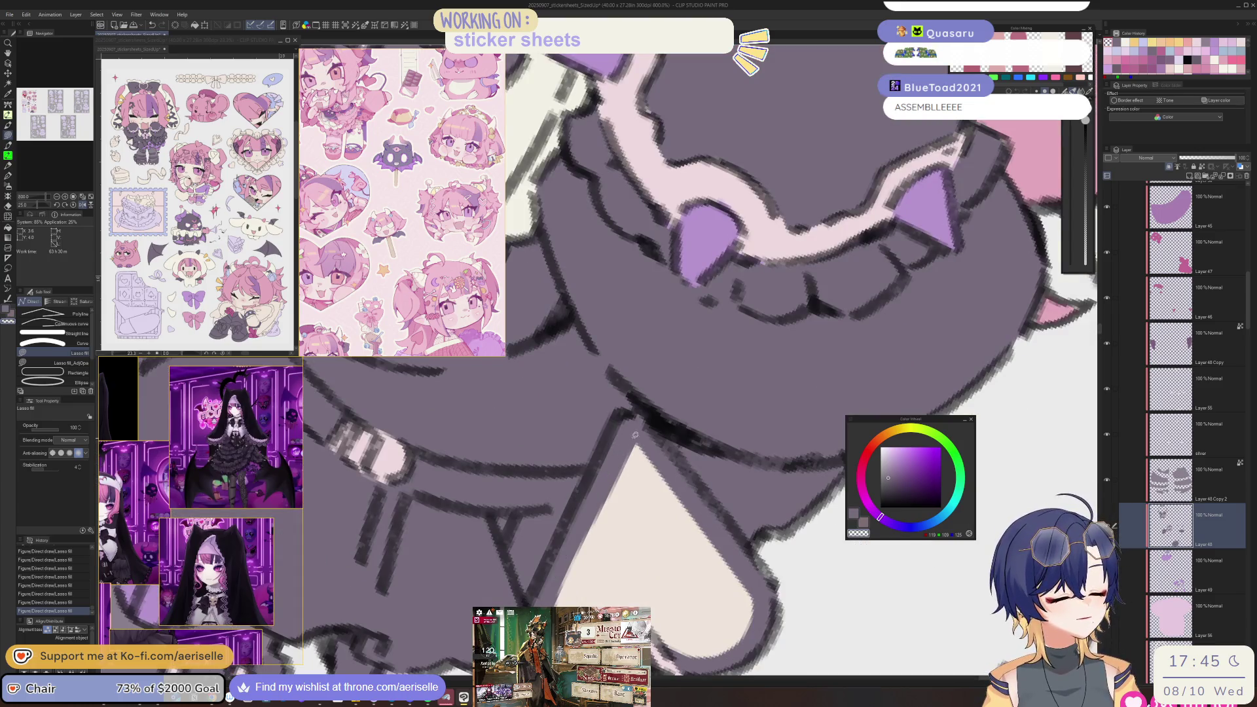
{"action": "mouse_move", "coordinate": [633, 443]}
{"action": "left_mouse_down"}
{"action": "mouse_move", "coordinate": [606, 606]}
{"action": "mouse_move", "coordinate": [557, 589]}
{"action": "left_mouse_up"}
{"action": "scroll", "coordinate": [695, 436], "scroll_direction": "down", "scroll_amount": 3}
{"action": "scroll", "coordinate": [738, 561], "scroll_direction": "down", "scroll_amount": 3}
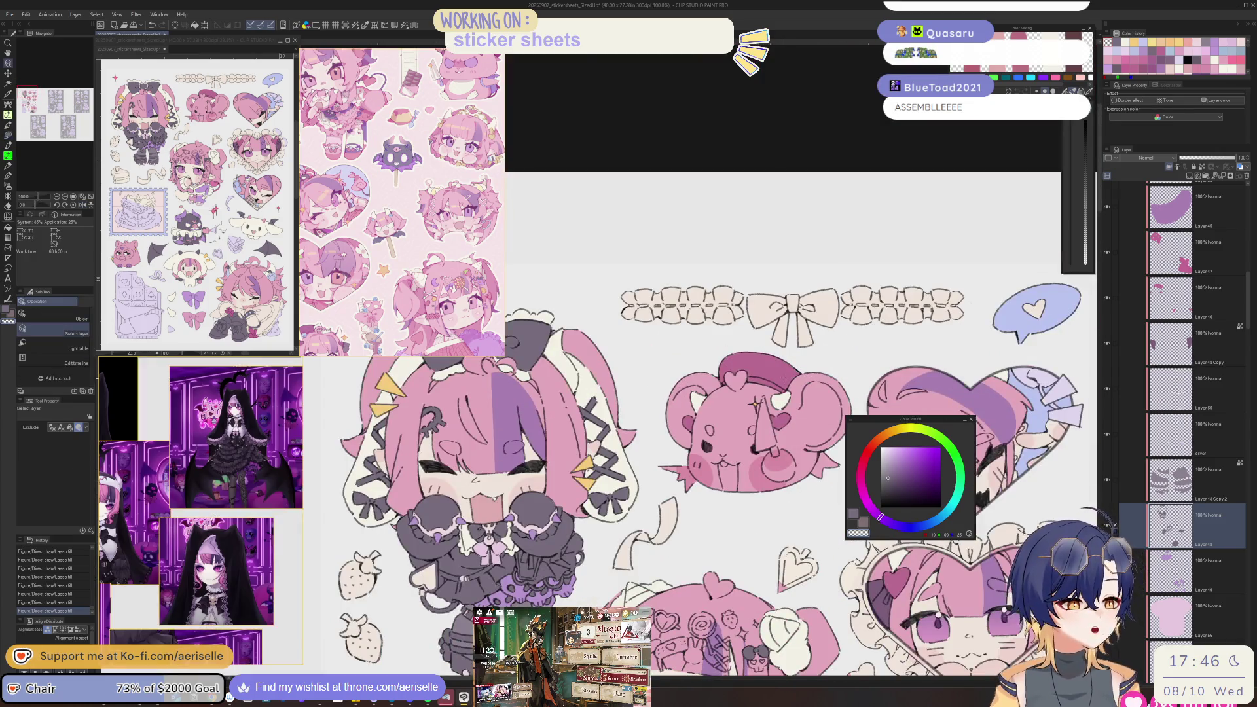
- Try a pink lasso-fill patch on the dress, then undo it
{"action": "left_click", "coordinate": [791, 383], "text": "ctrl+shift"}
{"action": "scroll", "coordinate": [634, 462], "scroll_direction": "up", "scroll_amount": 2}
{"action": "key", "text": "u"}
{"action": "mouse_move", "coordinate": [655, 437]}
{"action": "left_mouse_down"}
{"action": "mouse_move", "coordinate": [619, 448]}
{"action": "mouse_move", "coordinate": [665, 492]}
{"action": "left_mouse_up"}
{"action": "key", "text": "ctrl+z"}
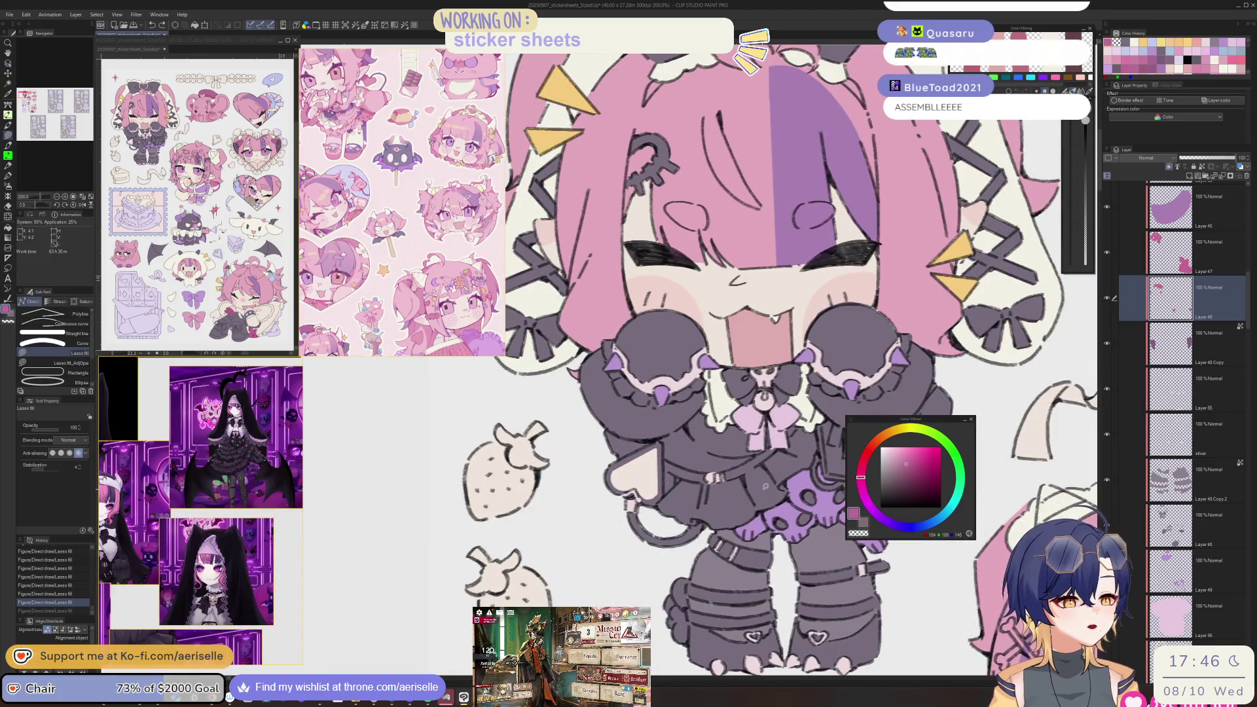
- Select Layer 49 and try moving Layer 46 below Layer 48, then undo the reorder
{"action": "left_click", "coordinate": [1180, 570]}
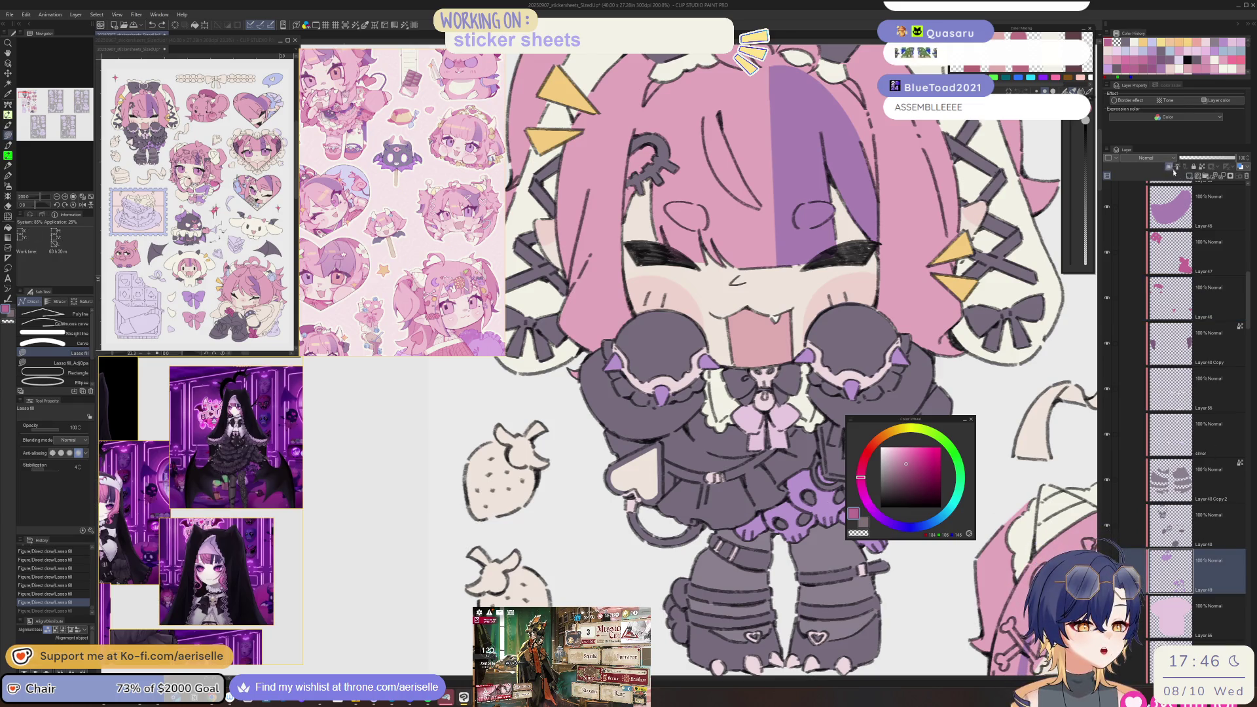
{"action": "scroll", "coordinate": [1000, 525], "scroll_direction": "up", "scroll_amount": 2}
{"action": "scroll", "coordinate": [999, 525], "scroll_direction": "down", "scroll_amount": 3}
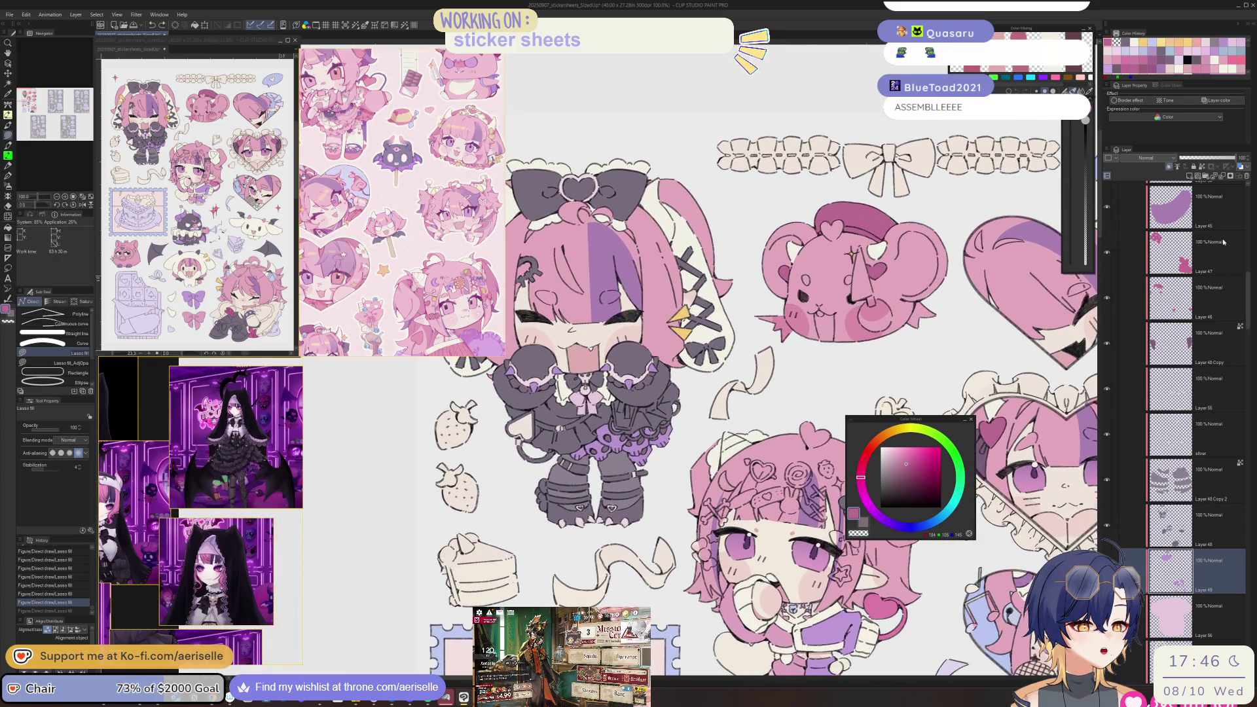
{"action": "left_click_drag", "start_coordinate": [1206, 290], "coordinate": [1232, 548]}
{"action": "key", "text": "ctrl+z"}
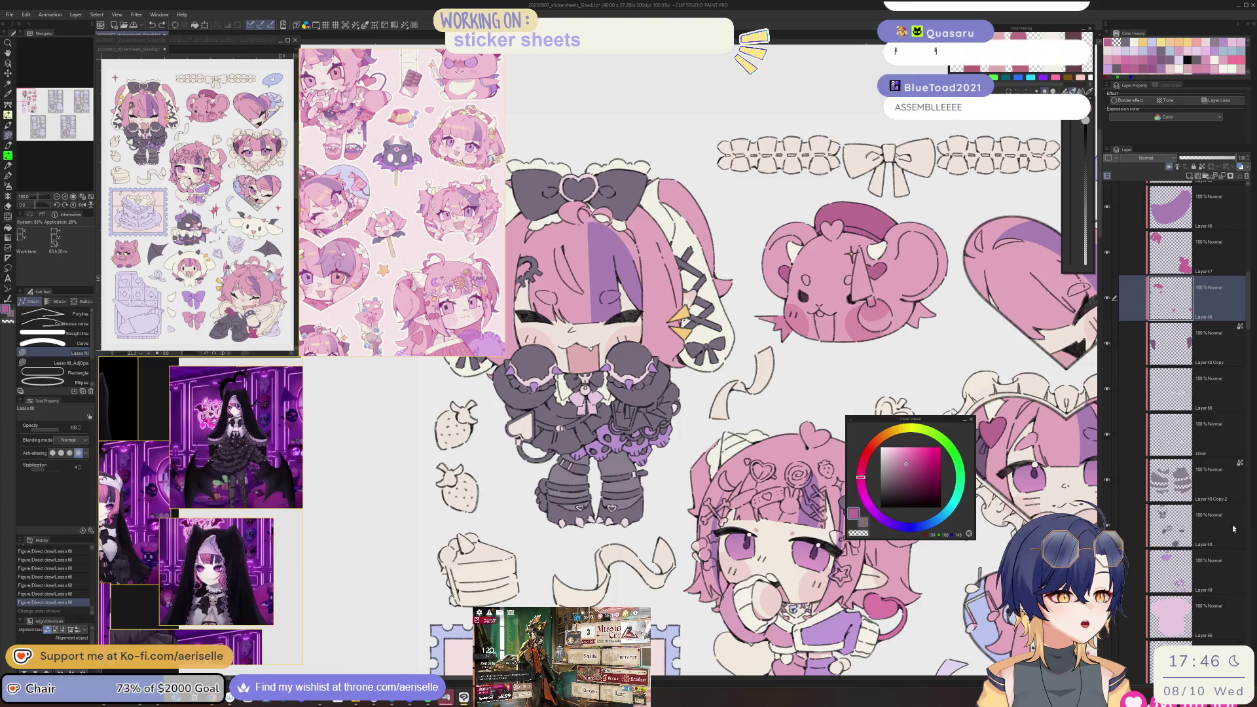
- Add a new raster layer above Layer 49 and lasso-fill a pink patch on the chibi's skirt
{"action": "left_click", "coordinate": [1218, 569]}
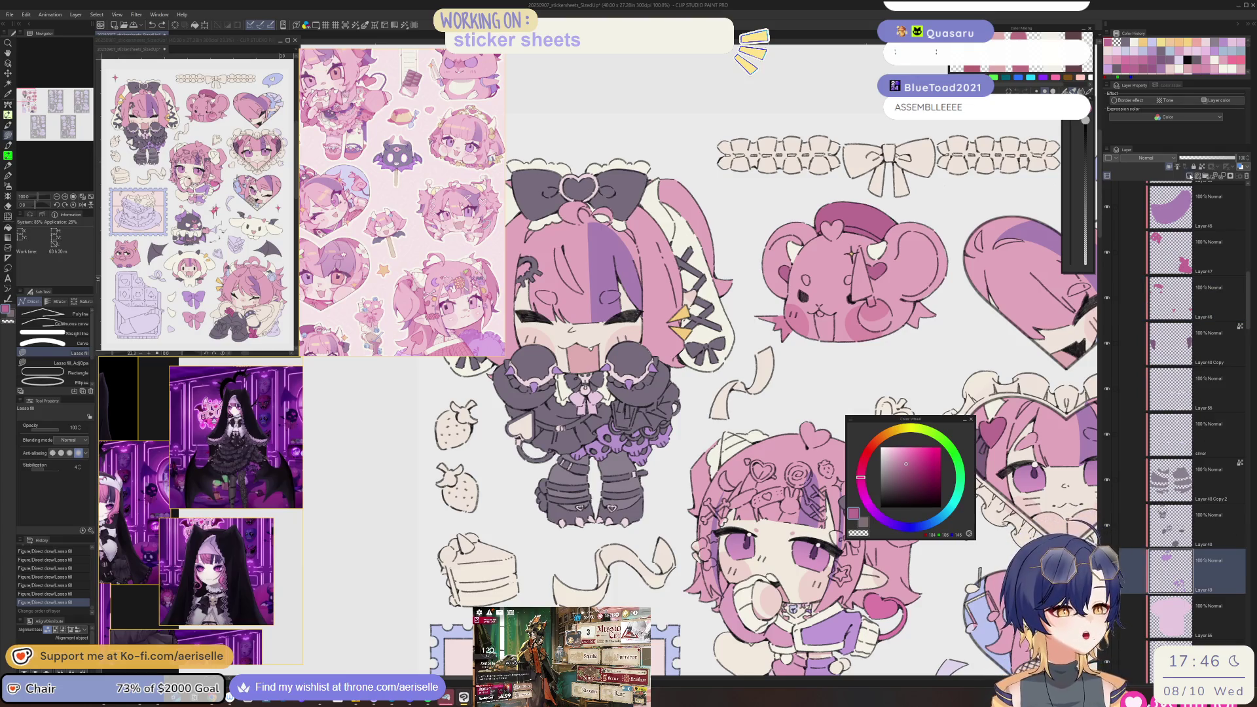
{"action": "left_click", "coordinate": [1197, 176]}
{"action": "mouse_move", "coordinate": [576, 393]}
{"action": "left_mouse_down"}
{"action": "mouse_move", "coordinate": [639, 448]}
{"action": "mouse_move", "coordinate": [569, 497]}
{"action": "left_mouse_up"}
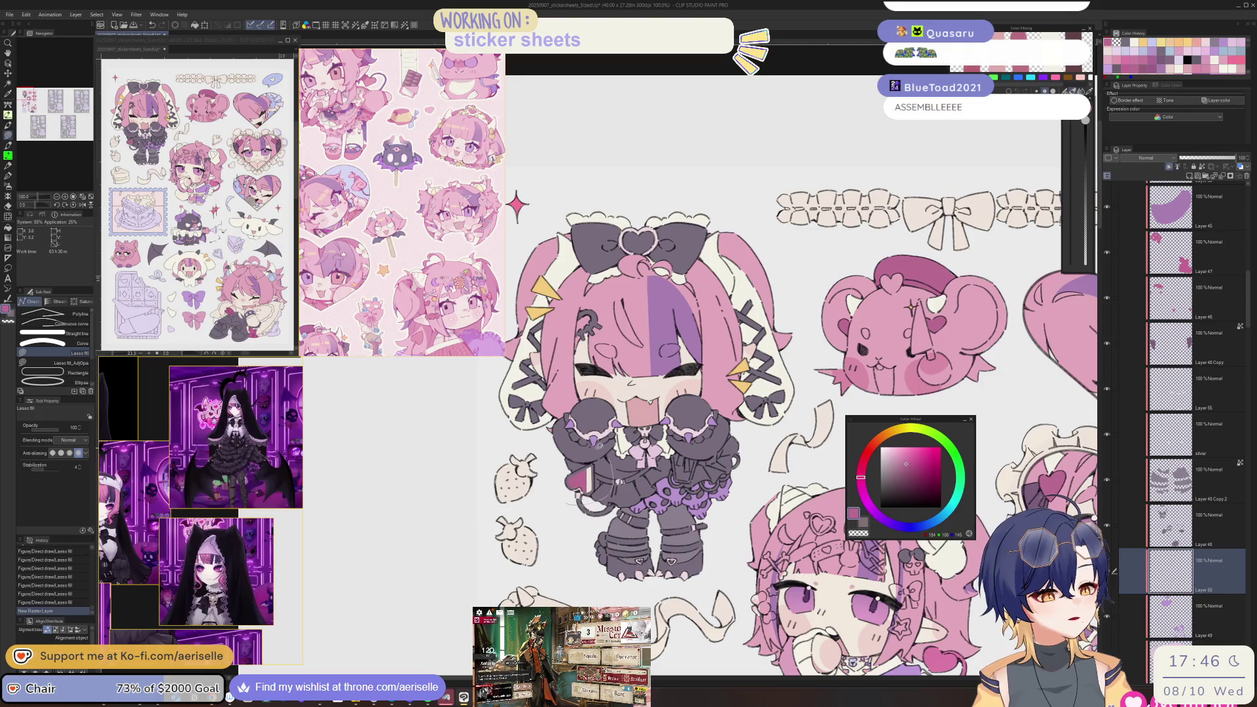
{"action": "key", "text": "ctrl+minus"}
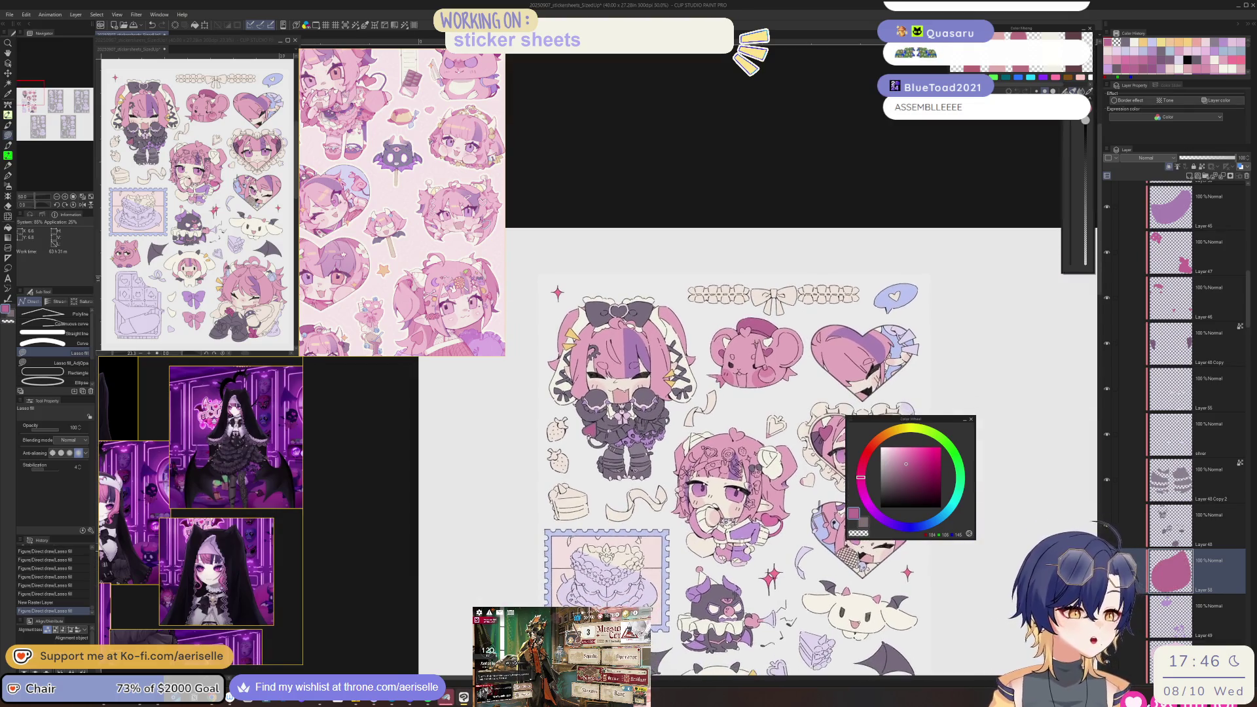
- Lower the pink skirt fill's saturation to -18 with Hue/Saturation/Luminosity
{"action": "key", "text": "ctrl+u"}
{"action": "left_click_drag", "start_coordinate": [779, 621], "coordinate": [766, 622]}
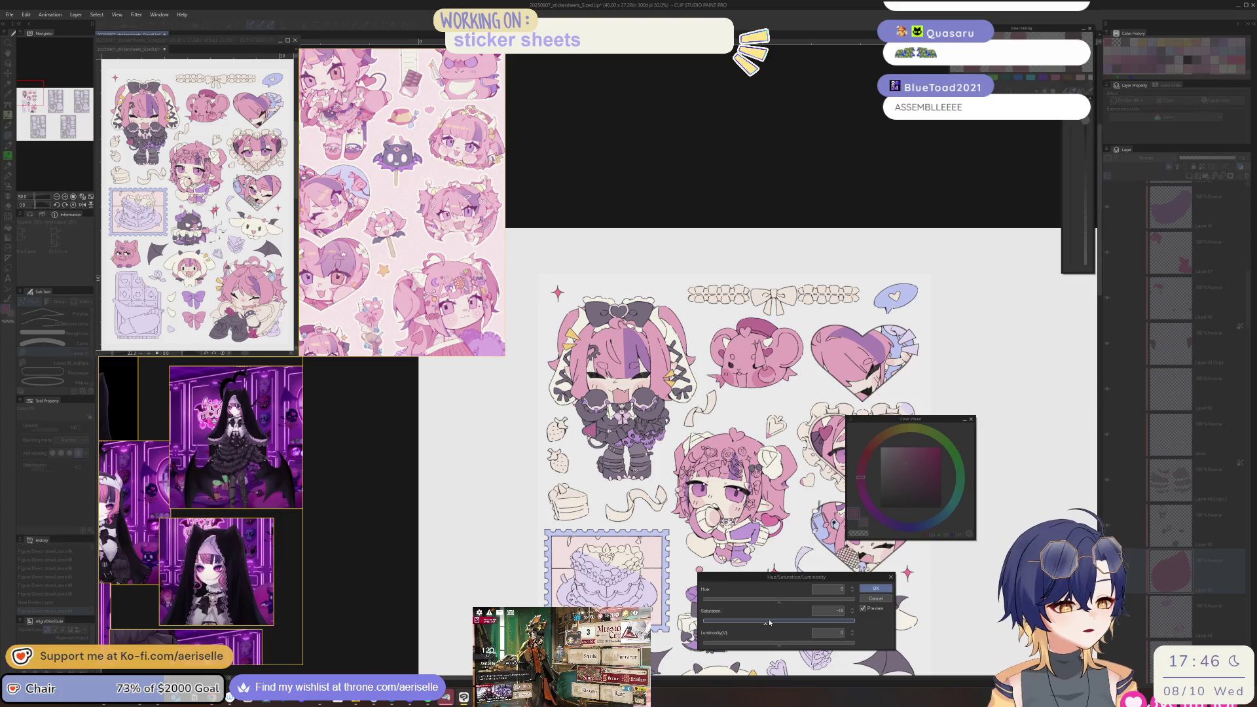
{"action": "key", "text": "Return"}
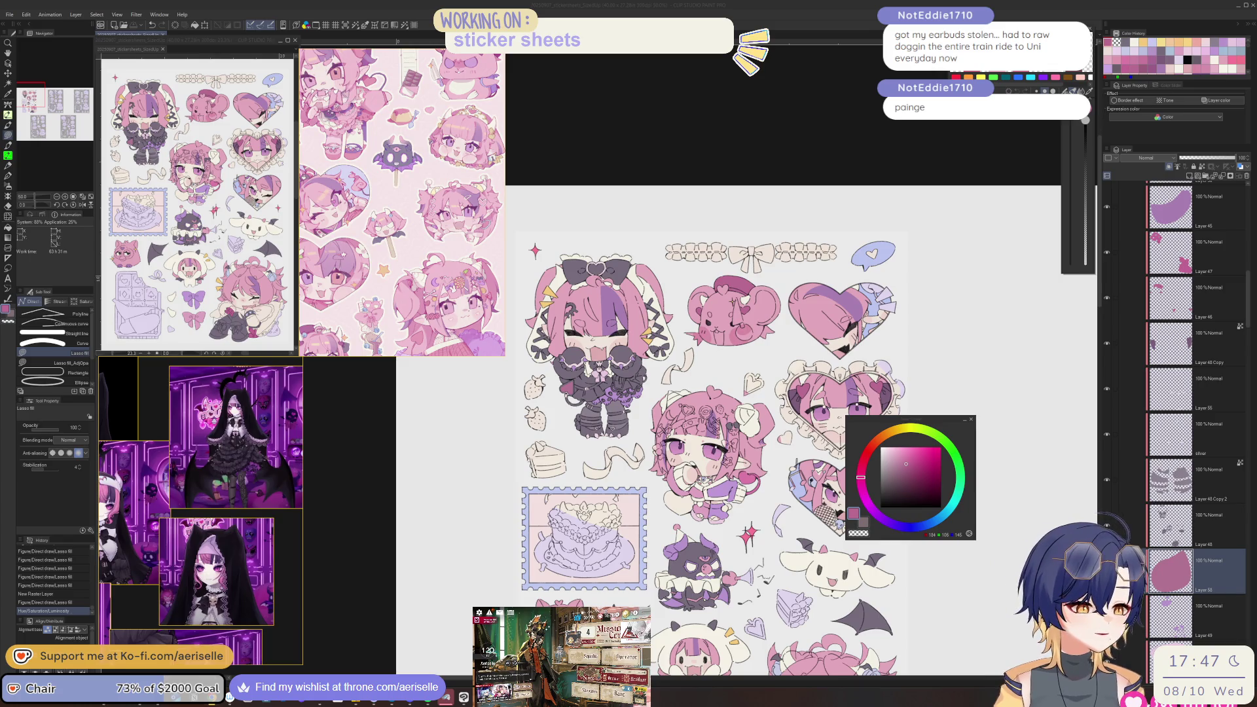
- Pick the lace trim's layer and cream colour, then begin tracing its left end
{"action": "scroll", "coordinate": [675, 338], "scroll_direction": "up", "scroll_amount": 3}
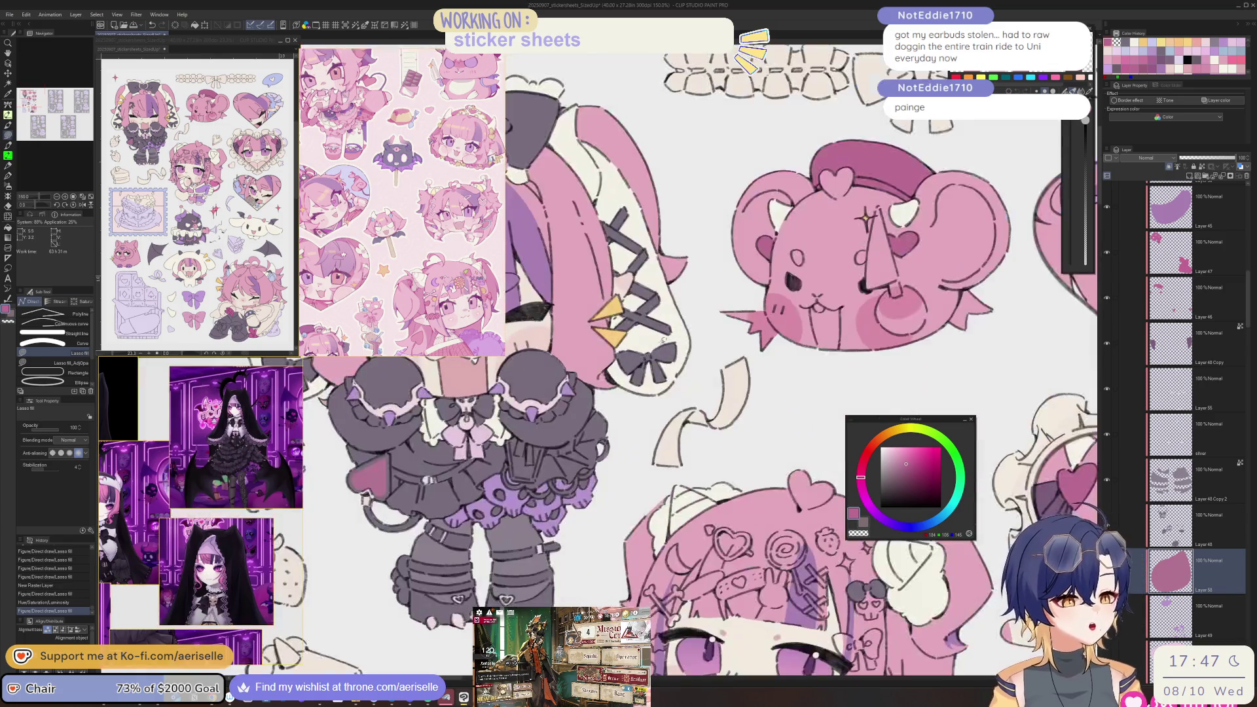
{"action": "left_click", "coordinate": [664, 339], "text": "ctrl+shift"}
{"action": "scroll", "coordinate": [665, 340], "scroll_direction": "down", "scroll_amount": 2}
{"action": "left_click_drag", "start_coordinate": [677, 206], "coordinate": [645, 383]}
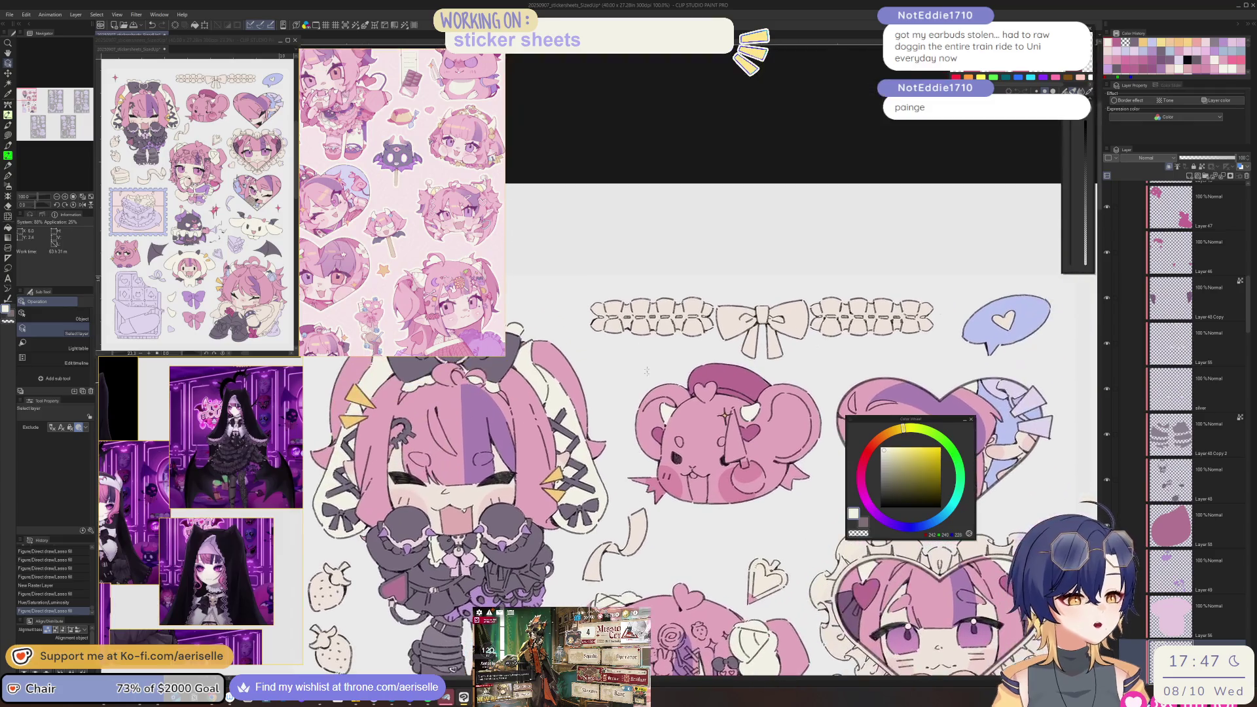
{"action": "left_click_drag", "start_coordinate": [597, 286], "coordinate": [646, 346]}
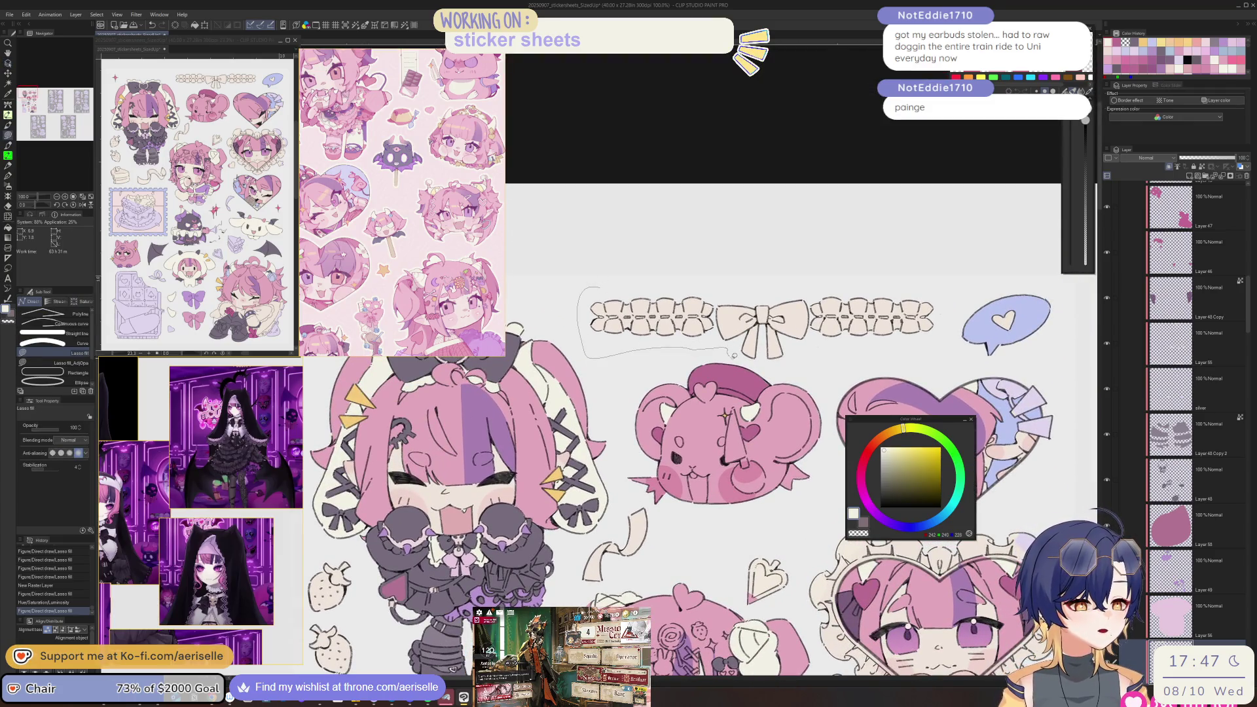
- Fill the lace trim's left end with cream and reposition the sticker sheet in view
{"action": "mouse_move", "coordinate": [816, 367]}
{"action": "left_mouse_down"}
{"action": "mouse_move", "coordinate": [900, 255]}
{"action": "mouse_move", "coordinate": [891, 262]}
{"action": "left_mouse_up"}
{"action": "scroll", "coordinate": [770, 426], "scroll_direction": "down", "scroll_amount": 3}
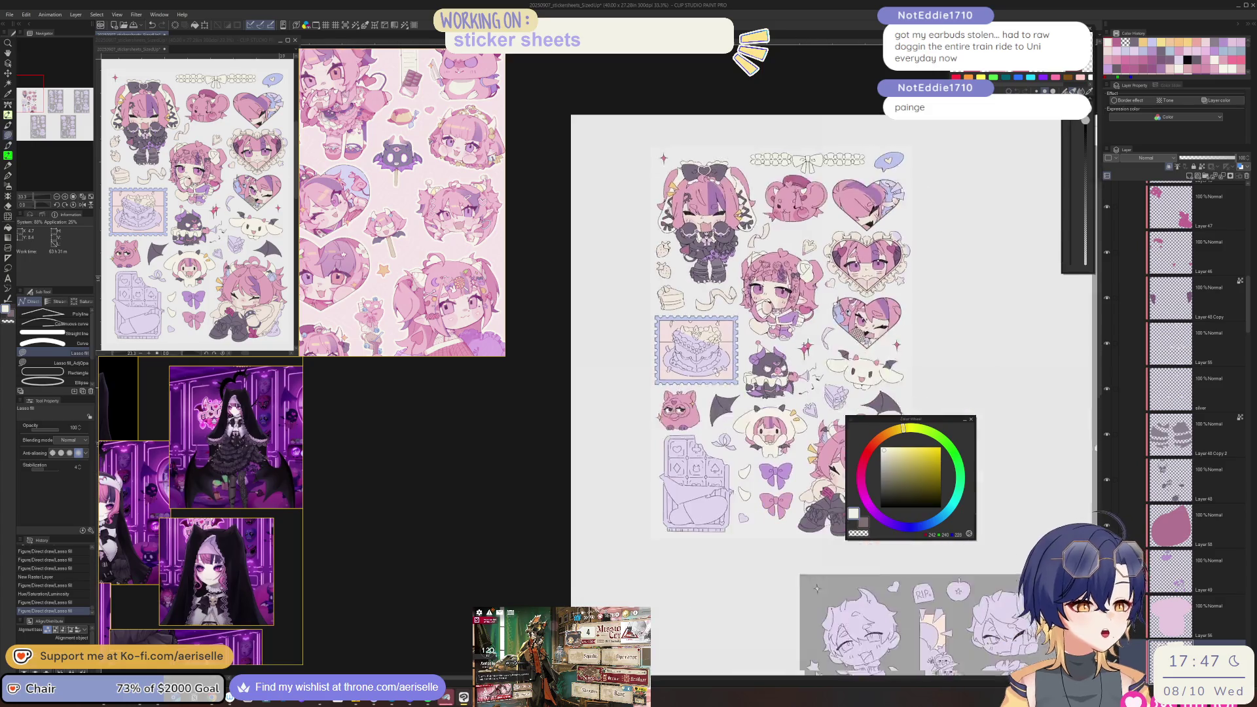
{"action": "mouse_move", "coordinate": [772, 424]}
{"action": "left_mouse_down"}
{"action": "mouse_move", "coordinate": [732, 480]}
{"action": "mouse_move", "coordinate": [735, 357]}
{"action": "left_mouse_up"}
{"action": "scroll", "coordinate": [596, 354], "scroll_direction": "up", "scroll_amount": 3}
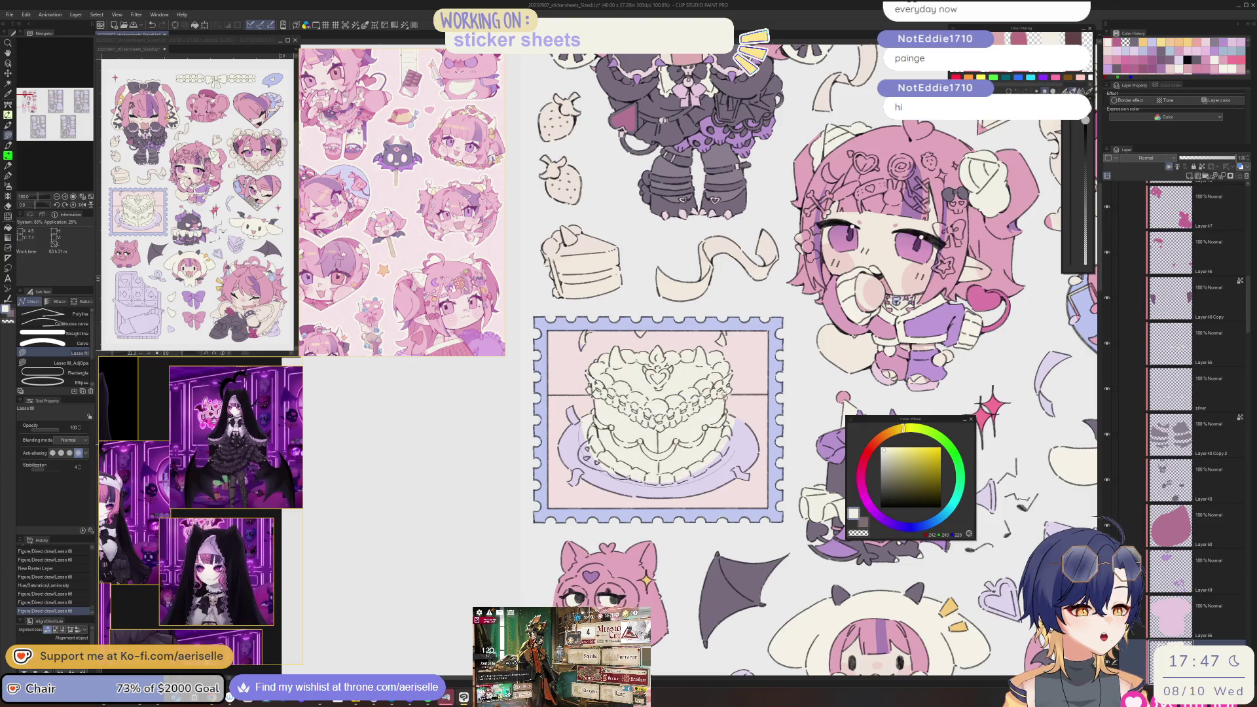
{"action": "scroll", "coordinate": [393, 409], "scroll_direction": "down", "scroll_amount": 2}
{"action": "left_click_drag", "start_coordinate": [628, 366], "coordinate": [596, 320]}
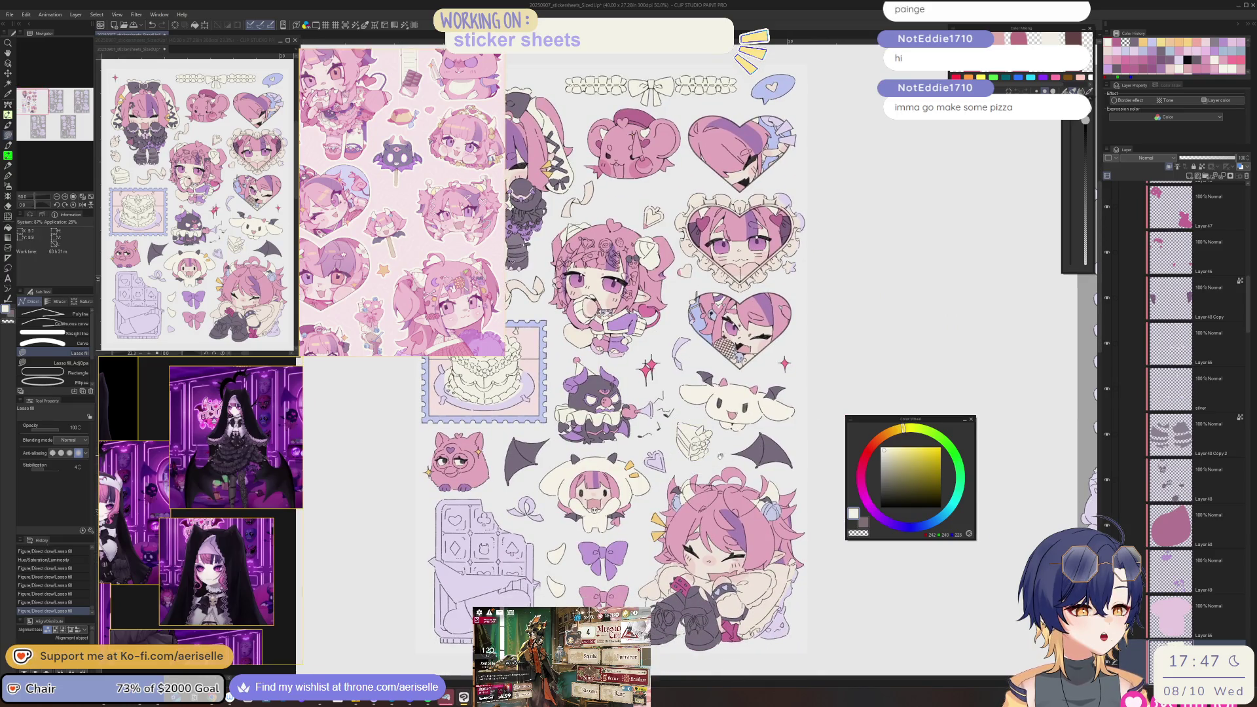
{"action": "scroll", "coordinate": [616, 354], "scroll_direction": "down", "scroll_amount": 2}
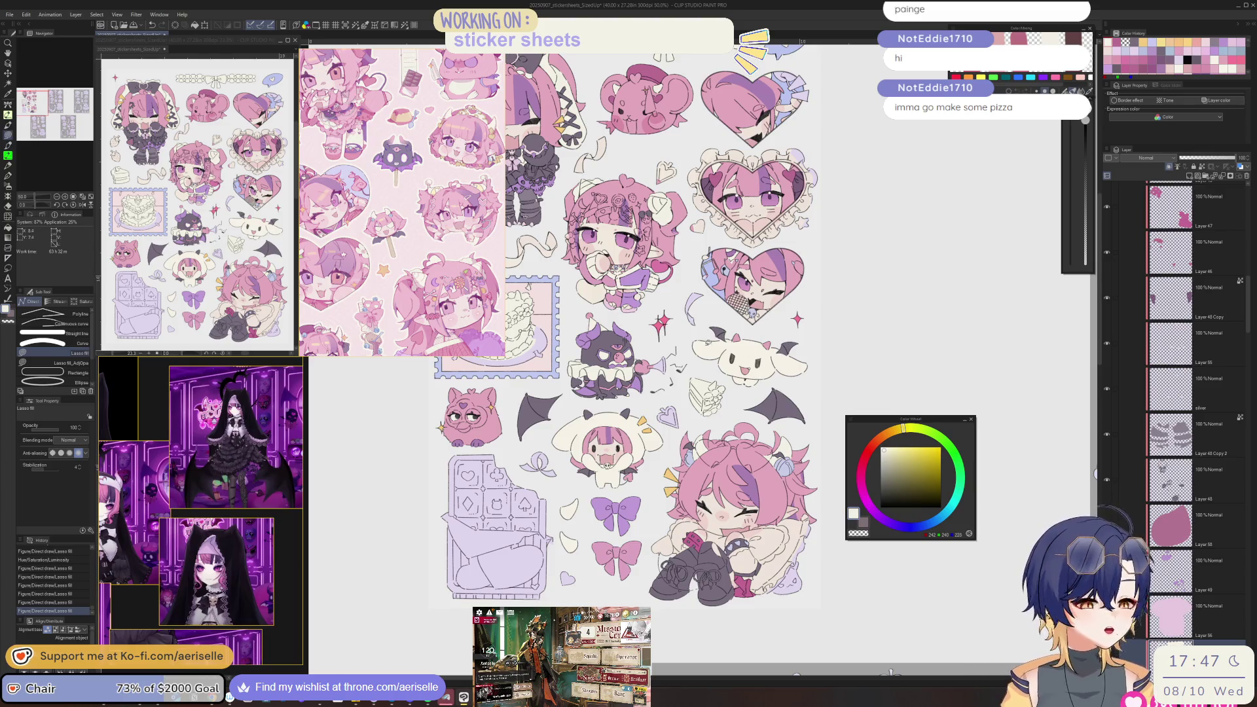
{"action": "scroll", "coordinate": [629, 354], "scroll_direction": "up", "scroll_amount": 2}
{"action": "scroll", "coordinate": [628, 353], "scroll_direction": "down", "scroll_amount": 3}
{"action": "scroll", "coordinate": [628, 354], "scroll_direction": "up", "scroll_amount": 1}
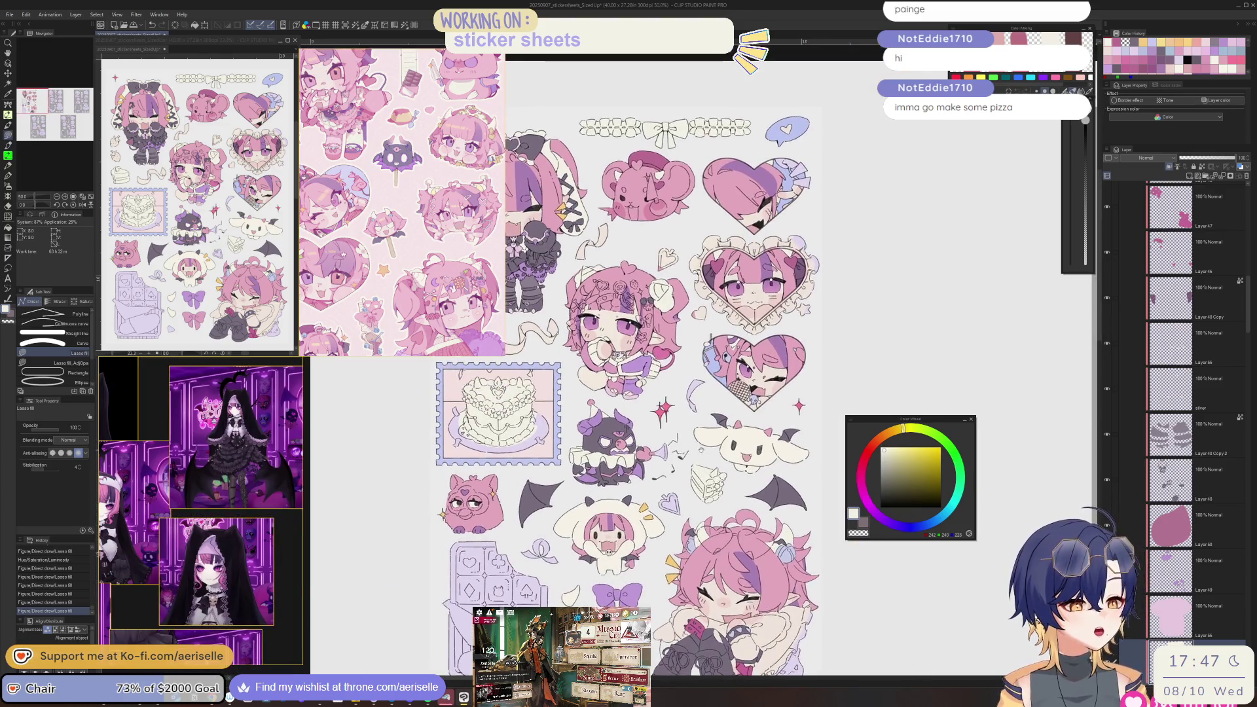
{"action": "scroll", "coordinate": [701, 450], "scroll_direction": "up", "scroll_amount": 3}
{"action": "scroll", "coordinate": [712, 420], "scroll_direction": "up", "scroll_amount": 4}
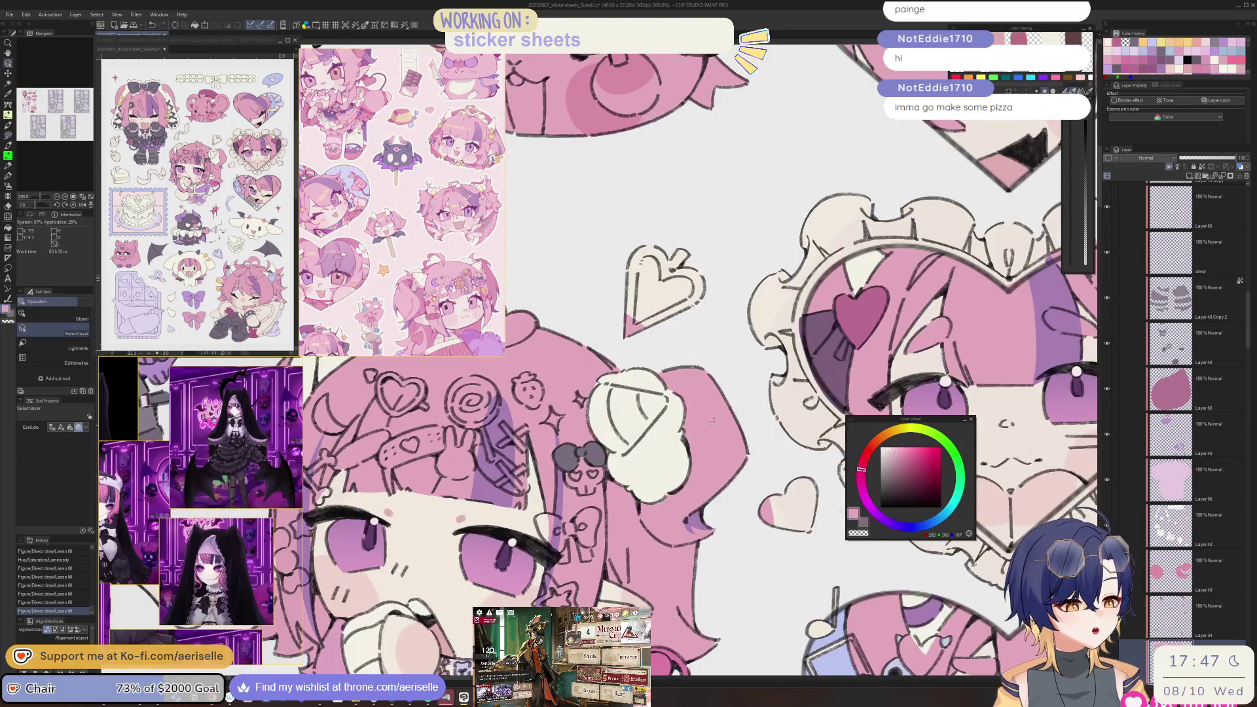
- Pick pink and lasso-fill the small cream heart with it
{"action": "left_click", "coordinate": [712, 420], "text": "alt"}
{"action": "scroll", "coordinate": [688, 377], "scroll_direction": "up", "scroll_amount": 2}
{"action": "key", "text": "u"}
{"action": "mouse_move", "coordinate": [692, 320]}
{"action": "left_mouse_down"}
{"action": "mouse_move", "coordinate": [629, 409]}
{"action": "mouse_move", "coordinate": [694, 322]}
{"action": "left_mouse_up"}
{"action": "scroll", "coordinate": [692, 320], "scroll_direction": "down", "scroll_amount": 4}
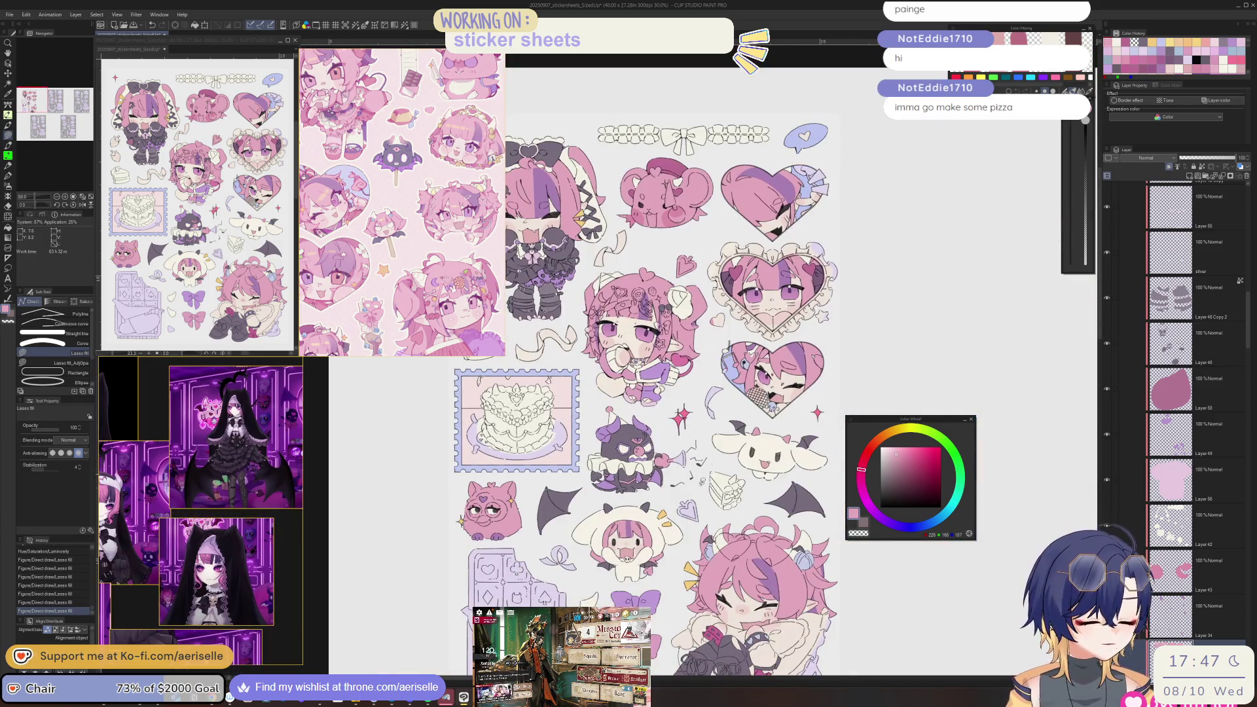
{"action": "scroll", "coordinate": [773, 480], "scroll_direction": "up", "scroll_amount": 1}
{"action": "scroll", "coordinate": [774, 480], "scroll_direction": "down", "scroll_amount": 3}
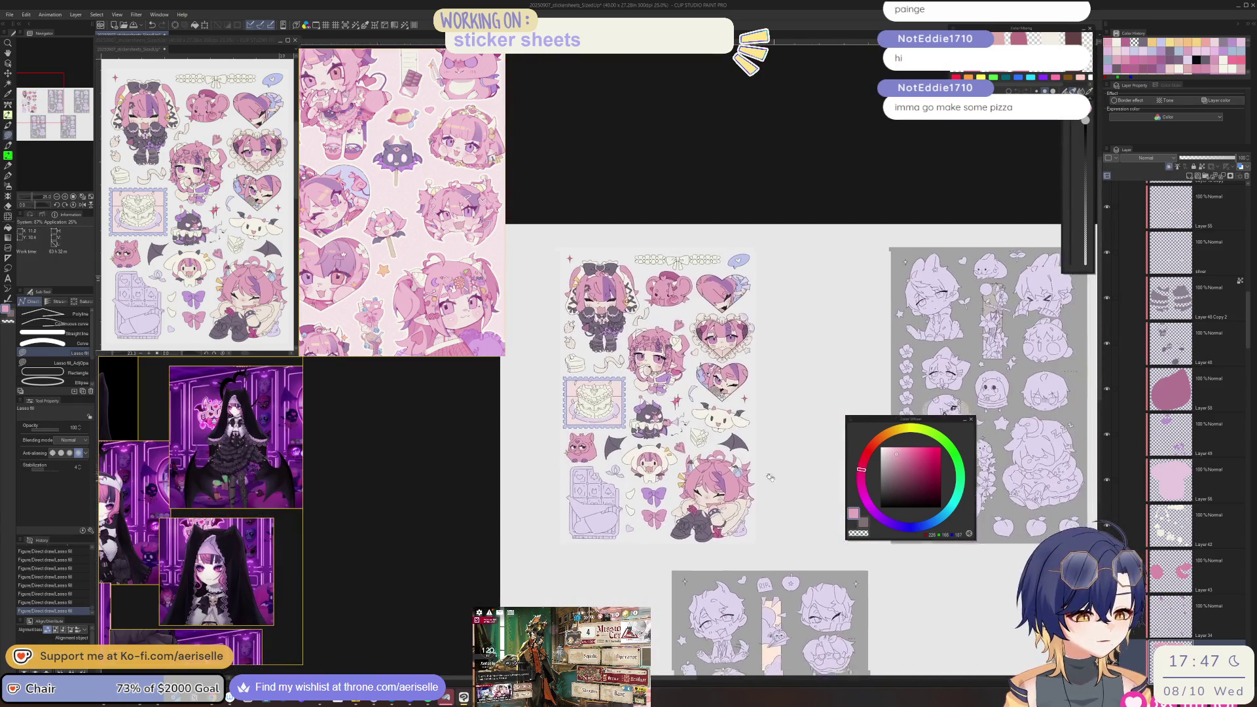
- Check the lower sticker sheets, then pick the accent layer and its orange colour from the canvas
{"action": "left_click_drag", "start_coordinate": [773, 480], "coordinate": [768, 416]}
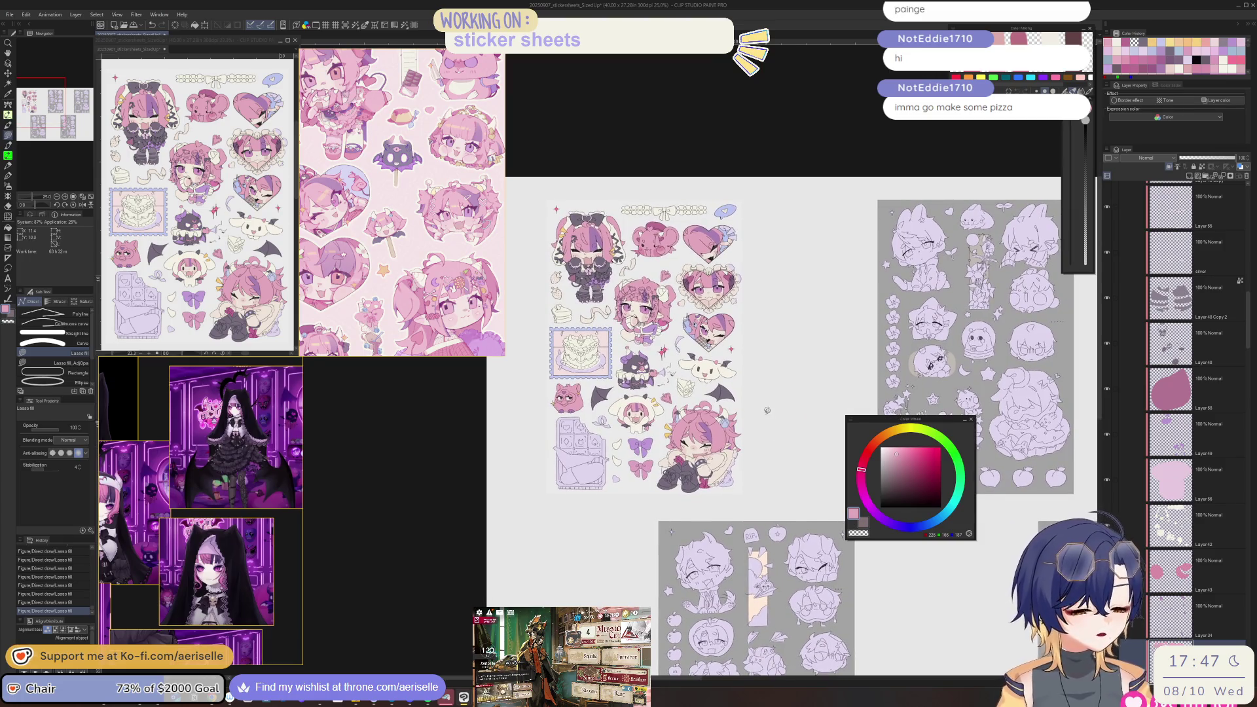
{"action": "scroll", "coordinate": [769, 416], "scroll_direction": "up", "scroll_amount": 2}
{"action": "left_click_drag", "start_coordinate": [627, 423], "coordinate": [620, 449]}
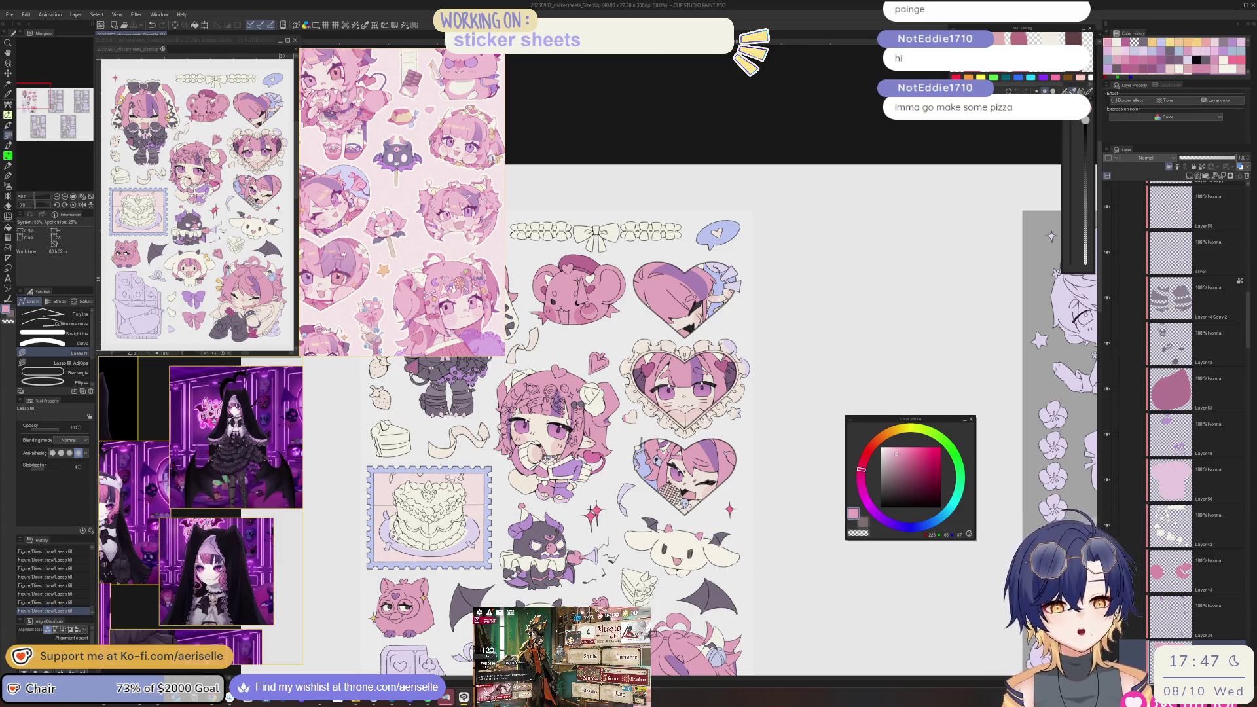
{"action": "scroll", "coordinate": [423, 171], "scroll_direction": "down", "scroll_amount": 3}
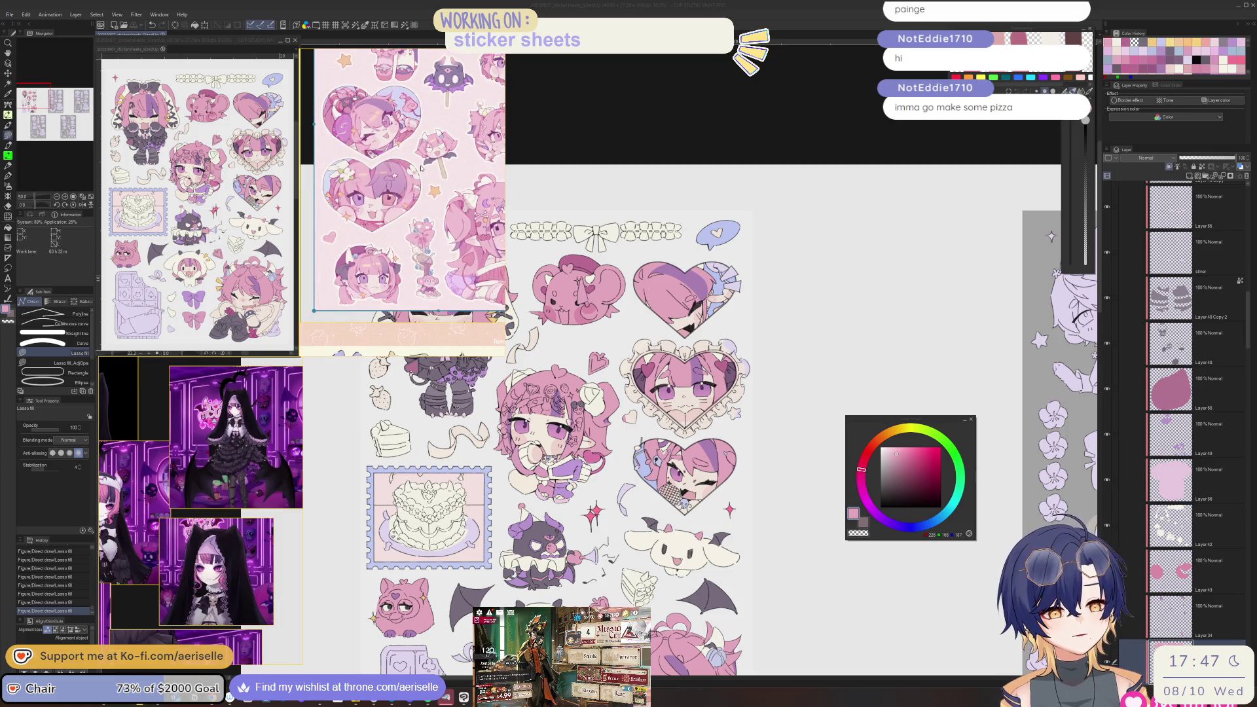
{"action": "left_click", "coordinate": [848, 415]}
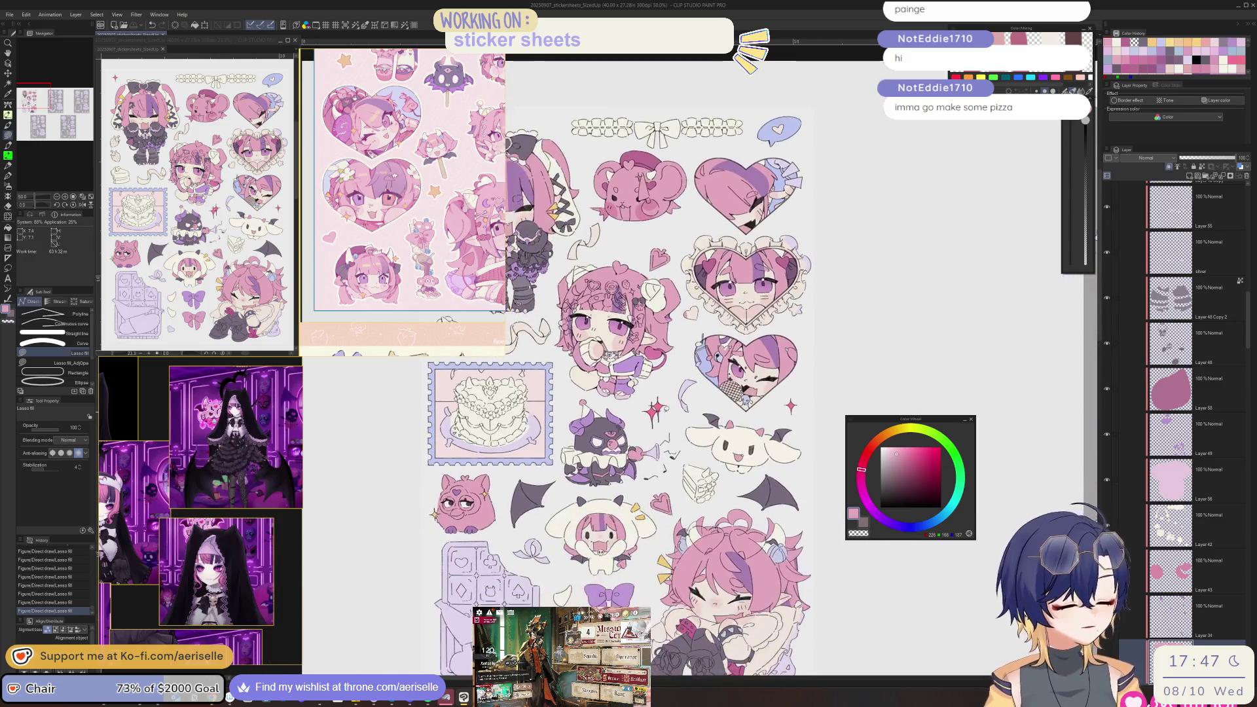
{"action": "scroll", "coordinate": [831, 352], "scroll_direction": "up", "scroll_amount": 3}
{"action": "key", "text": "o"}
{"action": "left_click", "coordinate": [832, 352]}
{"action": "scroll", "coordinate": [831, 352], "scroll_direction": "down", "scroll_amount": 3}
{"action": "scroll", "coordinate": [831, 351], "scroll_direction": "up", "scroll_amount": 5}
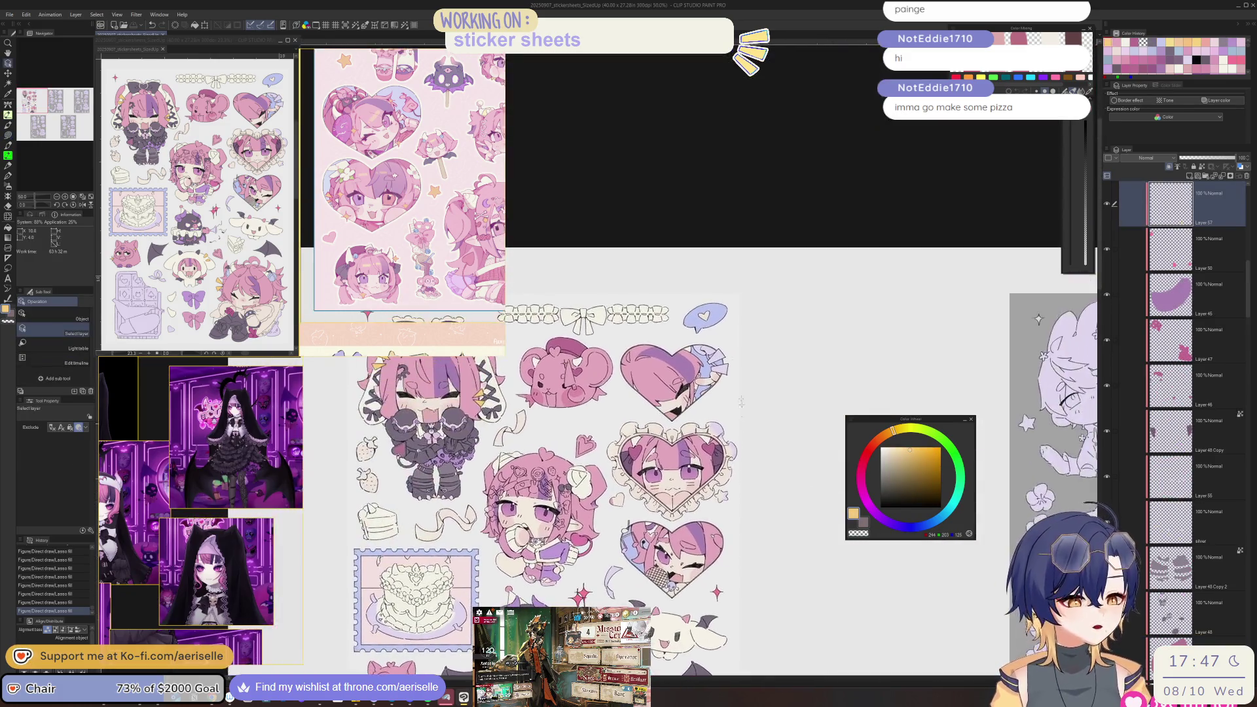
- Lasso-fill the upper and lower triangles beside the heart yellow-orange
{"action": "key", "text": "u"}
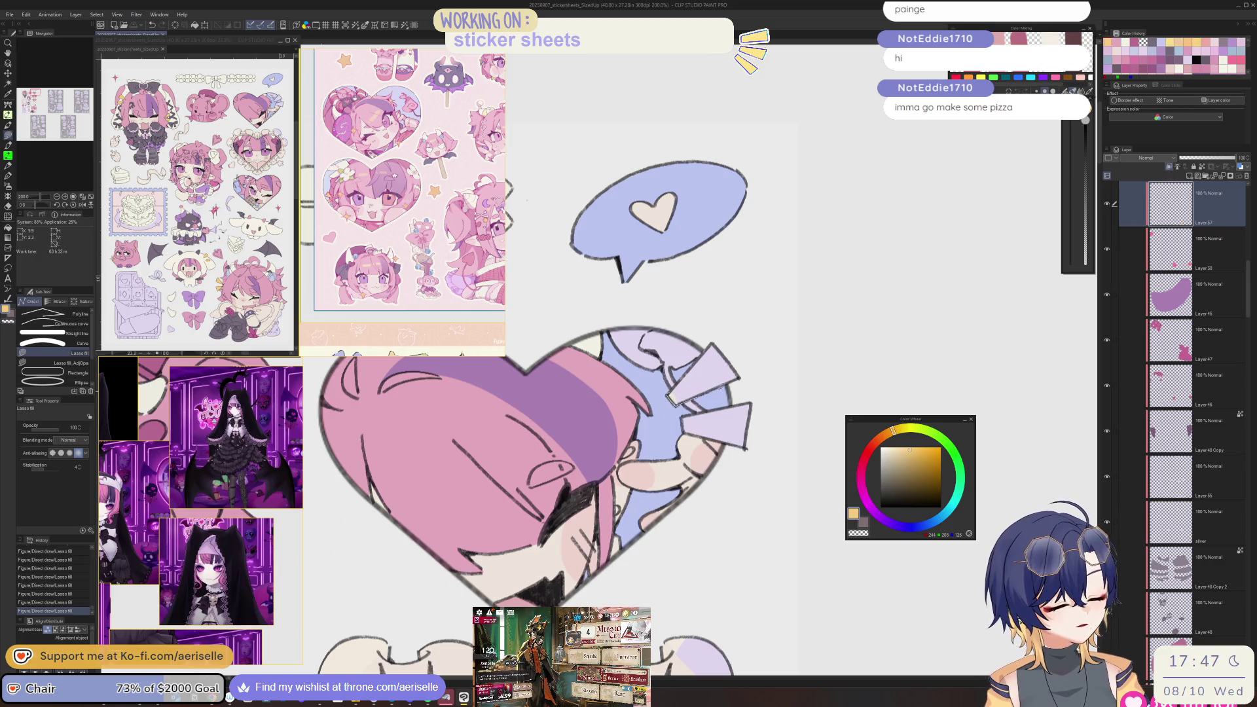
{"action": "left_click_drag", "start_coordinate": [716, 338], "coordinate": [751, 354]}
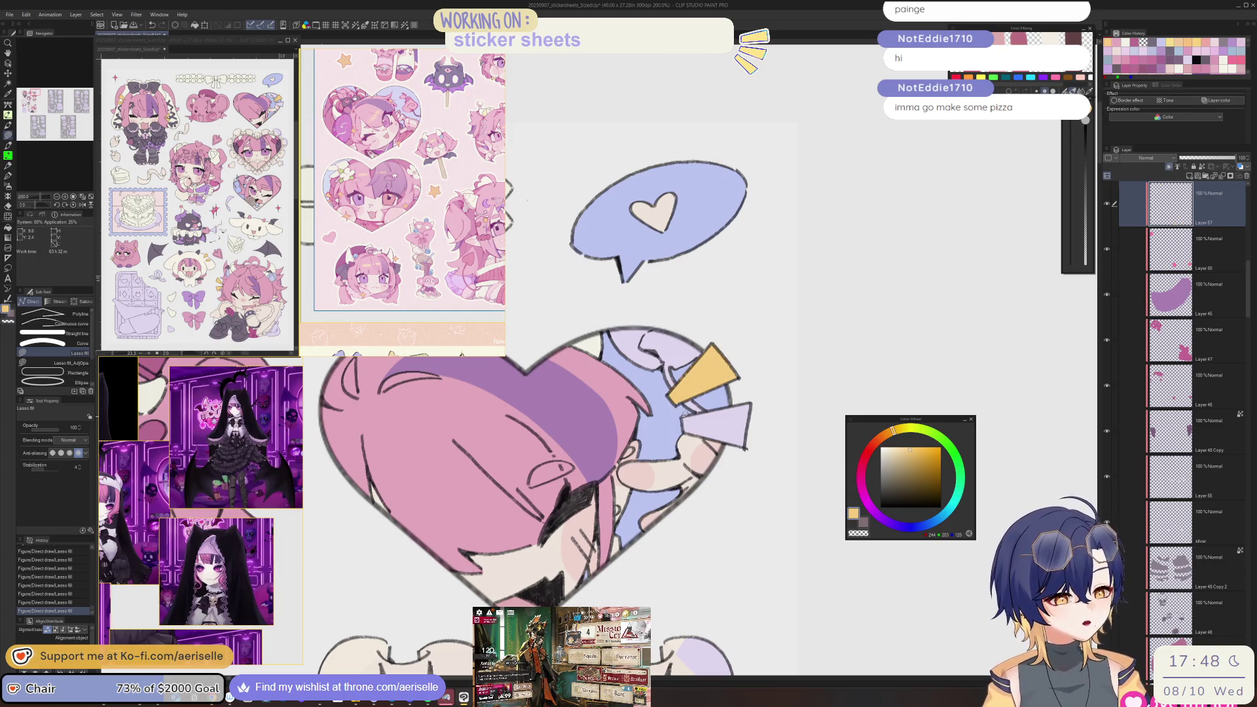
{"action": "left_click_drag", "start_coordinate": [764, 396], "coordinate": [766, 404]}
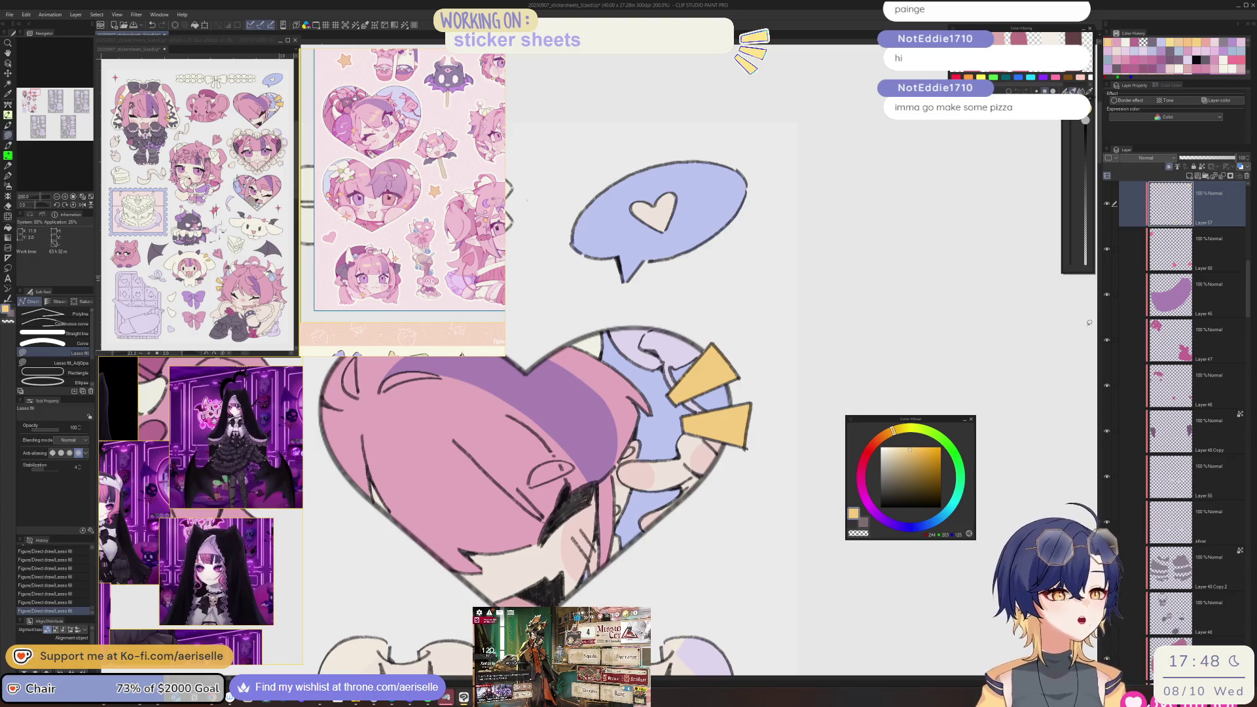
{"action": "scroll", "coordinate": [177, 436], "scroll_direction": "down", "scroll_amount": 5}
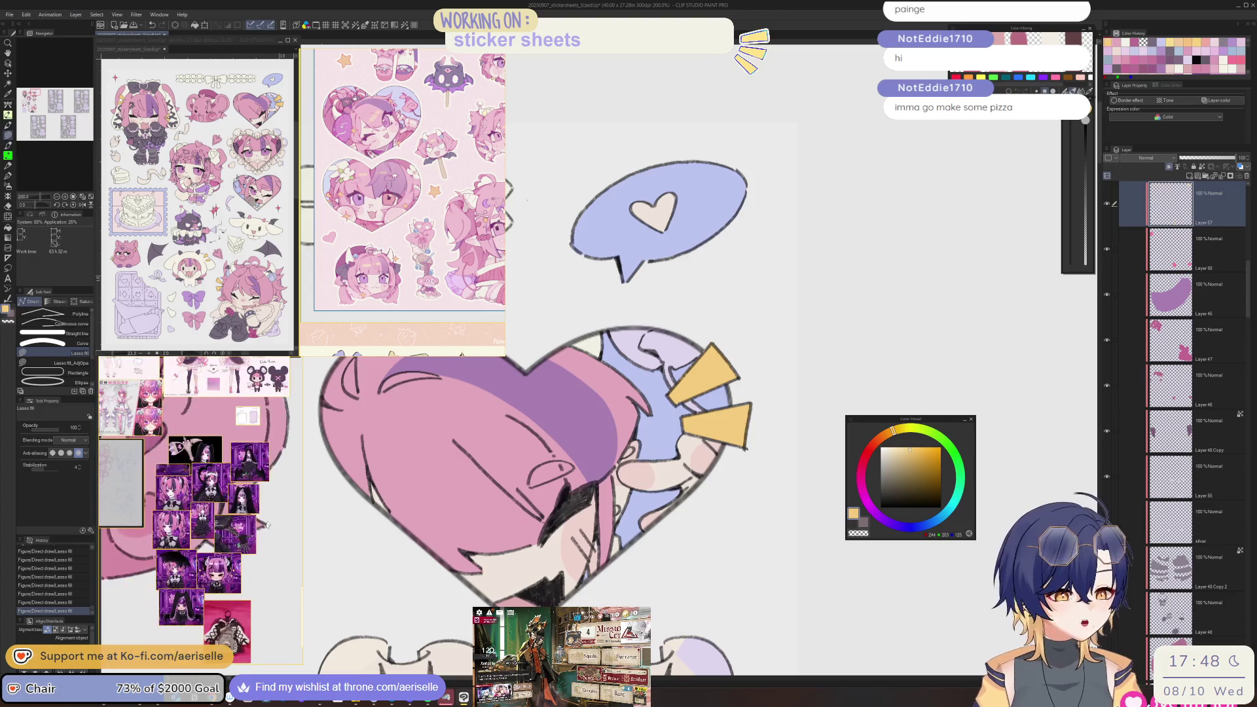
{"action": "scroll", "coordinate": [217, 472], "scroll_direction": "up", "scroll_amount": 5}
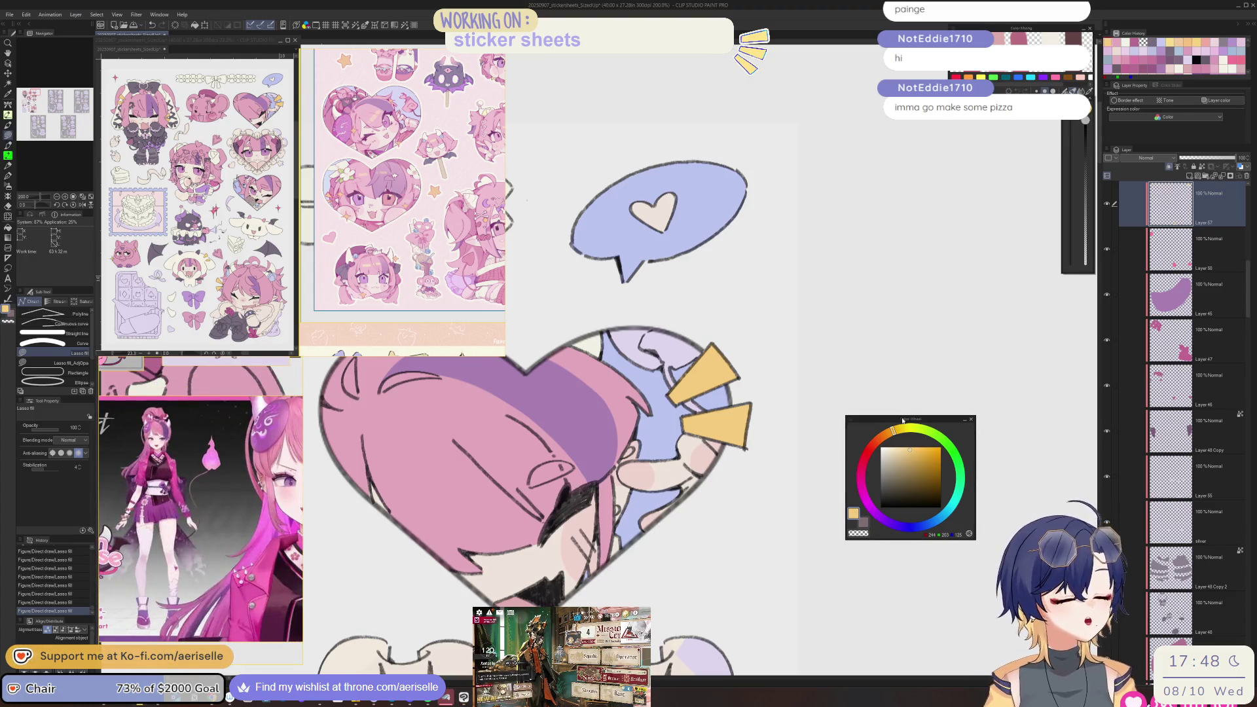
- Pick the hair layer's pink, add a new raster layer, and fill a patch of the hair pink
{"action": "left_click", "coordinate": [614, 397], "text": "ctrl+shift"}
{"action": "left_click", "coordinate": [614, 396], "text": "alt"}
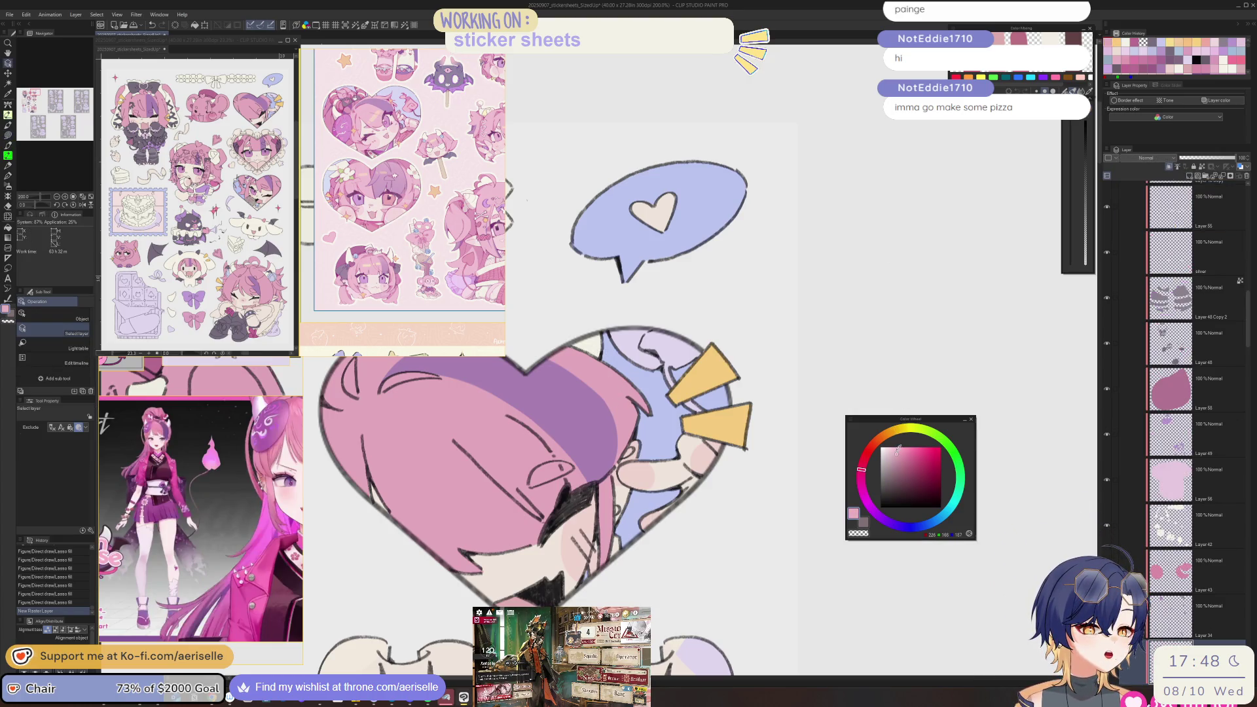
{"action": "left_click", "coordinate": [1190, 175]}
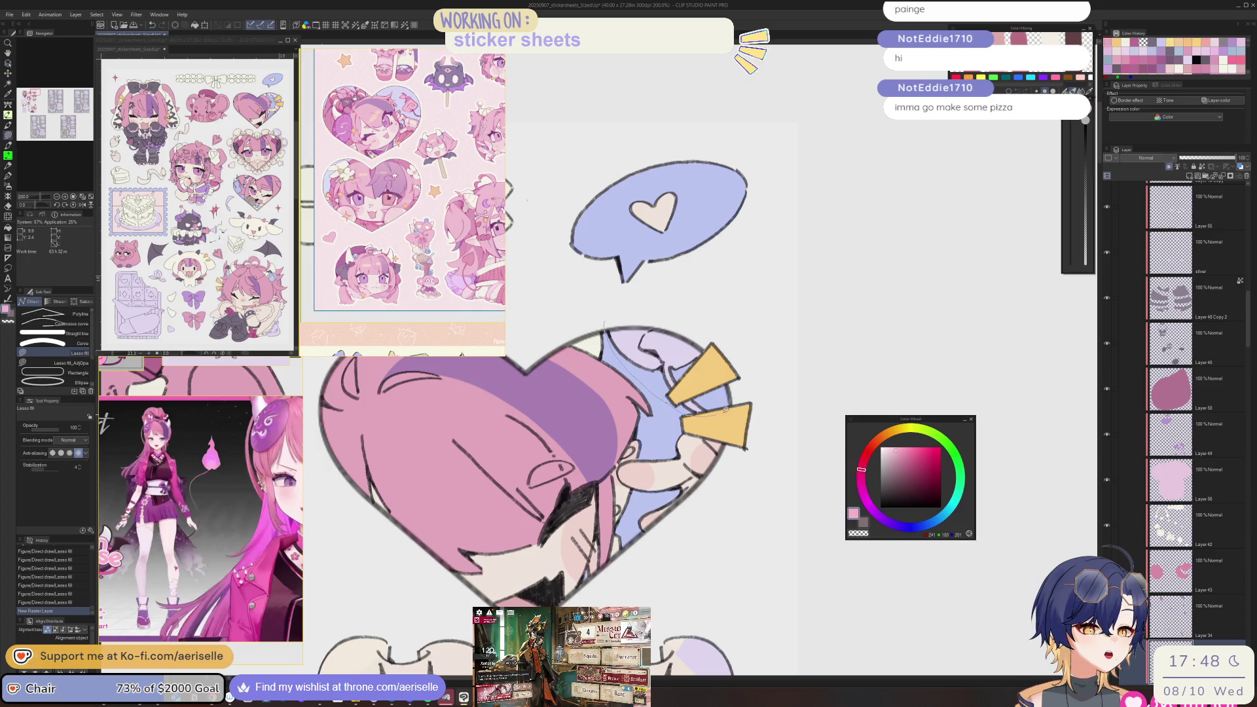
{"action": "left_click_drag", "start_coordinate": [718, 411], "coordinate": [714, 333]}
{"action": "scroll", "coordinate": [771, 475], "scroll_direction": "down", "scroll_amount": 5}
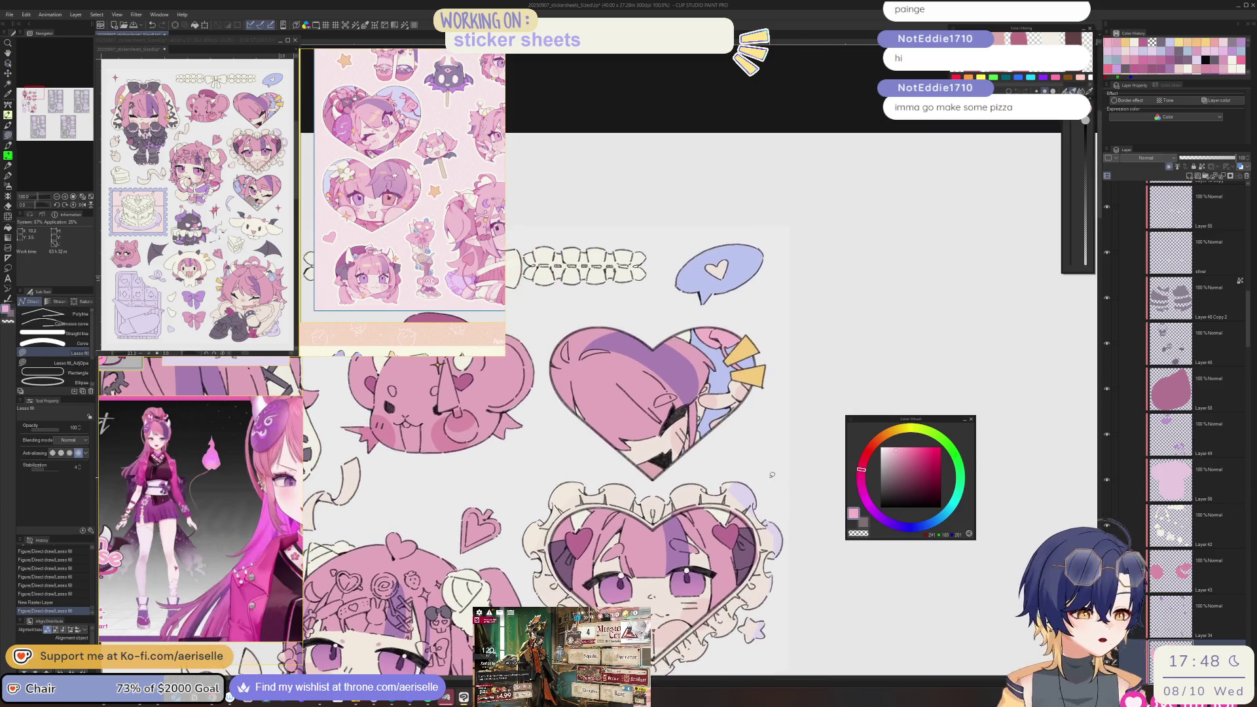
- Pick the frill layer's cream and fill the heart's top-left frill, redoing one attempt
{"action": "scroll", "coordinate": [772, 474], "scroll_direction": "down", "scroll_amount": 4}
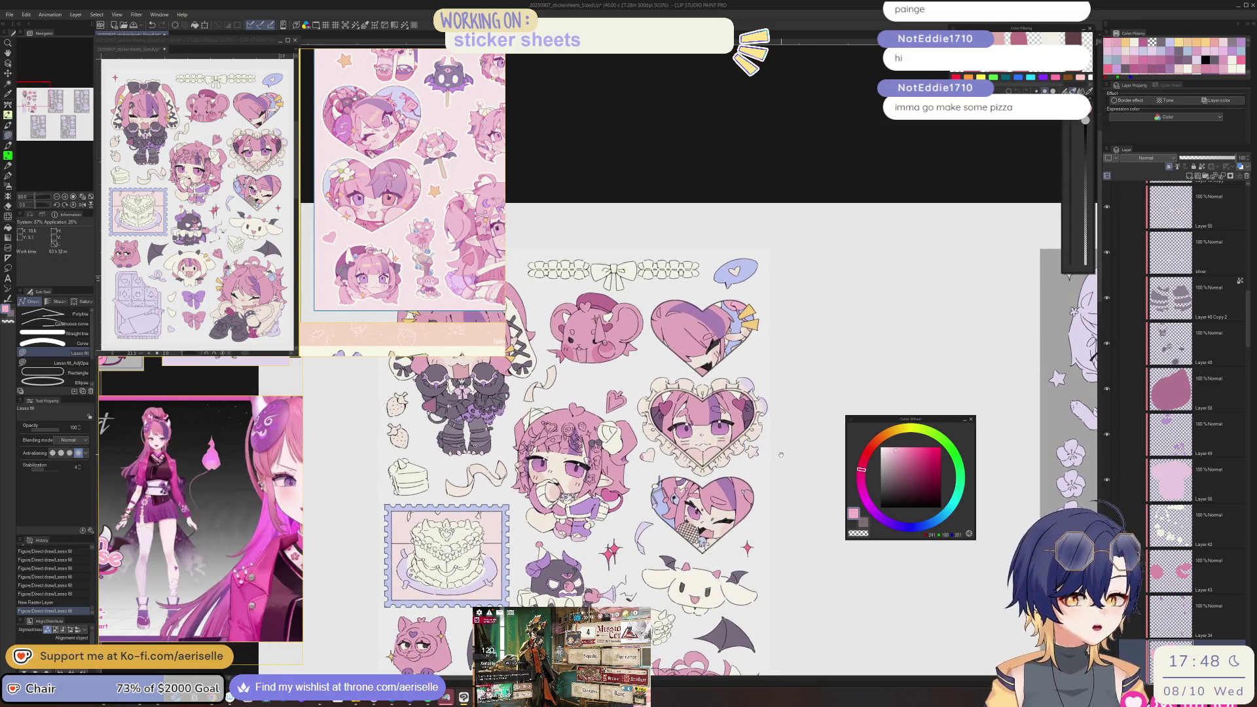
{"action": "left_click", "coordinate": [776, 438], "text": "alt"}
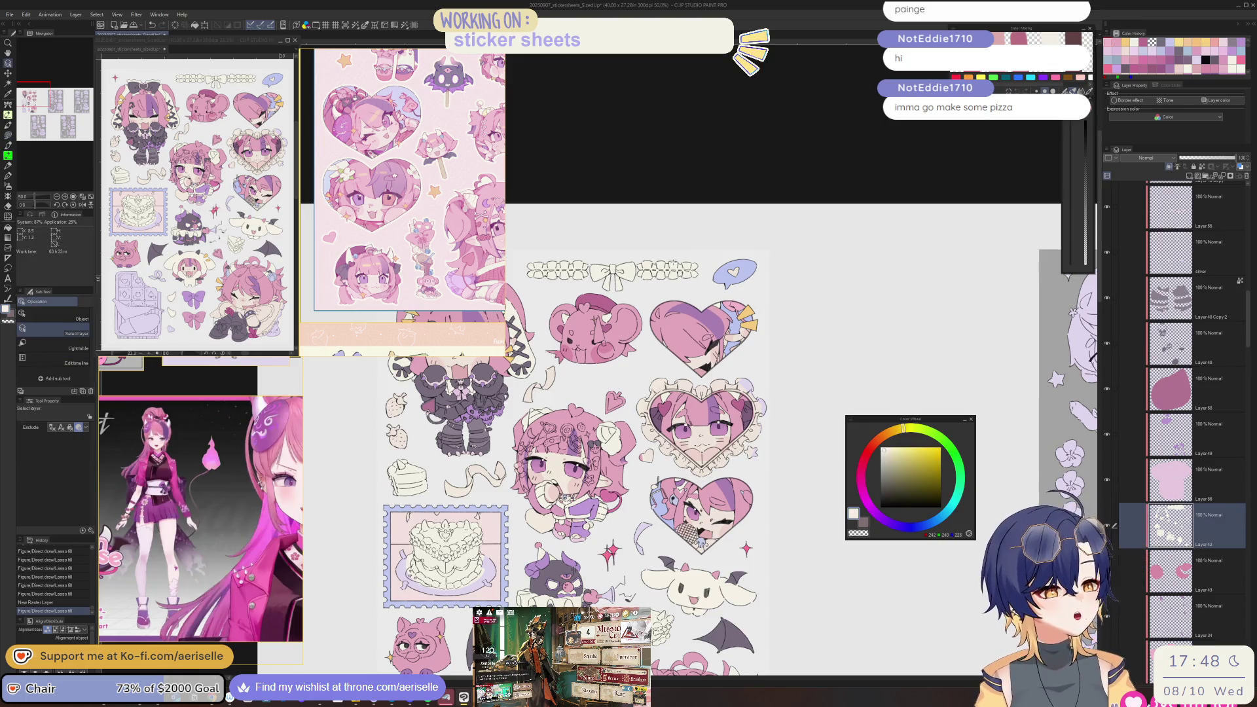
{"action": "scroll", "coordinate": [642, 400], "scroll_direction": "up", "scroll_amount": 3}
{"action": "mouse_move", "coordinate": [632, 412]}
{"action": "left_mouse_down"}
{"action": "mouse_move", "coordinate": [592, 468]}
{"action": "mouse_move", "coordinate": [707, 323]}
{"action": "mouse_move", "coordinate": [784, 398]}
{"action": "left_mouse_up"}
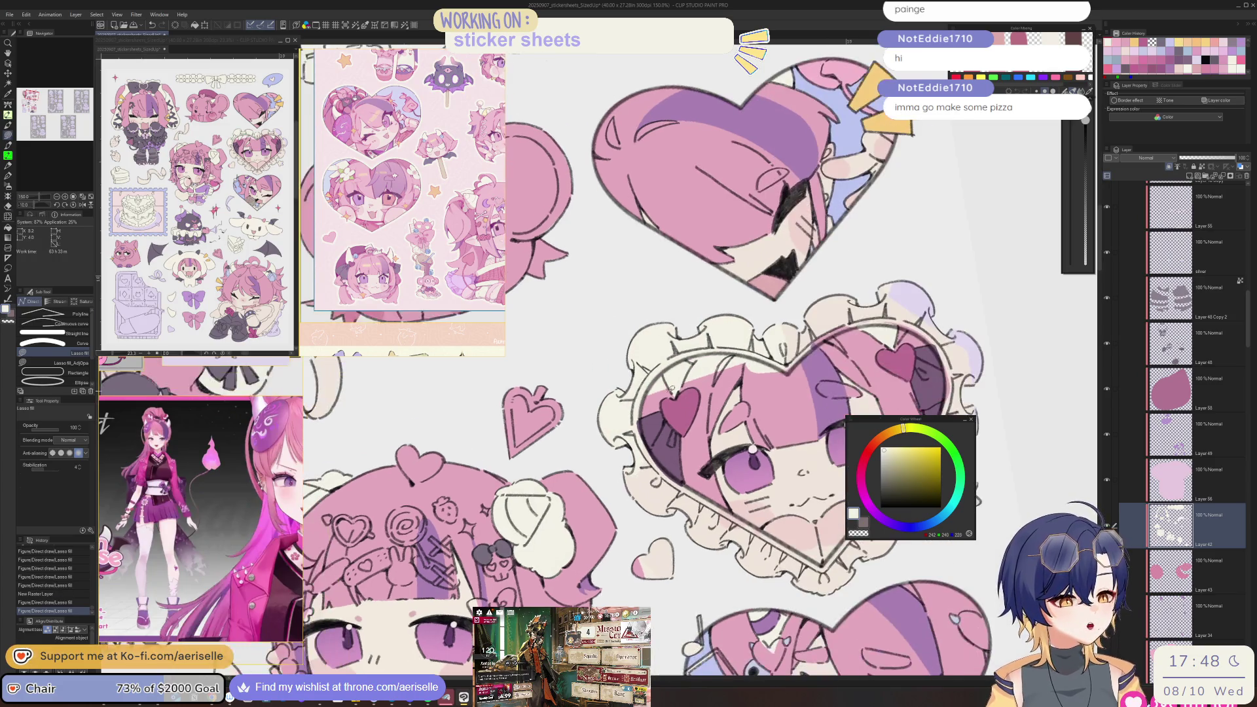
{"action": "key", "text": "e"}
{"action": "key", "text": "ctrl+z"}
{"action": "scroll", "coordinate": [658, 367], "scroll_direction": "up", "scroll_amount": 2}
{"action": "key", "text": "u"}
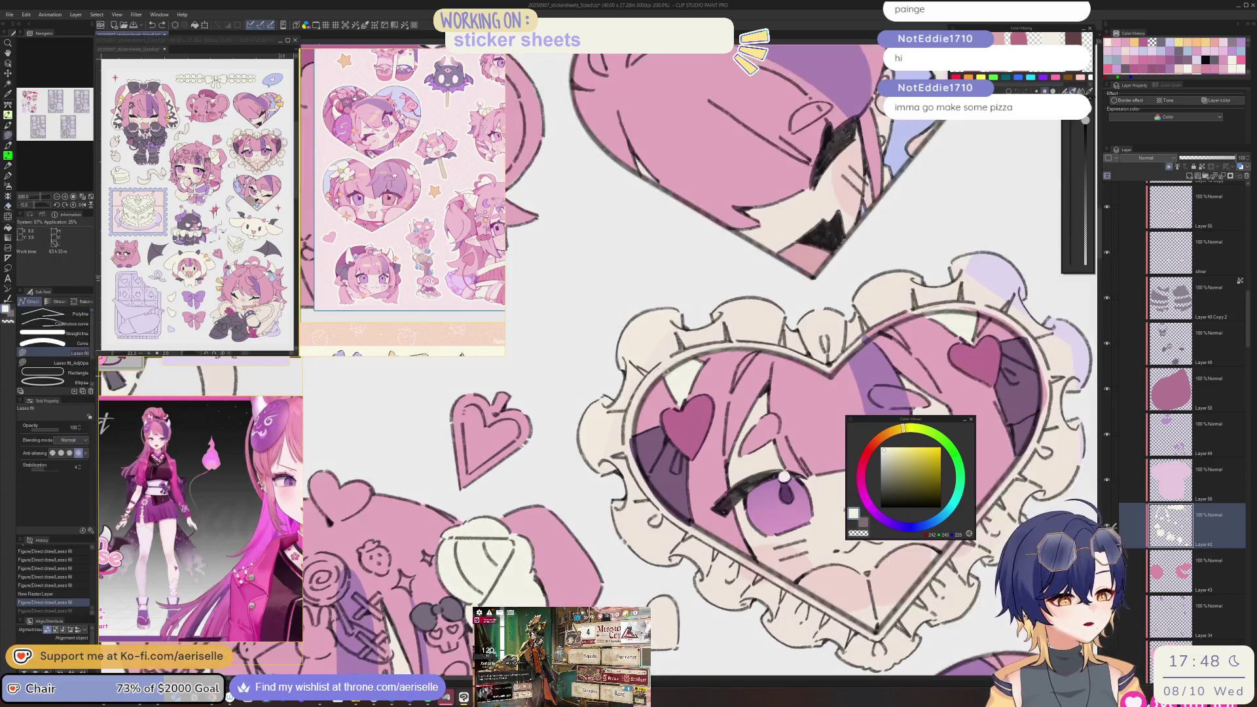
{"action": "mouse_move", "coordinate": [648, 527]}
{"action": "left_mouse_down"}
{"action": "mouse_move", "coordinate": [609, 303]}
{"action": "mouse_move", "coordinate": [747, 341]}
{"action": "mouse_move", "coordinate": [681, 348]}
{"action": "left_mouse_up"}
- With the view rotated, lasso-fill further frill sections and the frill's outer edge
{"action": "key", "text": "minus"}
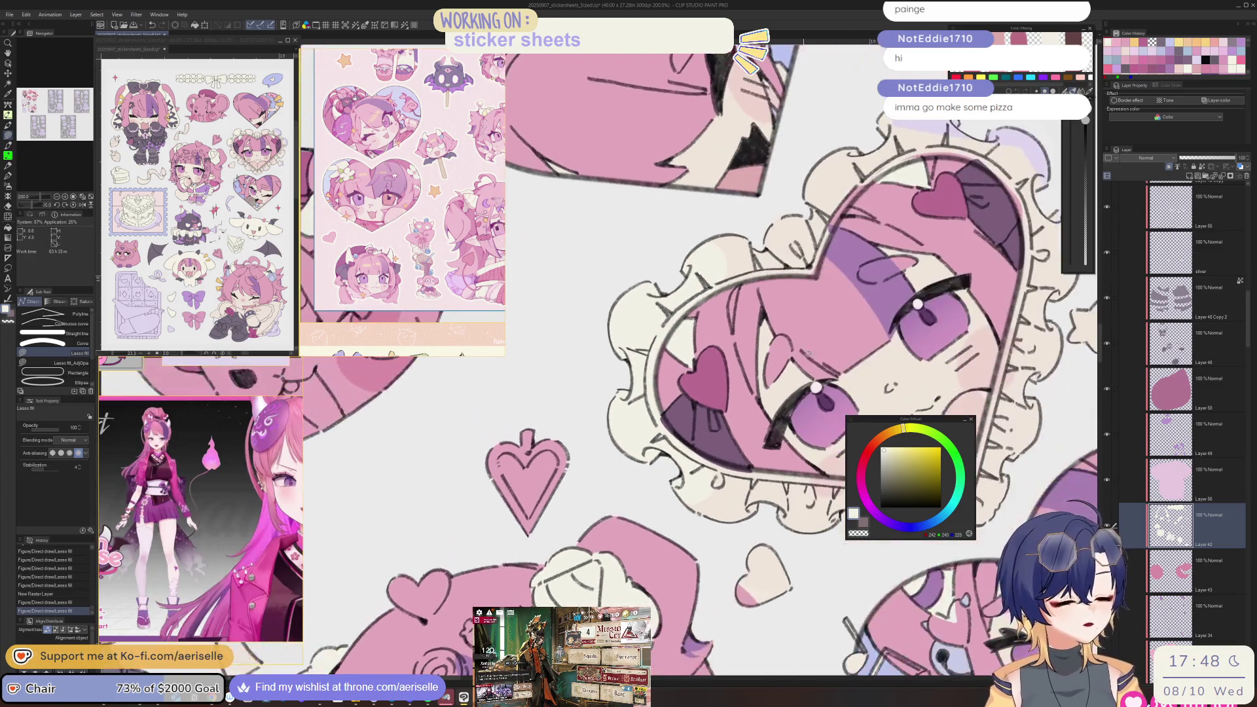
{"action": "scroll", "coordinate": [661, 373], "scroll_direction": "up", "scroll_amount": 4}
{"action": "key", "text": "minus"}
{"action": "key", "text": "minus"}
{"action": "key", "text": "minus"}
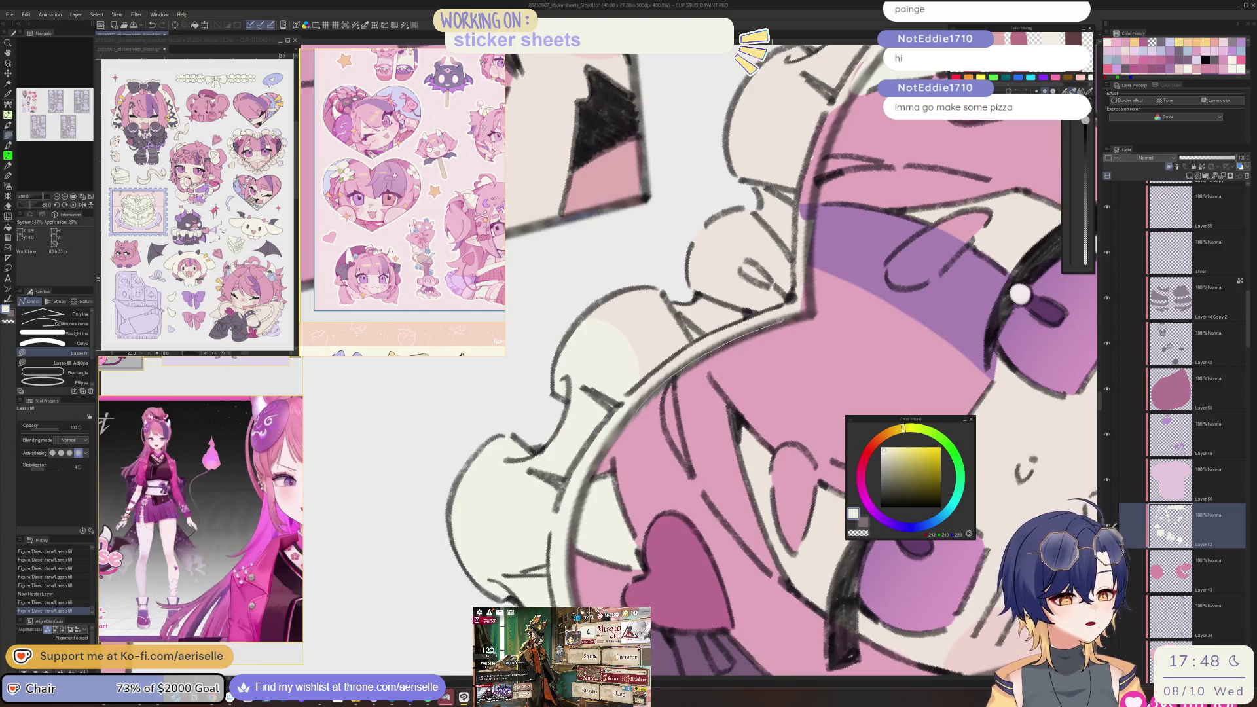
{"action": "mouse_move", "coordinate": [811, 294]}
{"action": "left_mouse_down"}
{"action": "mouse_move", "coordinate": [673, 461]}
{"action": "mouse_move", "coordinate": [714, 301]}
{"action": "left_mouse_up"}
{"action": "mouse_move", "coordinate": [828, 208]}
{"action": "left_mouse_down"}
{"action": "mouse_move", "coordinate": [720, 98]}
{"action": "mouse_move", "coordinate": [569, 452]}
{"action": "left_mouse_up"}
{"action": "scroll", "coordinate": [522, 492], "scroll_direction": "down", "scroll_amount": 4}
{"action": "scroll", "coordinate": [521, 492], "scroll_direction": "up", "scroll_amount": 4}
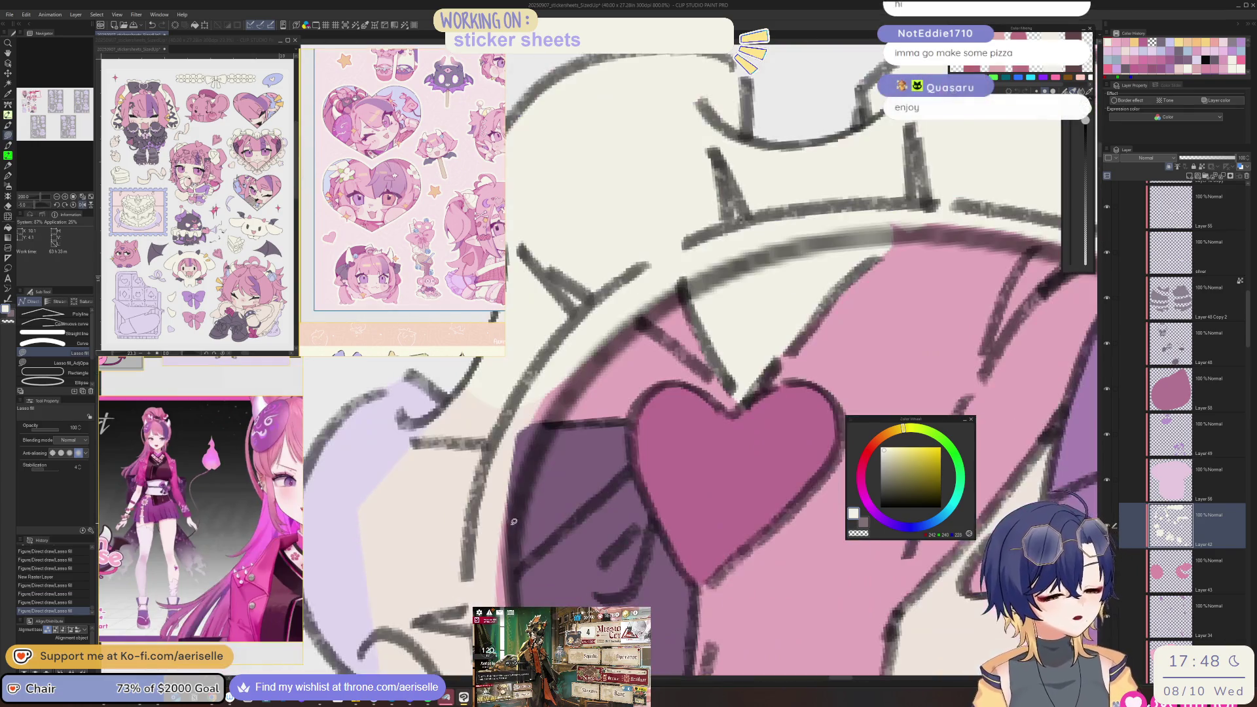
{"action": "scroll", "coordinate": [531, 467], "scroll_direction": "down", "scroll_amount": 4}
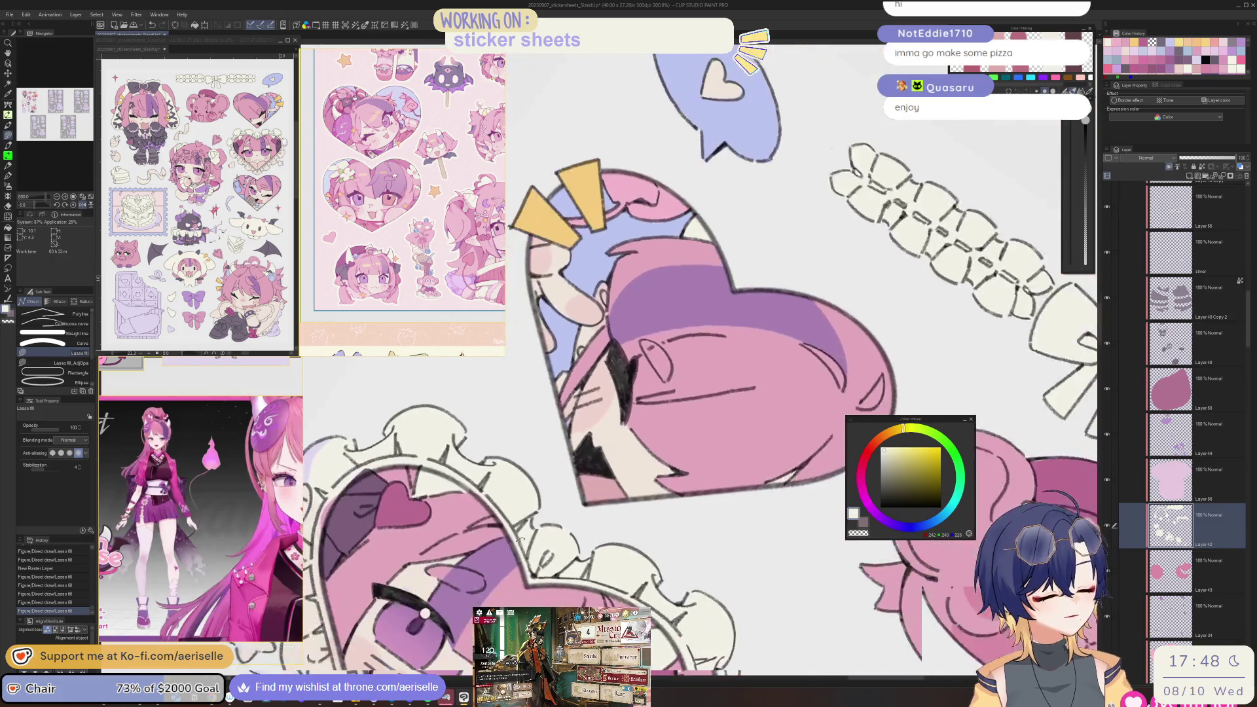
{"action": "scroll", "coordinate": [623, 483], "scroll_direction": "left", "scroll_amount": 5}
{"action": "left_click_drag", "start_coordinate": [679, 336], "coordinate": [476, 525]}
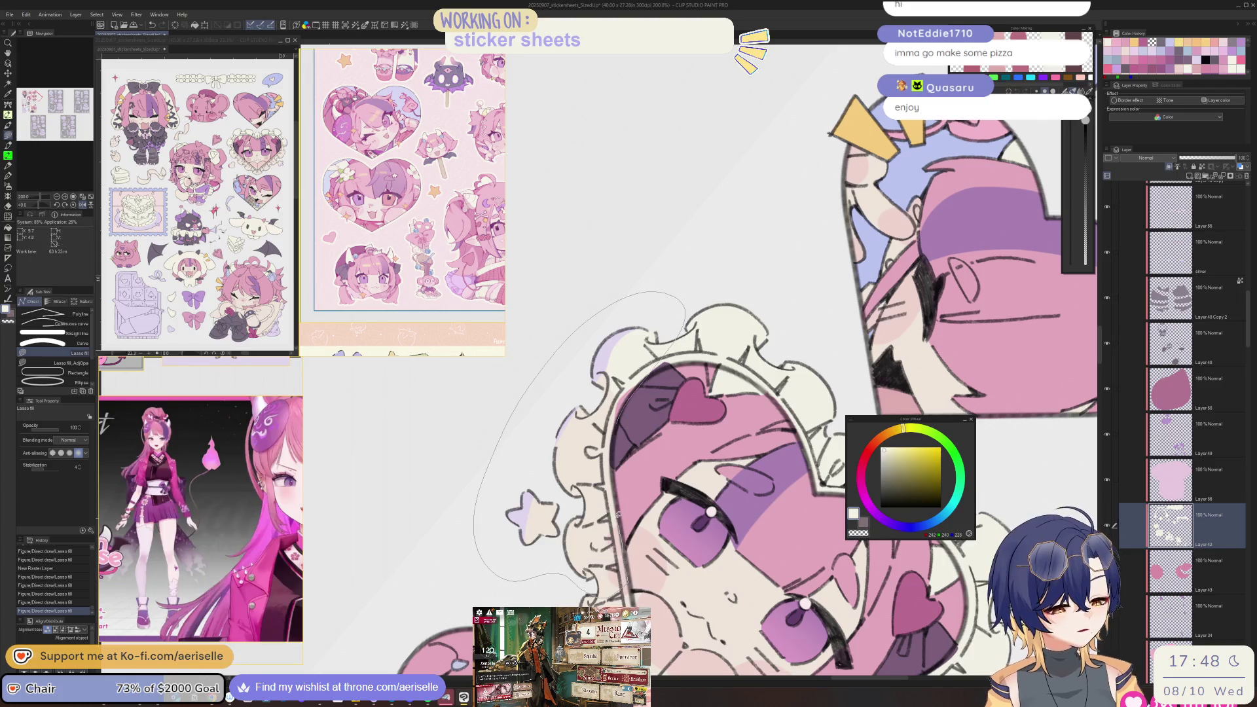
{"action": "left_click_drag", "start_coordinate": [614, 487], "coordinate": [614, 488]}
- On a mirrored view, fill the heart frame's right-side frill, then unmirror and zoom out
{"action": "scroll", "coordinate": [750, 390], "scroll_direction": "down", "scroll_amount": 3}
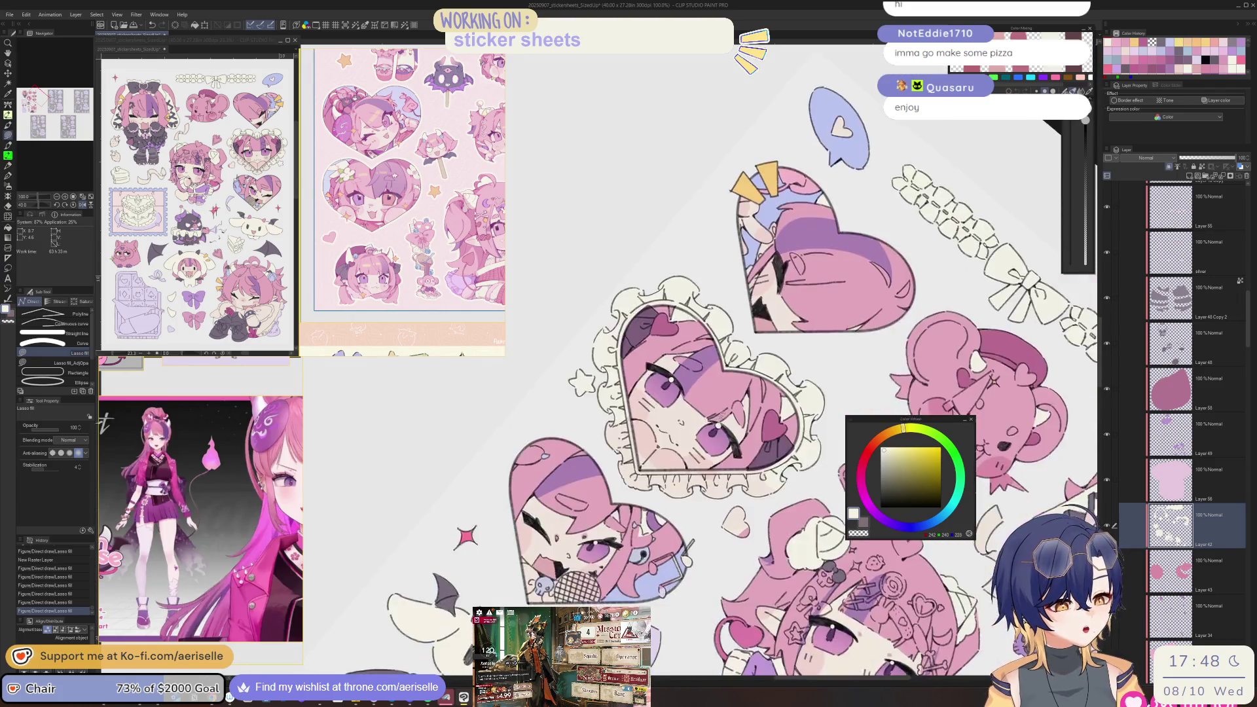
{"action": "scroll", "coordinate": [751, 390], "scroll_direction": "down", "scroll_amount": 4}
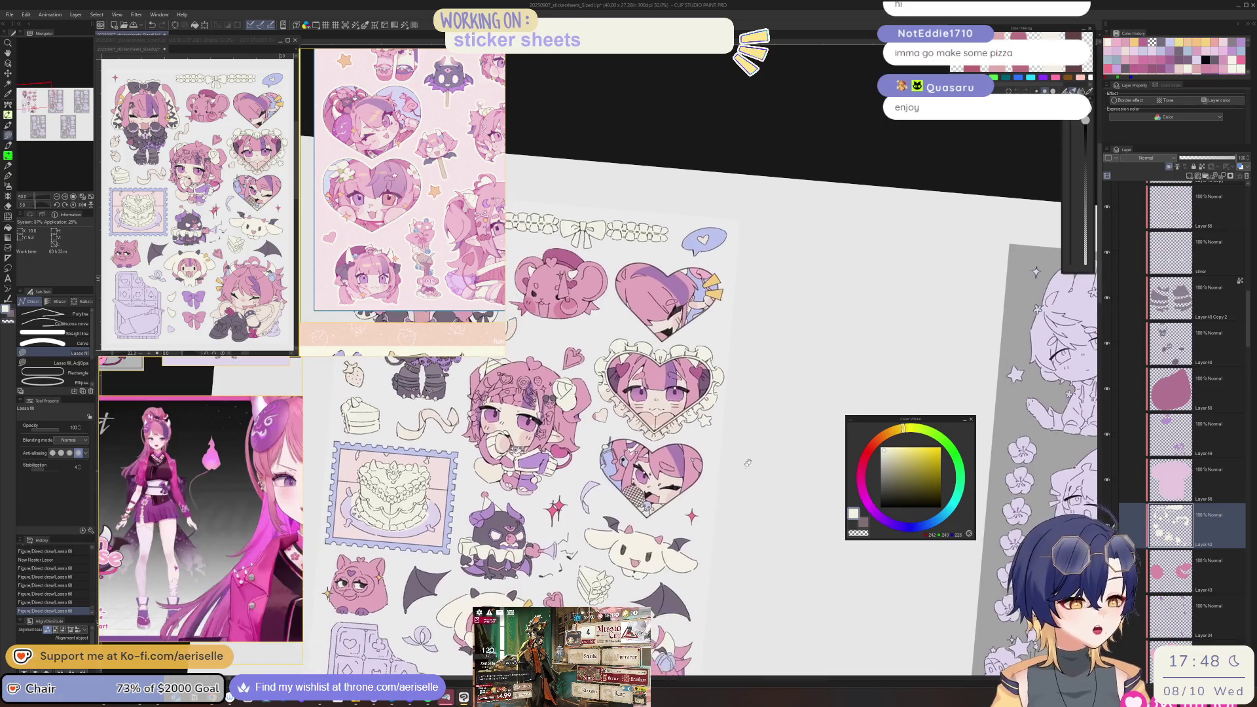
{"action": "scroll", "coordinate": [687, 383], "scroll_direction": "up", "scroll_amount": 4}
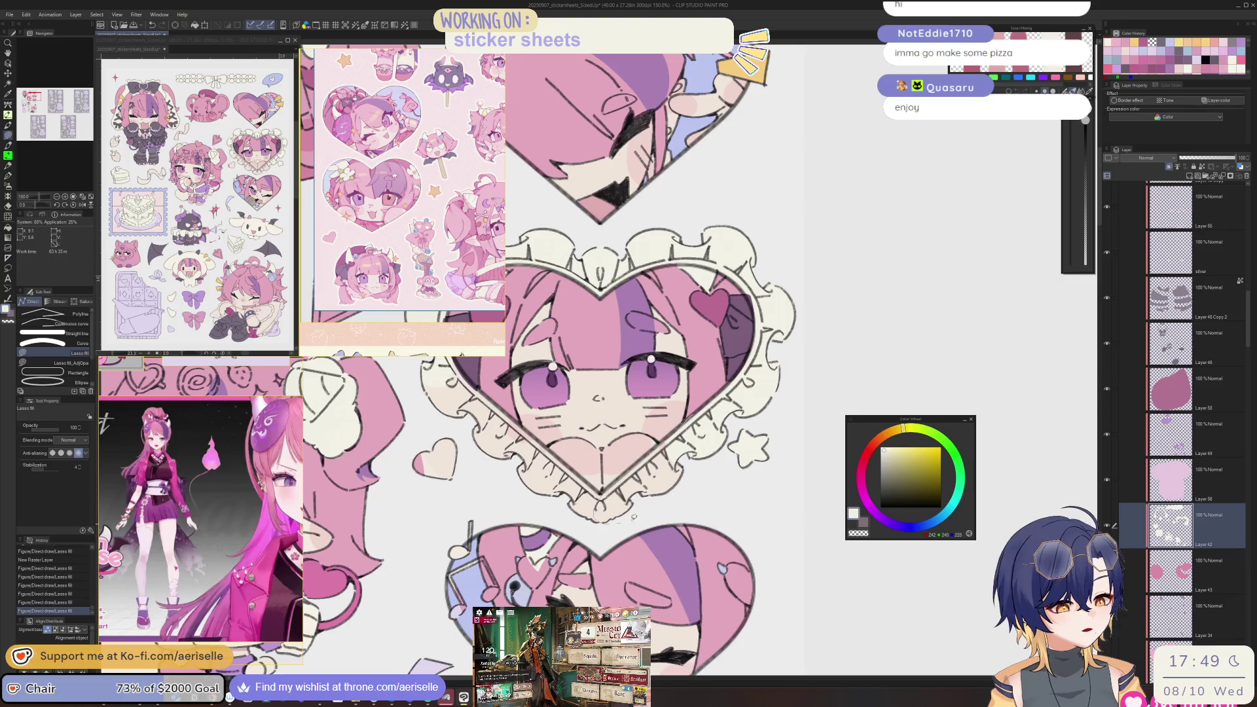
{"action": "key", "text": "h"}
{"action": "left_click_drag", "start_coordinate": [629, 519], "coordinate": [781, 360]}
{"action": "left_click_drag", "start_coordinate": [720, 387], "coordinate": [768, 356]}
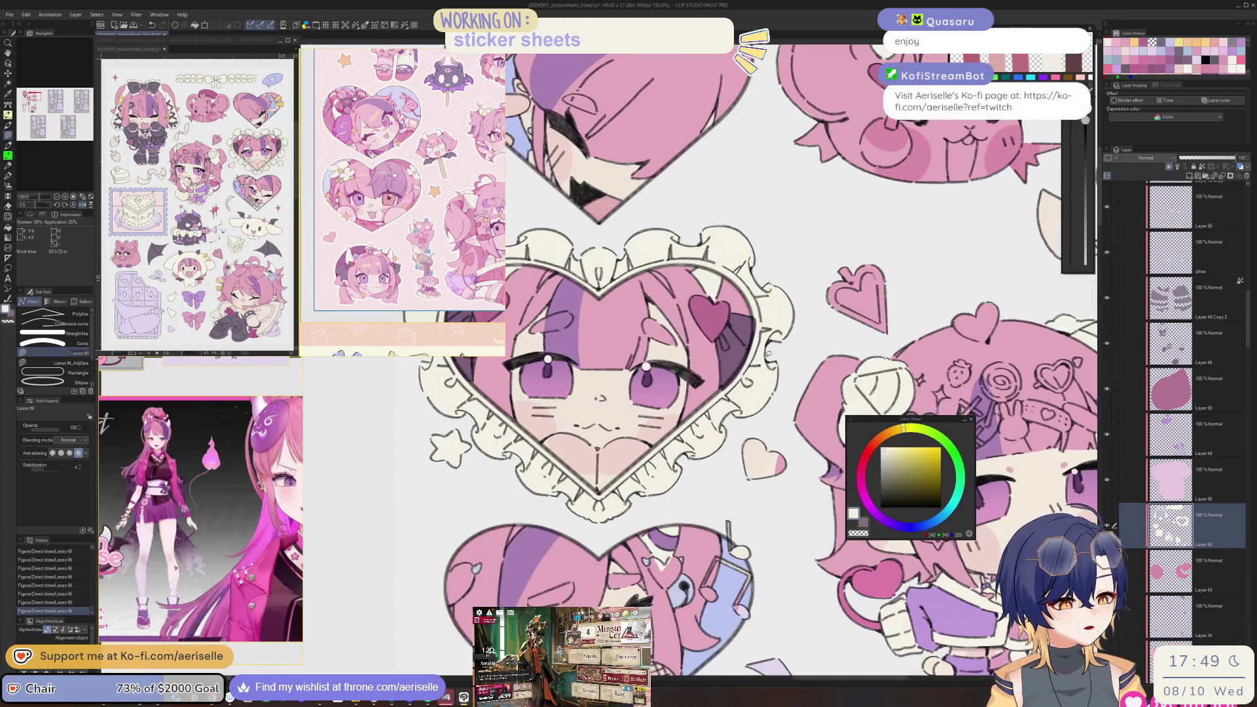
{"action": "key", "text": "h"}
{"action": "key", "text": "ctrl+alt+0"}
{"action": "left_click_drag", "start_coordinate": [808, 454], "coordinate": [840, 433]}
{"action": "scroll", "coordinate": [840, 433], "scroll_direction": "down", "scroll_amount": 2}
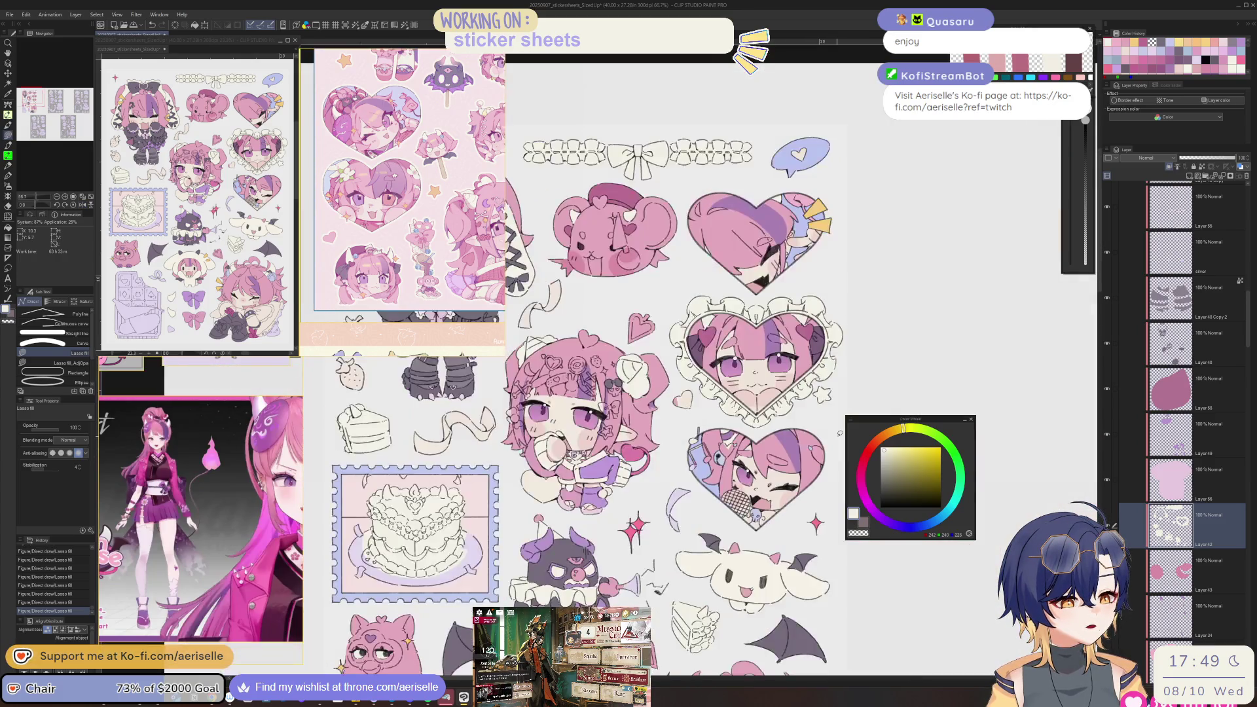
{"action": "scroll", "coordinate": [789, 523], "scroll_direction": "up", "scroll_amount": 4}
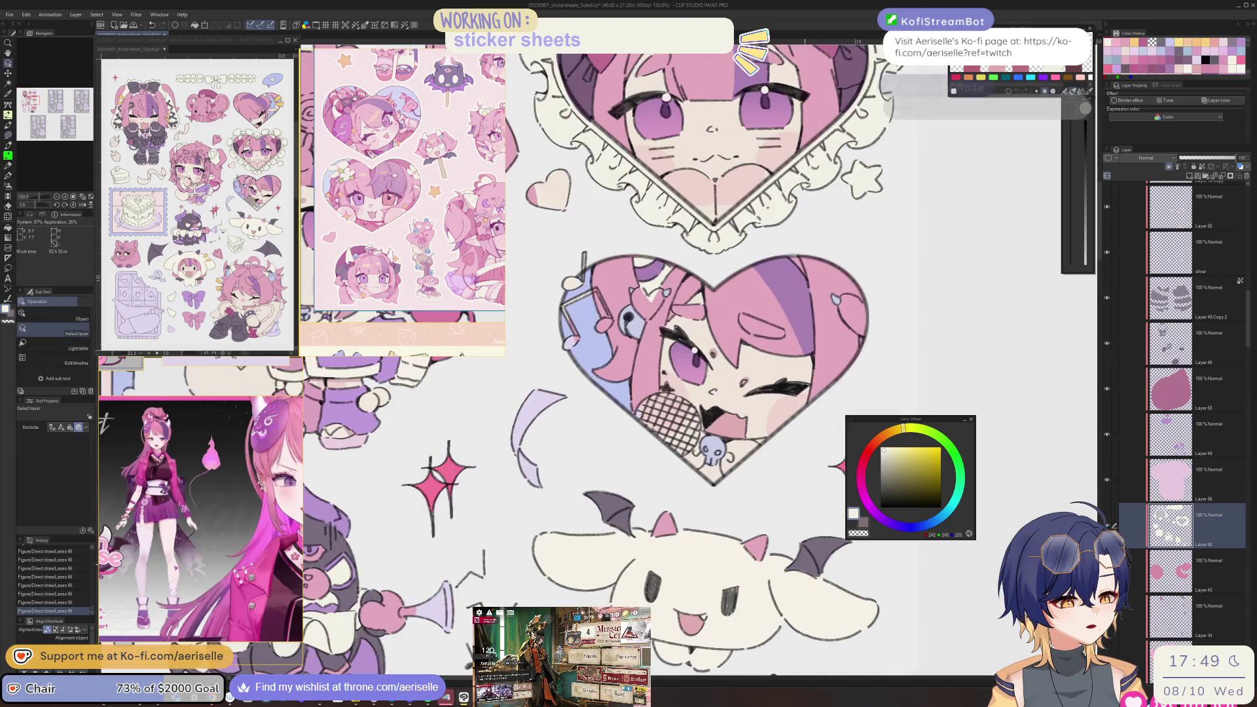
- Fill an area in the winking heart sticker's lower part, then bring up the guitar and microphone reference
{"action": "left_click", "coordinate": [801, 508], "text": "ctrl+shift"}
{"action": "key", "text": "h"}
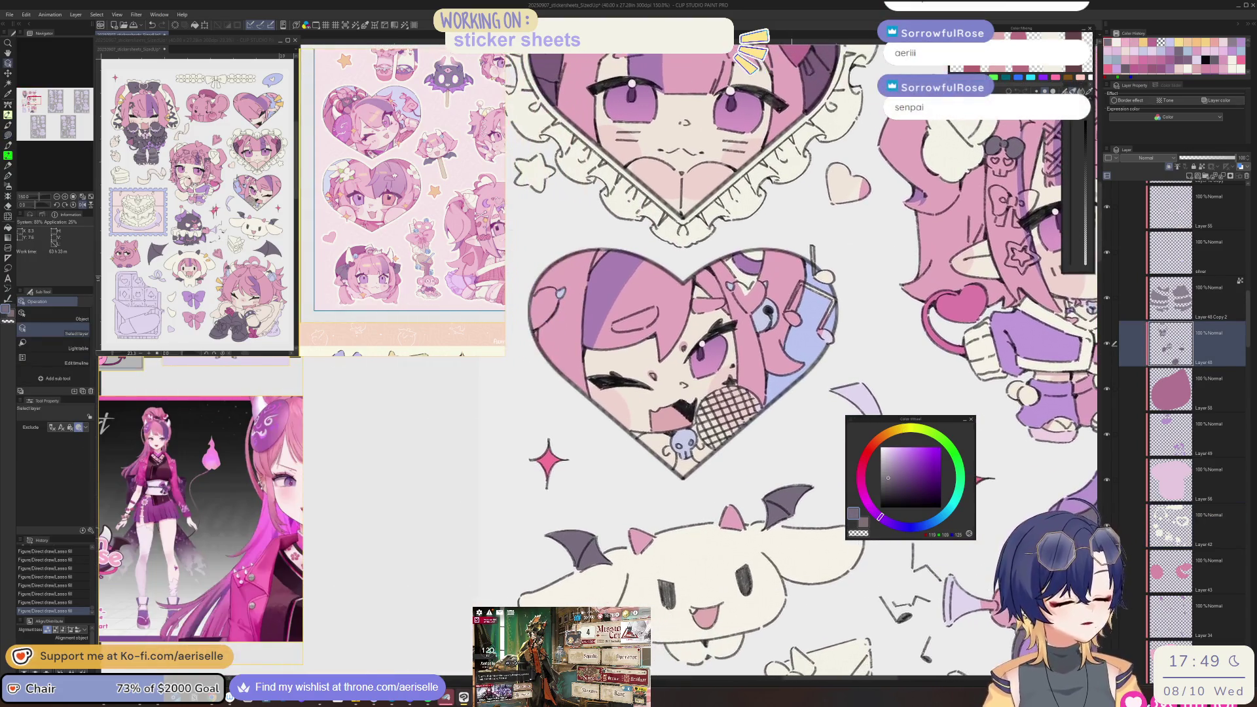
{"action": "scroll", "coordinate": [726, 399], "scroll_direction": "up", "scroll_amount": 3}
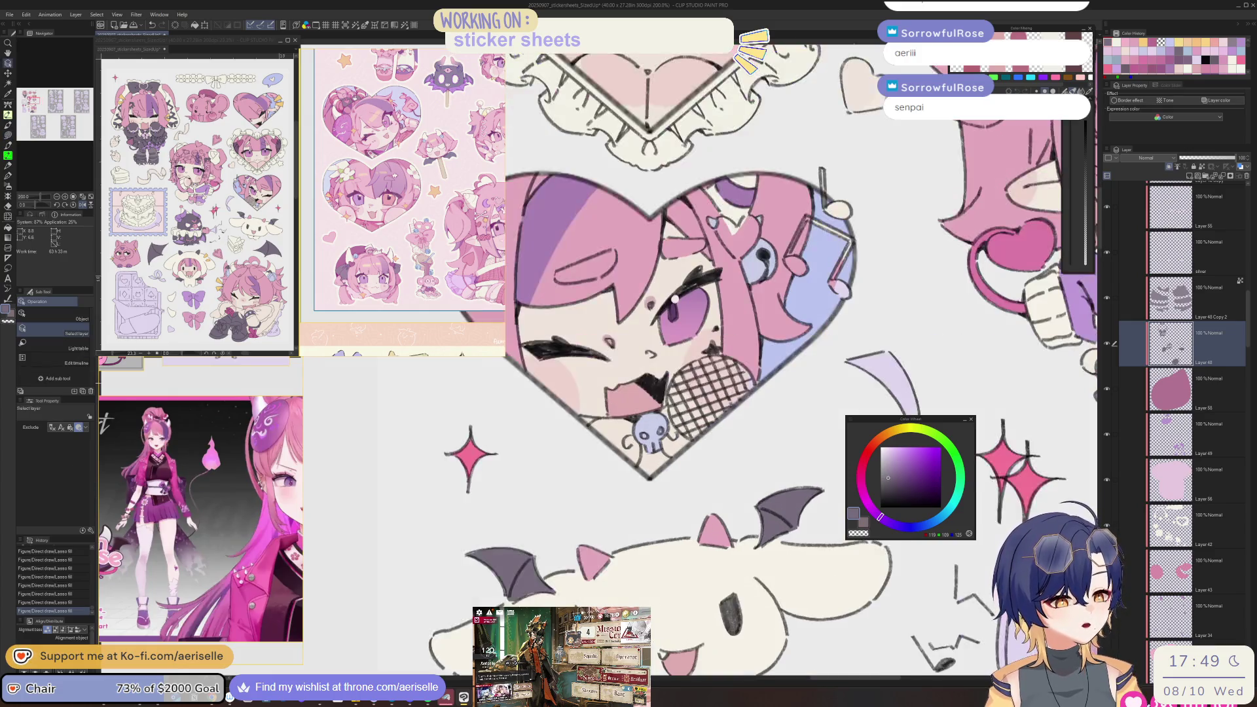
{"action": "mouse_move", "coordinate": [742, 498]}
{"action": "left_mouse_down"}
{"action": "mouse_move", "coordinate": [845, 391]}
{"action": "mouse_move", "coordinate": [807, 347]}
{"action": "mouse_move", "coordinate": [733, 326]}
{"action": "mouse_move", "coordinate": [697, 342]}
{"action": "mouse_move", "coordinate": [665, 381]}
{"action": "mouse_move", "coordinate": [681, 354]}
{"action": "mouse_move", "coordinate": [778, 325]}
{"action": "left_mouse_up"}
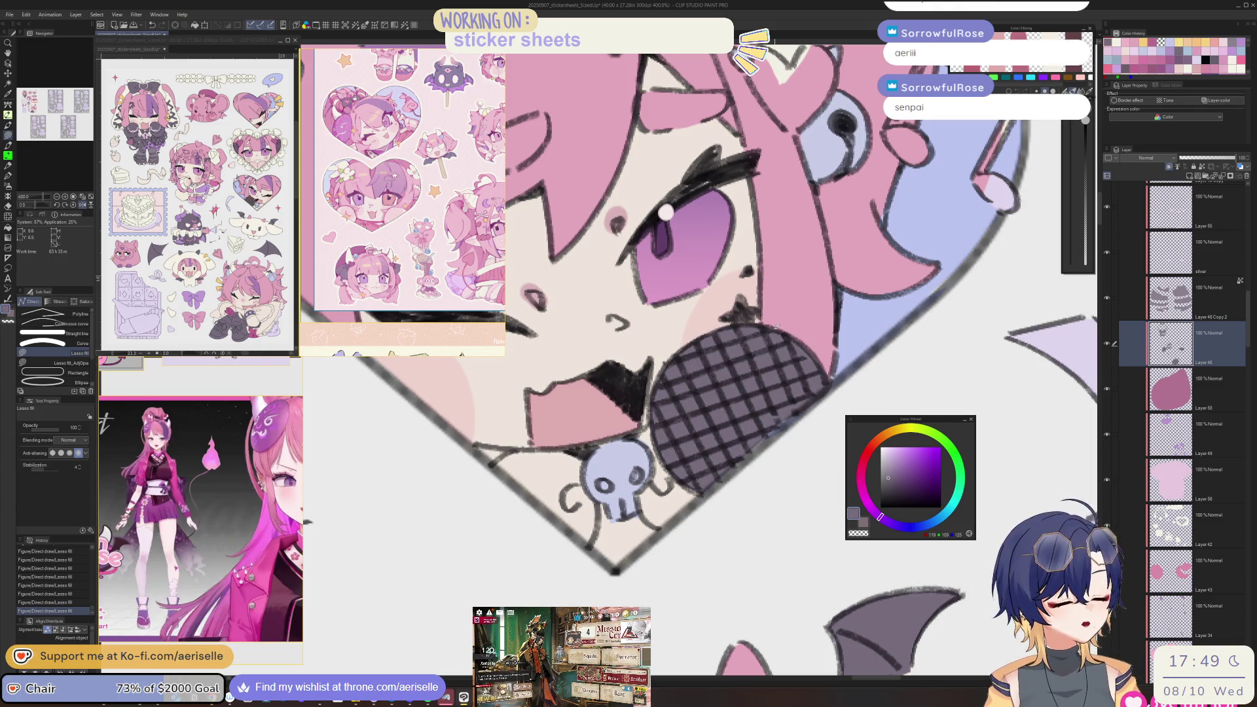
{"action": "key", "text": "alt+Tab"}
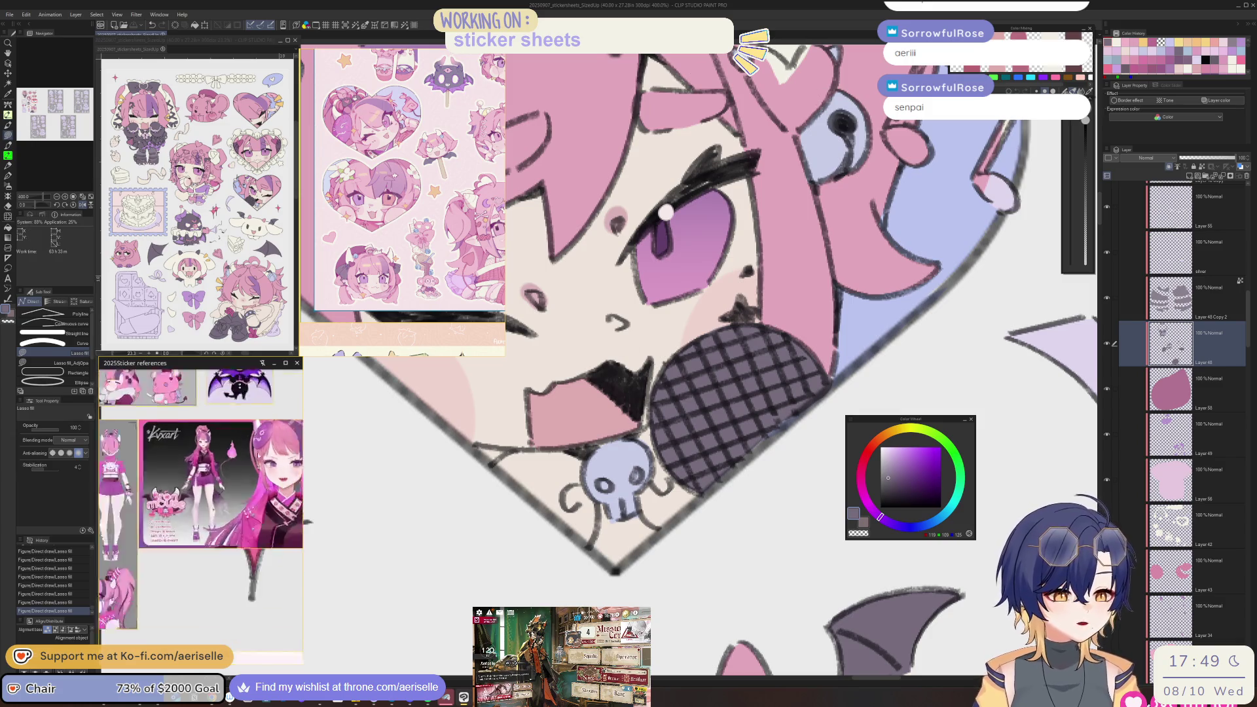
{"action": "key", "text": "Right"}
{"action": "key", "text": "Right"}
{"action": "key", "text": "Right"}
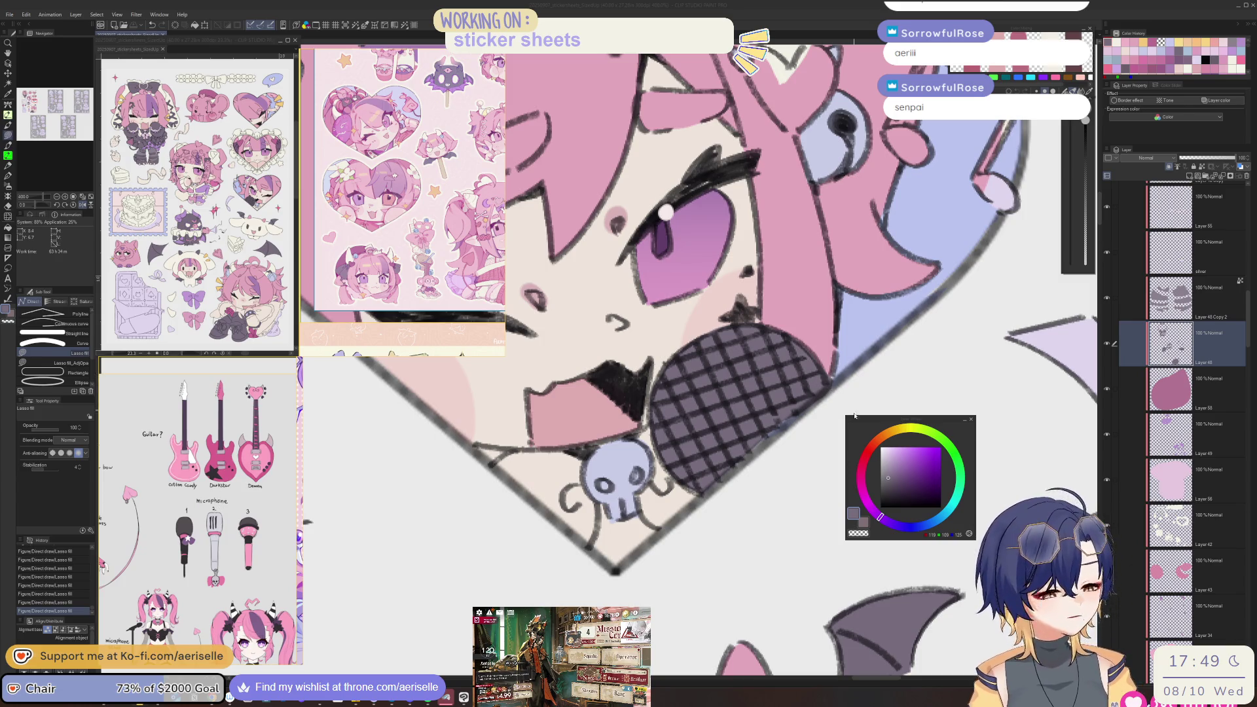
- Raise one sticker layer's luminosity to +10
{"action": "scroll", "coordinate": [855, 412], "scroll_direction": "down", "scroll_amount": 8}
{"action": "mouse_move", "coordinate": [589, 458]}
{"action": "left_mouse_down"}
{"action": "mouse_move", "coordinate": [901, 362]}
{"action": "mouse_move", "coordinate": [971, 462]}
{"action": "left_mouse_up"}
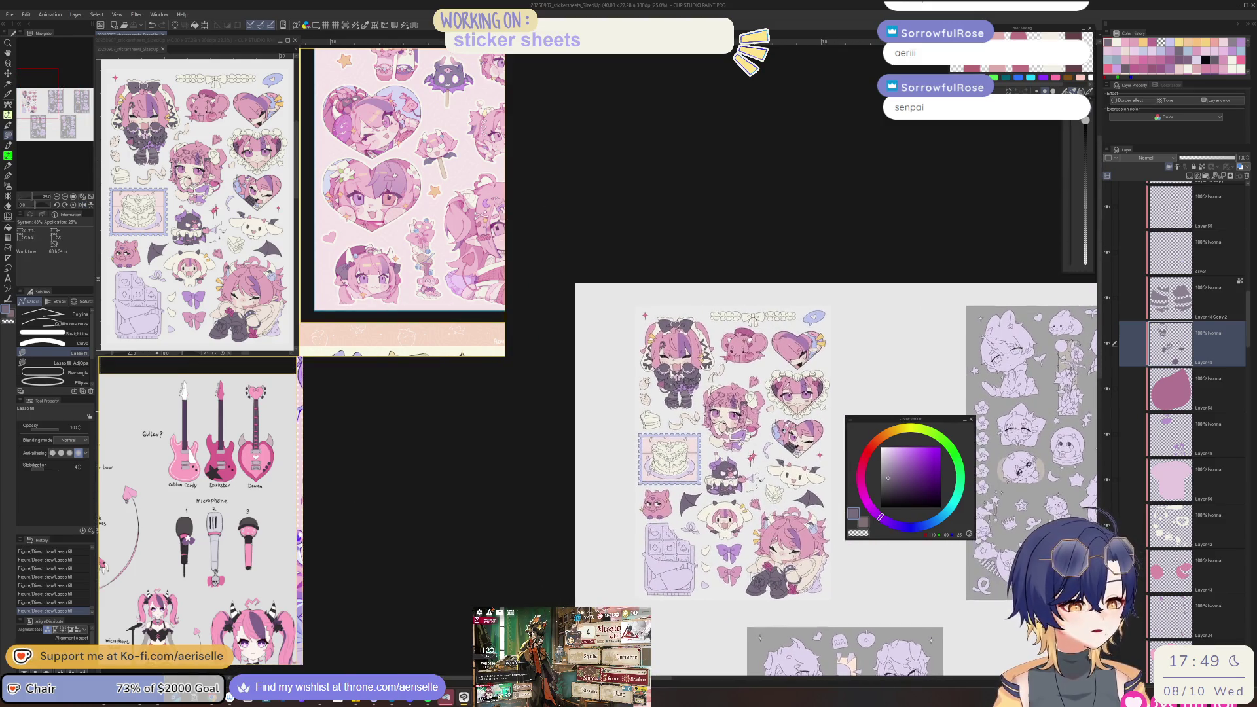
{"action": "scroll", "coordinate": [792, 582], "scroll_direction": "up", "scroll_amount": 2}
{"action": "key", "text": "o"}
{"action": "left_click", "coordinate": [823, 470]}
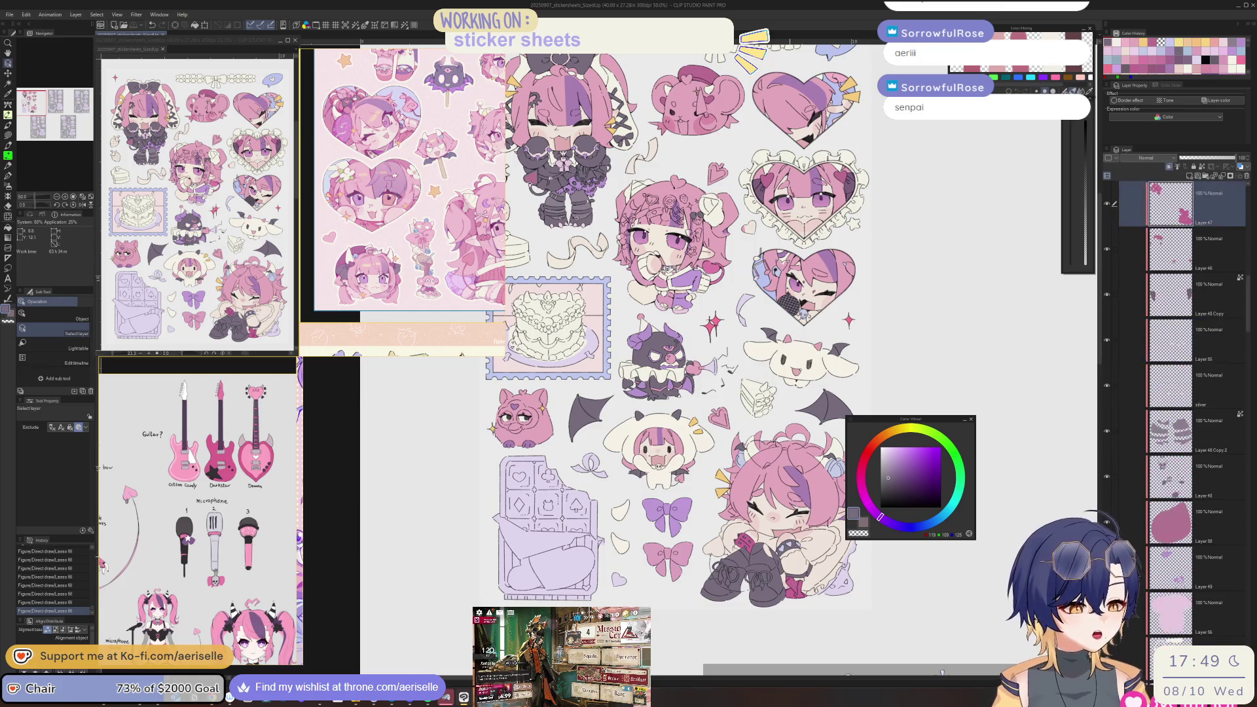
{"action": "key", "text": "ctrl+u"}
{"action": "left_click", "coordinate": [789, 644]}
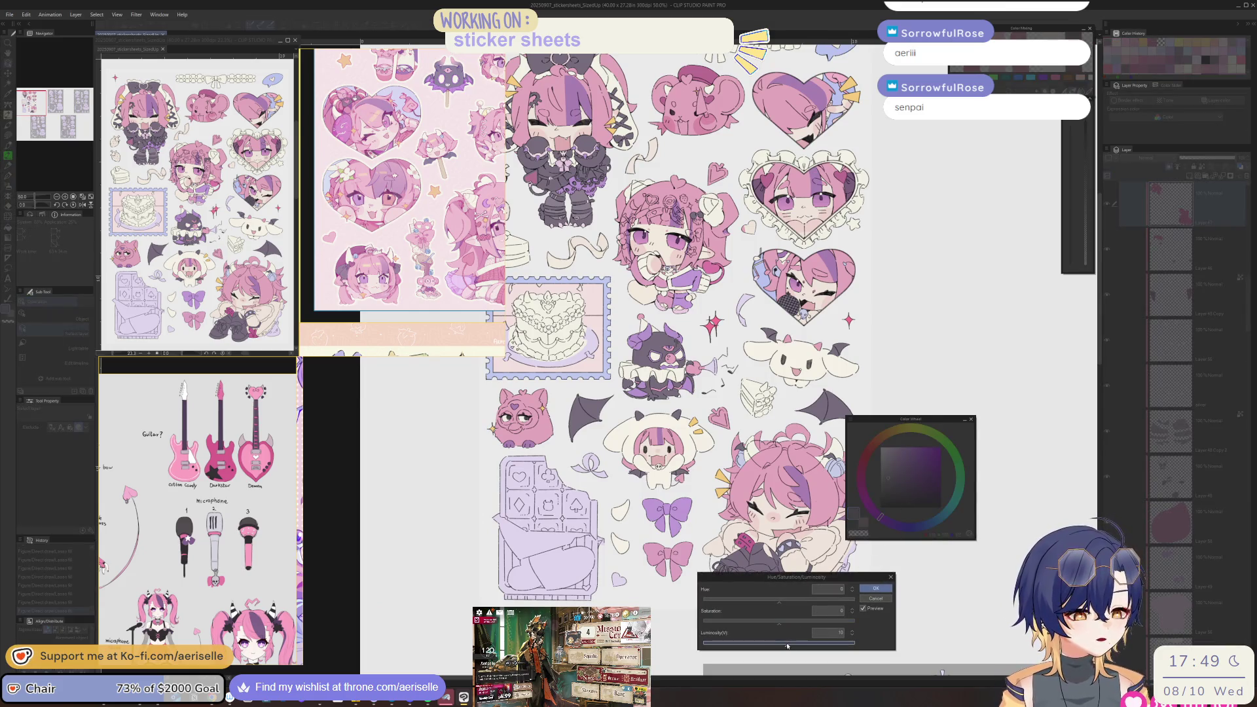
{"action": "key", "text": "Return"}
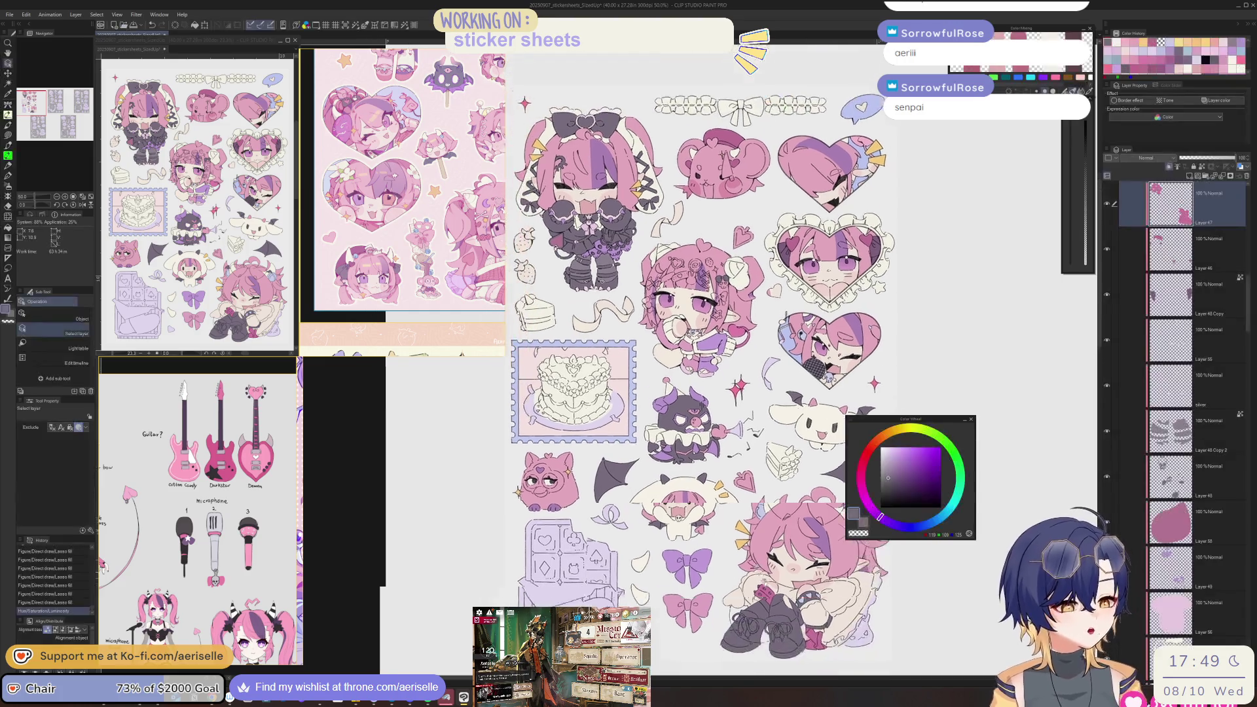
- Give the chibi girl sticker saturation -6 and luminosity +6
{"action": "scroll", "coordinate": [763, 419], "scroll_direction": "up", "scroll_amount": 5}
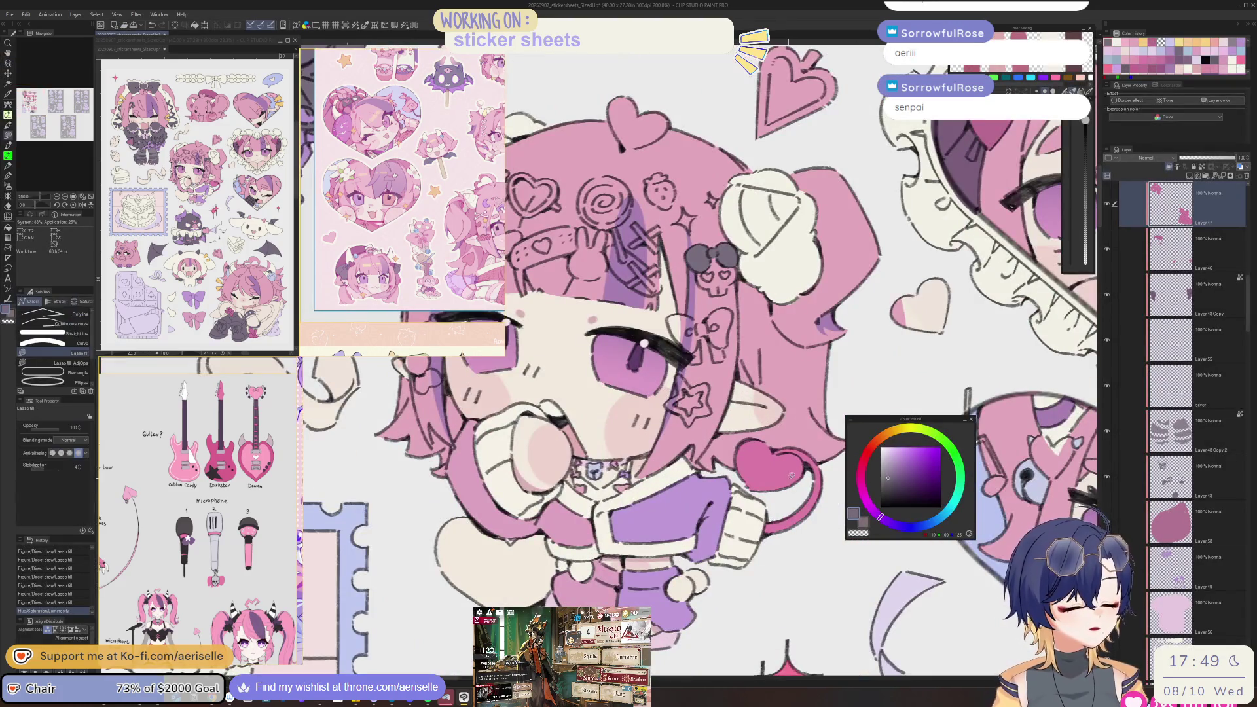
{"action": "key", "text": "ctrl+u"}
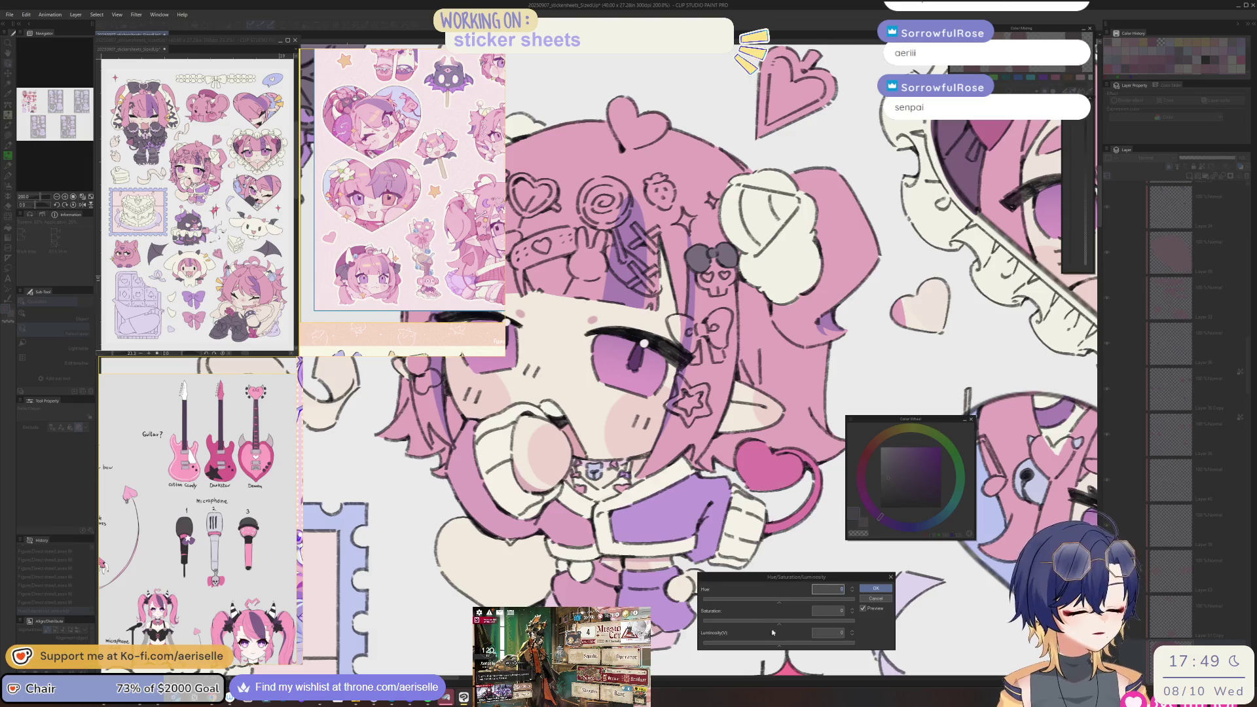
{"action": "left_click", "coordinate": [775, 627]}
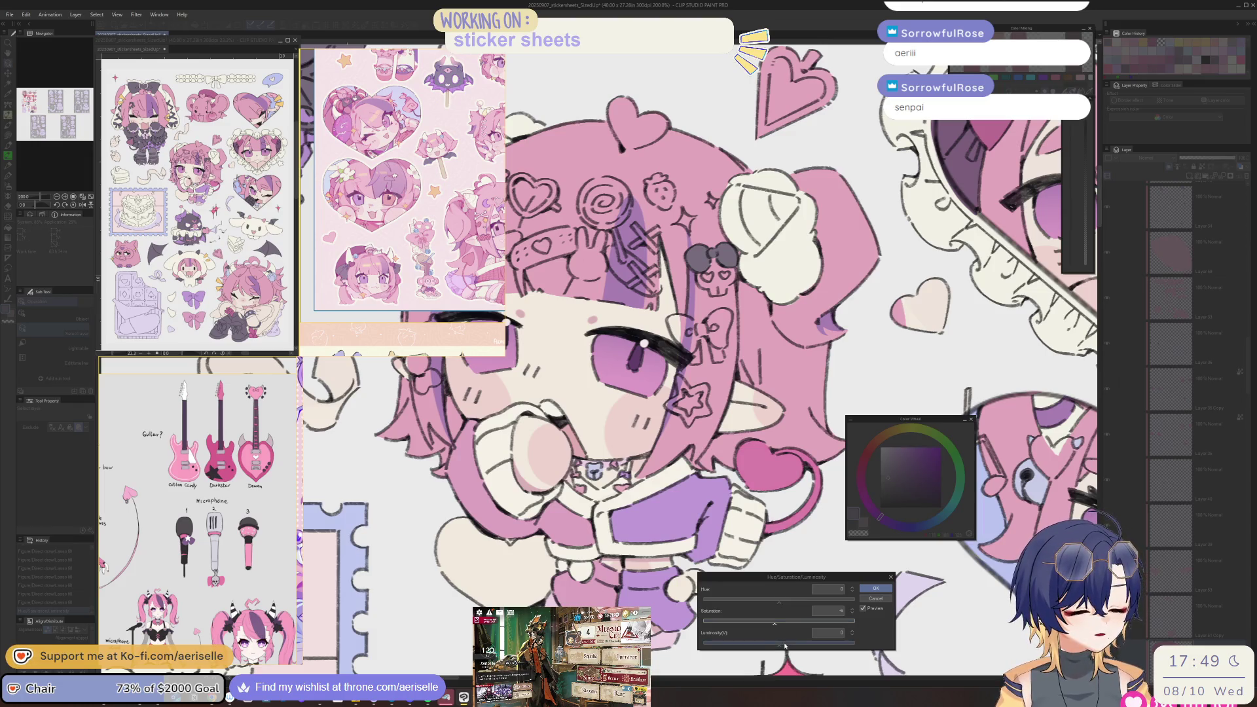
{"action": "left_click", "coordinate": [784, 645]}
{"action": "left_click", "coordinate": [878, 591]}
{"action": "scroll", "coordinate": [778, 314], "scroll_direction": "down", "scroll_amount": 4}
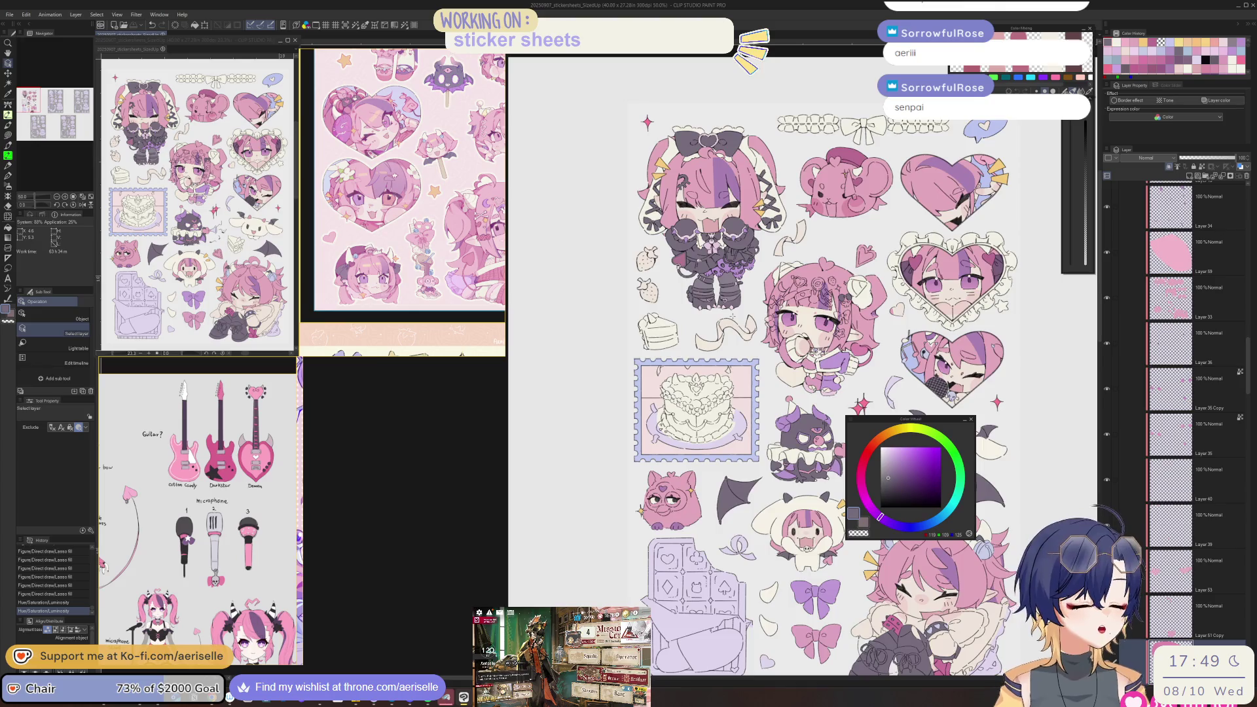
{"action": "scroll", "coordinate": [732, 316], "scroll_direction": "up", "scroll_amount": 1}
- Lasso-fill the bow beneath the skull pink
{"action": "mouse_move", "coordinate": [791, 515]}
{"action": "left_mouse_down"}
{"action": "mouse_move", "coordinate": [779, 460]}
{"action": "mouse_move", "coordinate": [781, 525]}
{"action": "mouse_move", "coordinate": [769, 531]}
{"action": "left_mouse_up"}
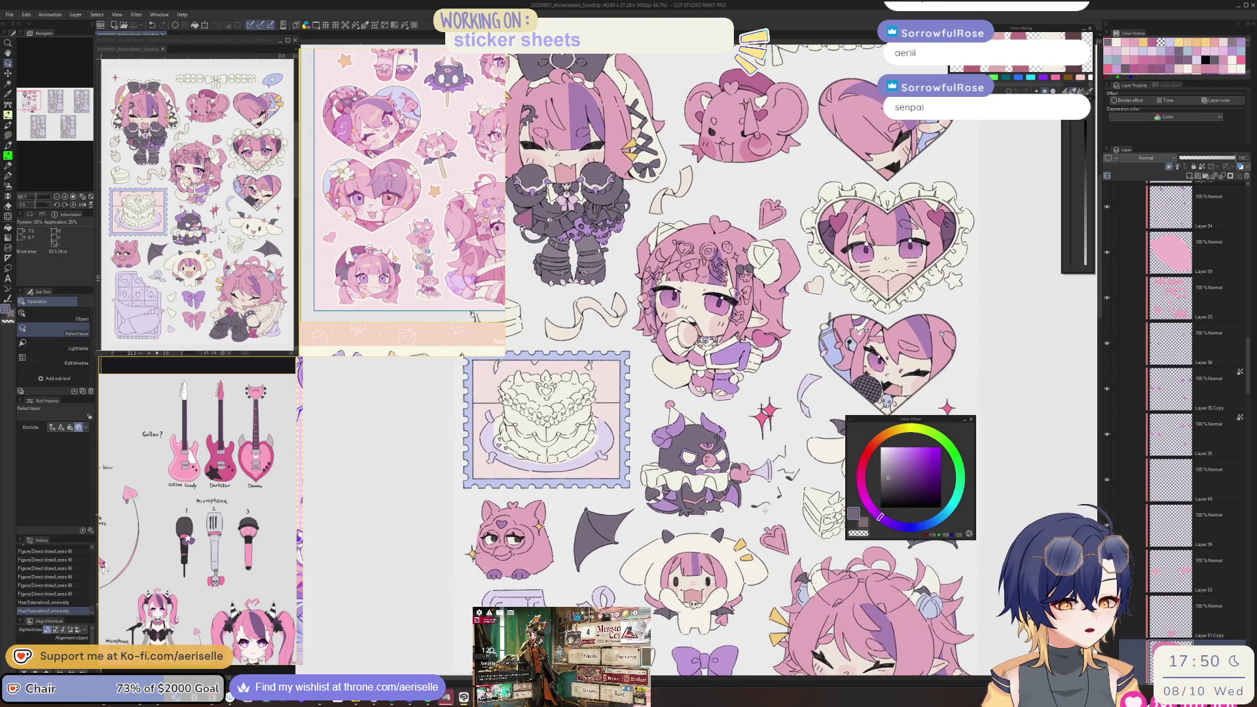
{"action": "mouse_move", "coordinate": [762, 501]}
{"action": "left_mouse_down"}
{"action": "mouse_move", "coordinate": [655, 502]}
{"action": "mouse_move", "coordinate": [684, 544]}
{"action": "left_mouse_up"}
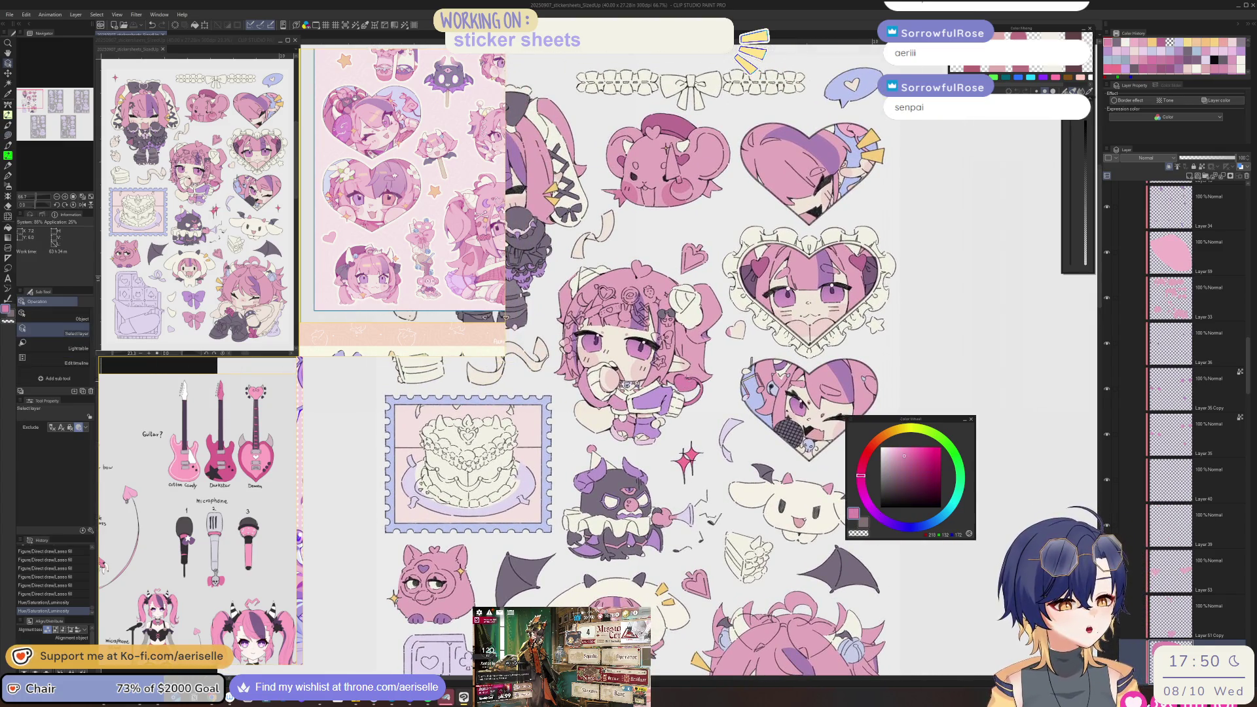
{"action": "scroll", "coordinate": [831, 441], "scroll_direction": "up", "scroll_amount": 6}
{"action": "key", "text": "u"}
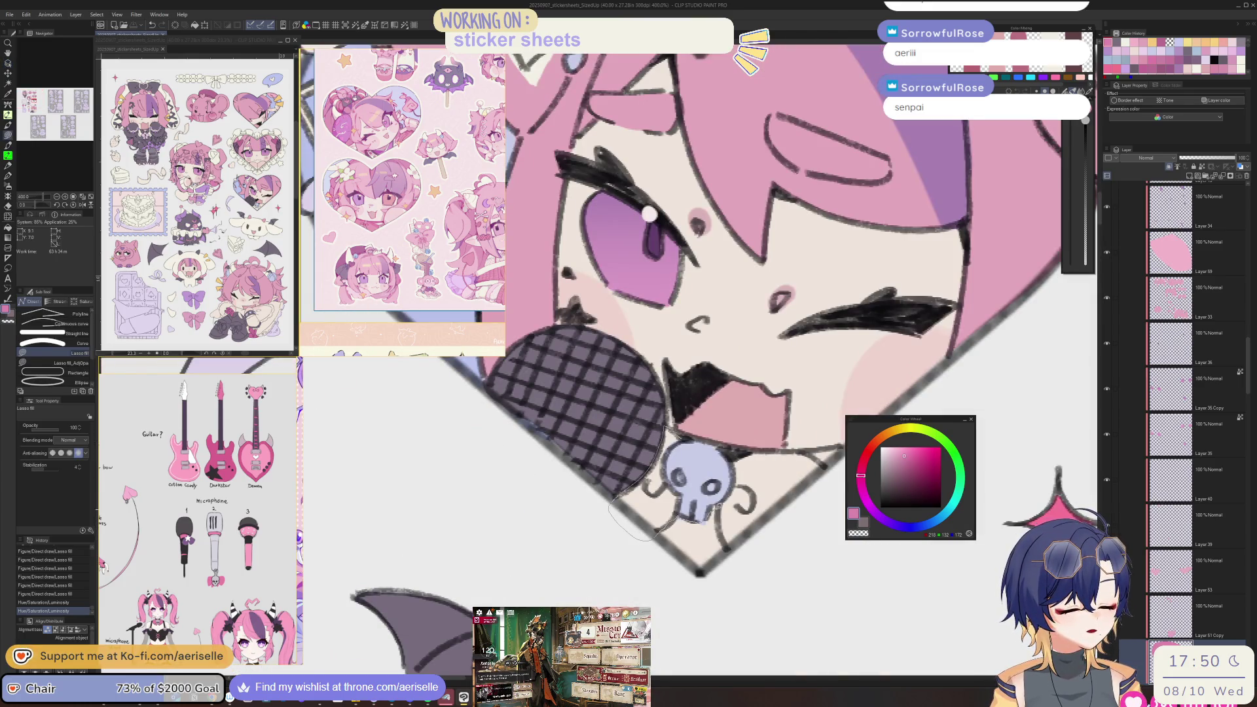
{"action": "left_click_drag", "start_coordinate": [780, 535], "coordinate": [823, 472]}
{"action": "left_click_drag", "start_coordinate": [736, 458], "coordinate": [715, 448]}
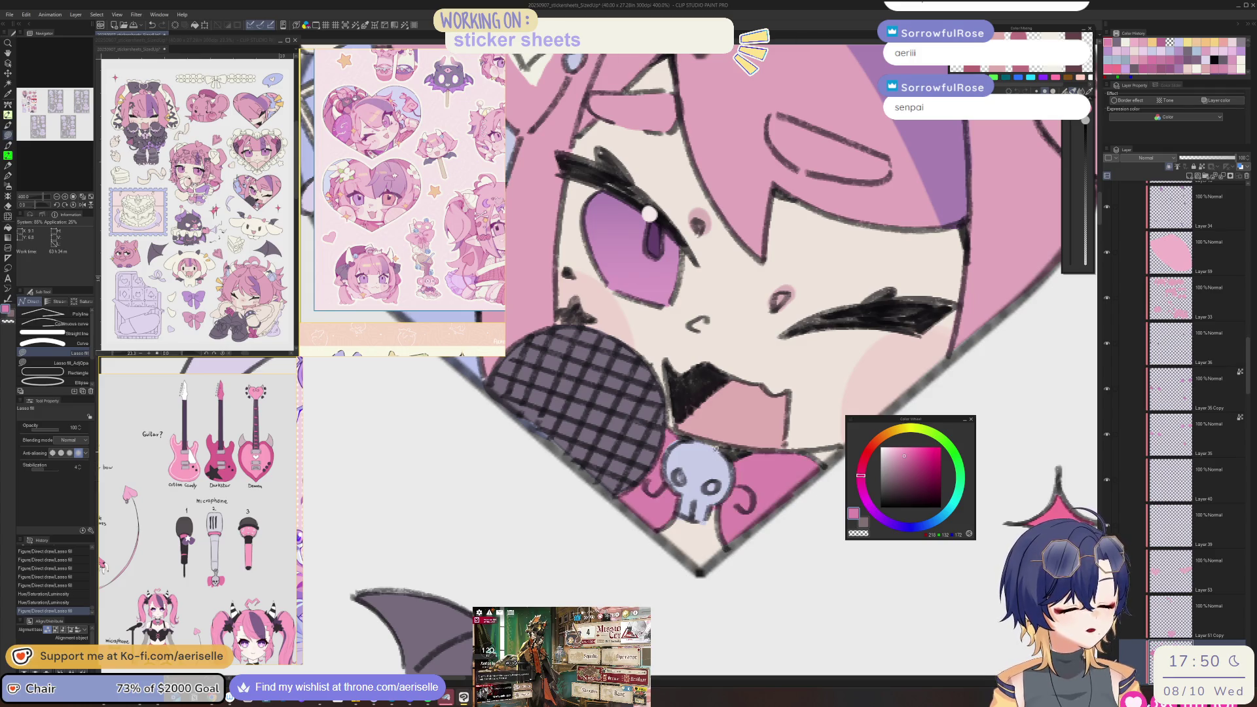
- Erase excess fill around the bow with a smaller eraser and check it on a mirrored view
{"action": "key", "text": "e"}
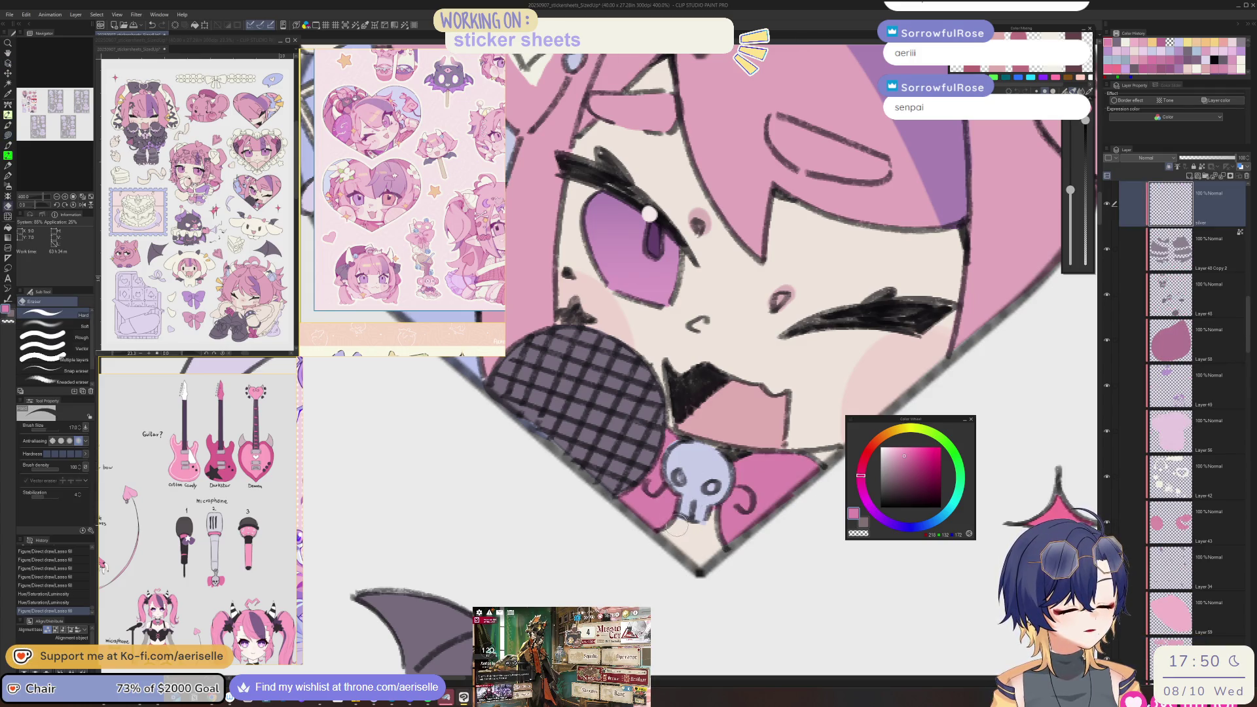
{"action": "left_click_drag", "start_coordinate": [710, 532], "coordinate": [687, 510]}
{"action": "key", "text": "bracketleft"}
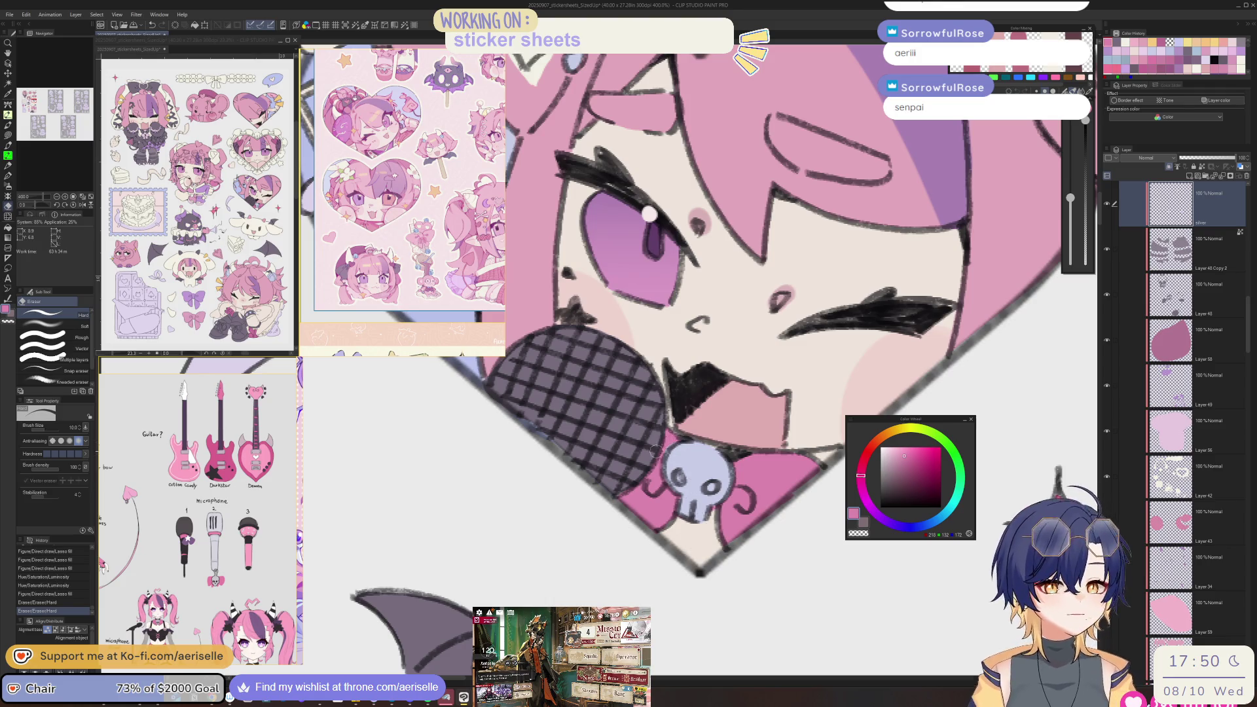
{"action": "scroll", "coordinate": [649, 461], "scroll_direction": "down", "scroll_amount": 5}
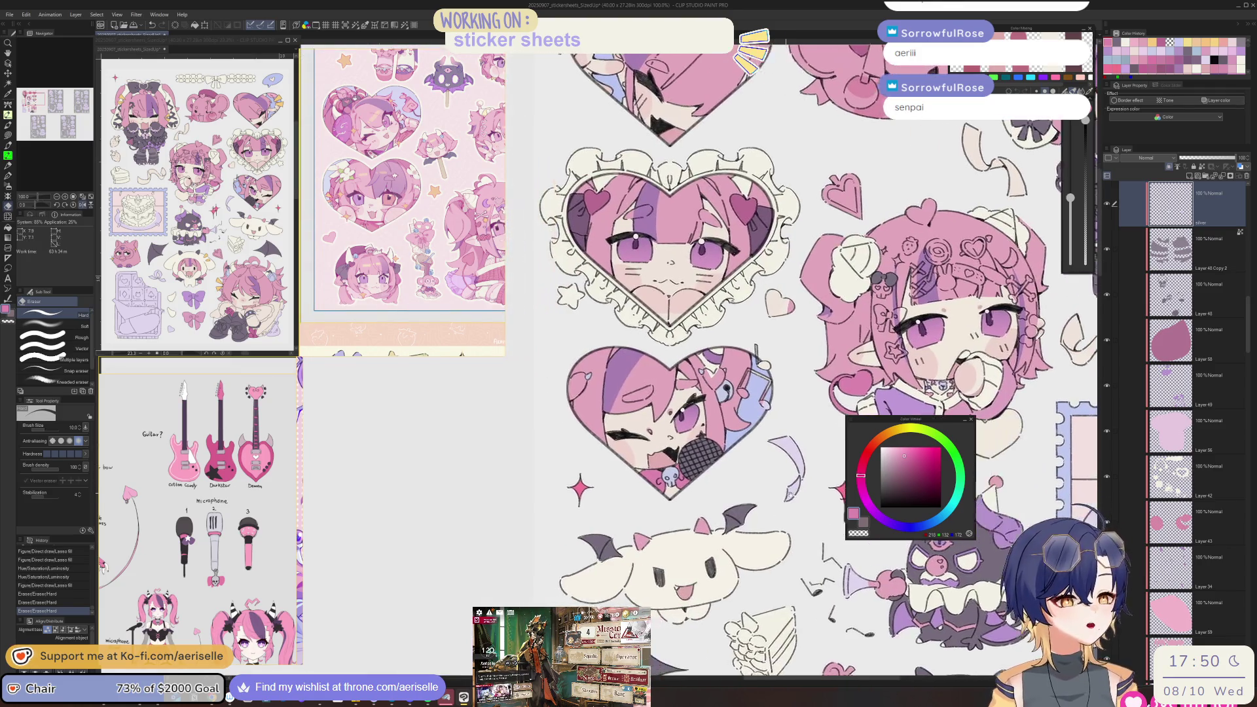
{"action": "key", "text": "h"}
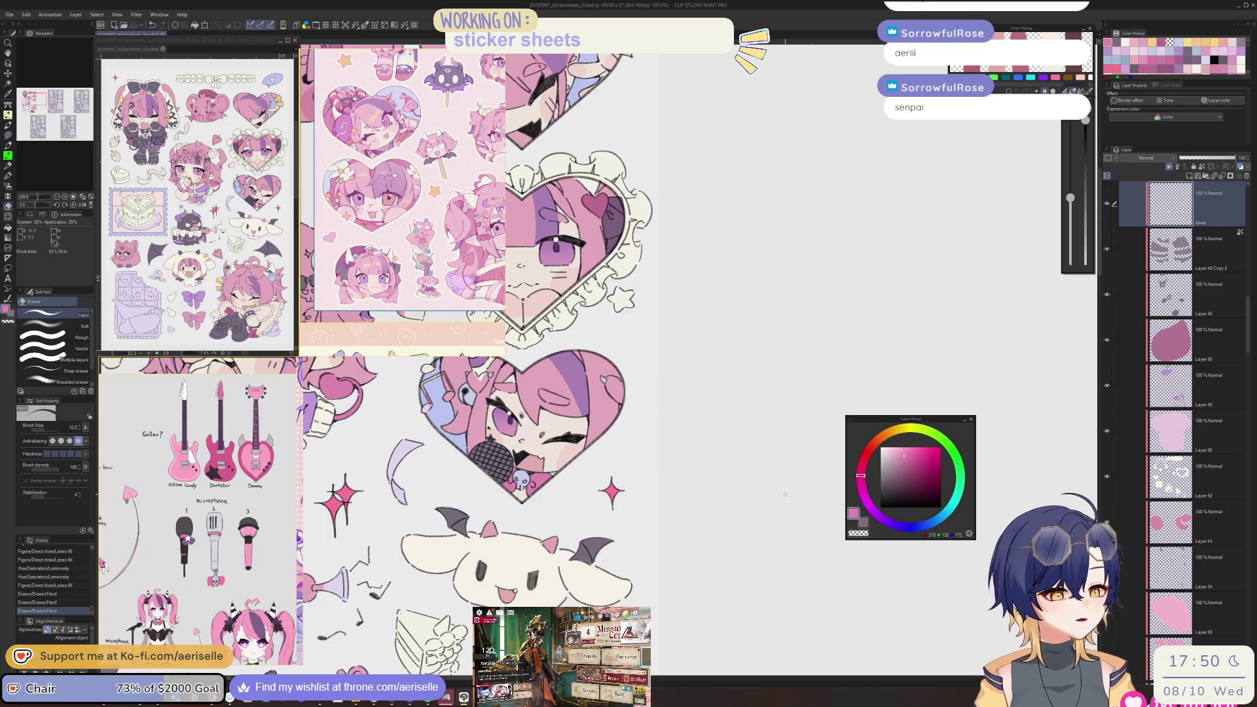
{"action": "scroll", "coordinate": [288, 567], "scroll_direction": "down", "scroll_amount": 10}
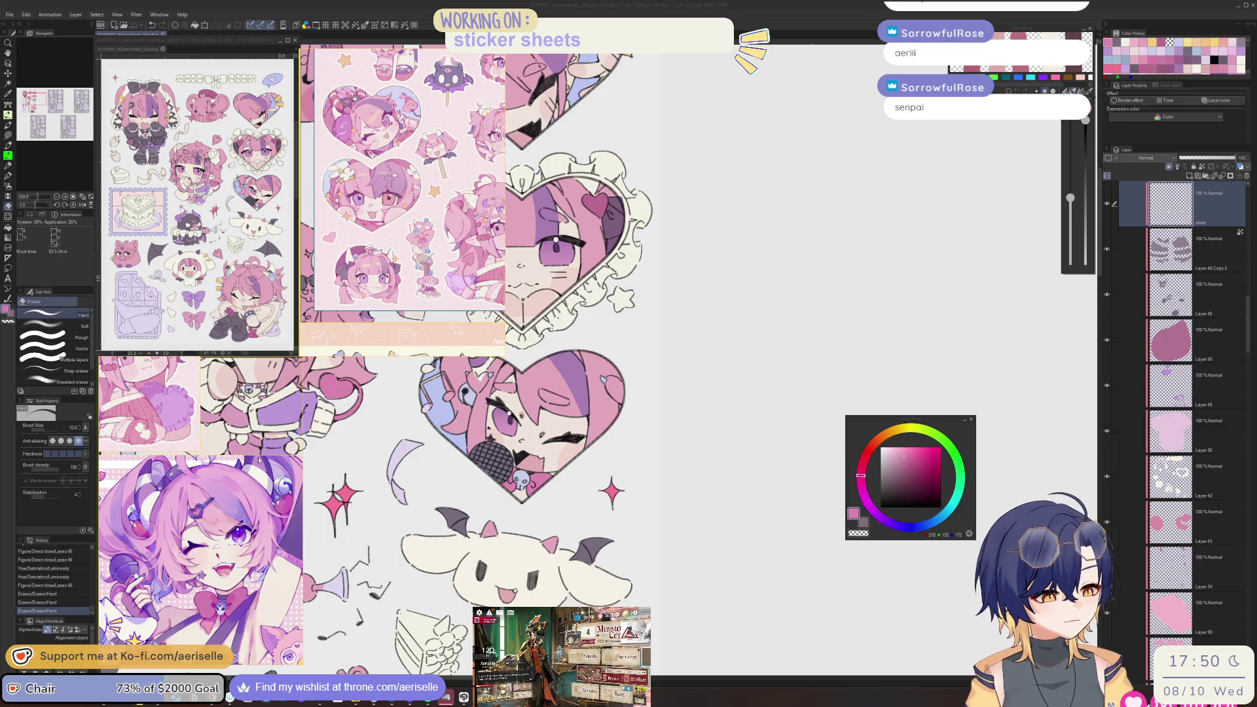
{"action": "key", "text": "h"}
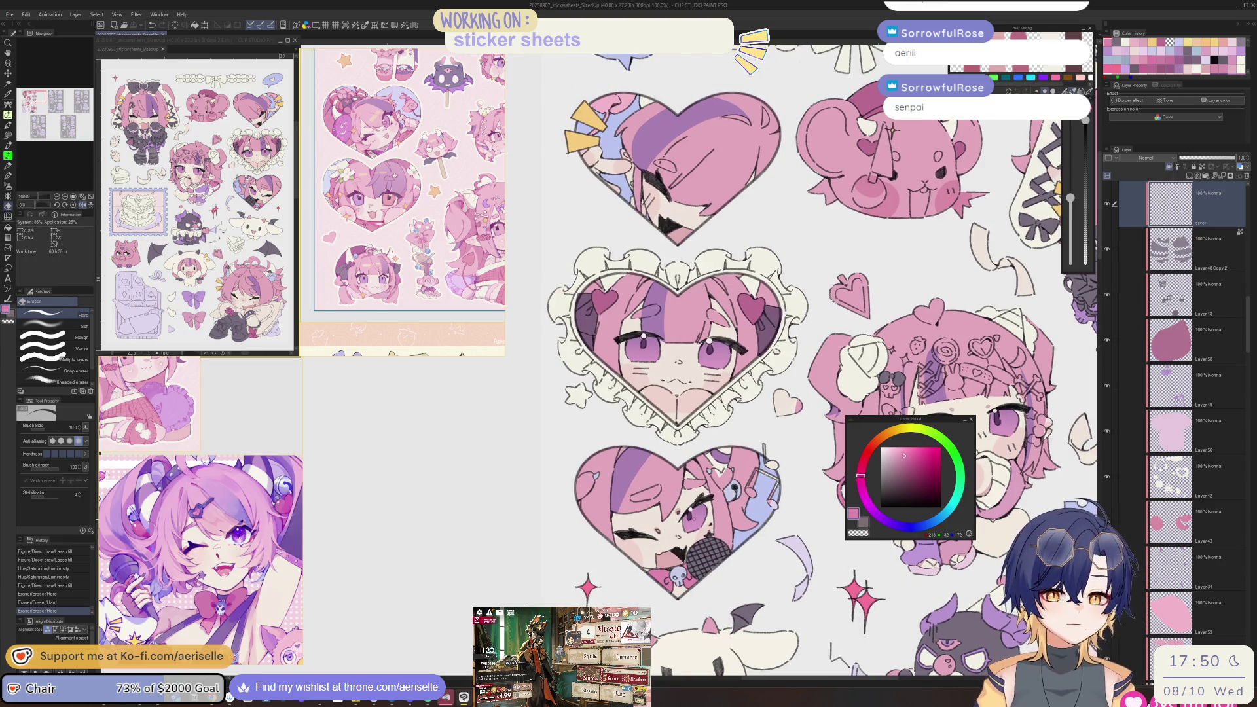
{"action": "scroll", "coordinate": [714, 461], "scroll_direction": "up", "scroll_amount": 4}
- Lasso-fill the light strip at the heart's bottom pink and a small area beside the light-blue shape
{"action": "key", "text": "u"}
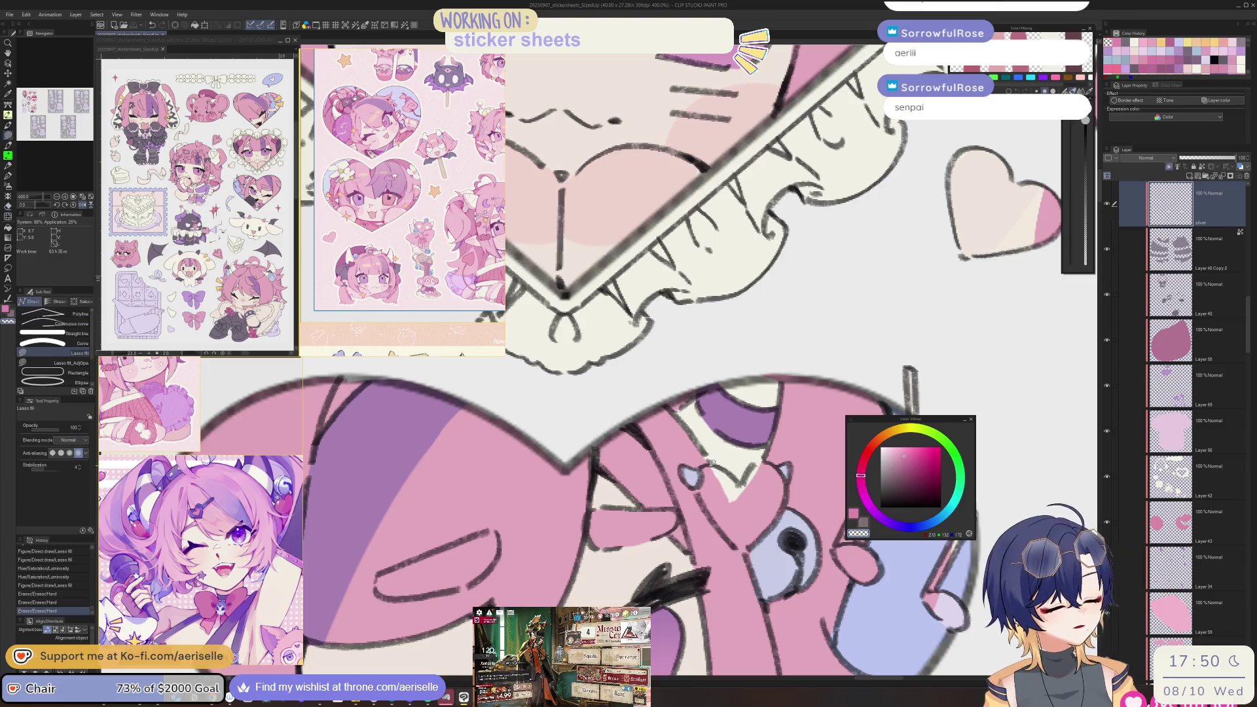
{"action": "mouse_move", "coordinate": [743, 549]}
{"action": "left_mouse_down"}
{"action": "mouse_move", "coordinate": [746, 472]}
{"action": "mouse_move", "coordinate": [753, 508]}
{"action": "left_mouse_up"}
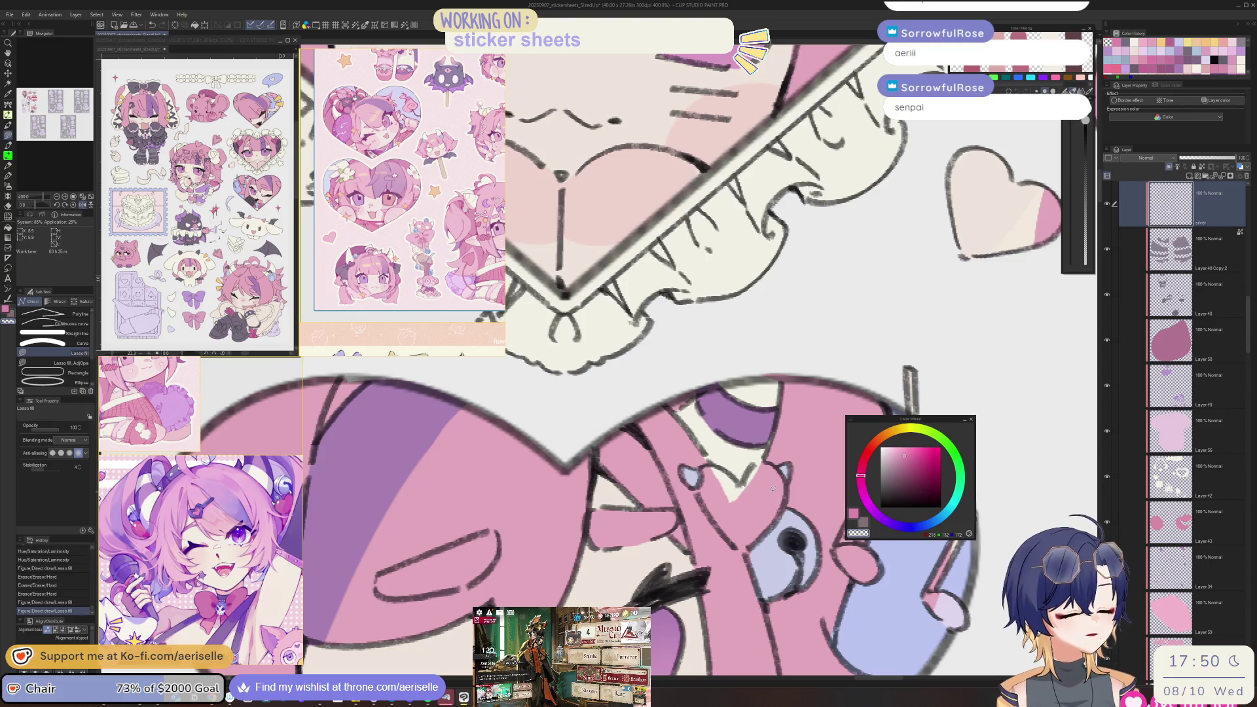
{"action": "key", "text": "ctrl+alt+0"}
{"action": "key", "text": "o"}
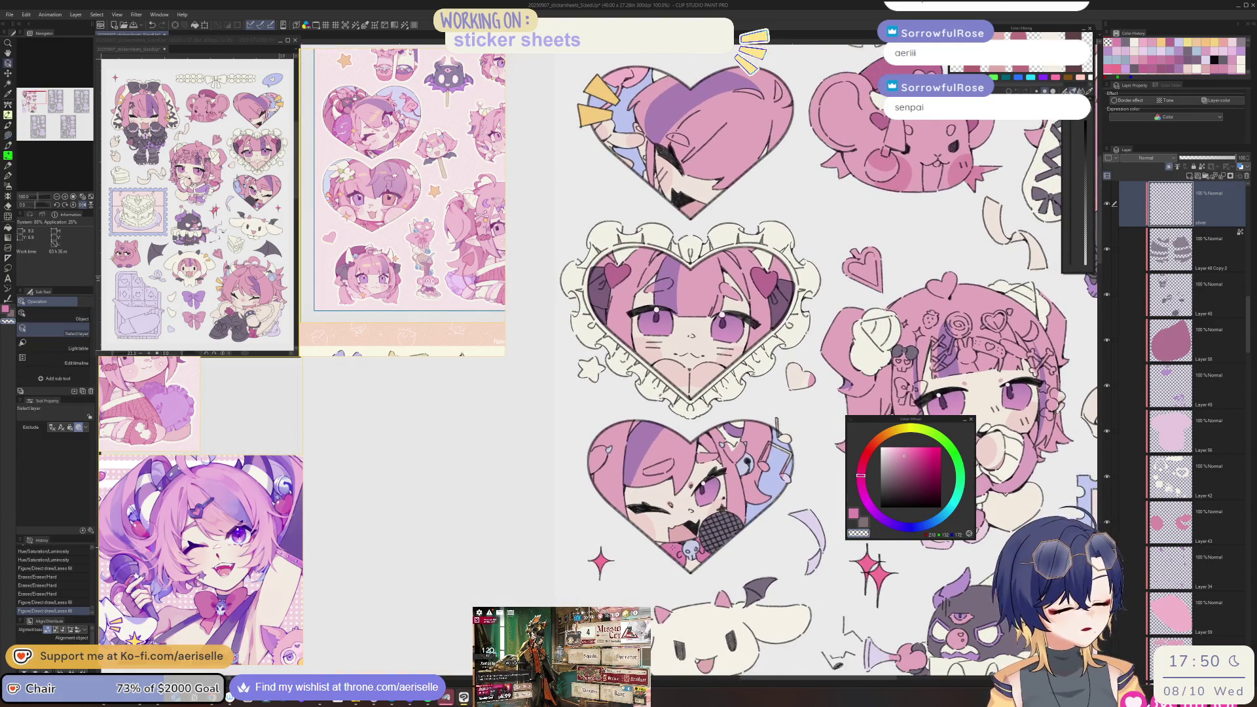
{"action": "left_click", "coordinate": [687, 514]}
{"action": "scroll", "coordinate": [720, 458], "scroll_direction": "up", "scroll_amount": 5}
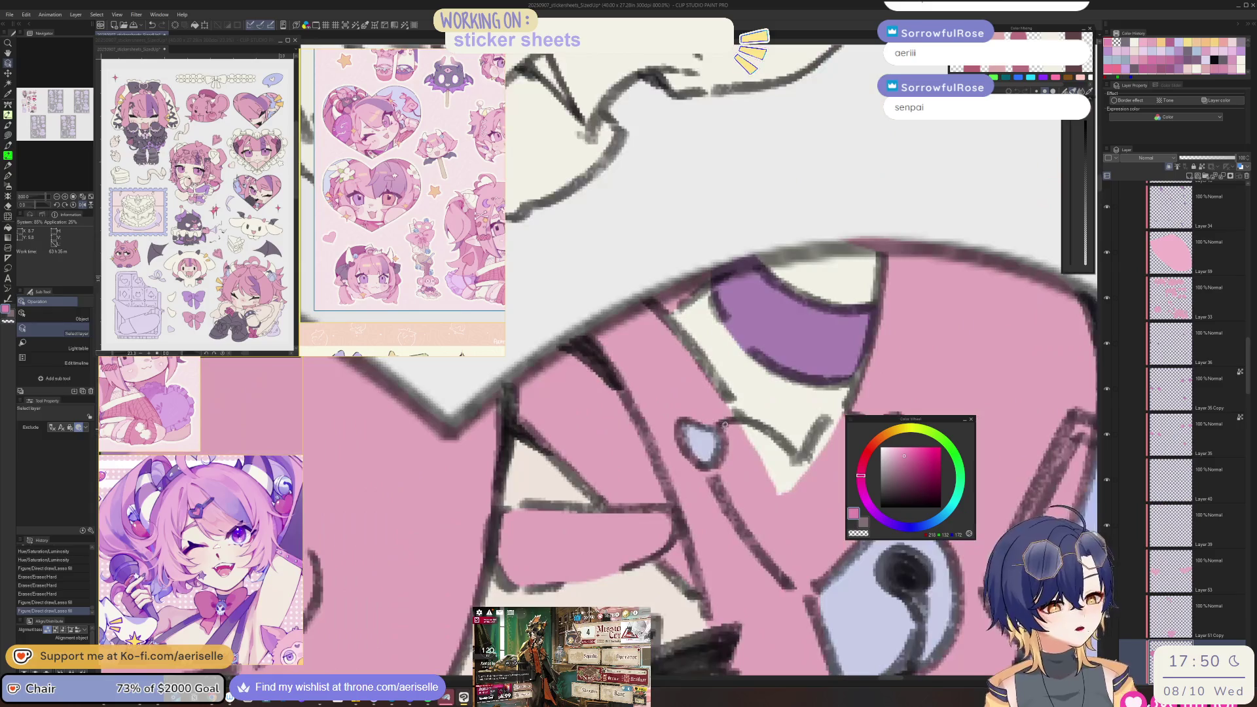
{"action": "mouse_move", "coordinate": [725, 424]}
{"action": "left_mouse_down"}
{"action": "mouse_move", "coordinate": [736, 513]}
{"action": "mouse_move", "coordinate": [789, 586]}
{"action": "mouse_move", "coordinate": [832, 425]}
{"action": "mouse_move", "coordinate": [744, 421]}
{"action": "left_mouse_up"}
{"action": "scroll", "coordinate": [731, 441], "scroll_direction": "right", "scroll_amount": 2}
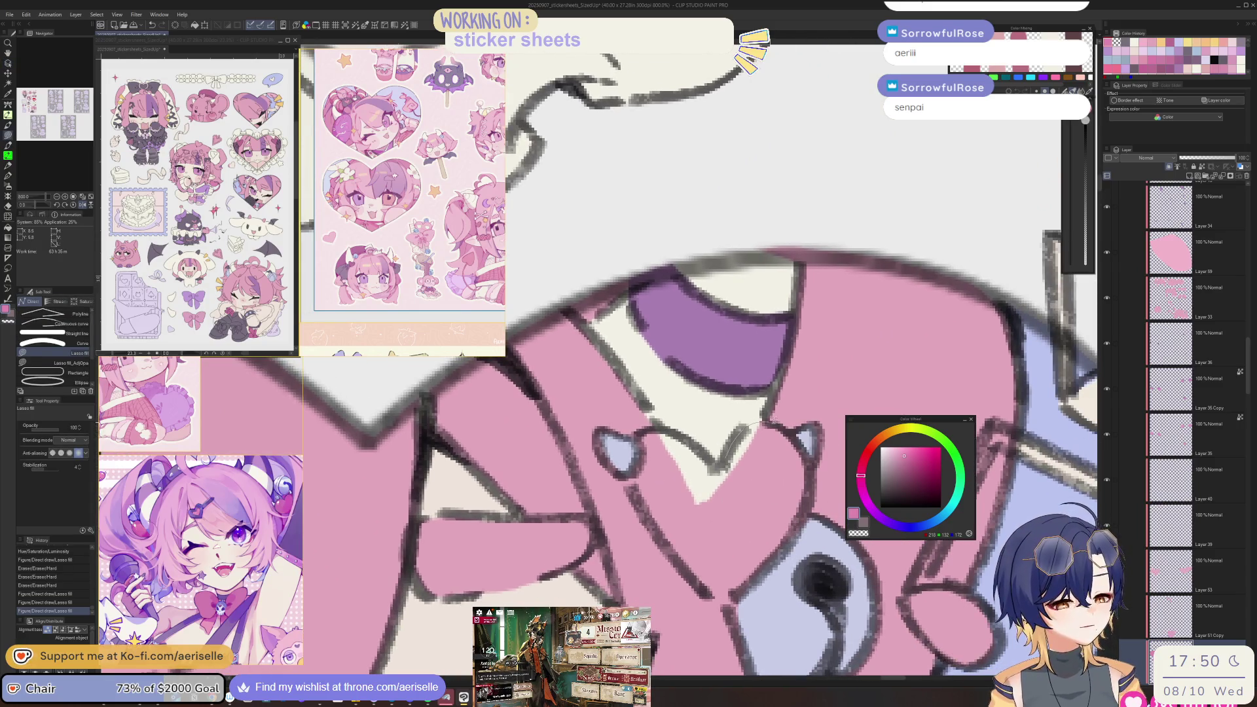
- Erase the white overlay on the heart's colour layer to reveal the pink underneath
{"action": "key", "text": "e"}
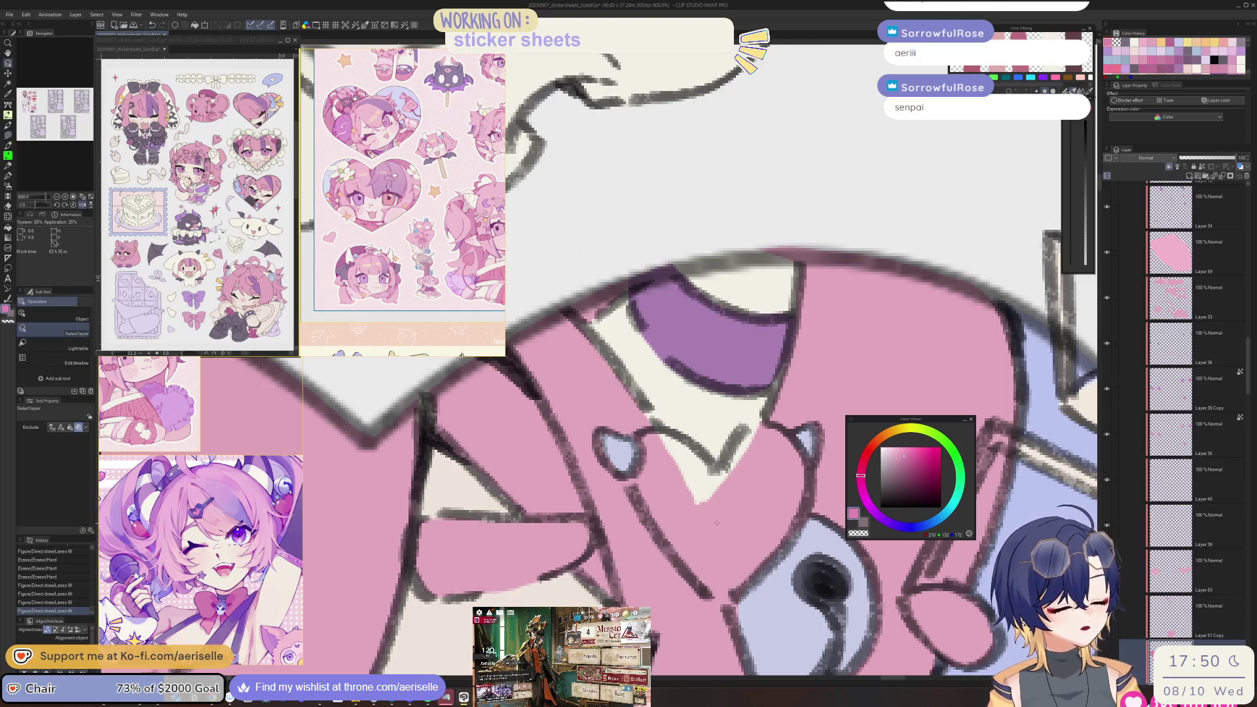
{"action": "left_click", "coordinate": [1172, 298]}
{"action": "mouse_move", "coordinate": [654, 438]}
{"action": "left_mouse_down"}
{"action": "mouse_move", "coordinate": [667, 511]}
{"action": "mouse_move", "coordinate": [711, 497]}
{"action": "mouse_move", "coordinate": [693, 475]}
{"action": "mouse_move", "coordinate": [717, 596]}
{"action": "mouse_move", "coordinate": [696, 542]}
{"action": "left_mouse_up"}
{"action": "left_click_drag", "start_coordinate": [572, 551], "coordinate": [698, 523]}
{"action": "key", "text": "]"}
{"action": "mouse_move", "coordinate": [556, 425]}
{"action": "left_mouse_down"}
{"action": "mouse_move", "coordinate": [580, 550]}
{"action": "mouse_move", "coordinate": [561, 425]}
{"action": "left_mouse_up"}
- Partly erase the heart's remaining white overlay on Layer 42
{"action": "key", "text": "u"}
{"action": "key", "text": "e"}
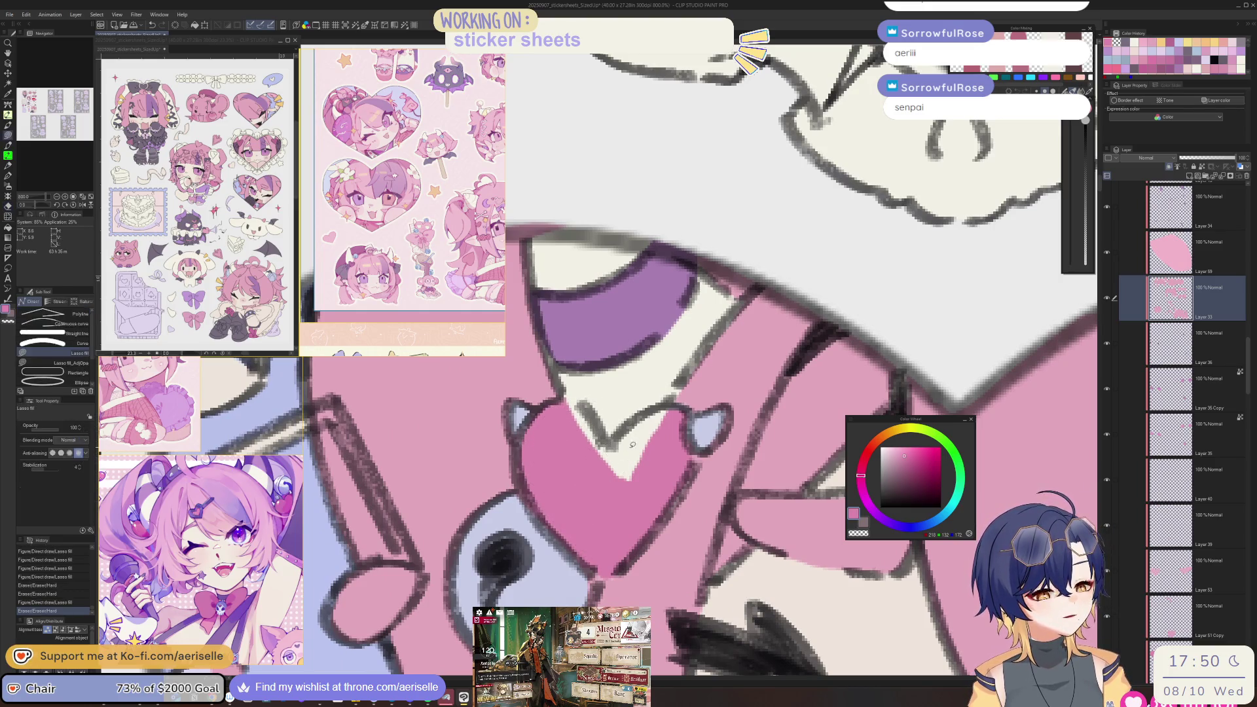
{"action": "left_click", "coordinate": [561, 419], "text": "ctrl+shift"}
{"action": "mouse_move", "coordinate": [576, 409]}
{"action": "left_mouse_down"}
{"action": "mouse_move", "coordinate": [618, 459]}
{"action": "mouse_move", "coordinate": [655, 419]}
{"action": "mouse_move", "coordinate": [641, 447]}
{"action": "left_mouse_up"}
{"action": "scroll", "coordinate": [611, 477], "scroll_direction": "down", "scroll_amount": 8}
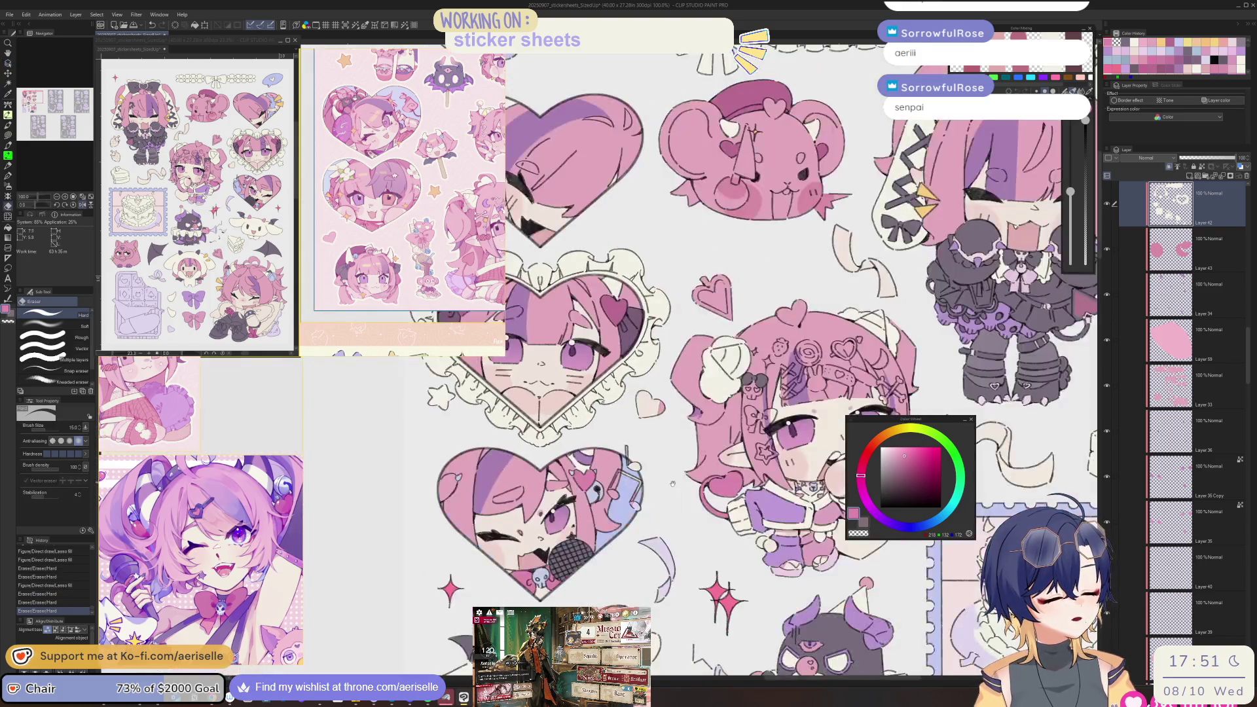
{"action": "scroll", "coordinate": [633, 435], "scroll_direction": "up", "scroll_amount": 4}
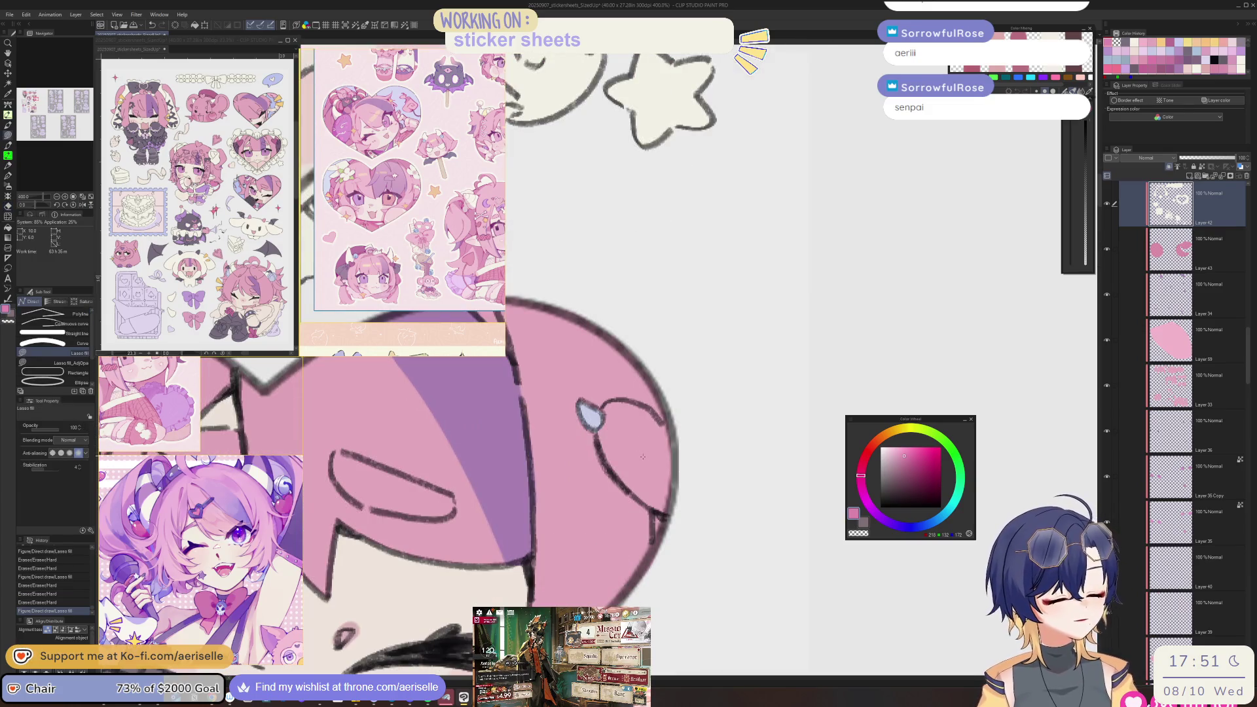
- Lasso-fill a lavender highlight inside the heart on Layer 33
{"action": "left_click", "coordinate": [636, 430], "text": "ctrl+shift"}
{"action": "mouse_move", "coordinate": [611, 412]}
{"action": "left_mouse_down"}
{"action": "mouse_move", "coordinate": [628, 481]}
{"action": "mouse_move", "coordinate": [658, 497]}
{"action": "mouse_move", "coordinate": [667, 487]}
{"action": "mouse_move", "coordinate": [622, 425]}
{"action": "mouse_move", "coordinate": [638, 406]}
{"action": "mouse_move", "coordinate": [656, 430]}
{"action": "left_mouse_up"}
{"action": "scroll", "coordinate": [655, 430], "scroll_direction": "down", "scroll_amount": 4}
{"action": "key", "text": "o"}
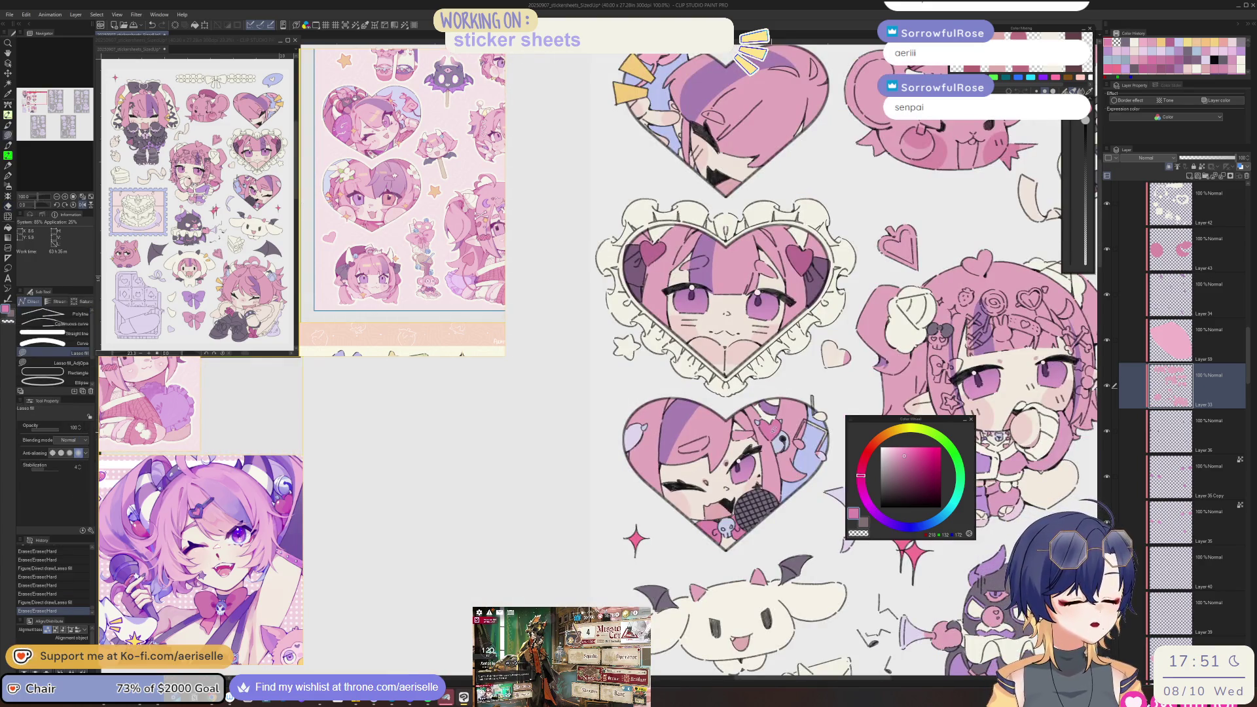
{"action": "key", "text": "h"}
{"action": "scroll", "coordinate": [679, 424], "scroll_direction": "up", "scroll_amount": 2}
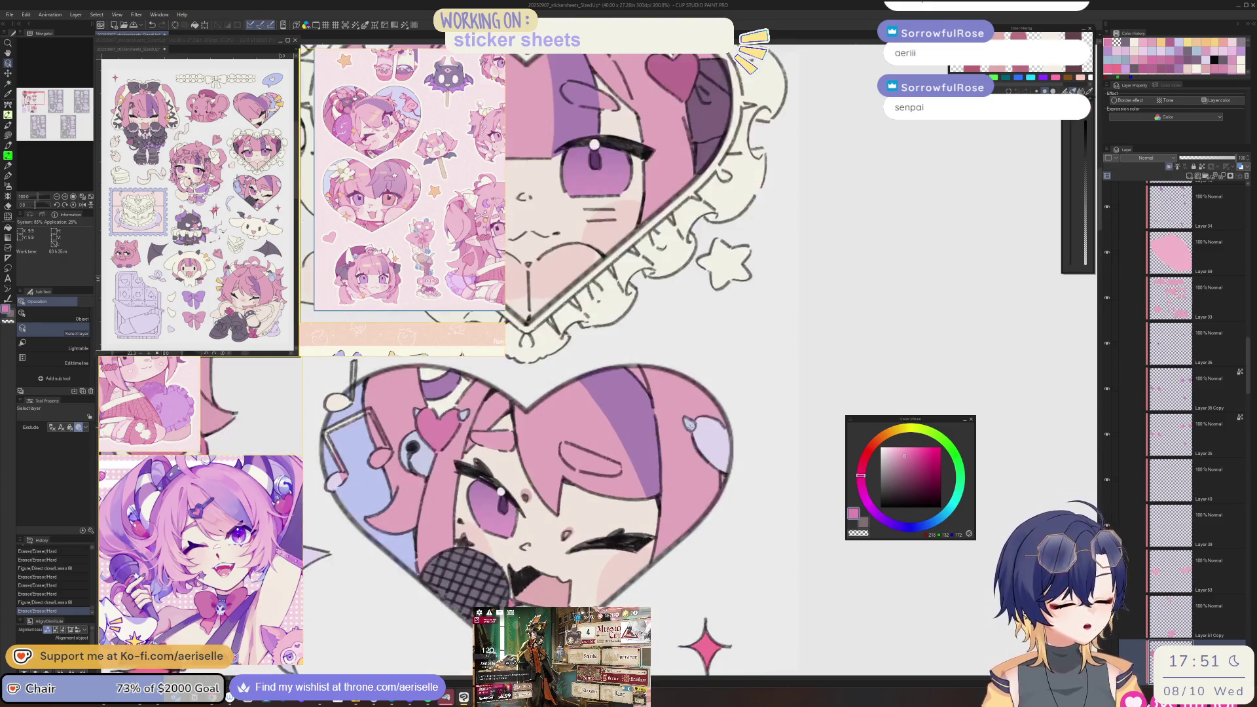
{"action": "key", "text": "u"}
{"action": "scroll", "coordinate": [680, 424], "scroll_direction": "up", "scroll_amount": 2}
{"action": "left_click_drag", "start_coordinate": [720, 515], "coordinate": [717, 510]}
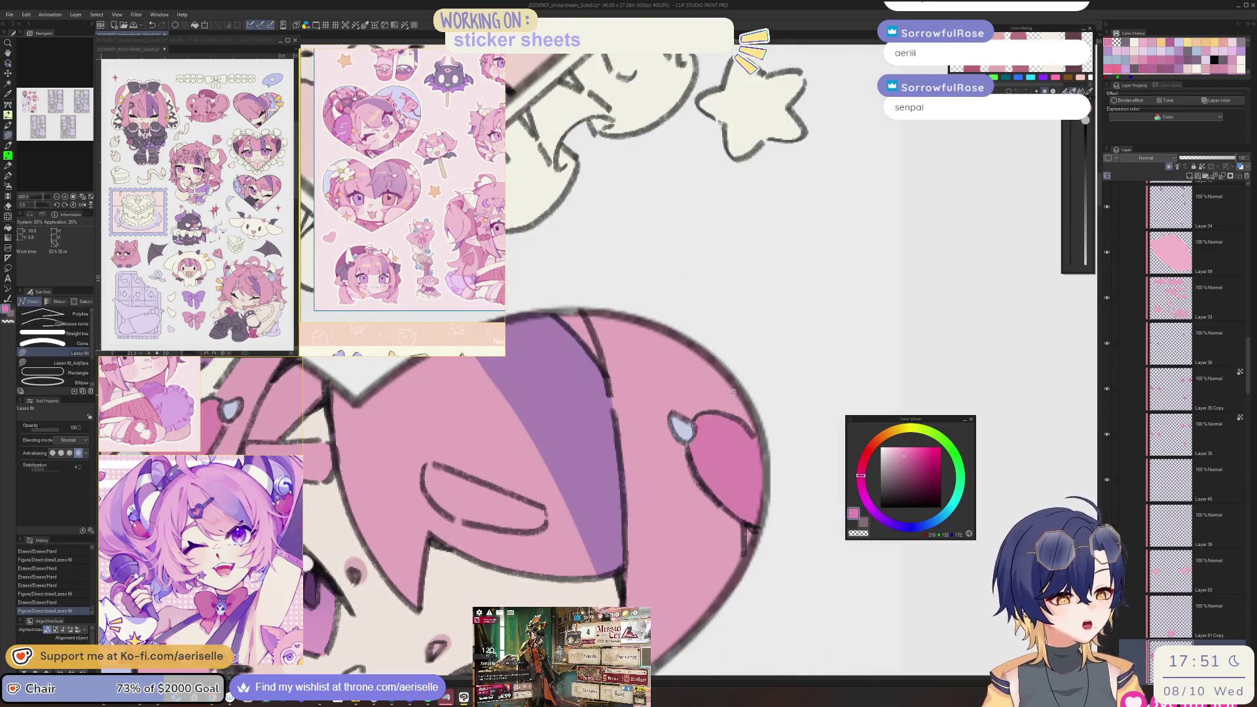
{"action": "scroll", "coordinate": [717, 511], "scroll_direction": "down", "scroll_amount": 6}
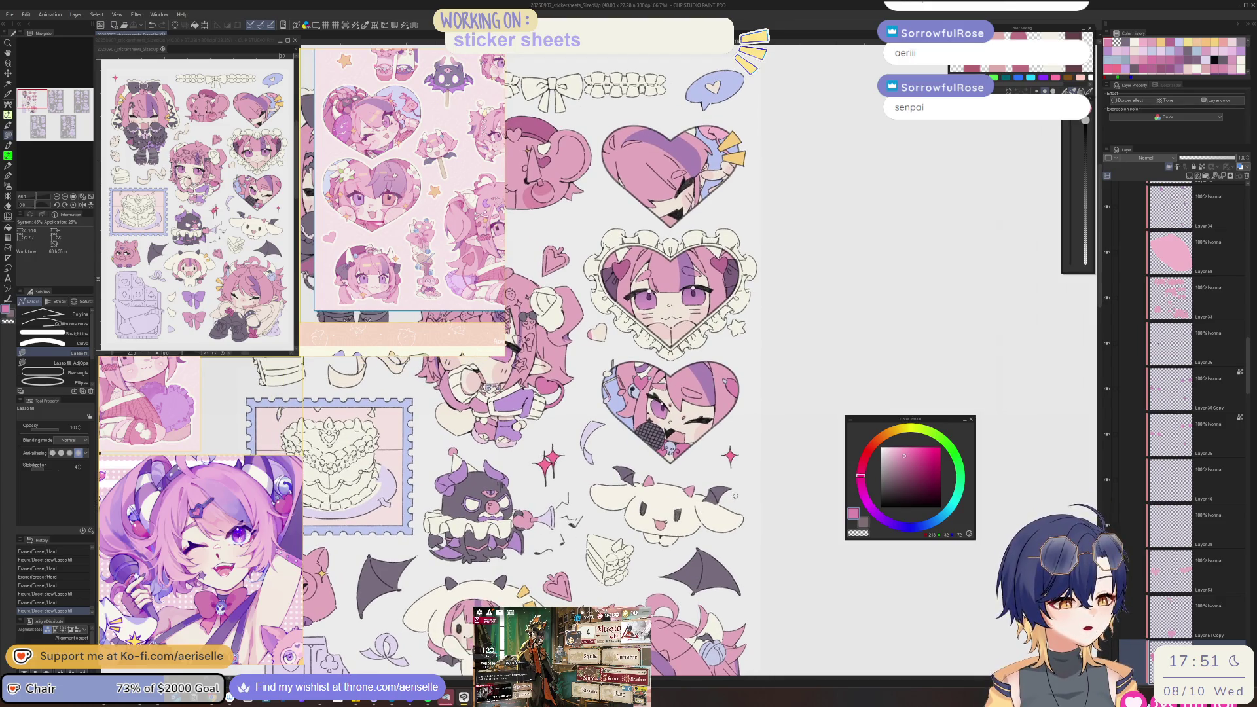
- Select the mouse sticker's layer and lasso-fill a patch near its nose
{"action": "scroll", "coordinate": [734, 497], "scroll_direction": "down", "scroll_amount": 2}
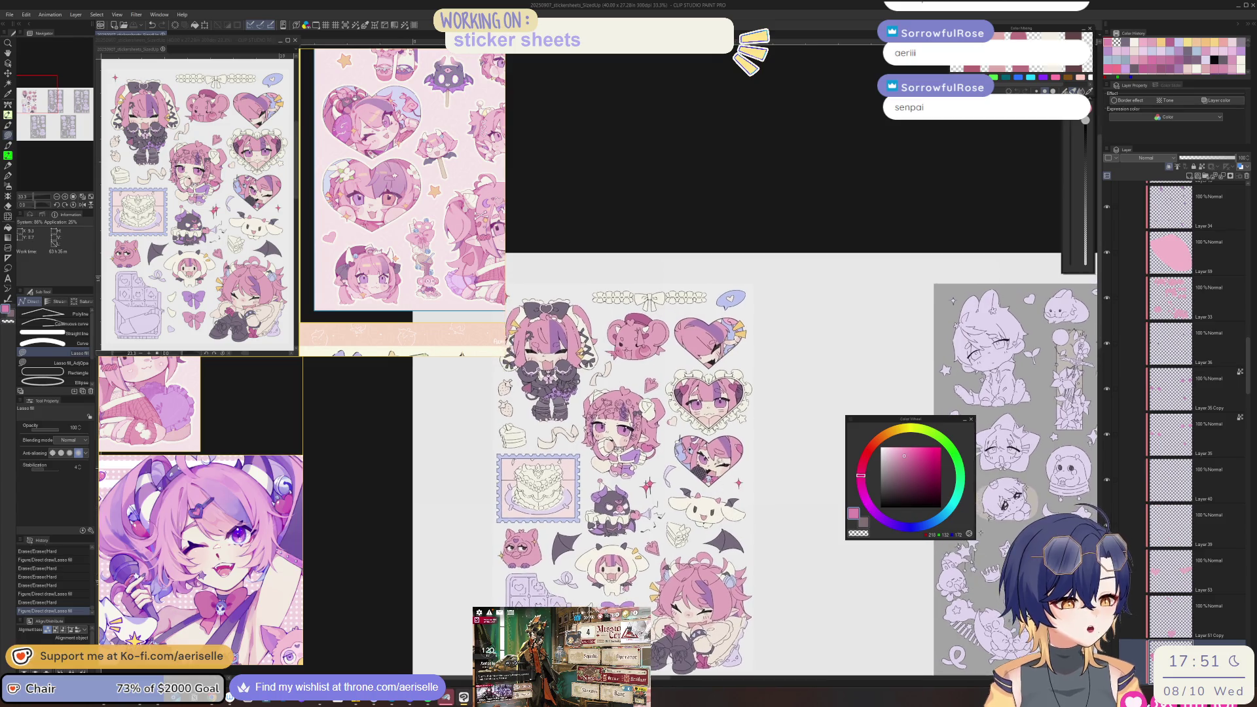
{"action": "scroll", "coordinate": [720, 464], "scroll_direction": "up", "scroll_amount": 4}
{"action": "scroll", "coordinate": [693, 444], "scroll_direction": "down", "scroll_amount": 3}
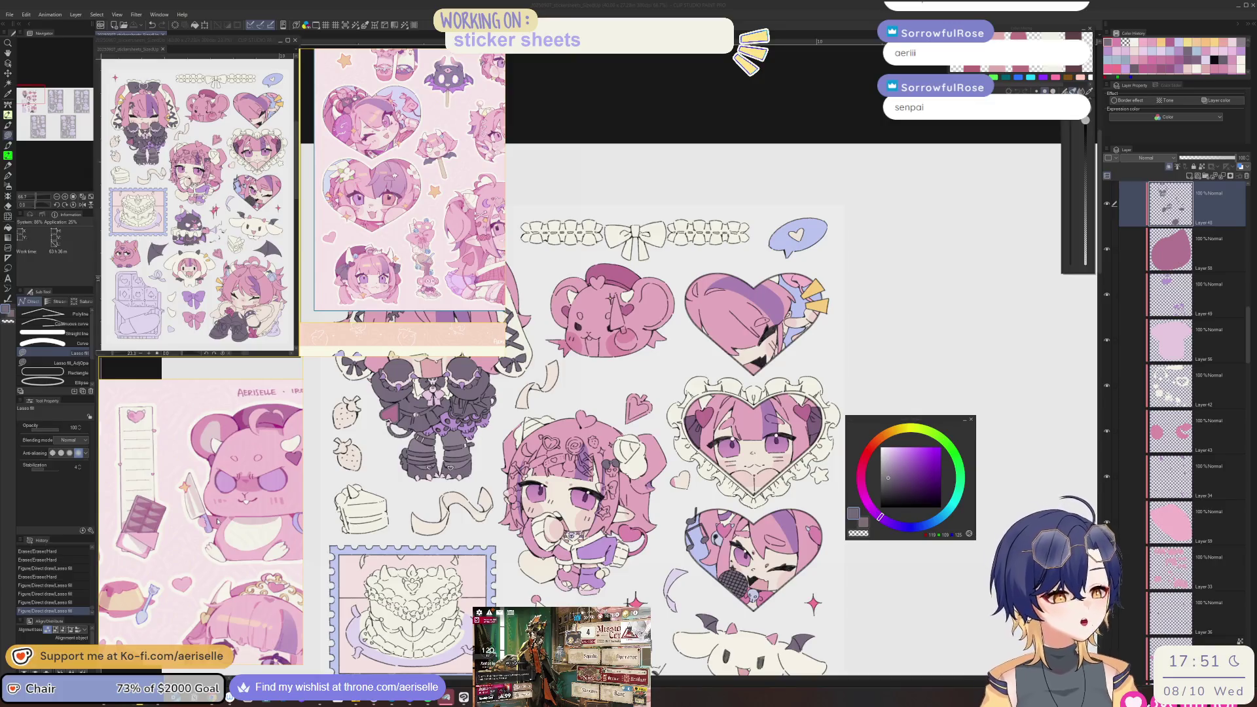
{"action": "scroll", "coordinate": [694, 540], "scroll_direction": "up", "scroll_amount": 4}
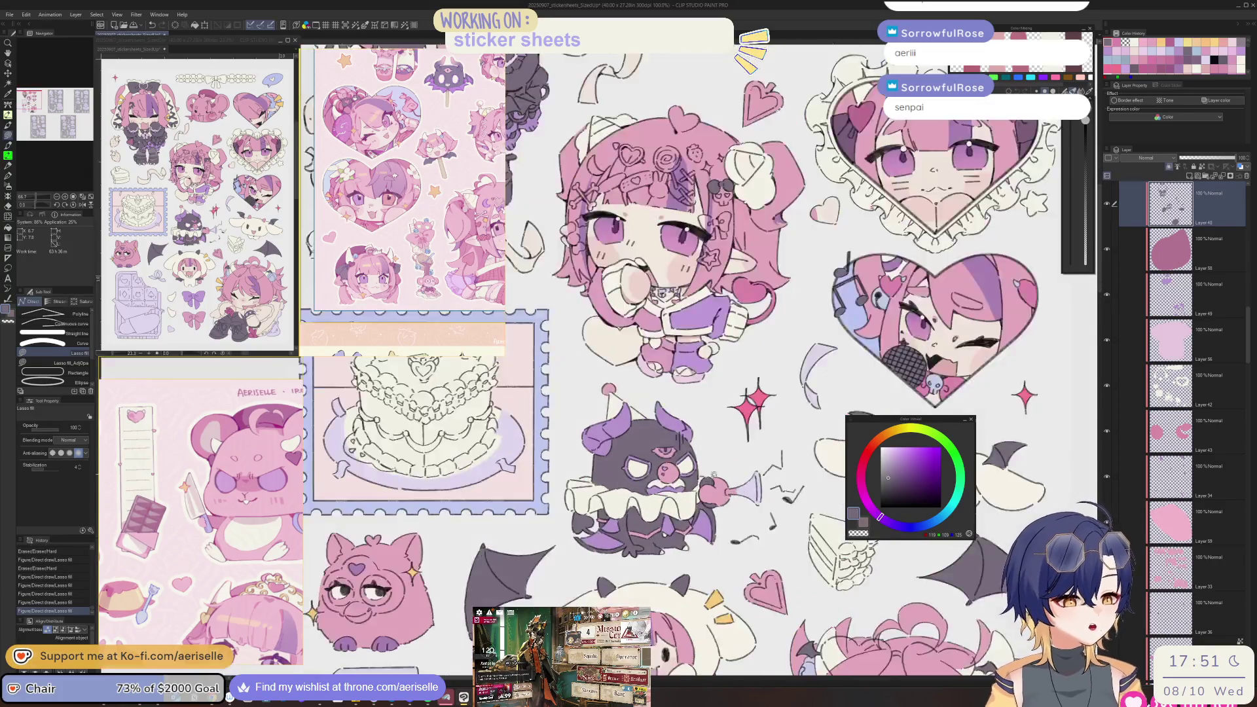
{"action": "scroll", "coordinate": [694, 540], "scroll_direction": "down", "scroll_amount": 3}
{"action": "scroll", "coordinate": [701, 511], "scroll_direction": "up", "scroll_amount": 2}
{"action": "key", "text": "o"}
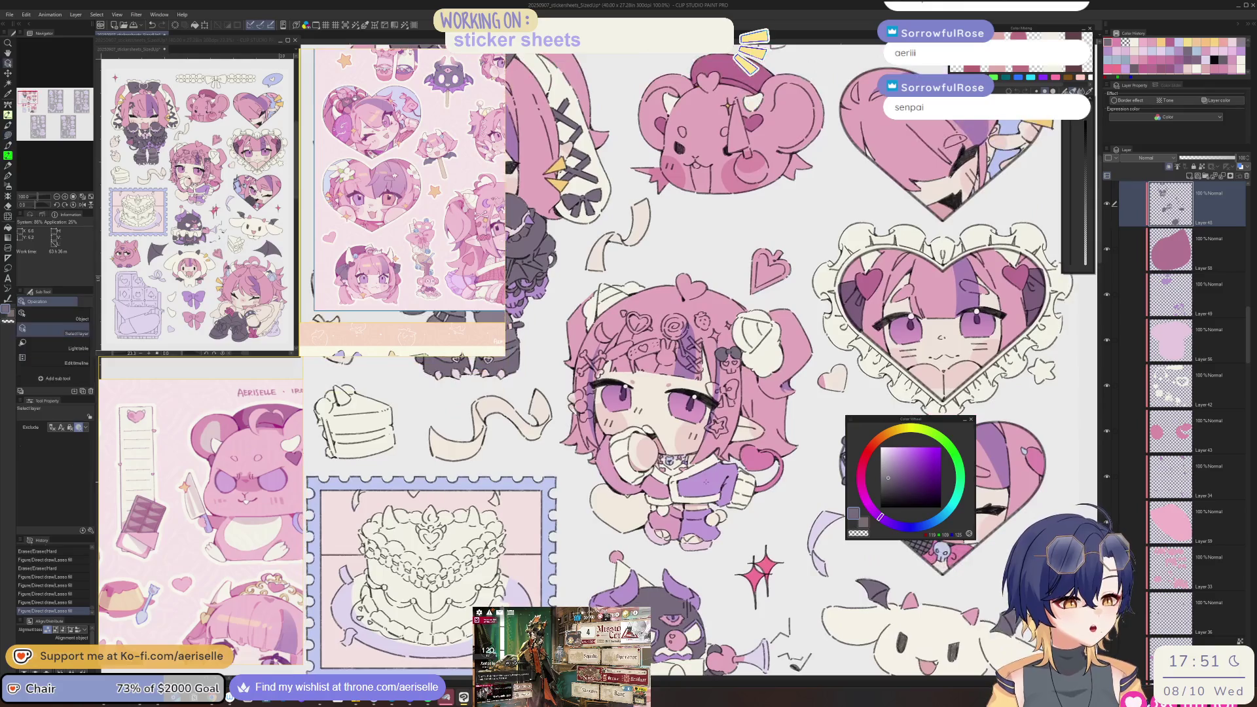
{"action": "left_click", "coordinate": [705, 485]}
{"action": "scroll", "coordinate": [704, 412], "scroll_direction": "up", "scroll_amount": 6}
{"action": "key", "text": "u"}
{"action": "mouse_move", "coordinate": [738, 426]}
{"action": "left_mouse_down"}
{"action": "mouse_move", "coordinate": [717, 403]}
{"action": "mouse_move", "coordinate": [724, 434]}
{"action": "mouse_move", "coordinate": [720, 409]}
{"action": "left_mouse_up"}
- On Layer 33, lasso-fill the horn toward the purple handle, its tip and a light-cream right edge
{"action": "key", "text": "e"}
{"action": "left_click", "coordinate": [723, 427], "text": "ctrl+shift"}
{"action": "scroll", "coordinate": [700, 451], "scroll_direction": "up", "scroll_amount": 2}
{"action": "key", "text": "u"}
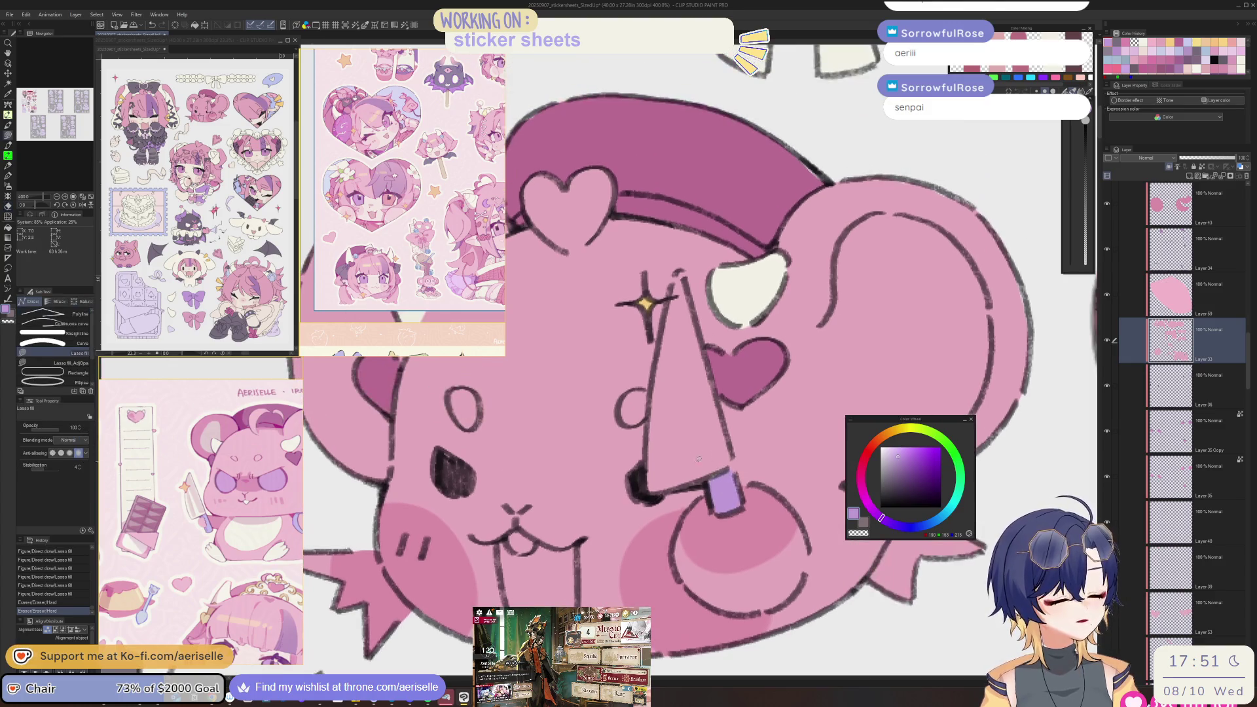
{"action": "key", "text": "o"}
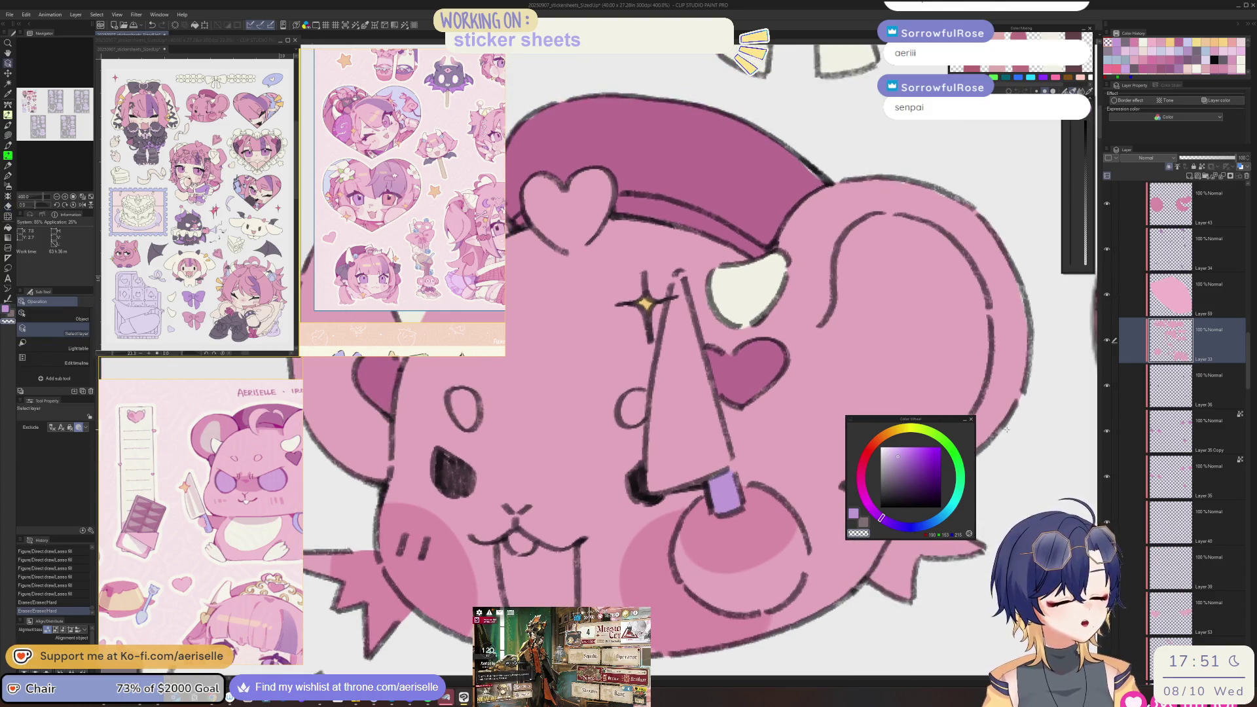
{"action": "key", "text": "u"}
{"action": "left_click_drag", "start_coordinate": [643, 484], "coordinate": [735, 467]}
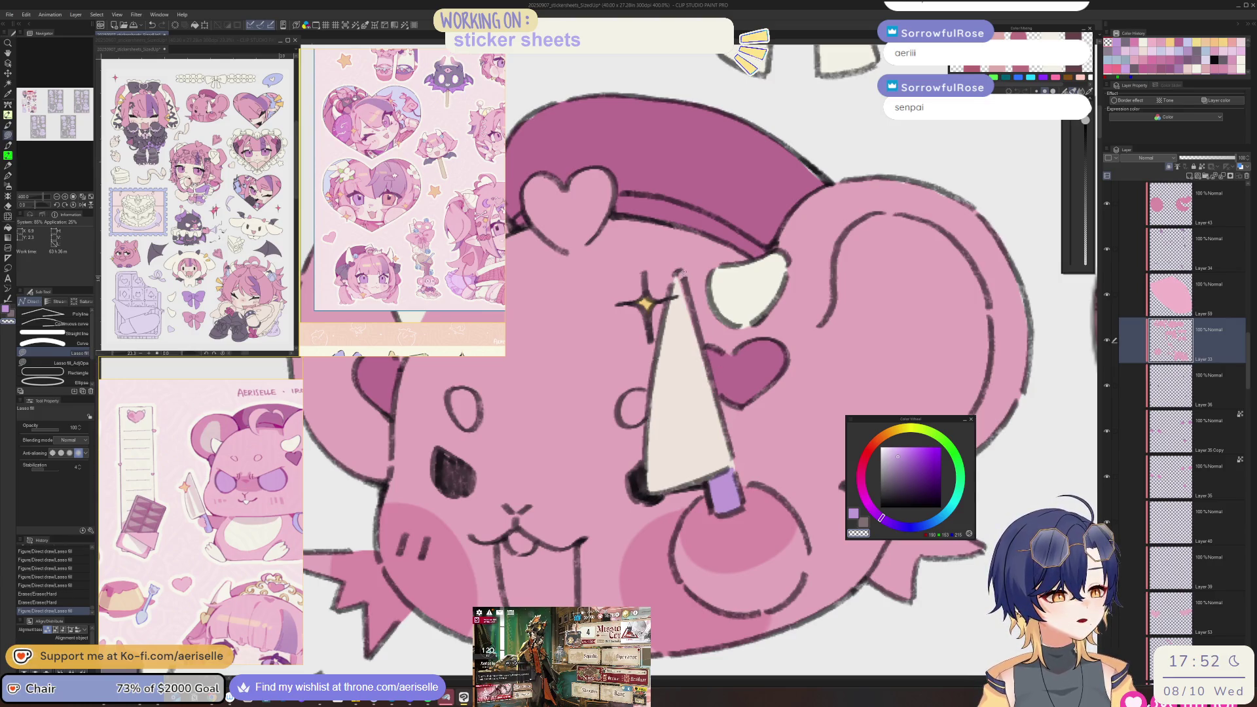
{"action": "left_click_drag", "start_coordinate": [681, 266], "coordinate": [692, 278]}
{"action": "left_click_drag", "start_coordinate": [717, 462], "coordinate": [734, 442]}
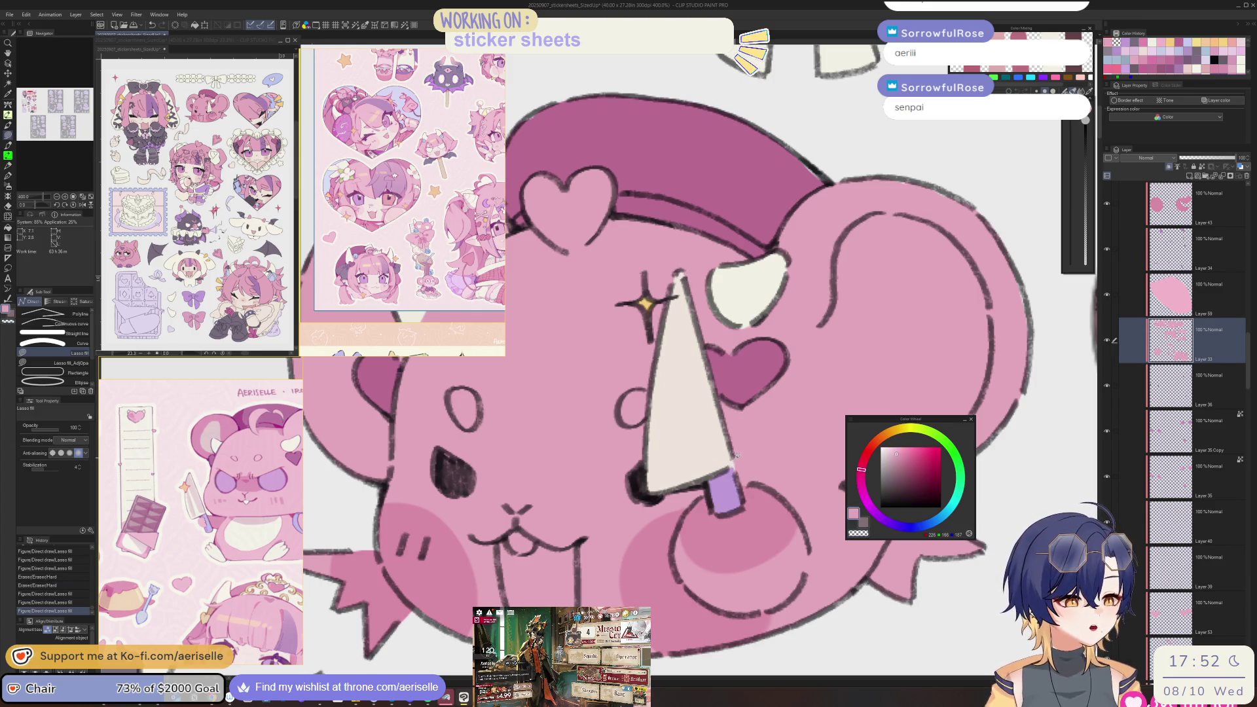
- On Layer 56, undo the bad horn fills and refill the horn light pink
{"action": "scroll", "coordinate": [788, 467], "scroll_direction": "down", "scroll_amount": 3}
{"action": "scroll", "coordinate": [788, 466], "scroll_direction": "down", "scroll_amount": 4}
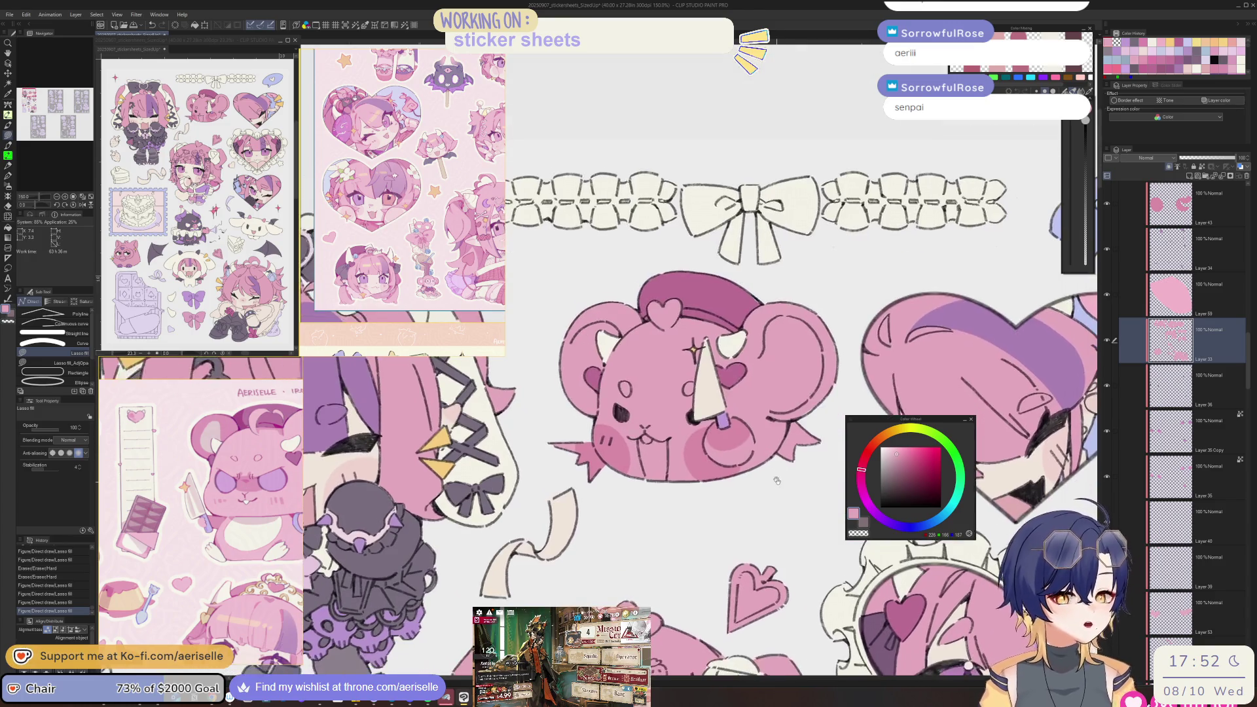
{"action": "scroll", "coordinate": [537, 466], "scroll_direction": "up", "scroll_amount": 5}
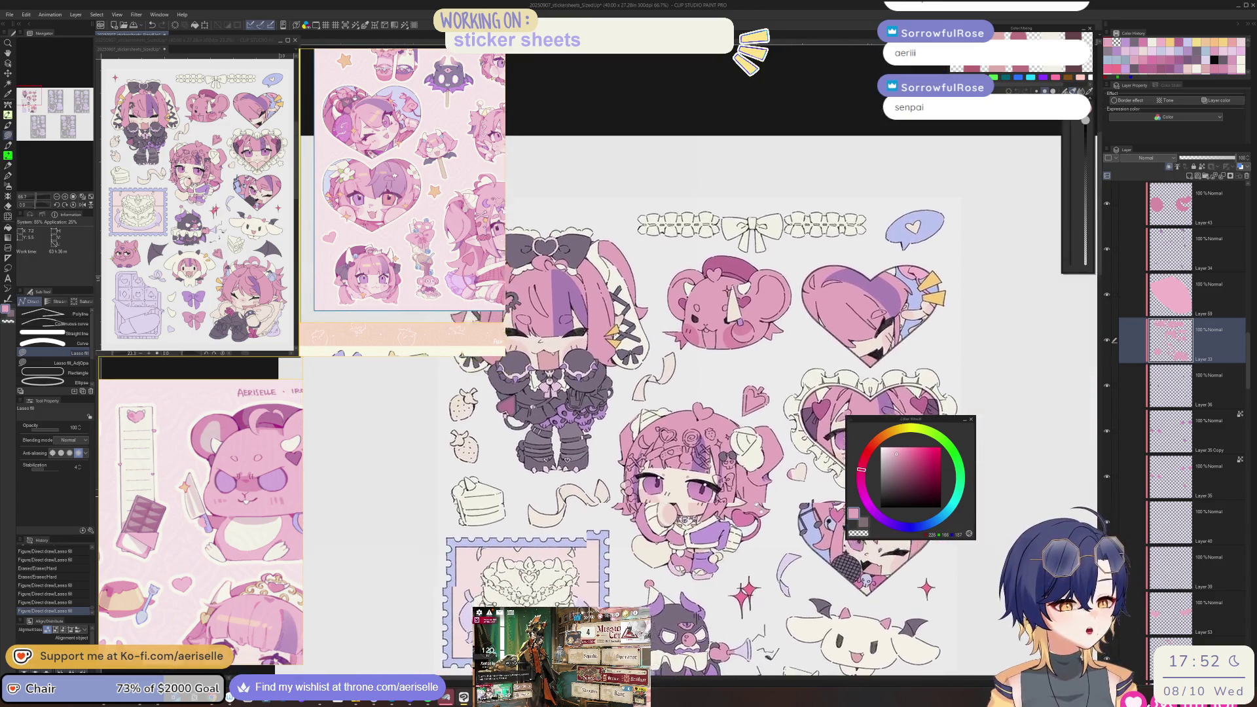
{"action": "key", "text": "o"}
{"action": "left_click", "coordinate": [650, 508]}
{"action": "scroll", "coordinate": [649, 508], "scroll_direction": "down", "scroll_amount": 4}
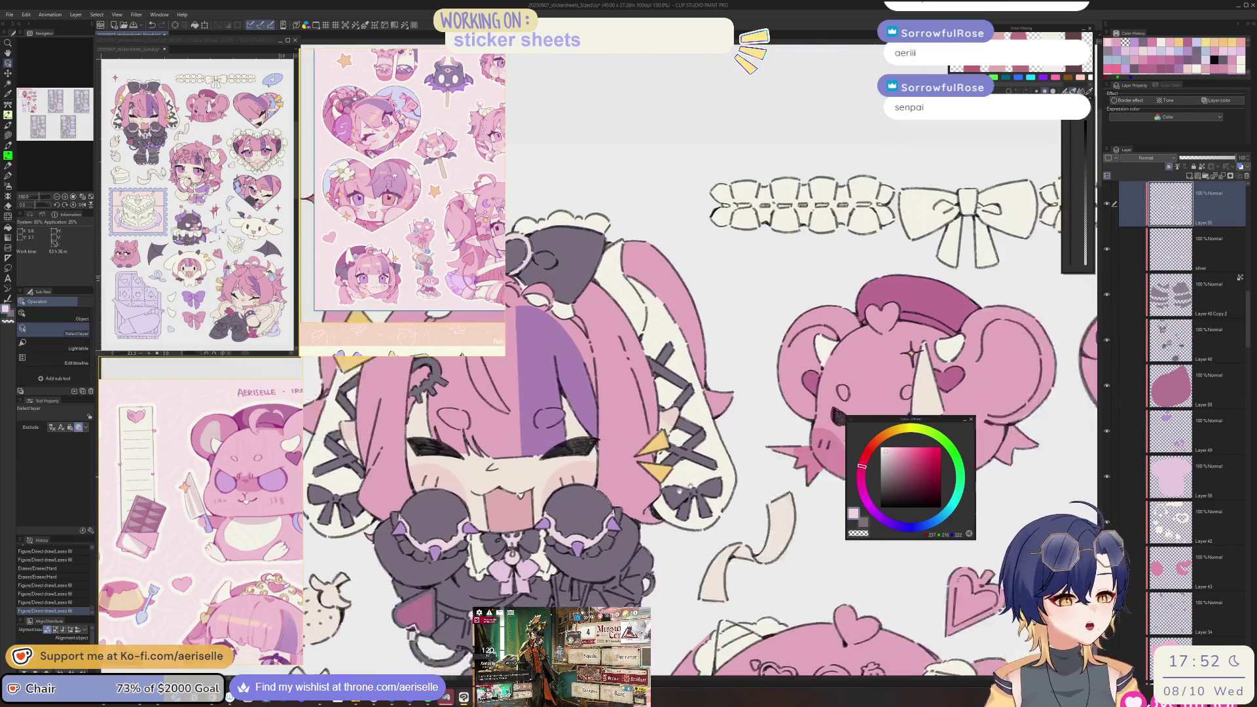
{"action": "scroll", "coordinate": [679, 392], "scroll_direction": "up", "scroll_amount": 4}
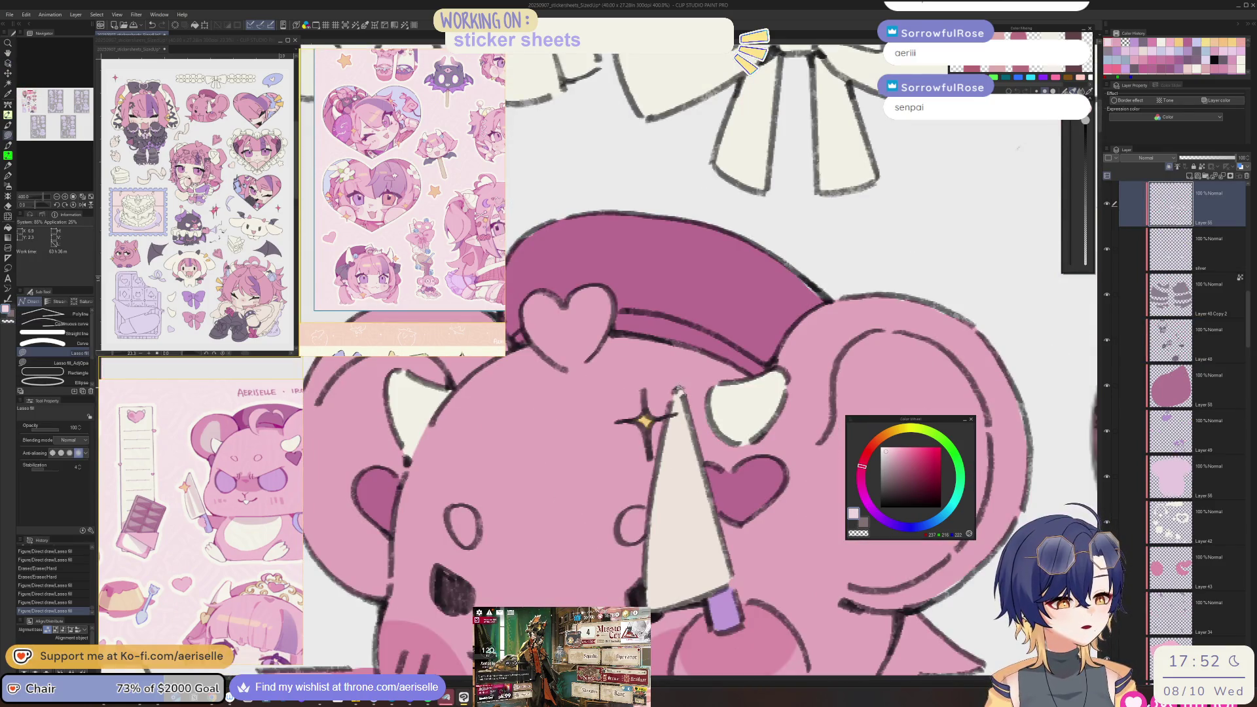
{"action": "key", "text": "ctrl+z"}
{"action": "key", "text": "ctrl+z"}
{"action": "key", "text": "ctrl+z"}
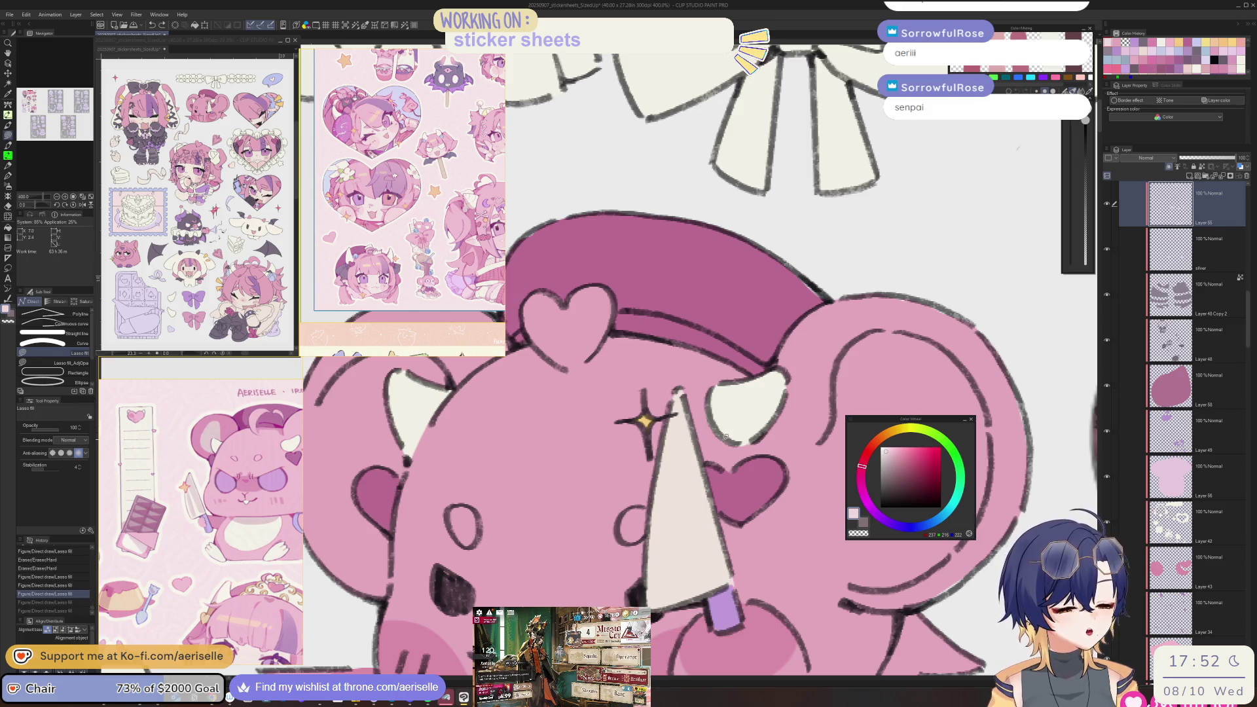
{"action": "key", "text": "ctrl+z"}
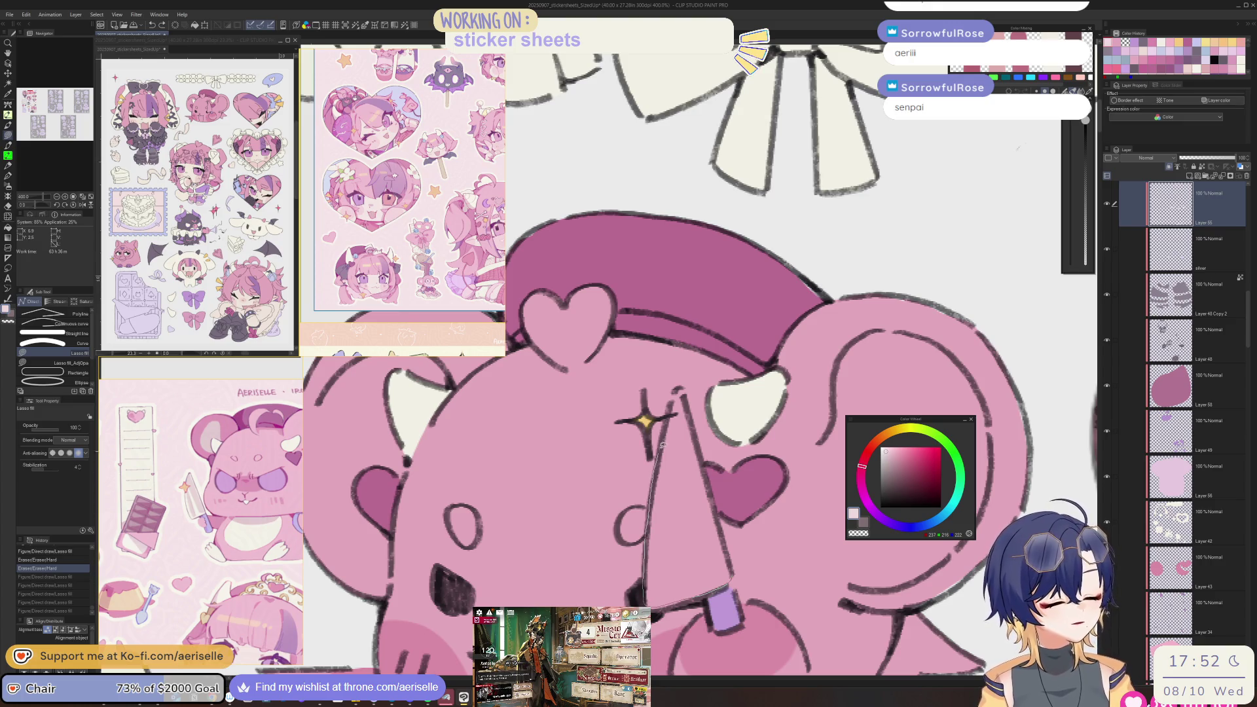
{"action": "left_click_drag", "start_coordinate": [681, 391], "coordinate": [670, 429]}
- Erase stray colour near the horn and fill a small area near the mouse's muzzle
{"action": "key", "text": "e"}
{"action": "left_click", "coordinate": [716, 429]}
{"action": "key", "text": "u"}
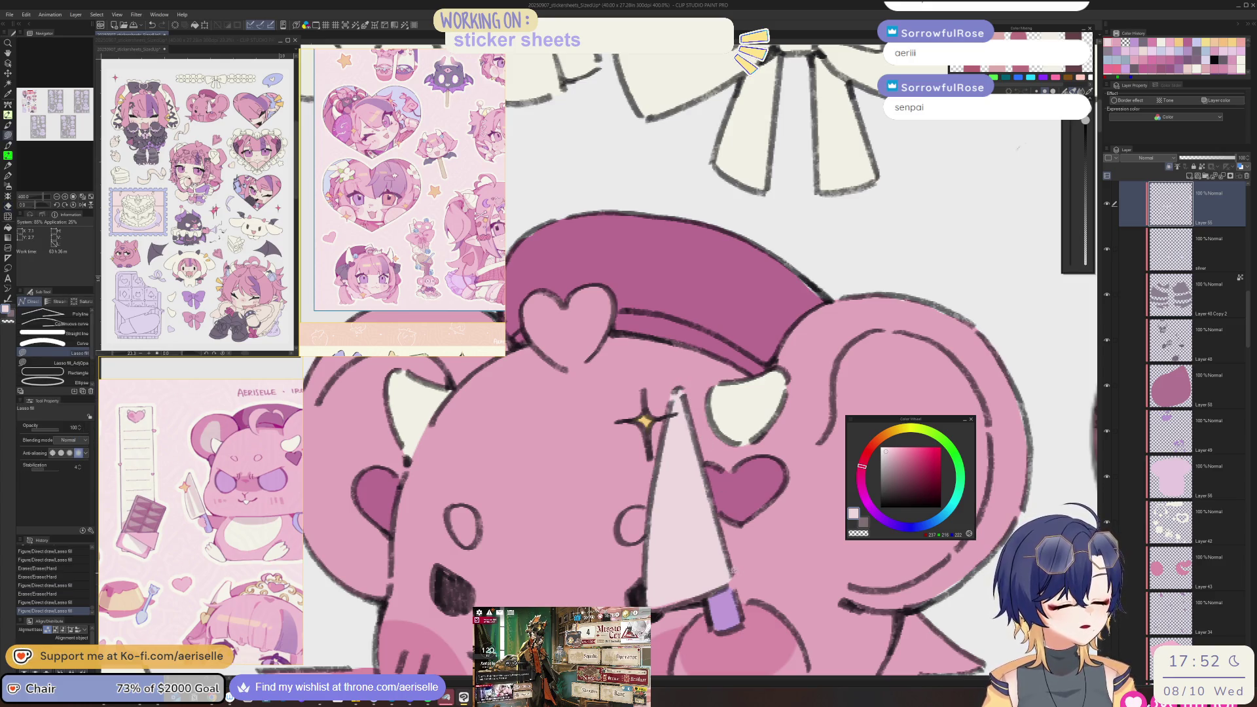
{"action": "scroll", "coordinate": [720, 586], "scroll_direction": "down", "scroll_amount": 5}
{"action": "scroll", "coordinate": [777, 620], "scroll_direction": "down", "scroll_amount": 5}
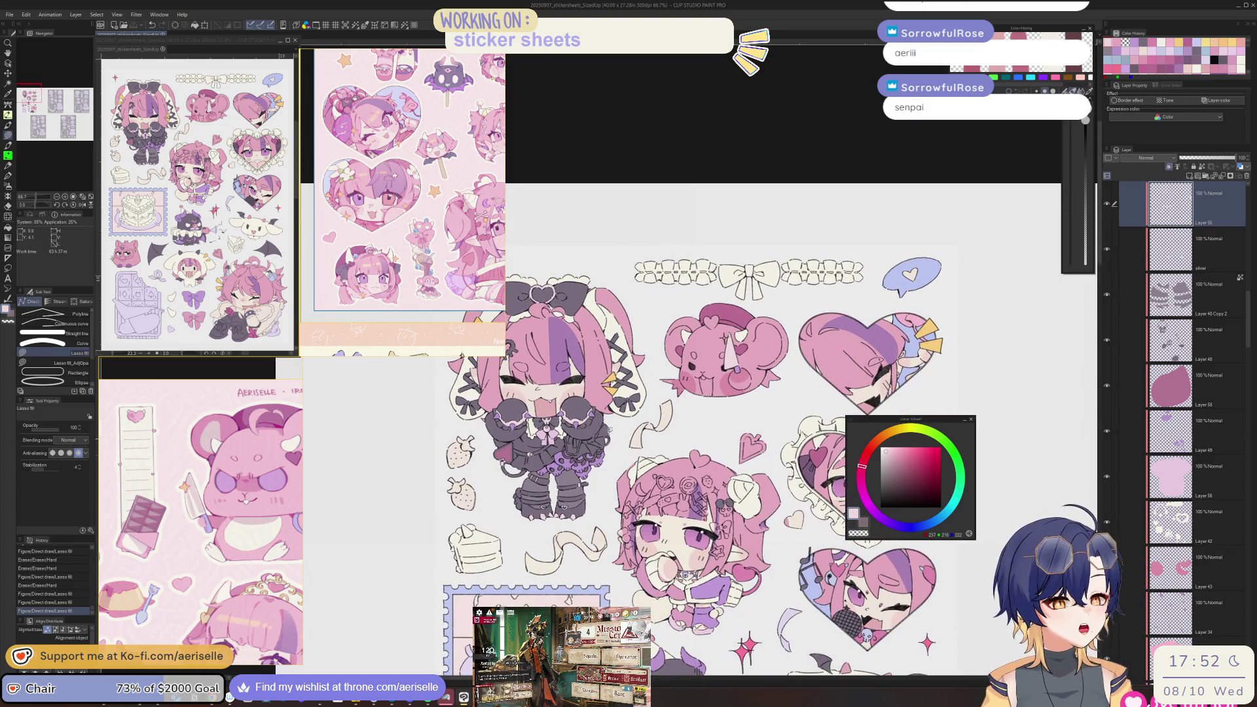
{"action": "scroll", "coordinate": [675, 553], "scroll_direction": "up", "scroll_amount": 4}
{"action": "scroll", "coordinate": [647, 416], "scroll_direction": "up", "scroll_amount": 5}
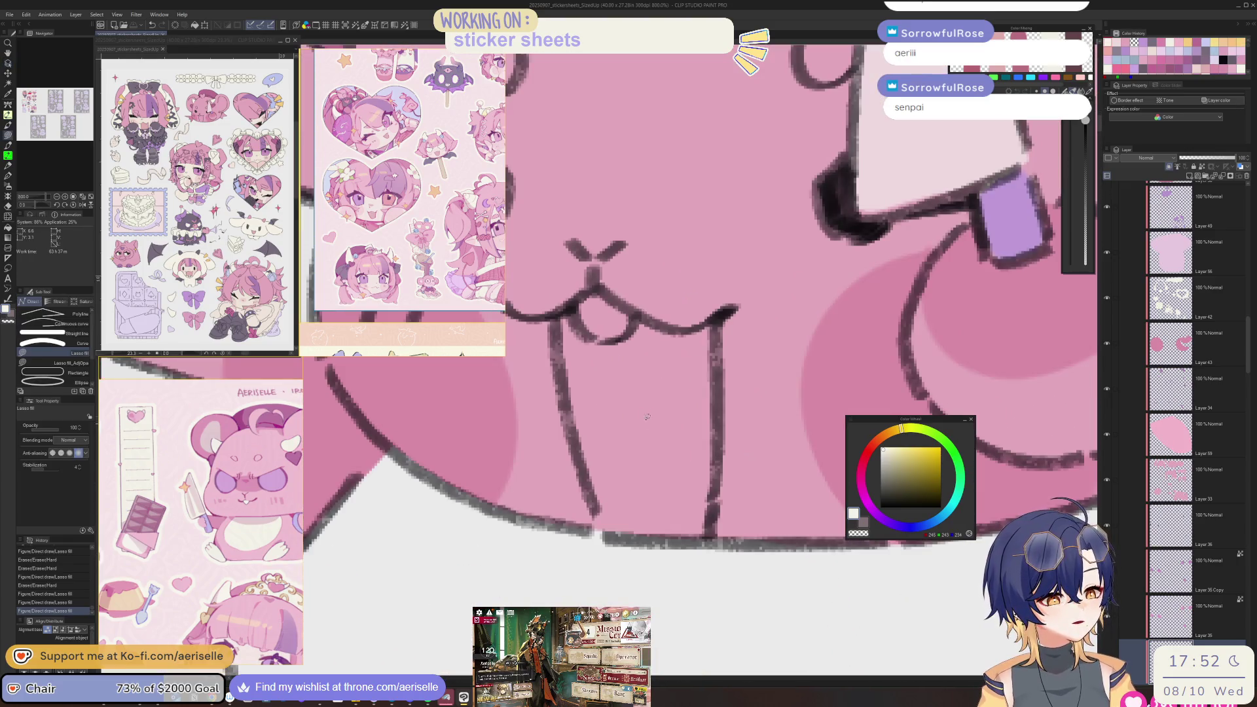
{"action": "mouse_move", "coordinate": [606, 344]}
{"action": "left_mouse_down"}
{"action": "mouse_move", "coordinate": [576, 298]}
{"action": "mouse_move", "coordinate": [629, 289]}
{"action": "mouse_move", "coordinate": [609, 340]}
{"action": "left_mouse_up"}
- Add a new layer and lasso-fill the mouse's tooth white
{"action": "scroll", "coordinate": [654, 459], "scroll_direction": "down", "scroll_amount": 4}
{"action": "left_click_drag", "start_coordinate": [691, 496], "coordinate": [711, 532]}
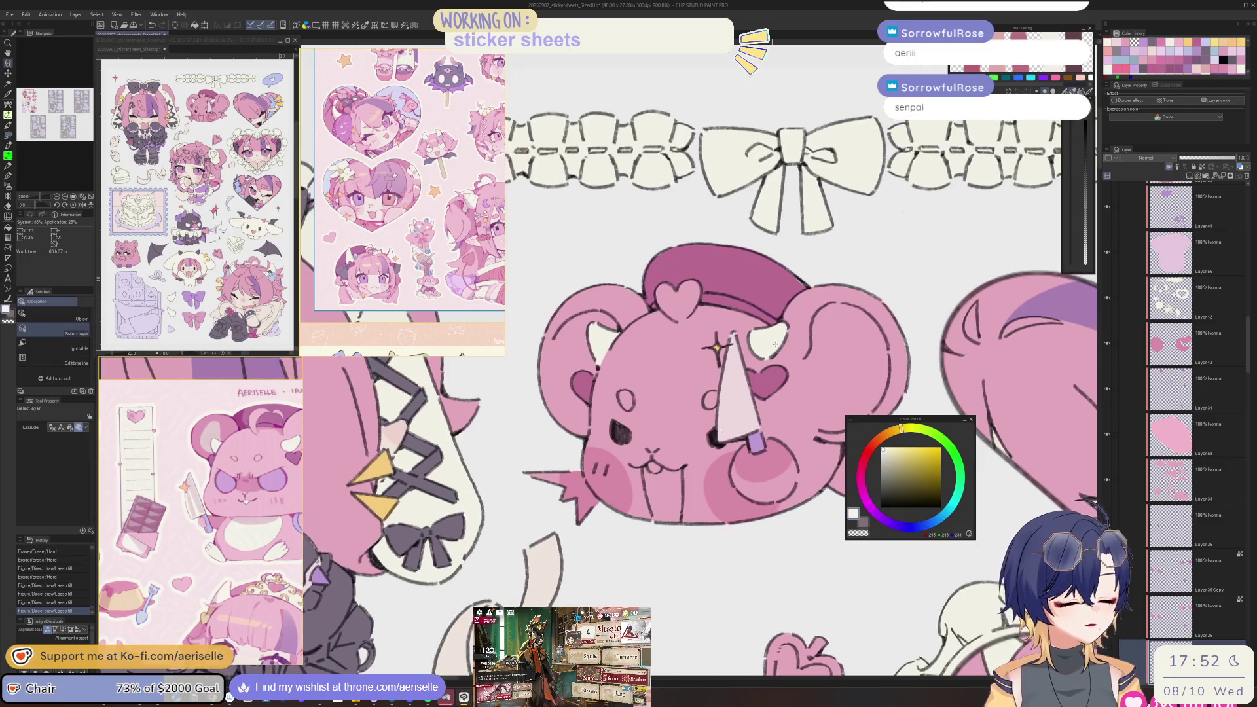
{"action": "key", "text": "ctrl+shift+n"}
{"action": "scroll", "coordinate": [666, 451], "scroll_direction": "up", "scroll_amount": 2}
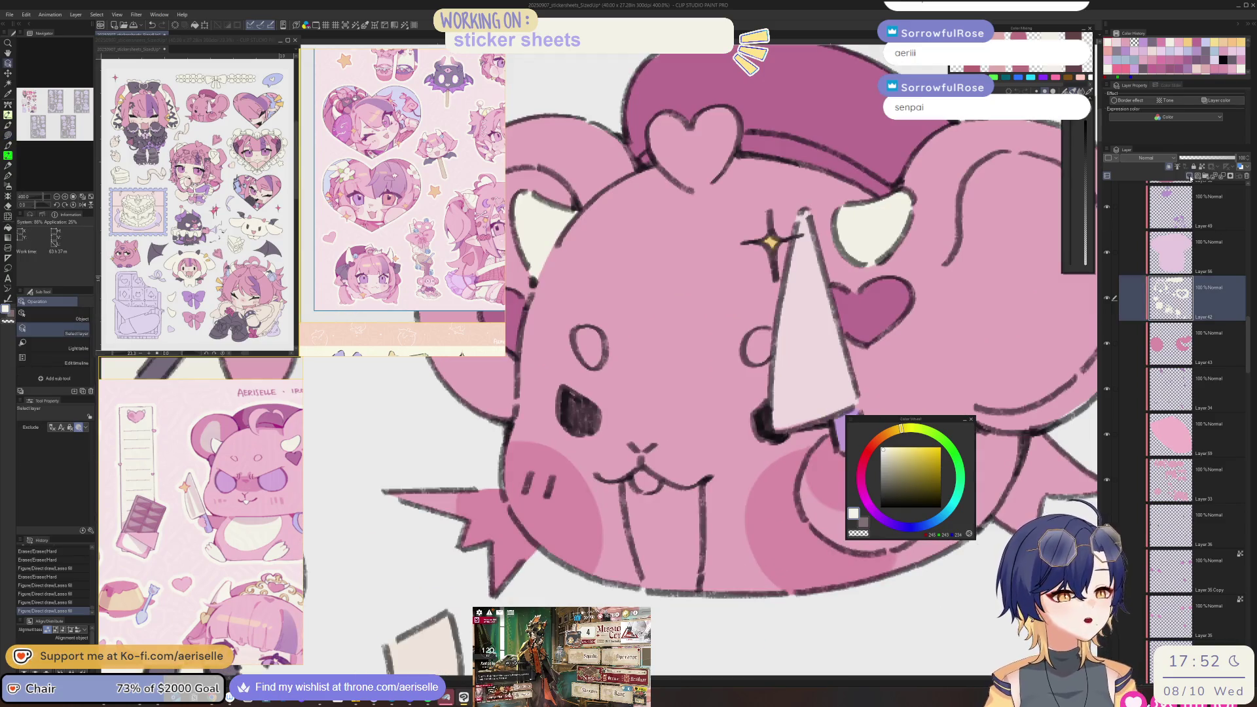
{"action": "key", "text": "u"}
{"action": "mouse_move", "coordinate": [655, 490]}
{"action": "left_mouse_down"}
{"action": "mouse_move", "coordinate": [644, 475]}
{"action": "mouse_move", "coordinate": [665, 501]}
{"action": "left_mouse_up"}
{"action": "key", "text": "e"}
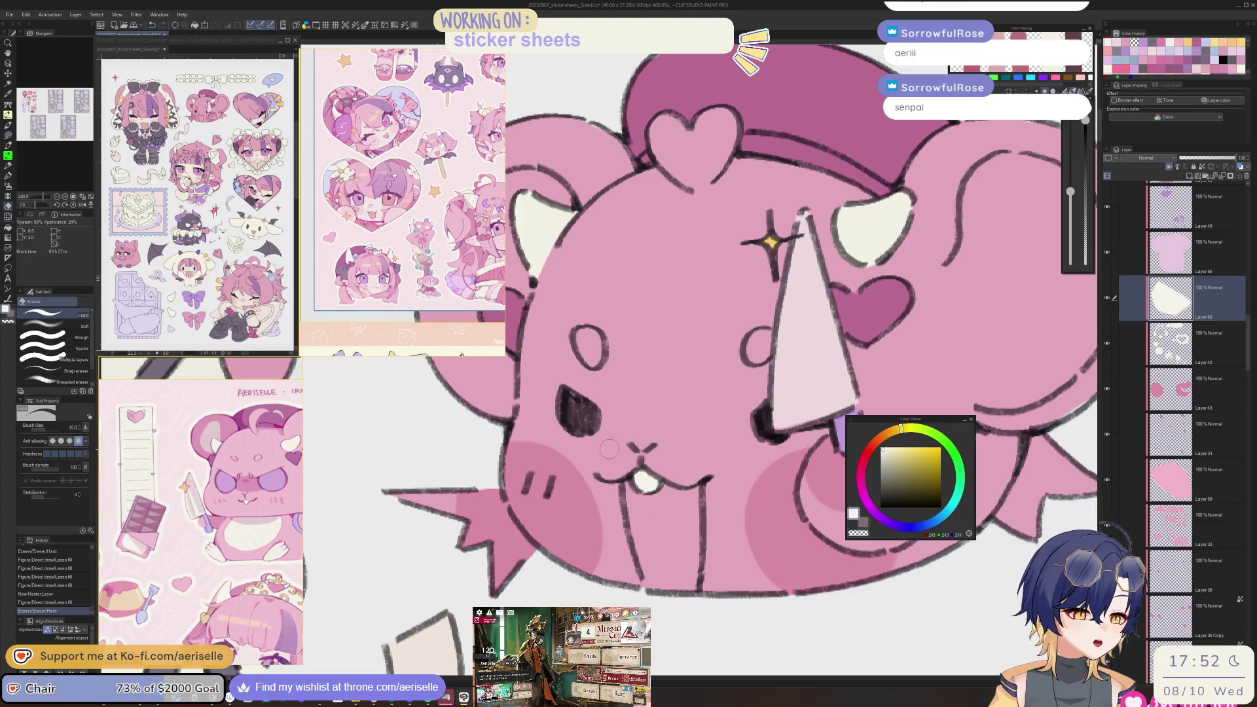
{"action": "scroll", "coordinate": [320, 256], "scroll_direction": "down", "scroll_amount": 5}
{"action": "scroll", "coordinate": [368, 215], "scroll_direction": "down", "scroll_amount": 1}
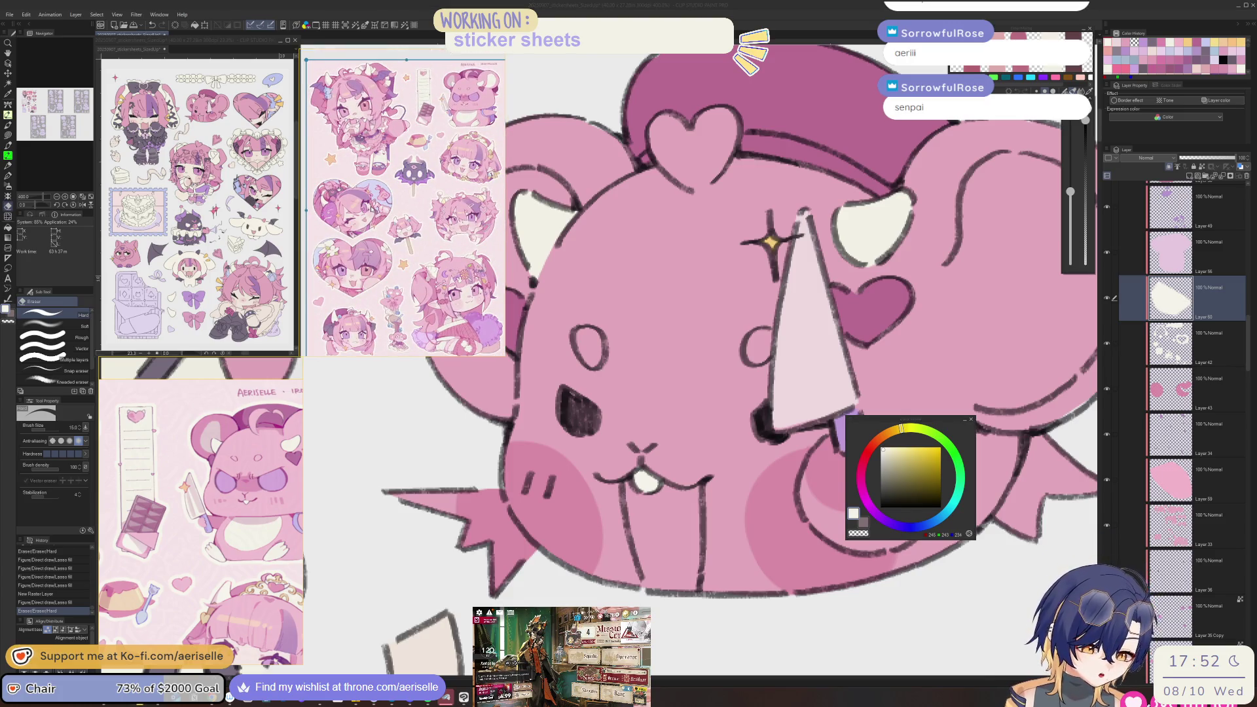
- On another new layer, fill the mouth interior with the bear's pink shifted toward purple
{"action": "left_click", "coordinate": [1189, 176]}
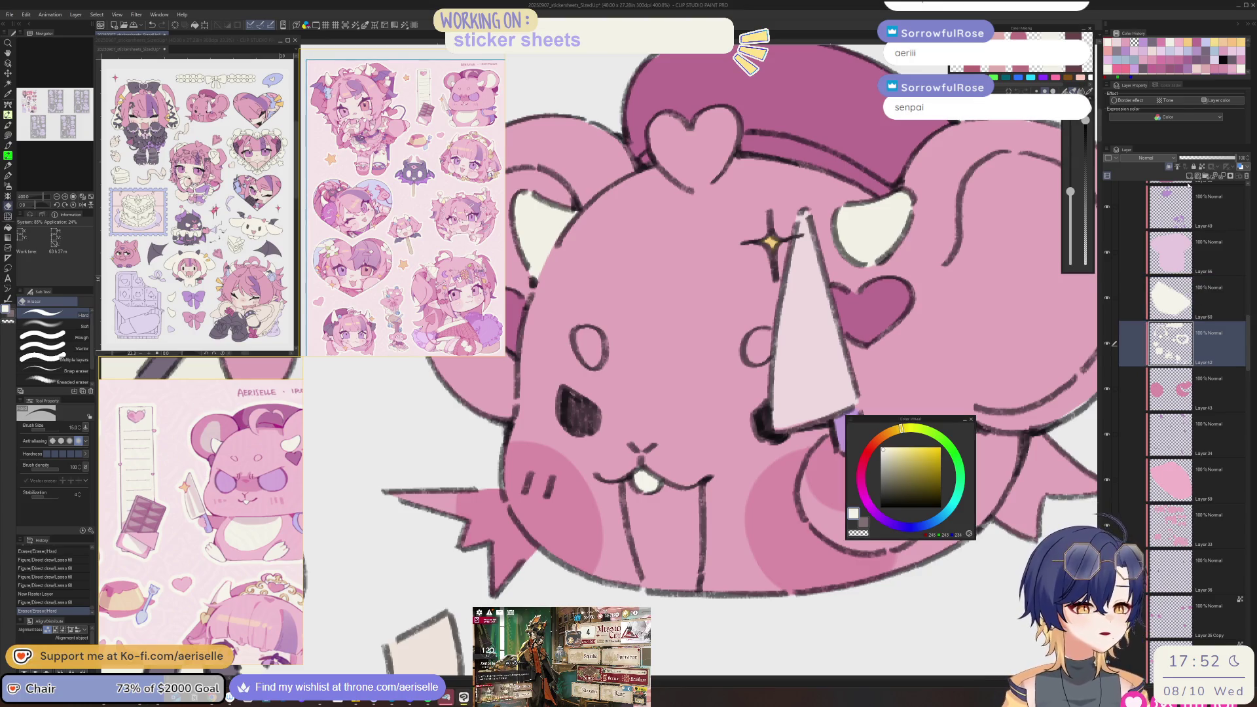
{"action": "key", "text": "u"}
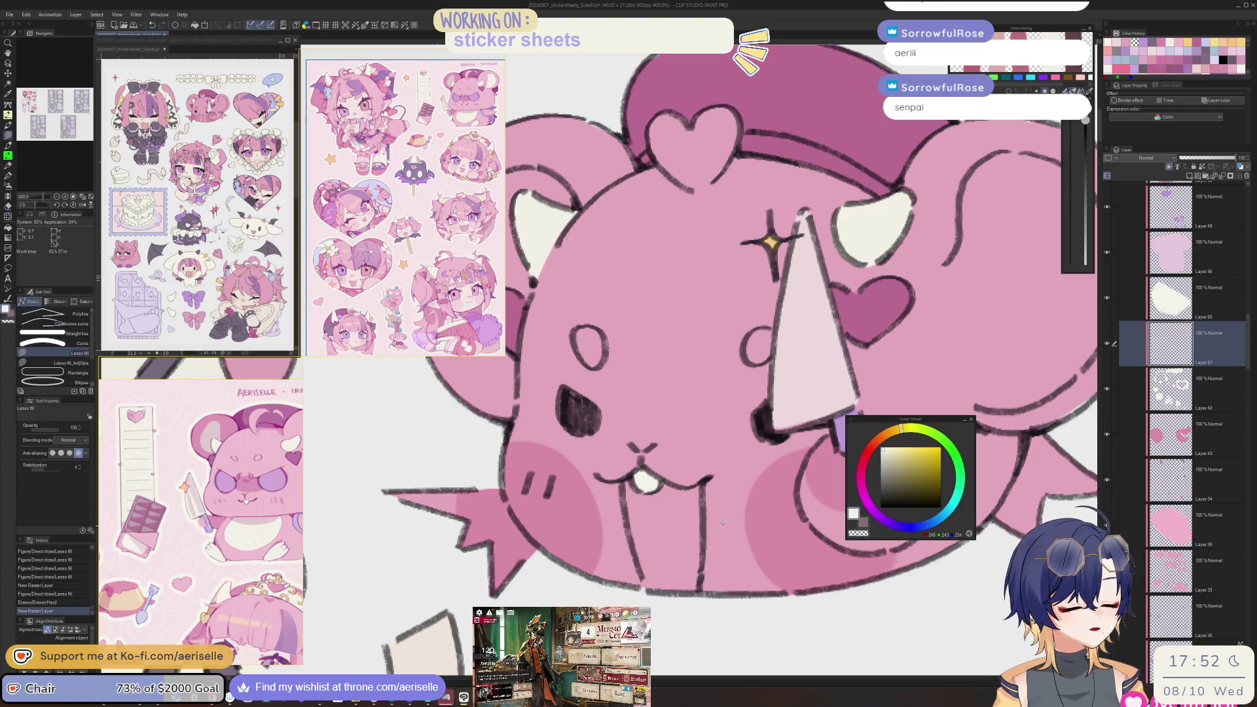
{"action": "key", "text": "i"}
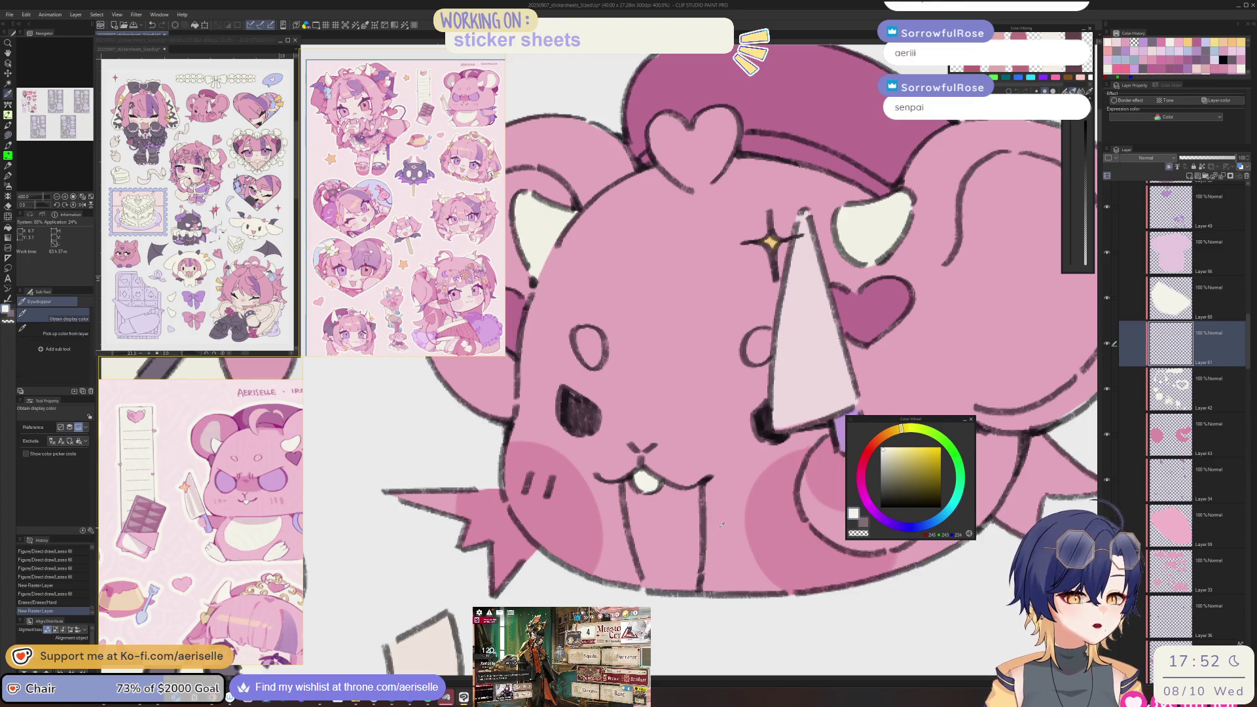
{"action": "left_click", "coordinate": [824, 485]}
{"action": "left_click", "coordinate": [863, 481]}
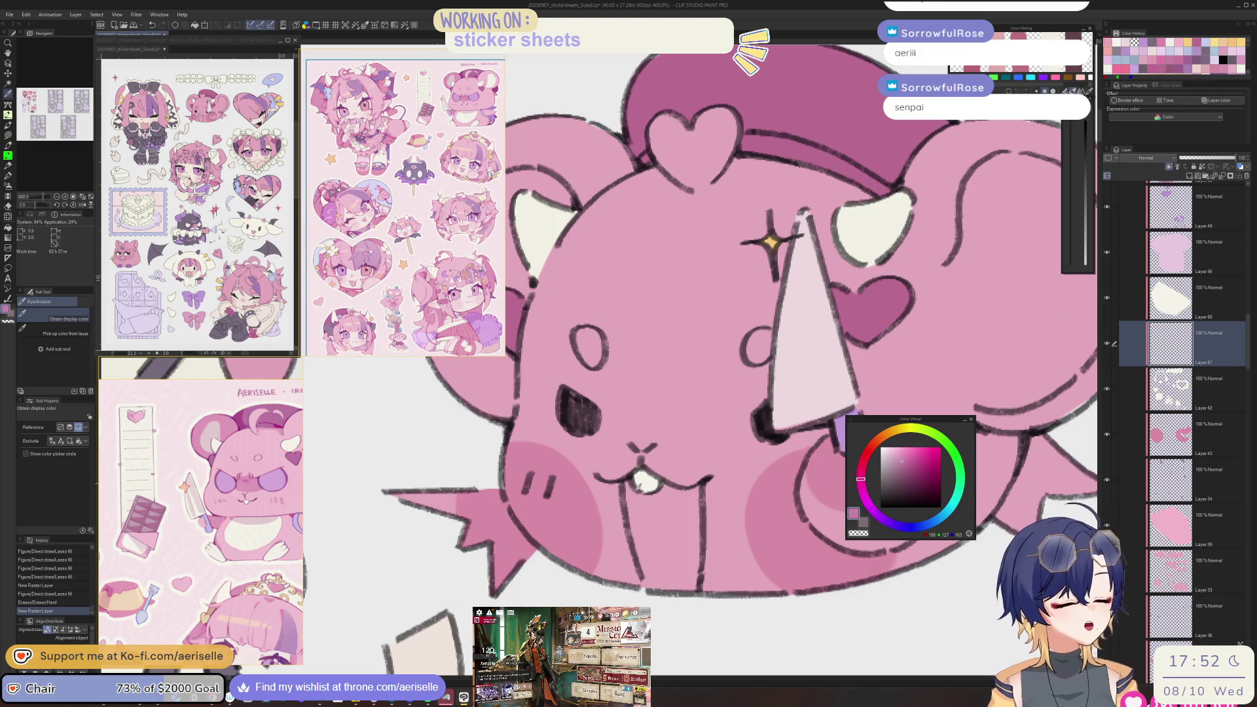
{"action": "key", "text": "u"}
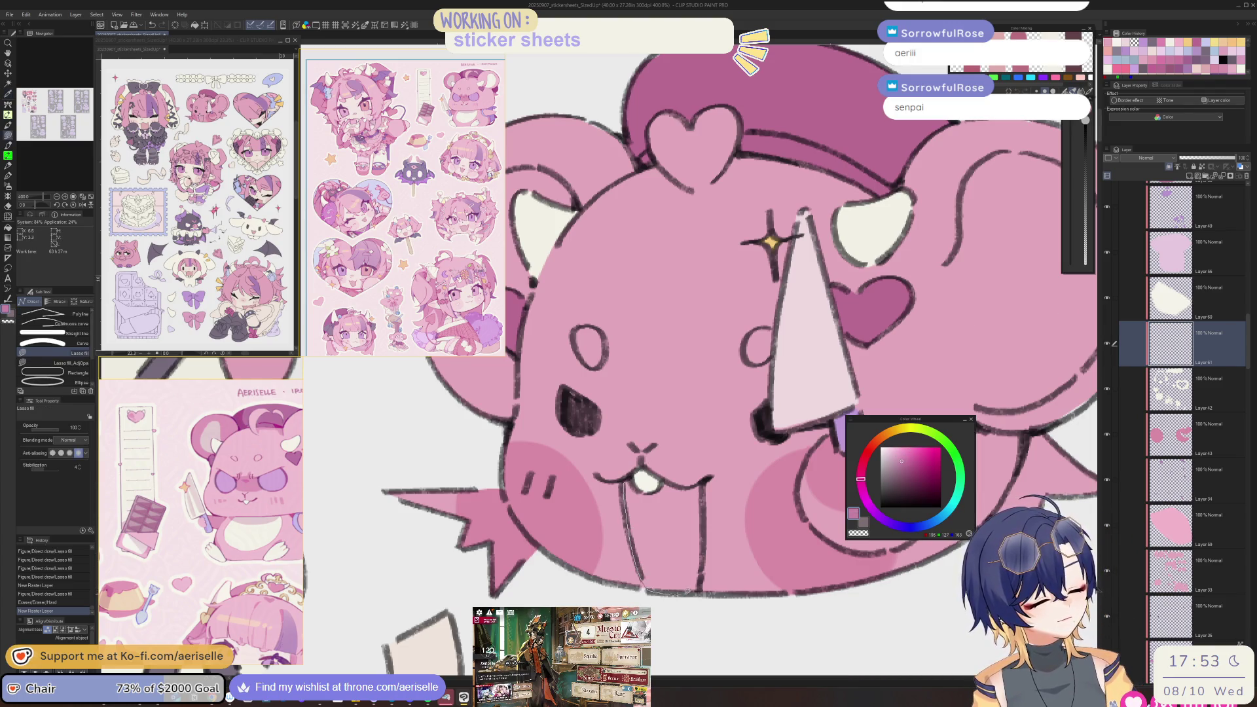
{"action": "mouse_move", "coordinate": [704, 563]}
{"action": "left_mouse_down"}
{"action": "mouse_move", "coordinate": [704, 483]}
{"action": "mouse_move", "coordinate": [632, 467]}
{"action": "left_mouse_up"}
{"action": "scroll", "coordinate": [632, 467], "scroll_direction": "down", "scroll_amount": 4}
{"action": "left_click_drag", "start_coordinate": [883, 494], "coordinate": [903, 459]}
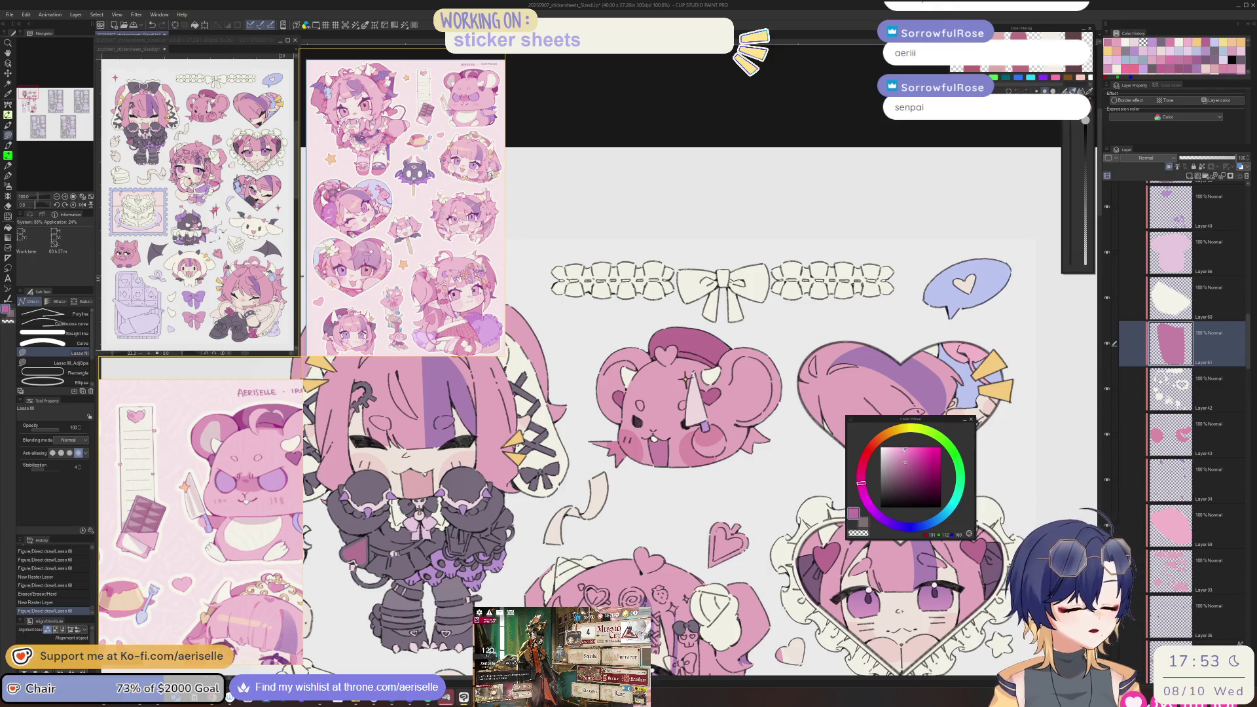
- Fill an enclosed area of the bear's mouth with the Fill tool
{"action": "scroll", "coordinate": [674, 458], "scroll_direction": "up", "scroll_amount": 1}
{"action": "key", "text": "g"}
{"action": "left_click", "coordinate": [674, 458]}
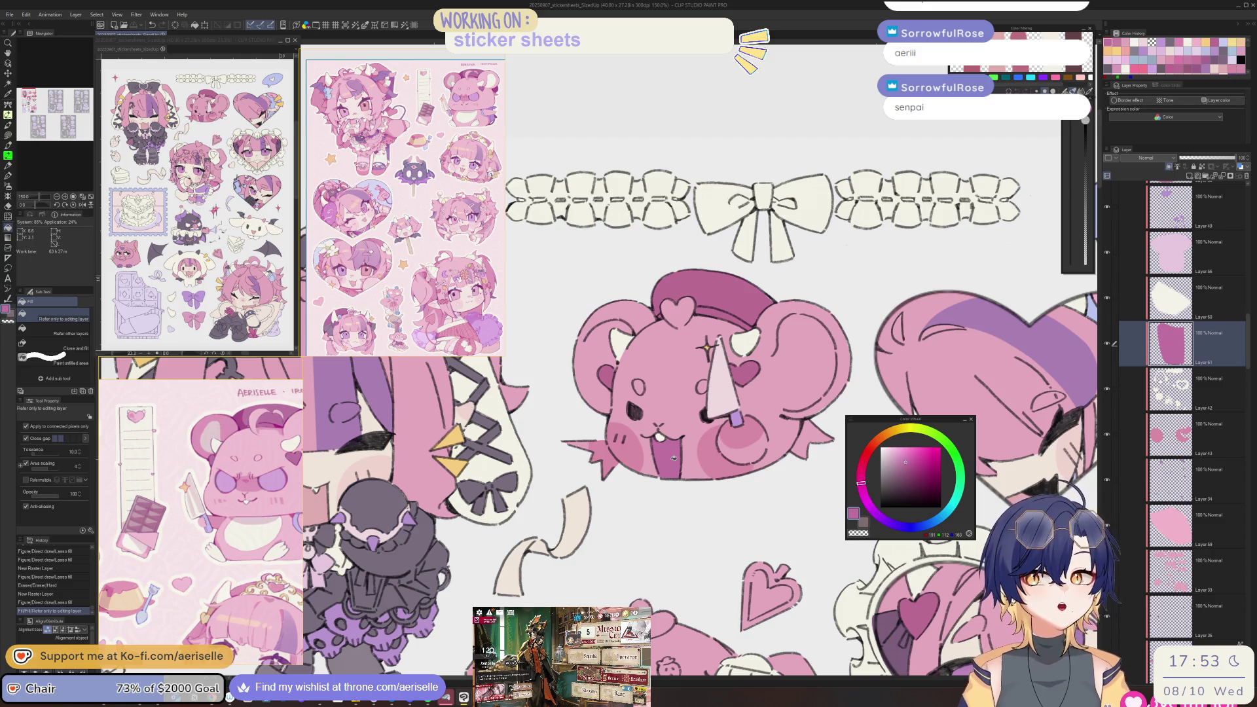
- On Layer 26, eyedrop the knife handle's light lavender as the drawing colour
{"action": "key", "text": "i"}
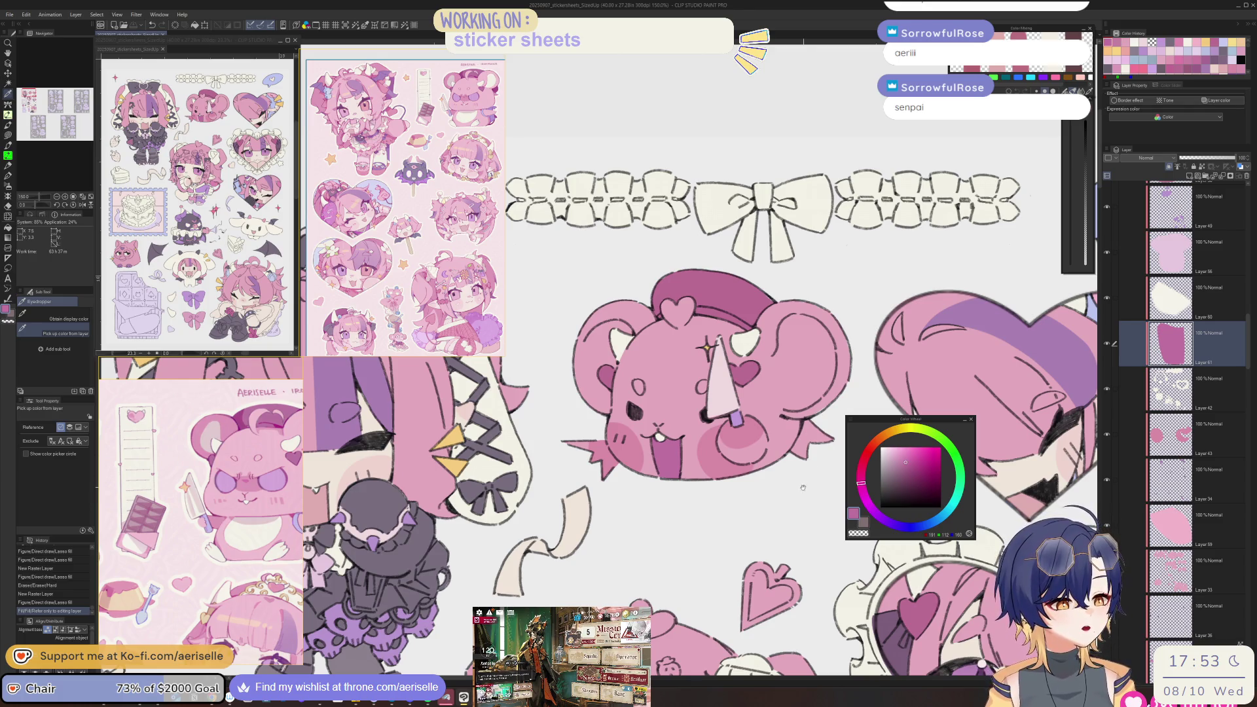
{"action": "scroll", "coordinate": [1087, 305], "scroll_direction": "up", "scroll_amount": 2}
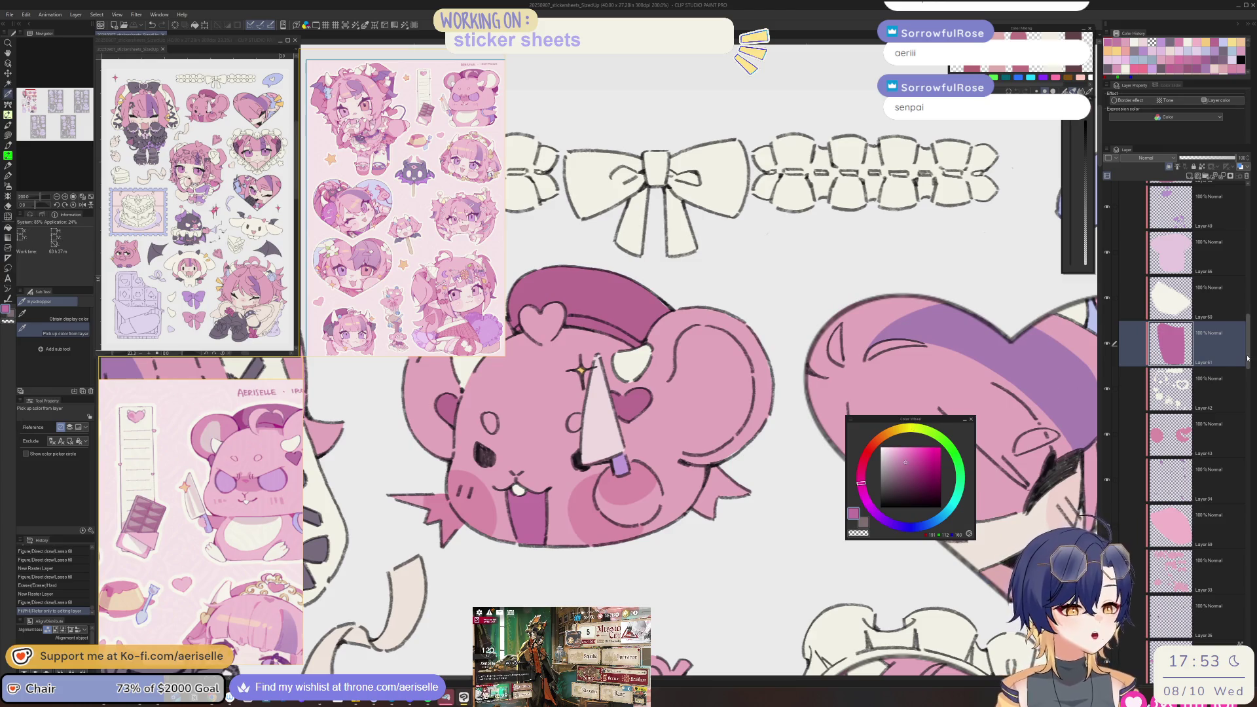
{"action": "scroll", "coordinate": [1248, 358], "scroll_direction": "down", "scroll_amount": 10}
{"action": "left_click", "coordinate": [1140, 308]}
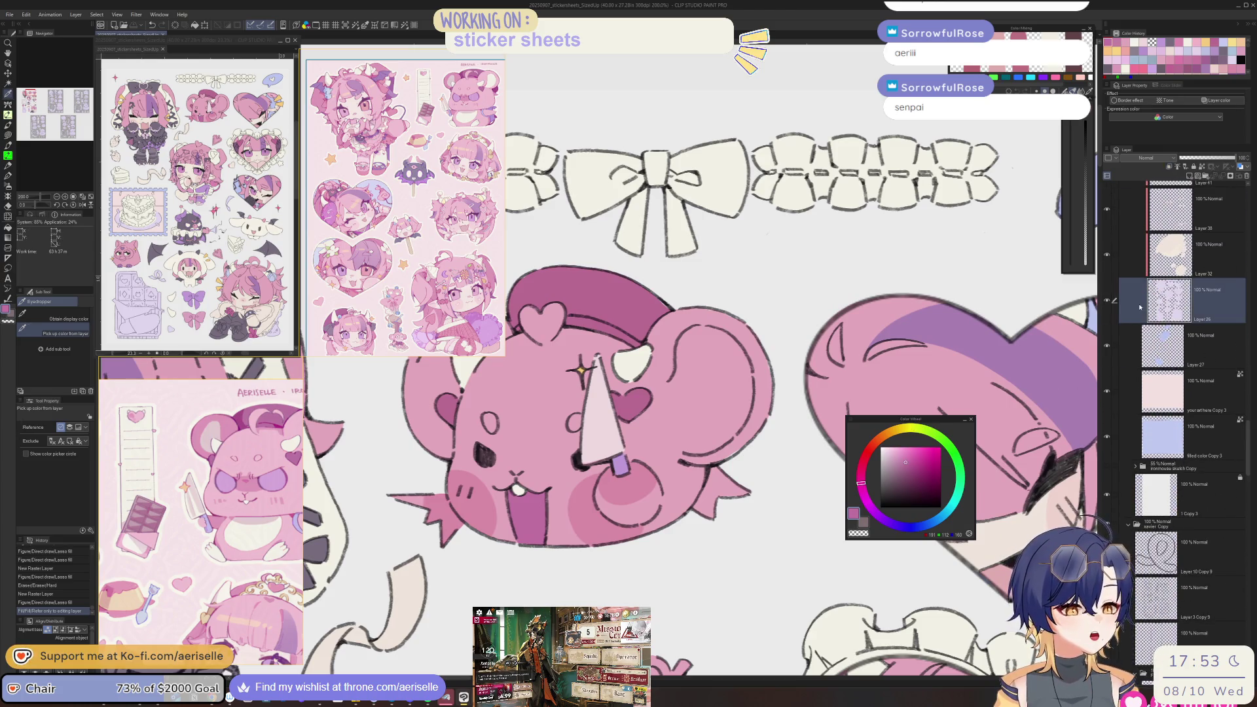
{"action": "left_click", "coordinate": [599, 419]}
{"action": "scroll", "coordinate": [734, 443], "scroll_direction": "up", "scroll_amount": 3}
{"action": "key", "text": "u"}
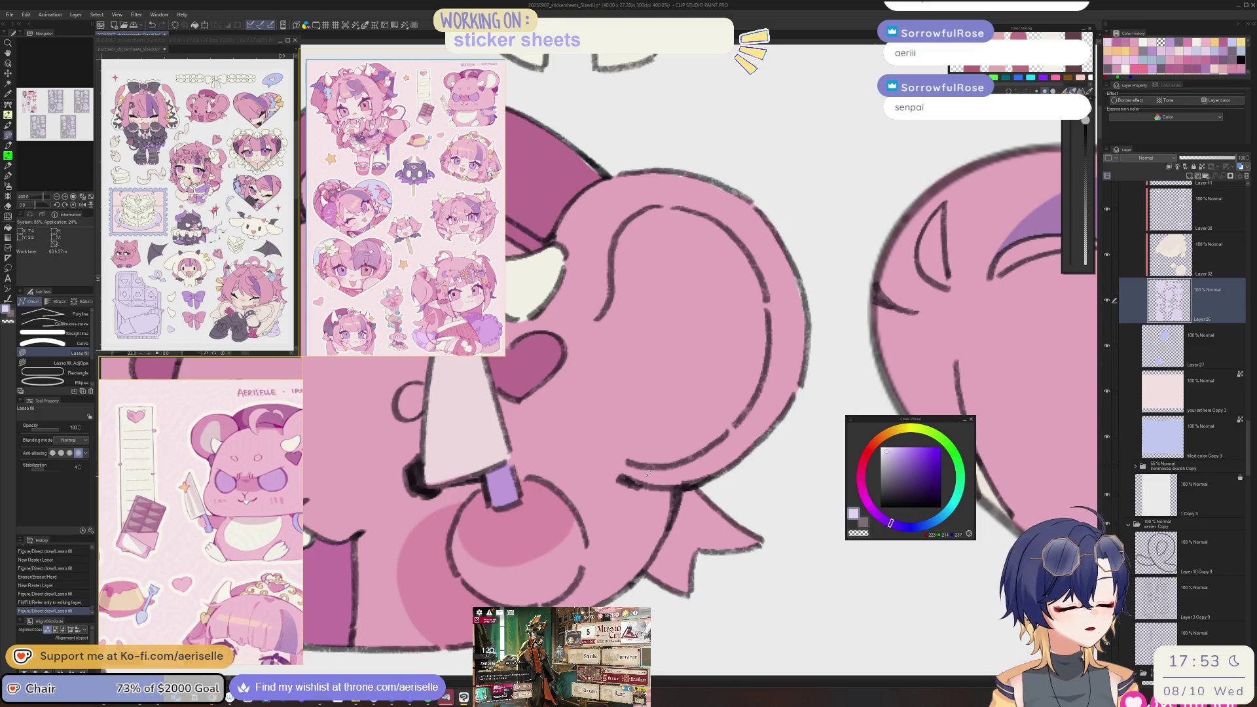
{"action": "key", "text": "m"}
{"action": "left_click", "coordinate": [698, 487], "text": "ctrl+shift"}
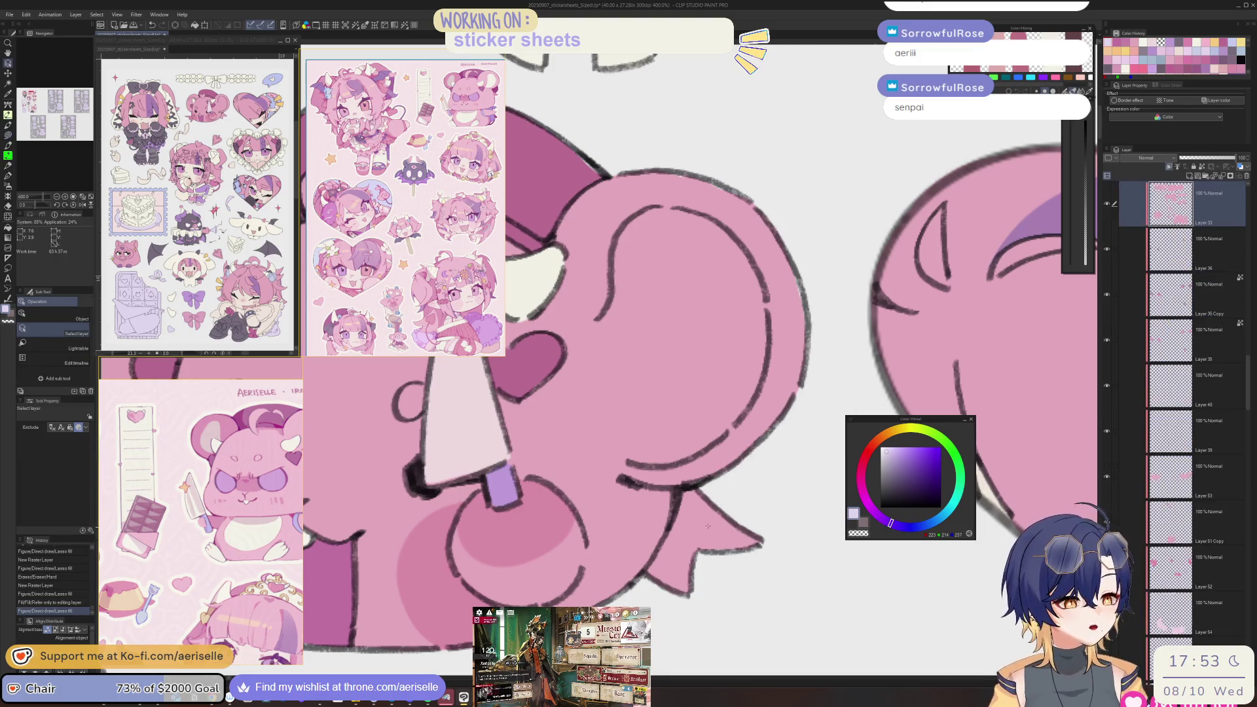
- Lasso the wing and apply Luminosity 20, Saturation 3 via Hue/Saturation/Luminosity, then deselect
{"action": "left_click_drag", "start_coordinate": [770, 554], "coordinate": [759, 490]}
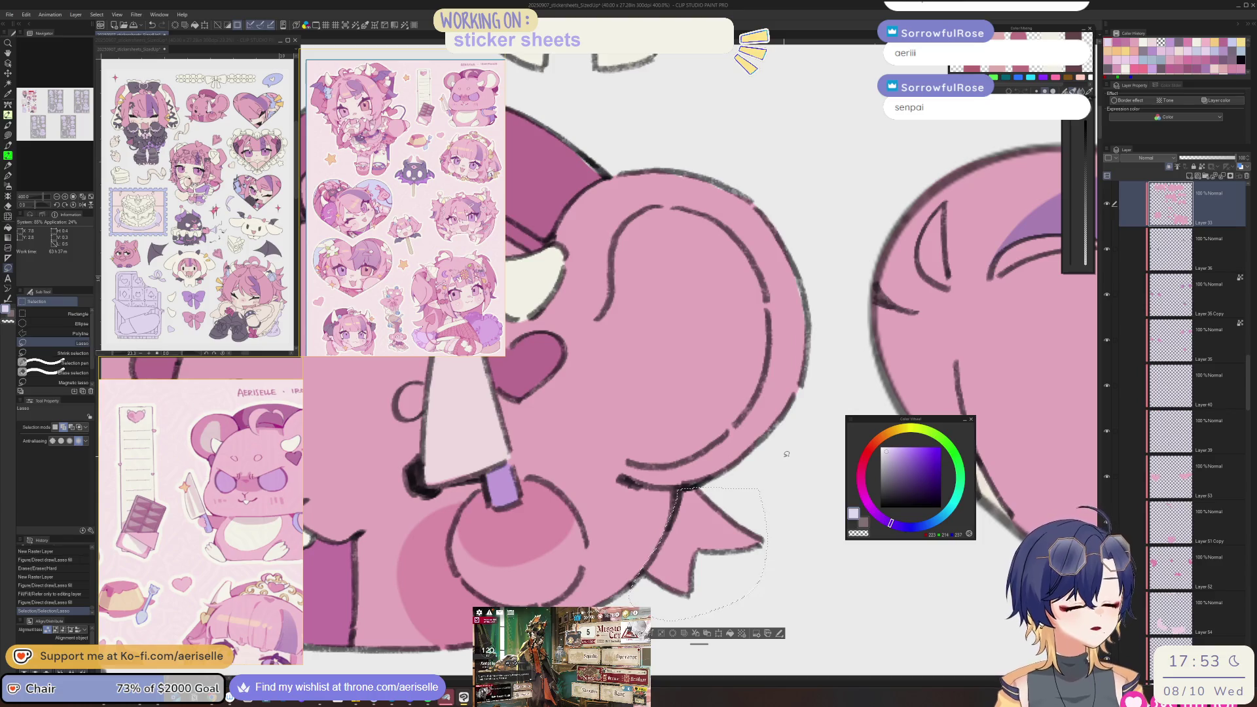
{"action": "key", "text": "ctrl+u"}
{"action": "left_click_drag", "start_coordinate": [779, 643], "coordinate": [804, 642]}
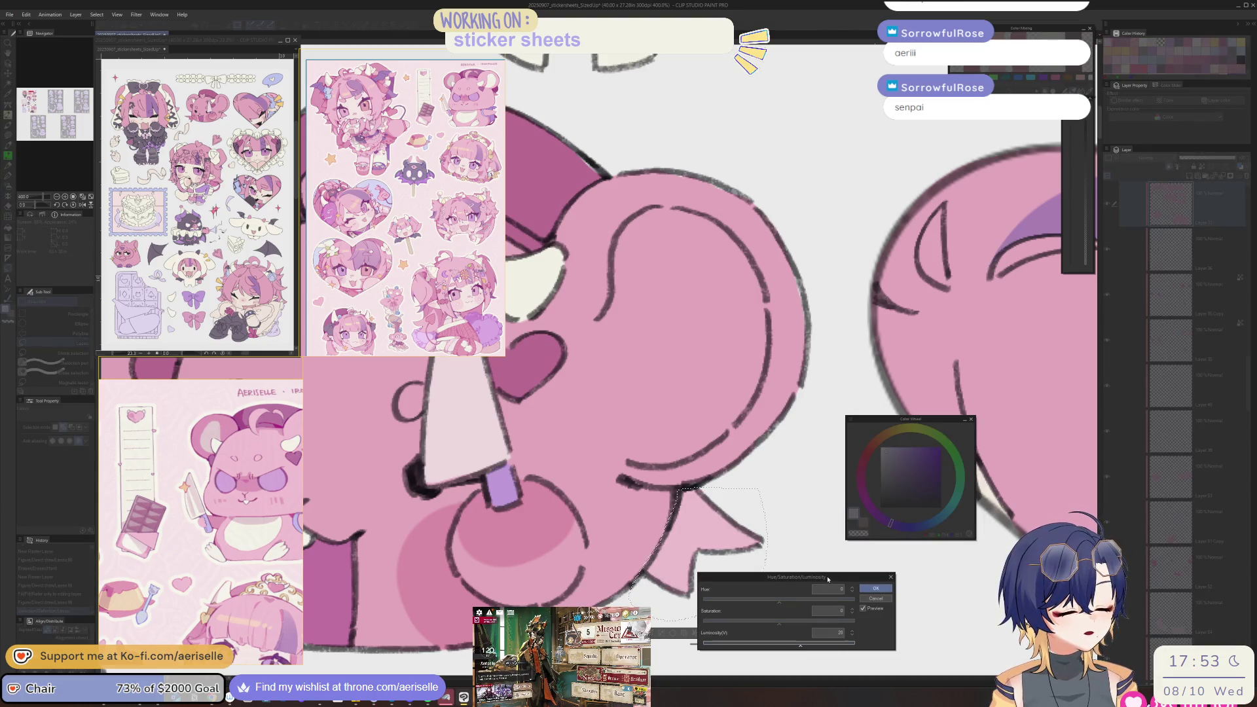
{"action": "left_click_drag", "start_coordinate": [828, 578], "coordinate": [904, 282]}
{"action": "left_click_drag", "start_coordinate": [855, 325], "coordinate": [860, 325]}
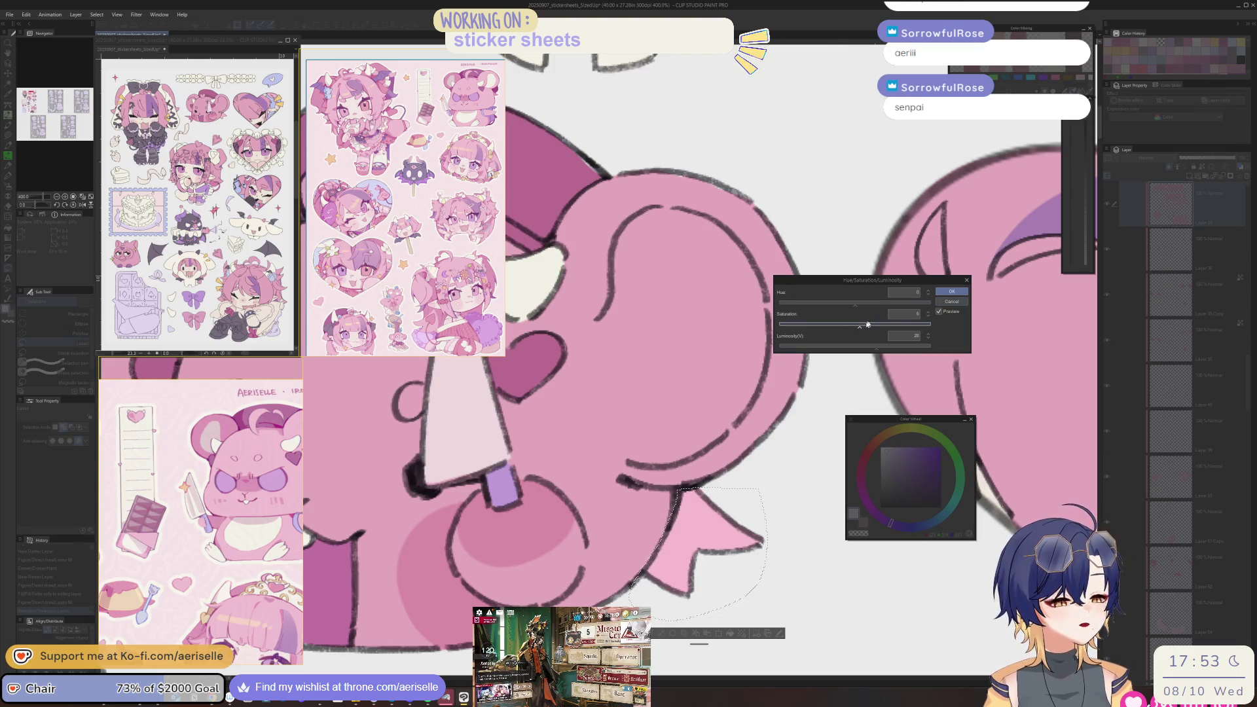
{"action": "left_click", "coordinate": [928, 318]}
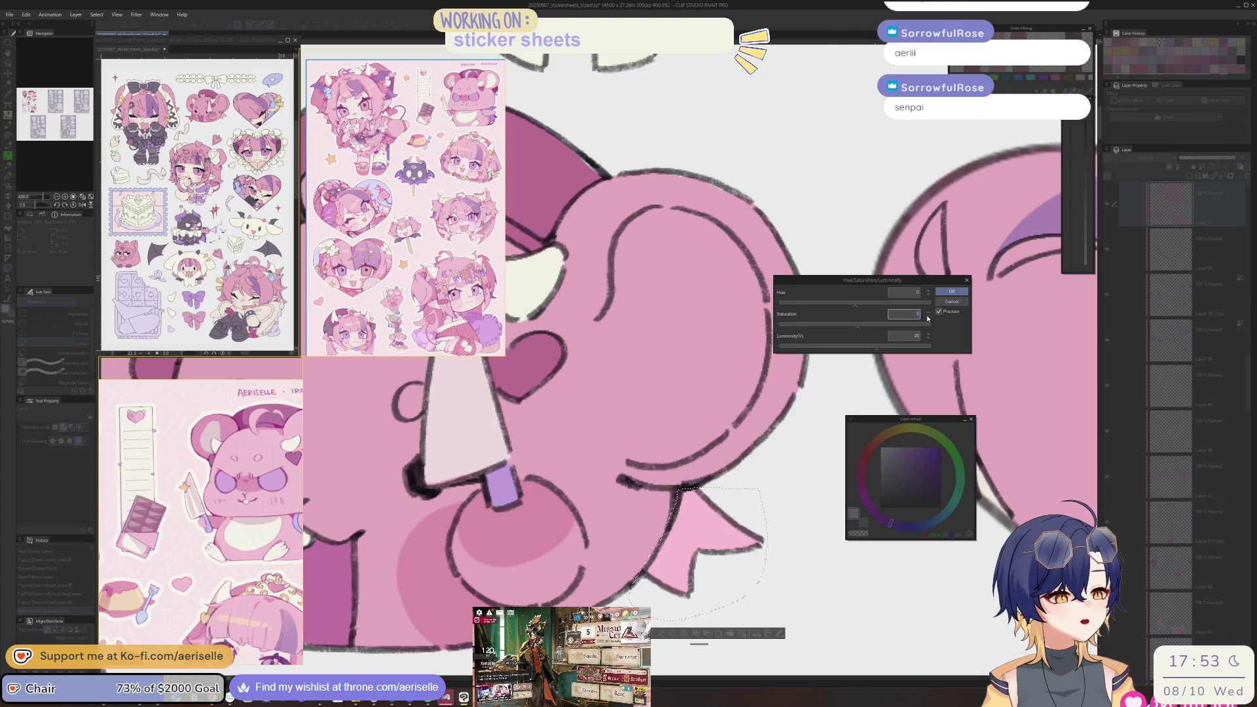
{"action": "left_click", "coordinate": [950, 291]}
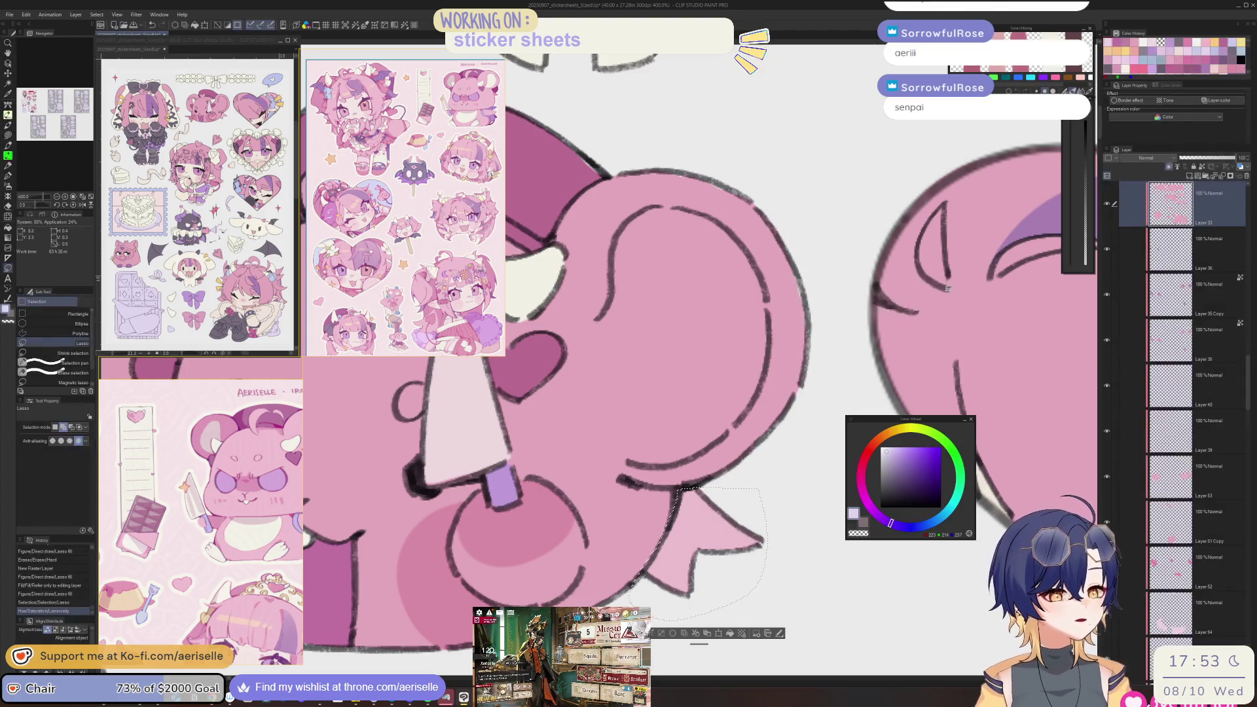
{"action": "scroll", "coordinate": [948, 288], "scroll_direction": "down", "scroll_amount": 3}
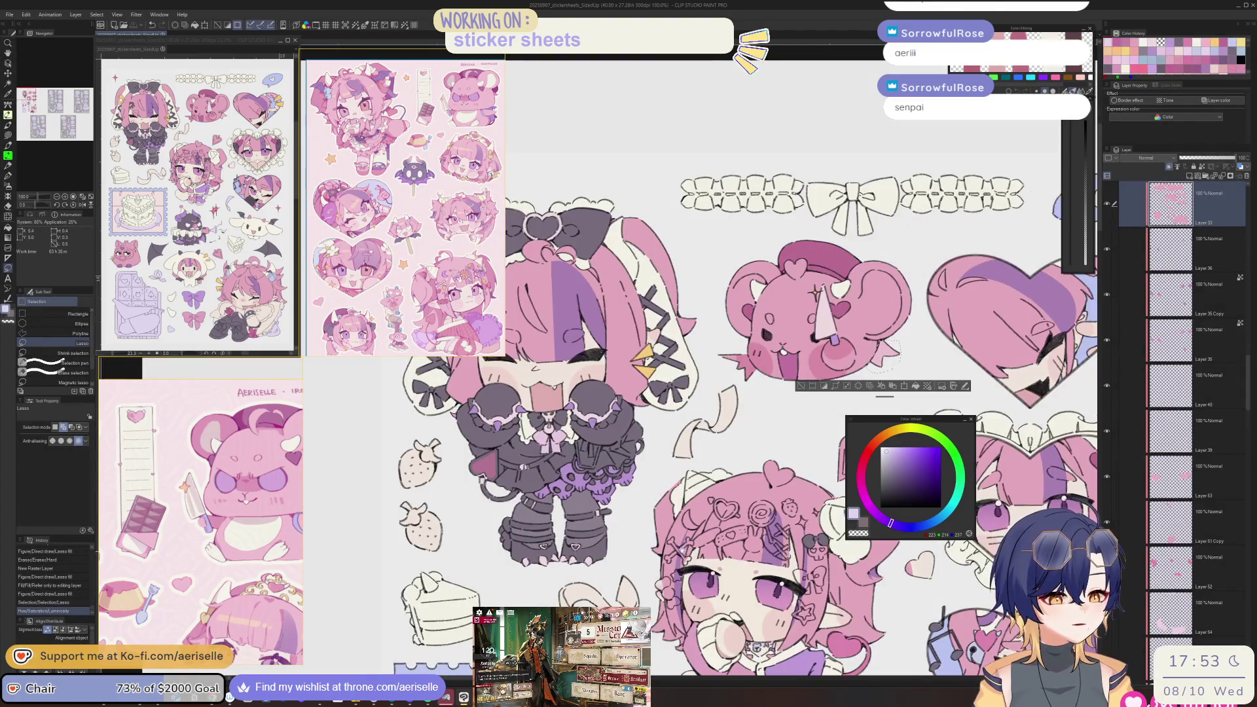
{"action": "scroll", "coordinate": [947, 288], "scroll_direction": "down", "scroll_amount": 4}
{"action": "key", "text": "ctrl+d"}
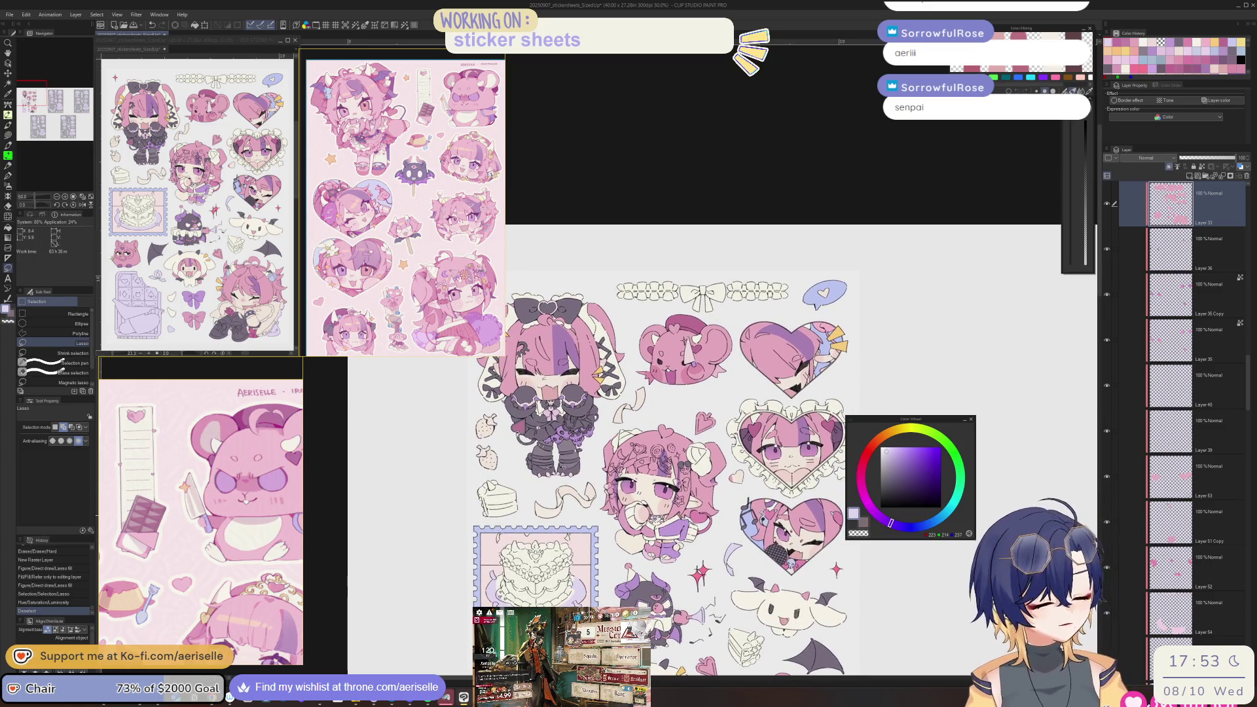
- Lasso-select the inside of the bear's ear
{"action": "left_click_drag", "start_coordinate": [242, 463], "coordinate": [151, 466]}
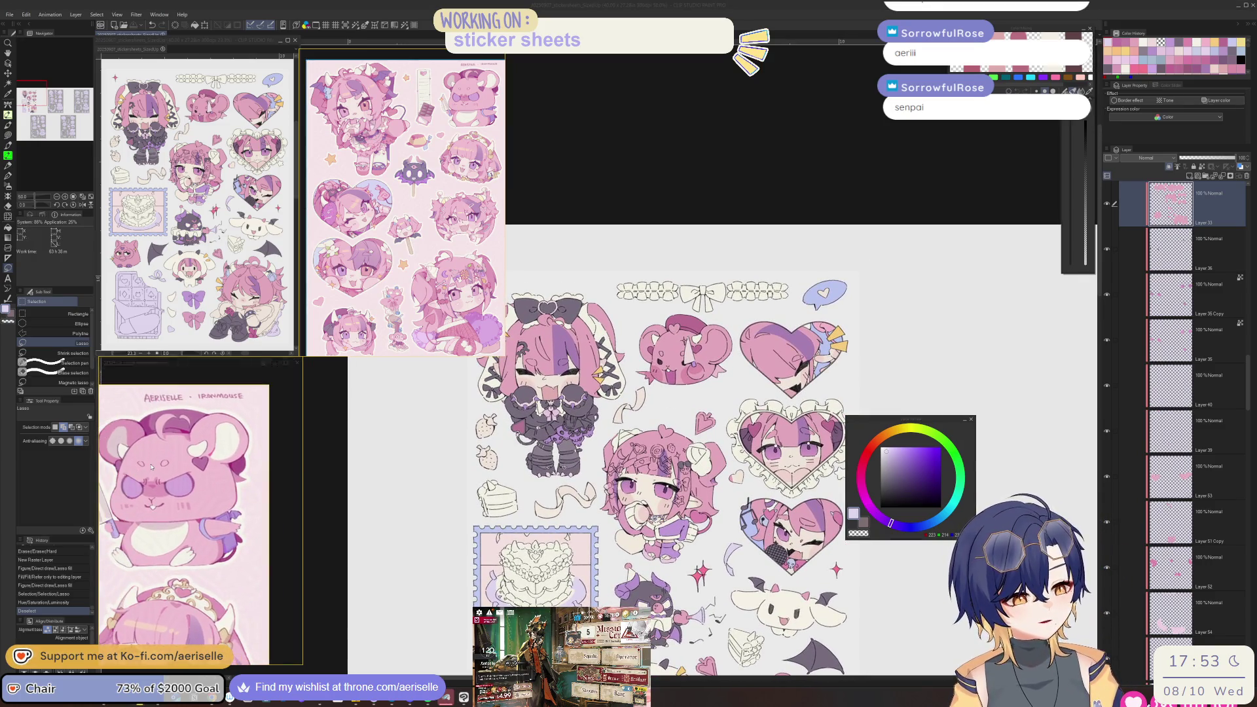
{"action": "left_click_drag", "start_coordinate": [896, 421], "coordinate": [971, 400]}
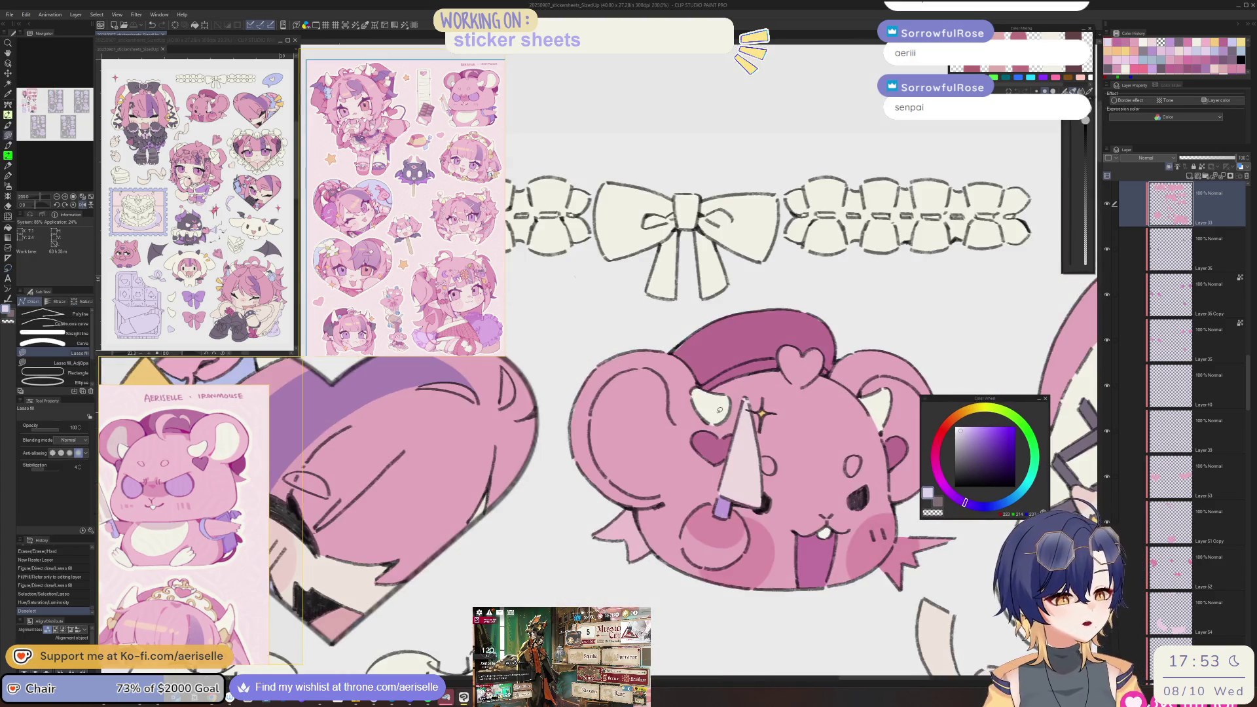
{"action": "scroll", "coordinate": [671, 404], "scroll_direction": "up", "scroll_amount": 3}
{"action": "key", "text": "m"}
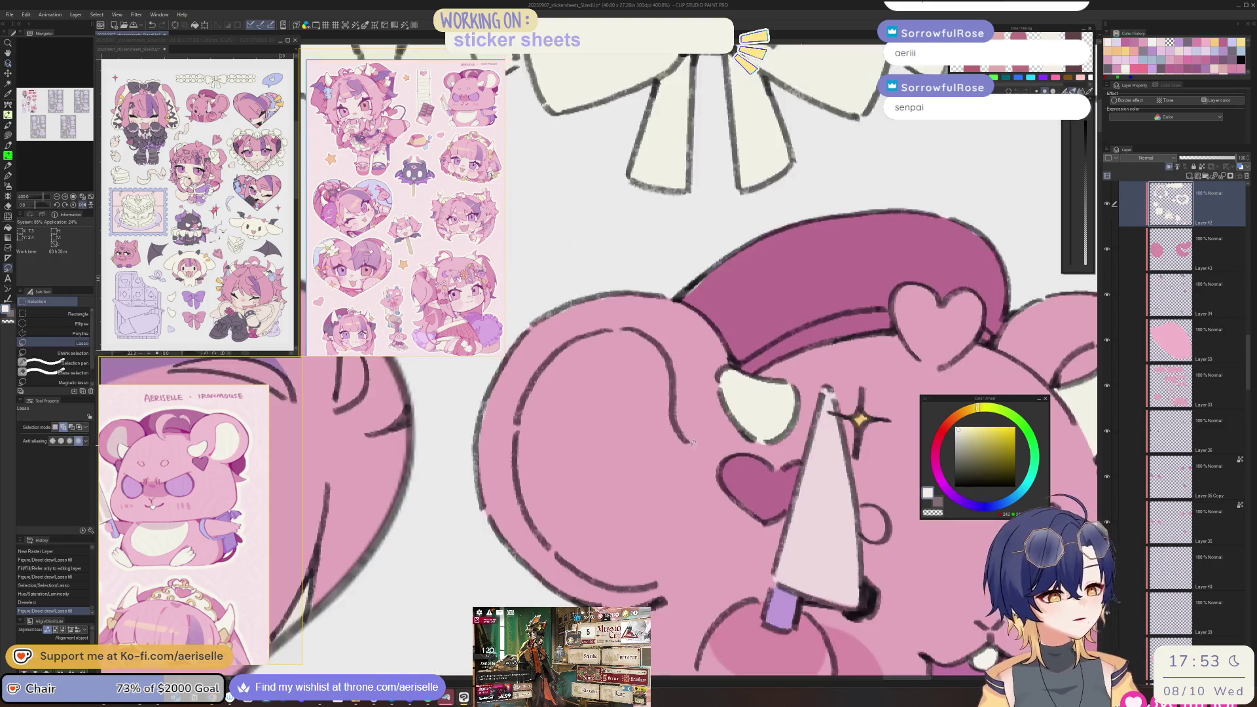
{"action": "mouse_move", "coordinate": [657, 583]}
{"action": "left_mouse_down"}
{"action": "mouse_move", "coordinate": [605, 585]}
{"action": "mouse_move", "coordinate": [544, 535]}
{"action": "left_mouse_up"}
{"action": "mouse_move", "coordinate": [519, 480]}
{"action": "left_mouse_down"}
{"action": "mouse_move", "coordinate": [528, 388]}
{"action": "mouse_move", "coordinate": [565, 348]}
{"action": "mouse_move", "coordinate": [610, 330]}
{"action": "mouse_move", "coordinate": [673, 370]}
{"action": "mouse_move", "coordinate": [687, 445]}
{"action": "left_mouse_up"}
- Try light-to-pink gradient fills across the ear selection
{"action": "key", "text": "g"}
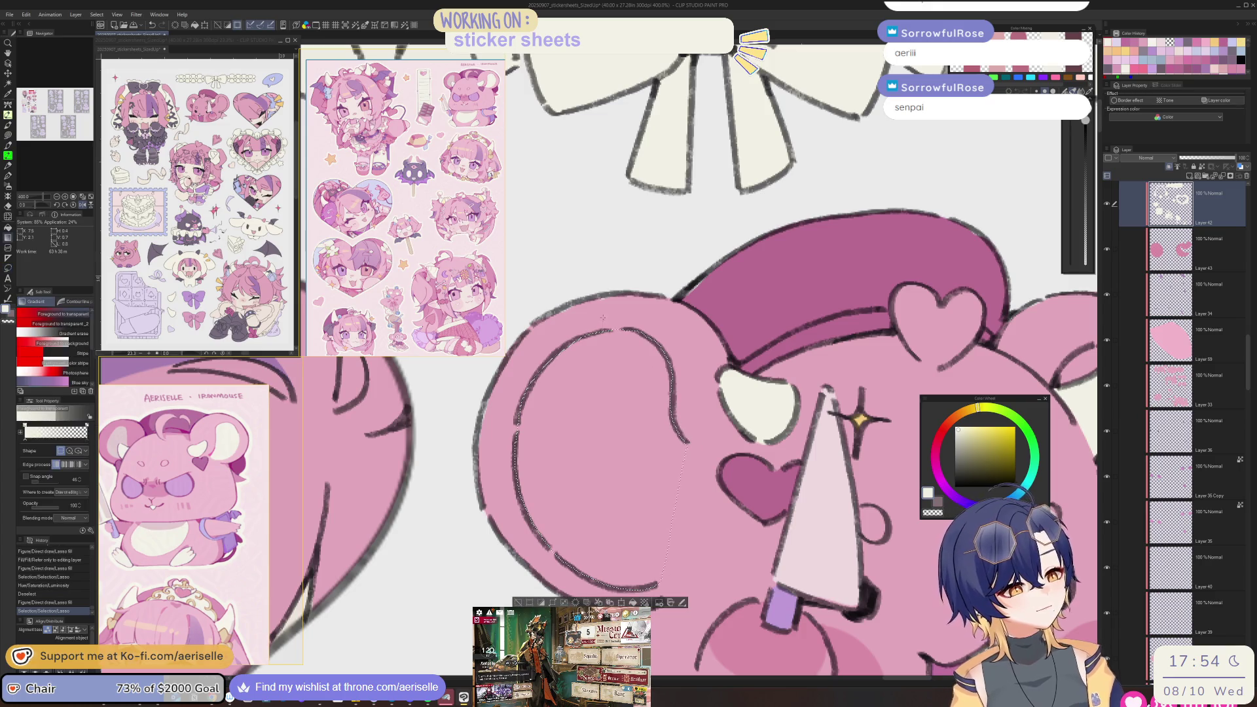
{"action": "left_click_drag", "start_coordinate": [592, 462], "coordinate": [584, 563]}
{"action": "key", "text": "ctrl+z"}
{"action": "mouse_move", "coordinate": [464, 415]}
{"action": "left_mouse_down"}
{"action": "mouse_move", "coordinate": [693, 488]}
{"action": "mouse_move", "coordinate": [760, 574]}
{"action": "left_mouse_up"}
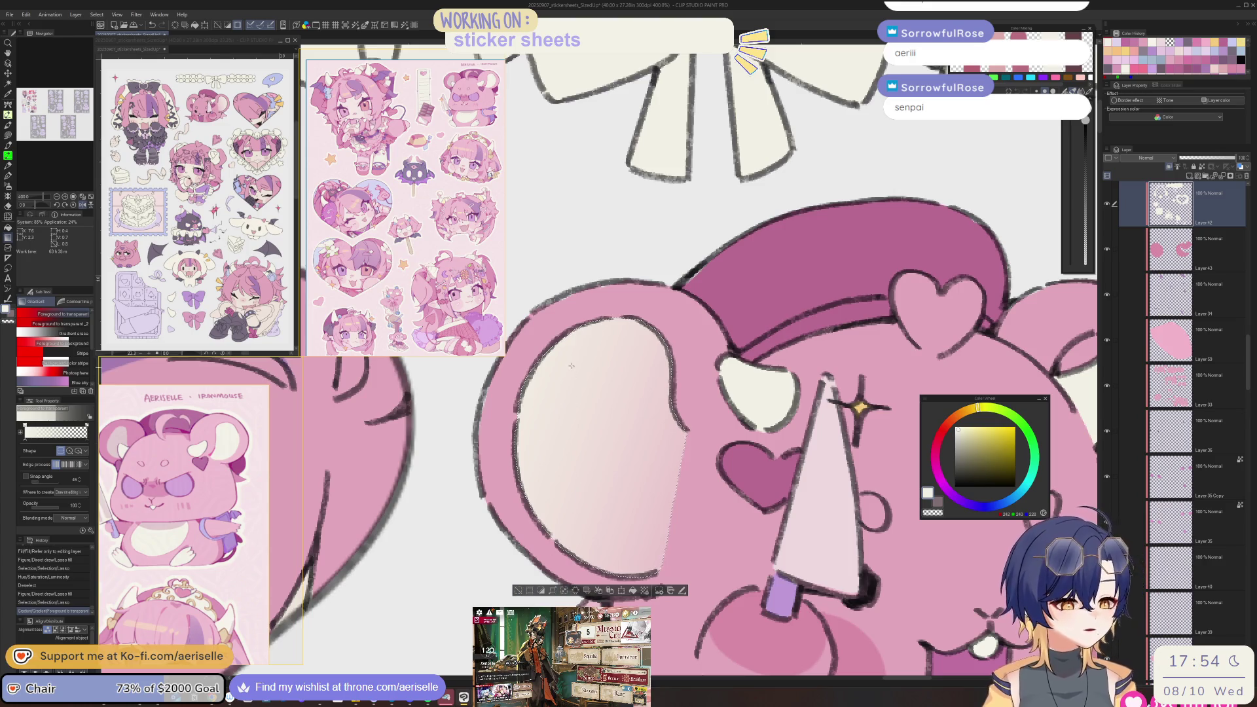
{"action": "left_click_drag", "start_coordinate": [572, 368], "coordinate": [743, 527]}
{"action": "left_click", "coordinate": [524, 591]}
- Undo the erase and gradient fills back to the plain ear selection
{"action": "scroll", "coordinate": [693, 446], "scroll_direction": "down", "scroll_amount": 4}
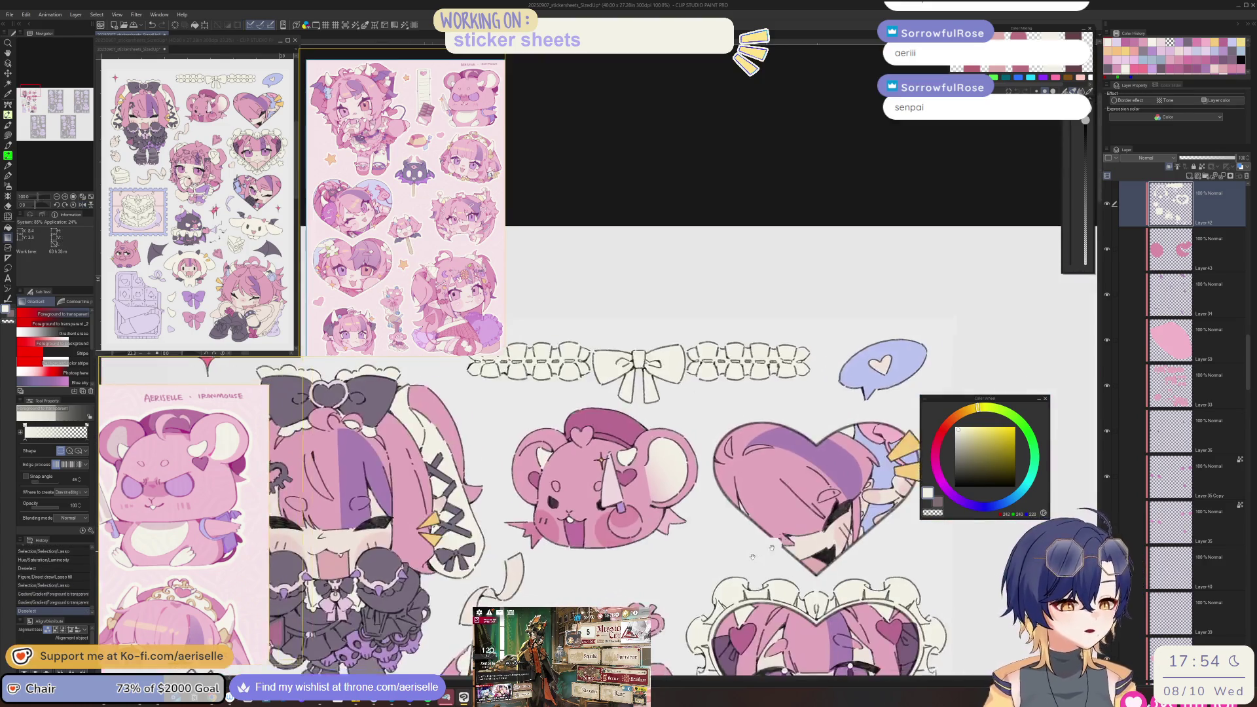
{"action": "scroll", "coordinate": [692, 446], "scroll_direction": "up", "scroll_amount": 2}
{"action": "scroll", "coordinate": [693, 446], "scroll_direction": "up", "scroll_amount": 5}
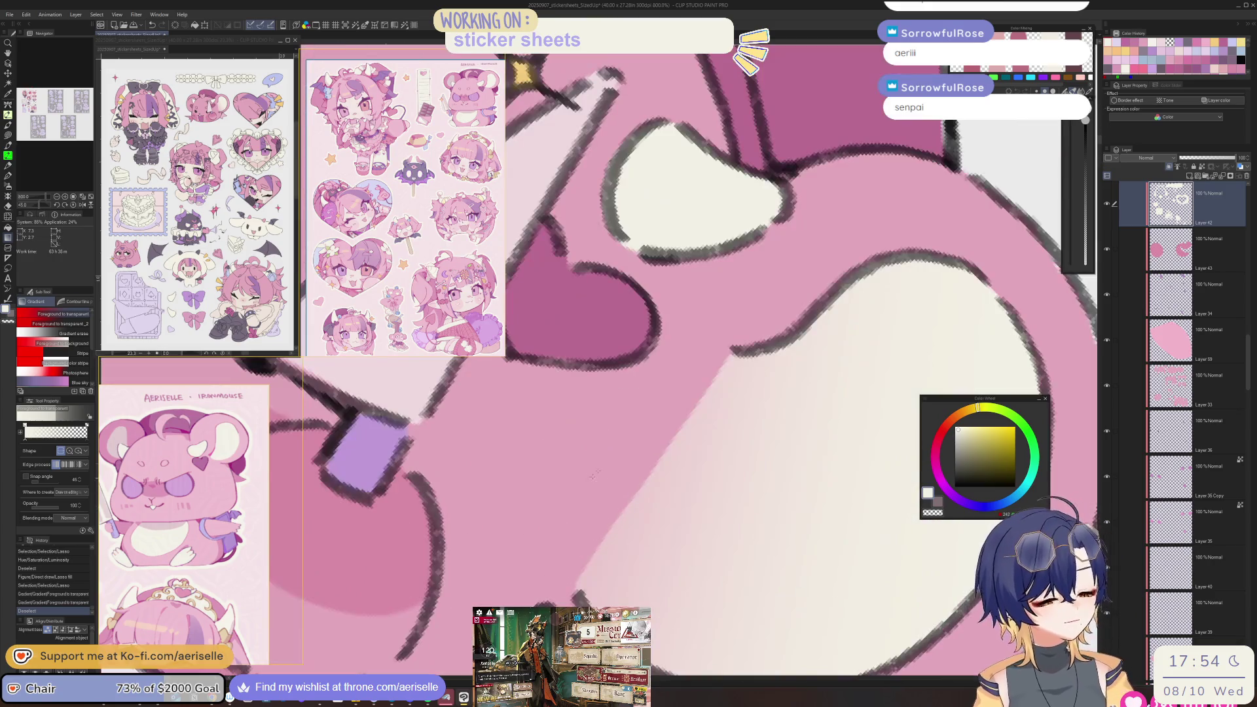
{"action": "key", "text": "e"}
{"action": "scroll", "coordinate": [712, 349], "scroll_direction": "down", "scroll_amount": 2}
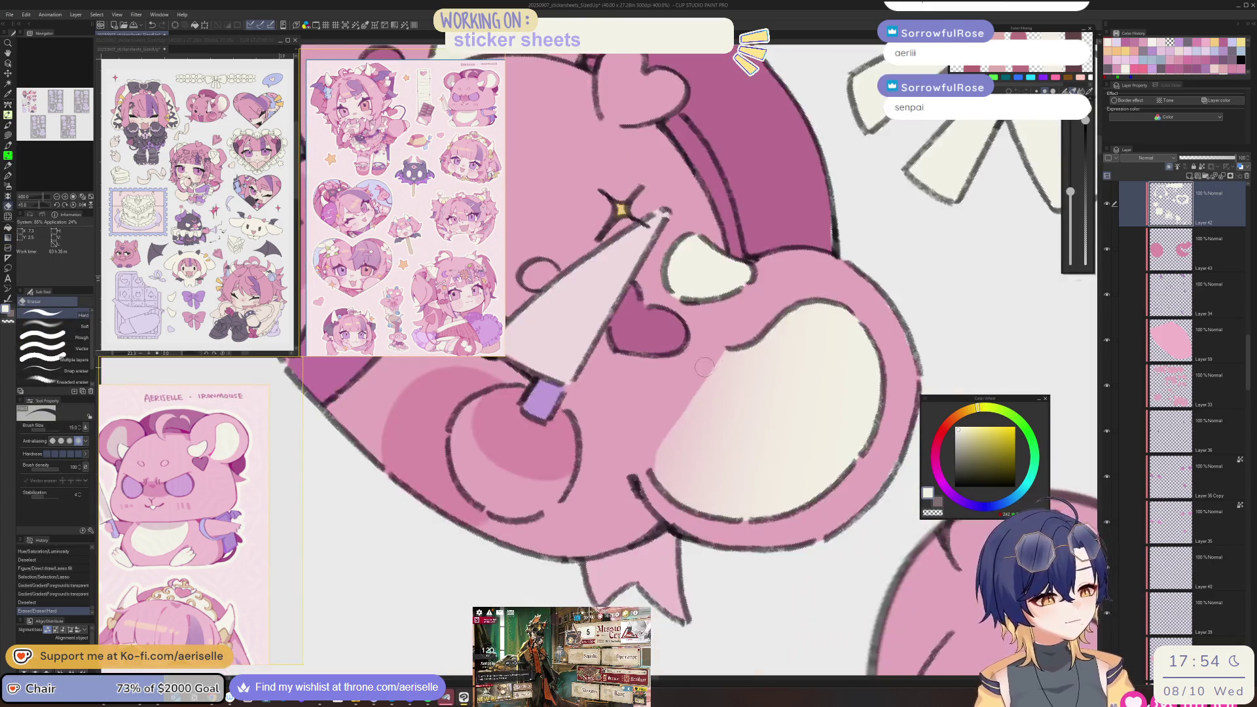
{"action": "key", "text": "ctrl+z"}
{"action": "key", "text": "ctrl+z"}
{"action": "key", "text": "ctrl+z"}
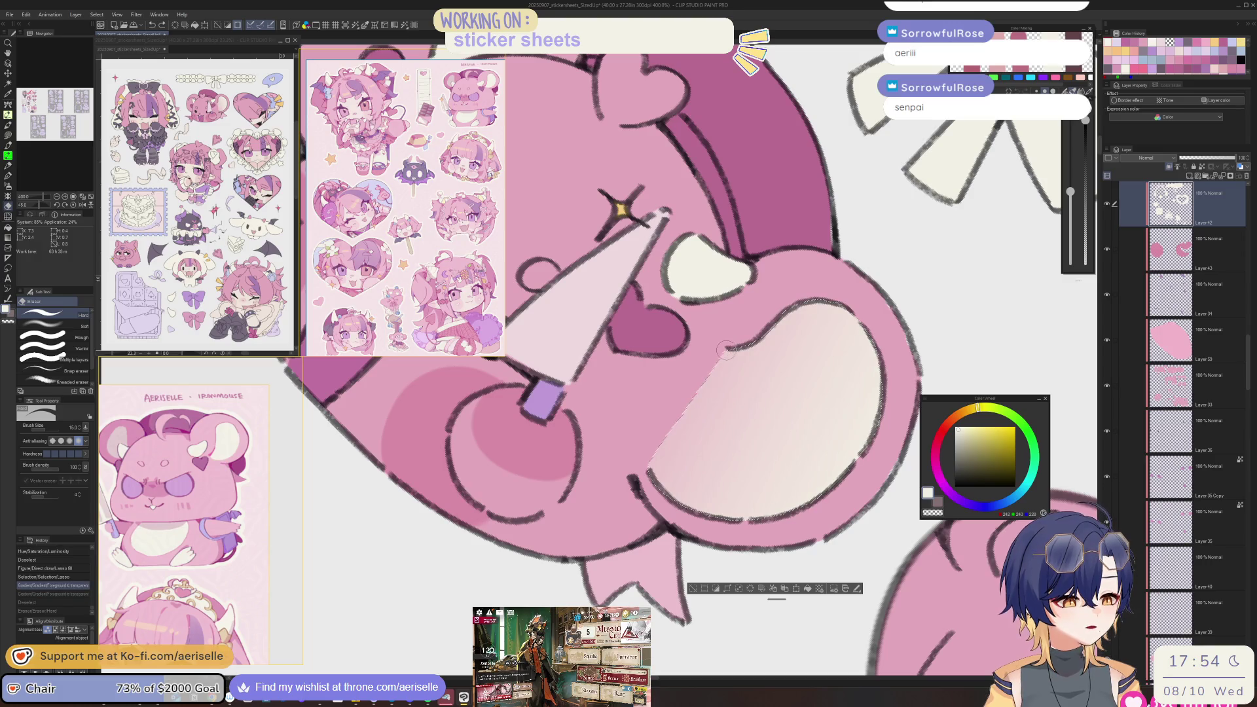
{"action": "key", "text": "ctrl+z"}
{"action": "key", "text": "m"}
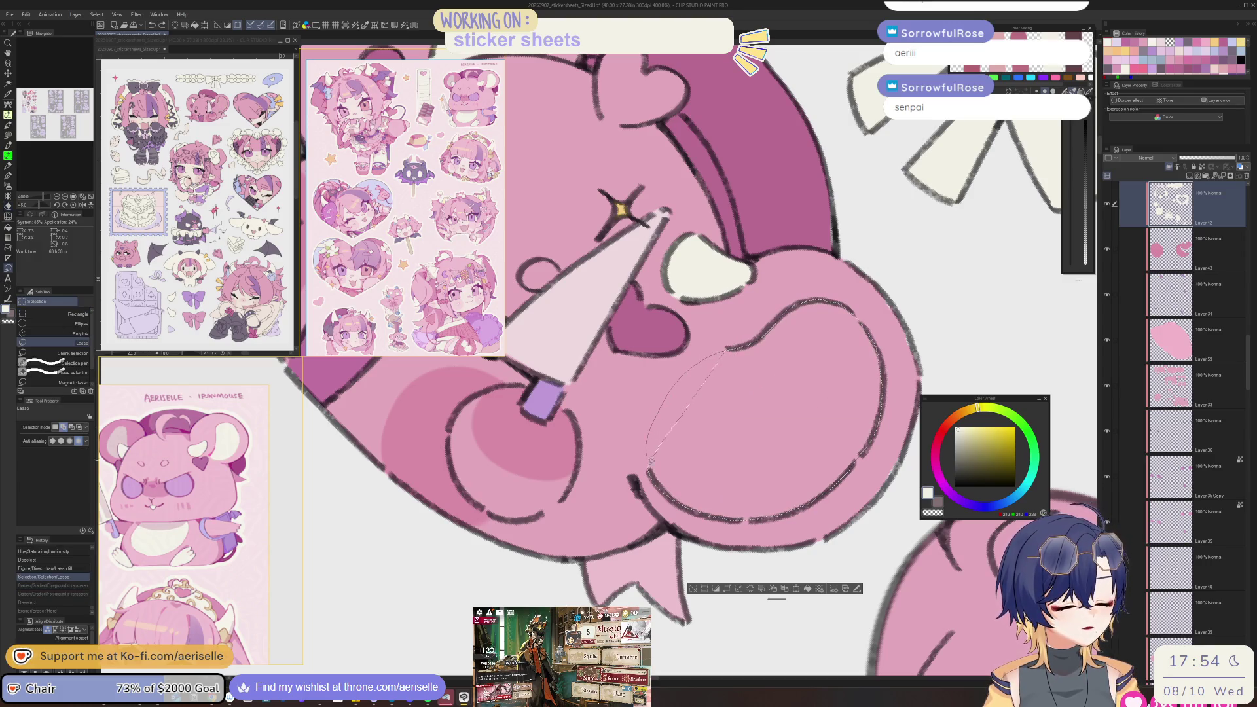
- Select the bear's cheek area, add a fading cream gradient, and deselect
{"action": "left_click_drag", "start_coordinate": [724, 352], "coordinate": [802, 411]}
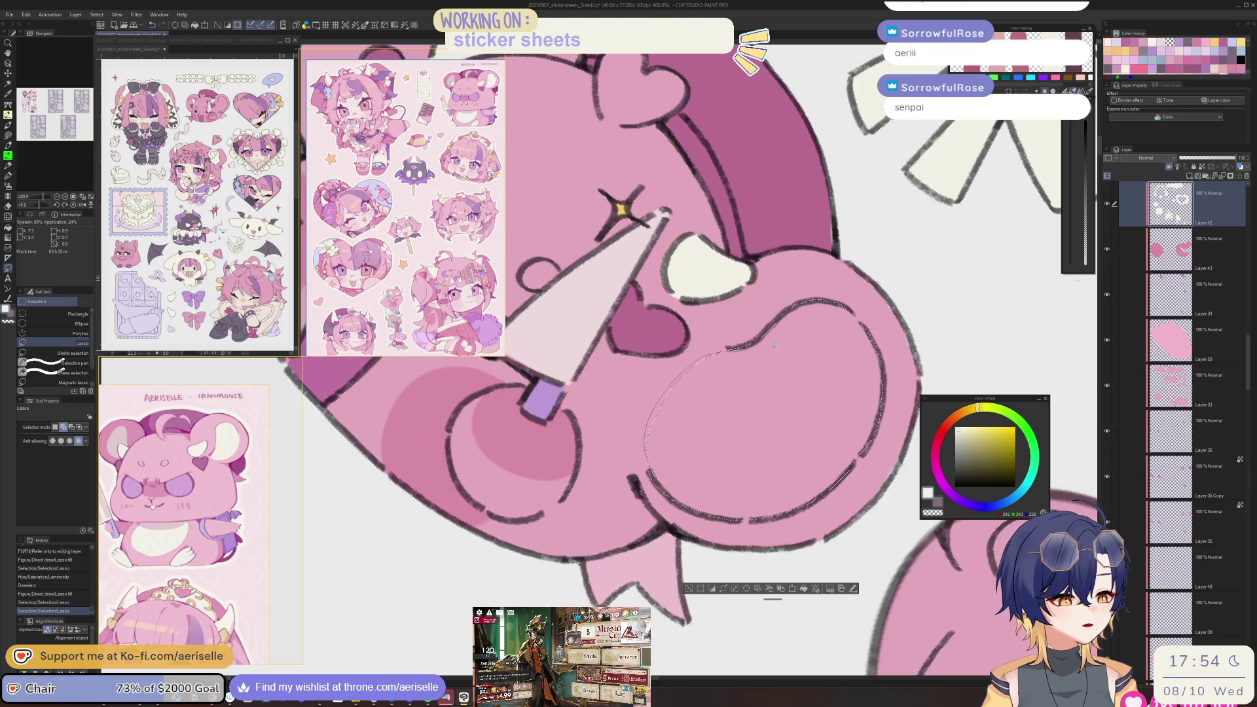
{"action": "scroll", "coordinate": [774, 345], "scroll_direction": "down", "scroll_amount": 4}
{"action": "key", "text": "g"}
{"action": "mouse_move", "coordinate": [881, 239]}
{"action": "left_mouse_down"}
{"action": "mouse_move", "coordinate": [860, 319]}
{"action": "mouse_move", "coordinate": [863, 294]}
{"action": "left_mouse_up"}
{"action": "key", "text": "ctrl+d"}
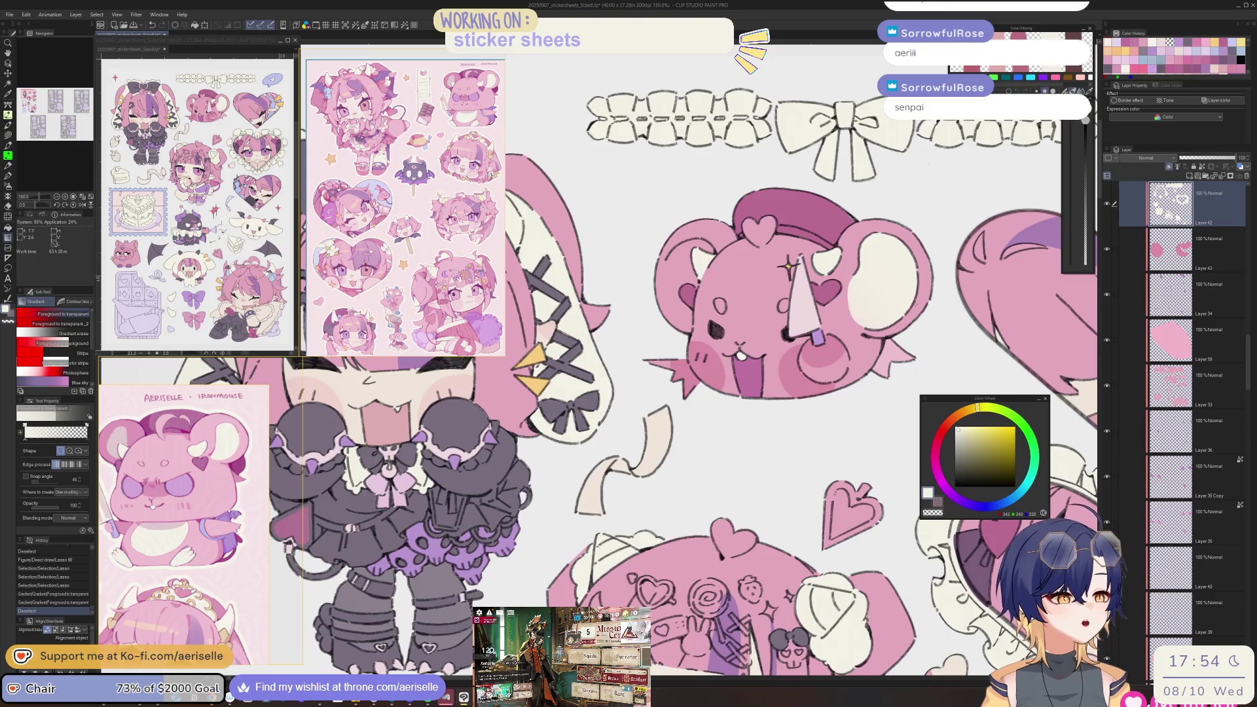
{"action": "scroll", "coordinate": [712, 502], "scroll_direction": "down", "scroll_amount": 4}
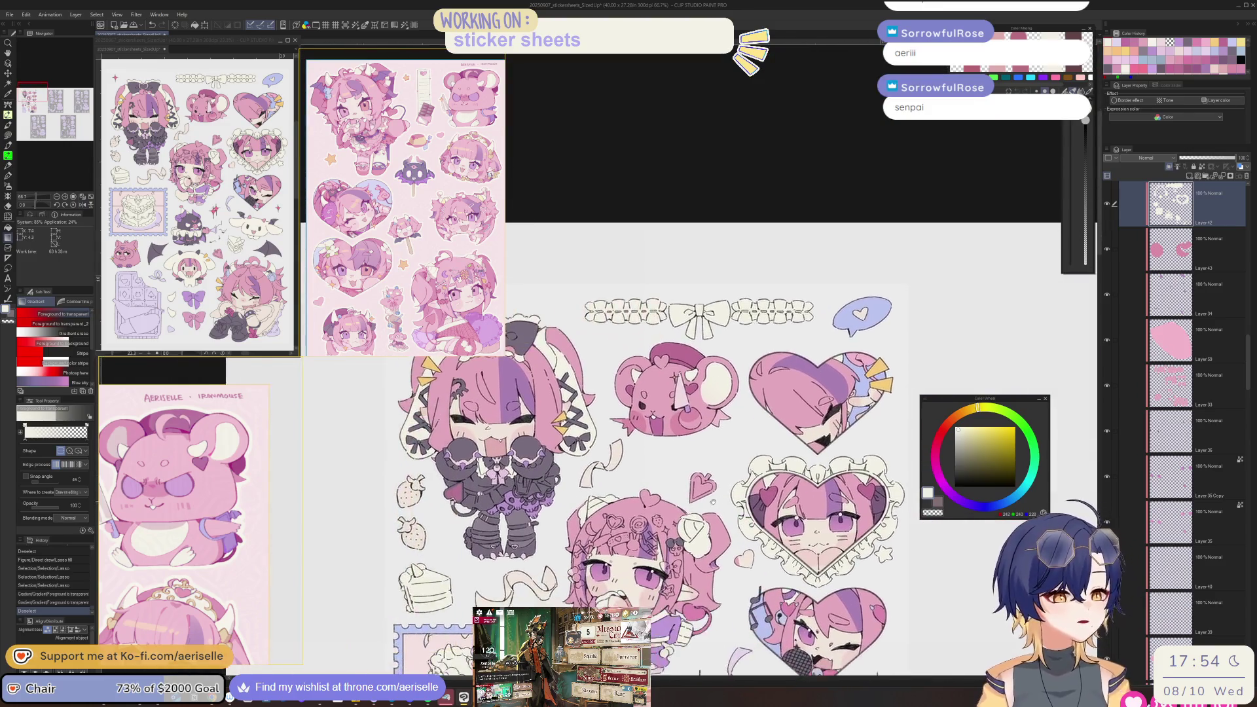
{"action": "scroll", "coordinate": [654, 386], "scroll_direction": "up", "scroll_amount": 6}
- Reselect the bear's ear, fill it with a fading cream gradient, and deselect
{"action": "key", "text": "m"}
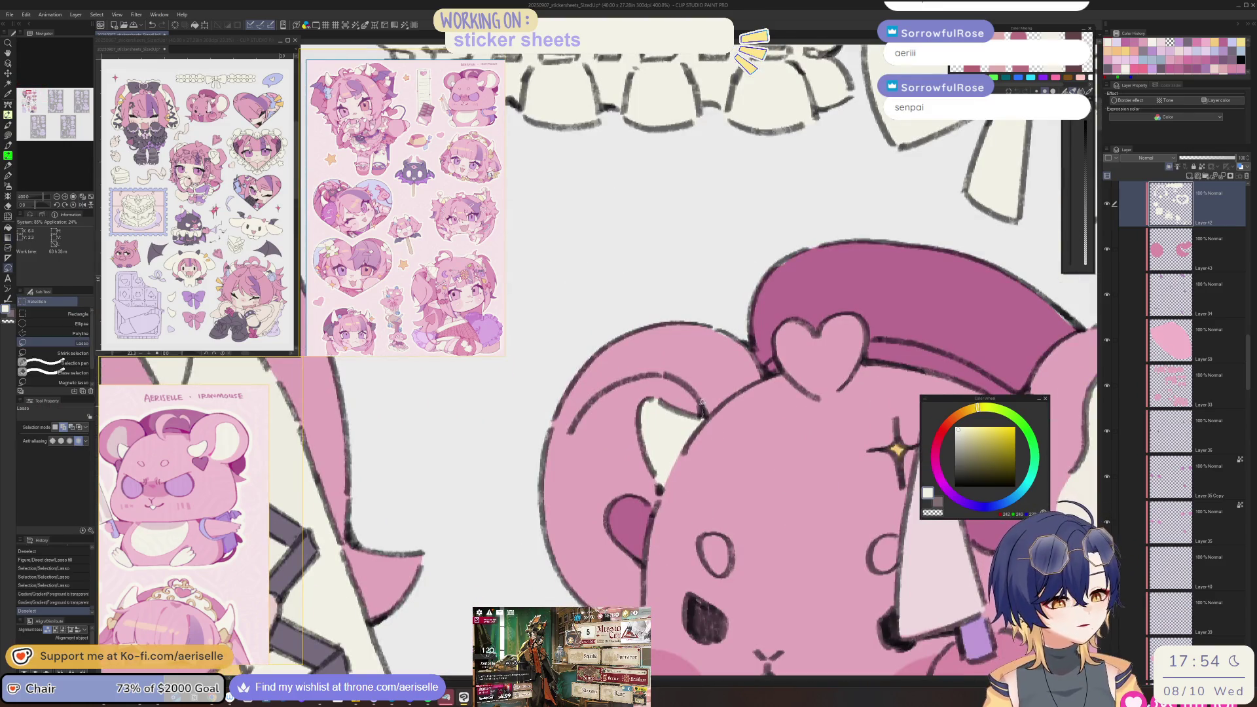
{"action": "left_click_drag", "start_coordinate": [637, 601], "coordinate": [634, 551]}
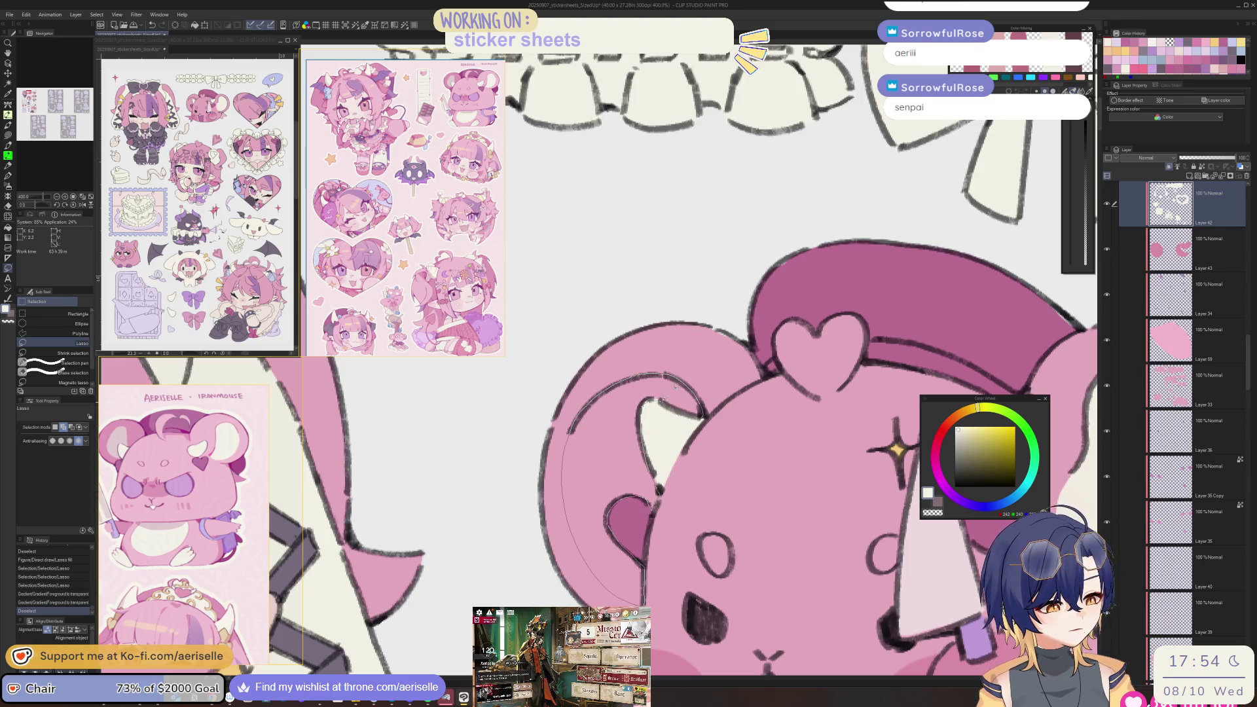
{"action": "left_click_drag", "start_coordinate": [669, 393], "coordinate": [644, 590]}
{"action": "key", "text": "g"}
{"action": "left_click_drag", "start_coordinate": [570, 432], "coordinate": [657, 547]}
{"action": "key", "text": "ctrl+d"}
{"action": "scroll", "coordinate": [557, 523], "scroll_direction": "down", "scroll_amount": 5}
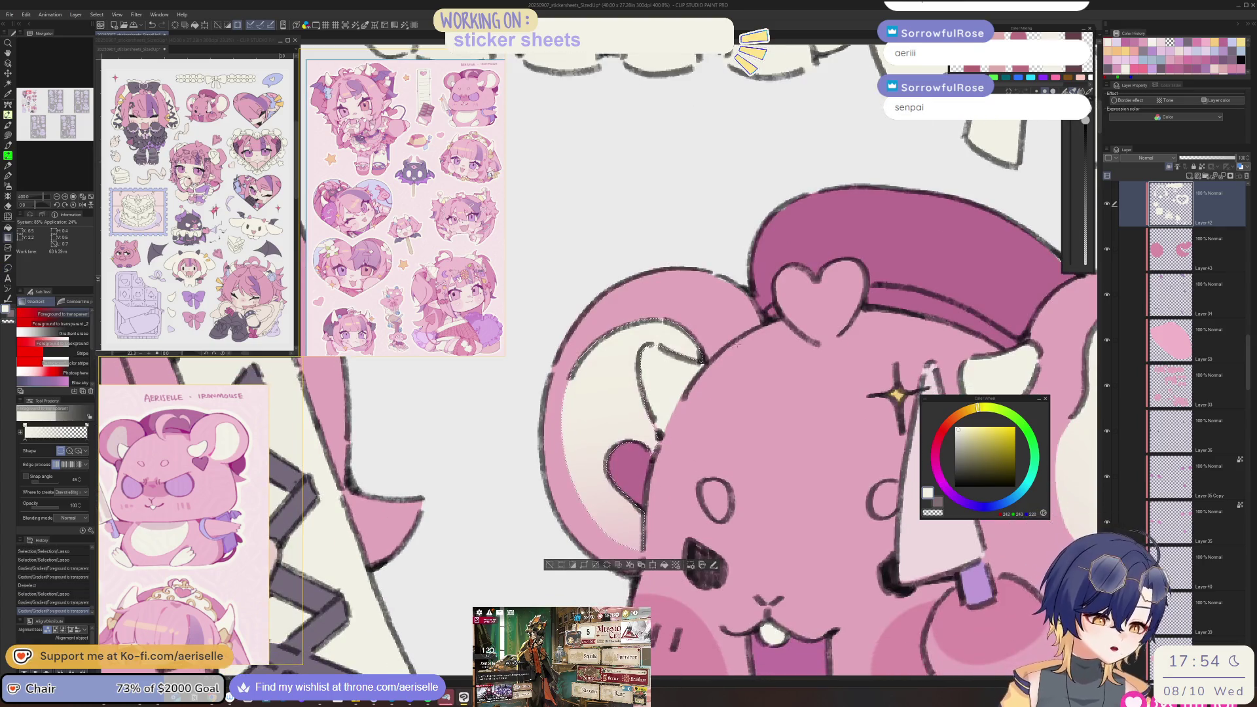
{"action": "scroll", "coordinate": [557, 524], "scroll_direction": "down", "scroll_amount": 5}
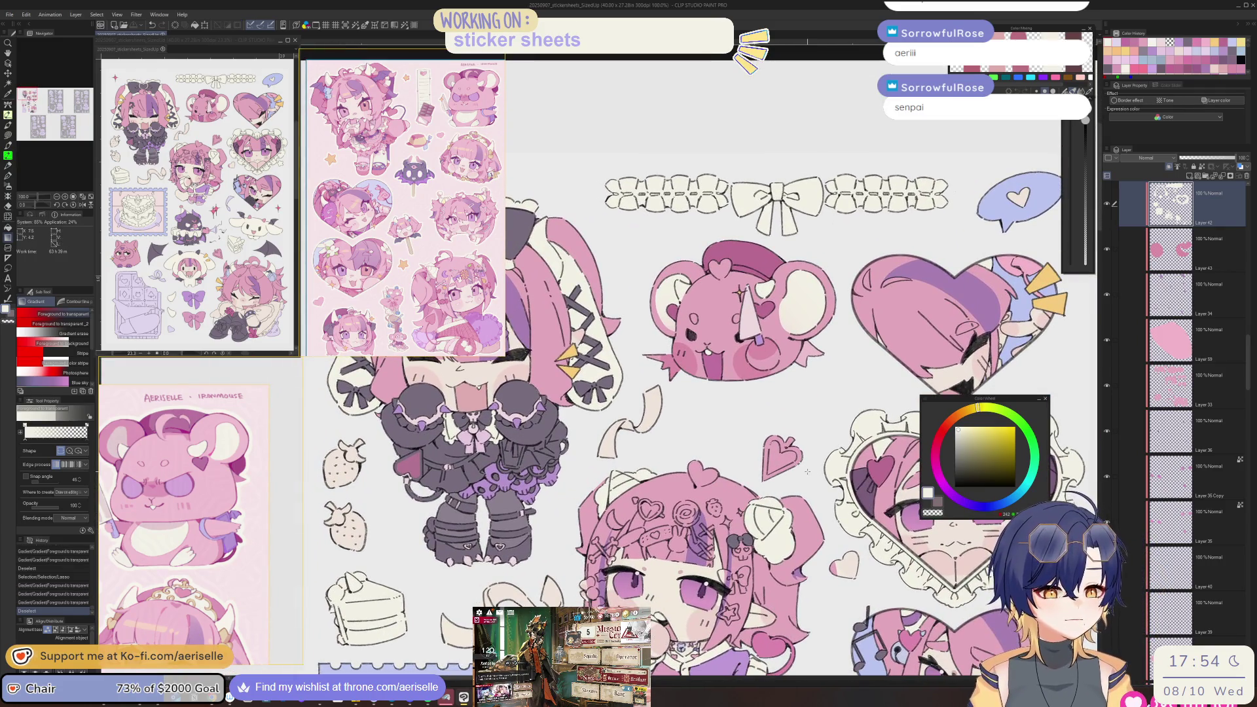
- Flip the canvas horizontally and add a new layer above the bear's Layer 57
{"action": "key", "text": "h"}
{"action": "scroll", "coordinate": [807, 471], "scroll_direction": "down", "scroll_amount": 3}
{"action": "scroll", "coordinate": [805, 412], "scroll_direction": "up", "scroll_amount": 5}
{"action": "key", "text": "u"}
{"action": "key", "text": "o"}
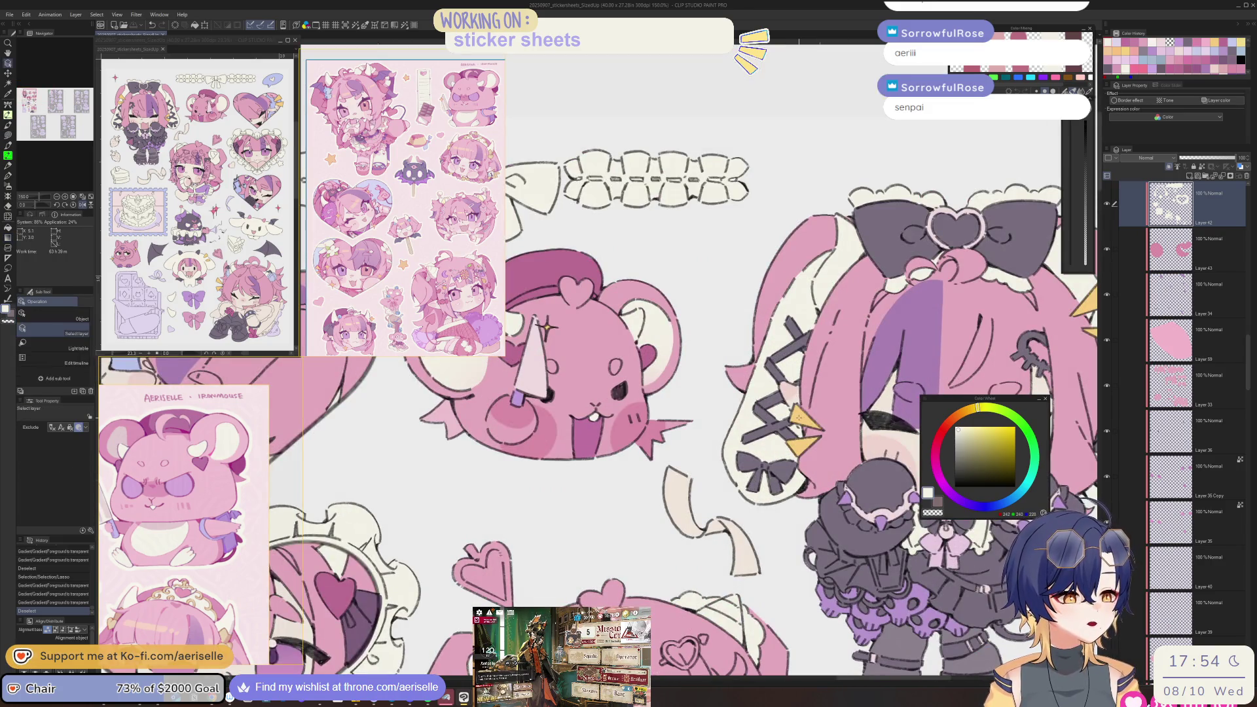
{"action": "left_click", "coordinate": [806, 406]}
{"action": "key", "text": "ctrl+shift+n"}
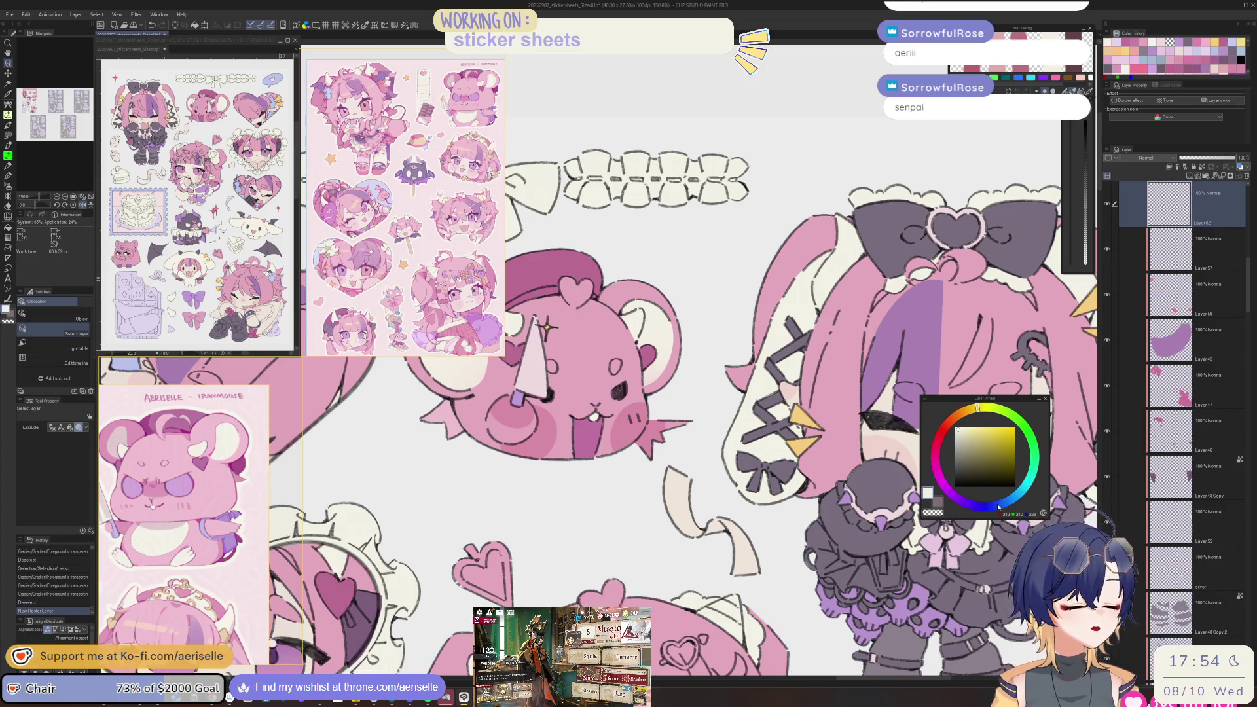
- Lasso-fill a lavender shape beside the bear's cheek and clip it to the layer below
{"action": "left_click", "coordinate": [999, 506]}
{"action": "left_click", "coordinate": [980, 505]}
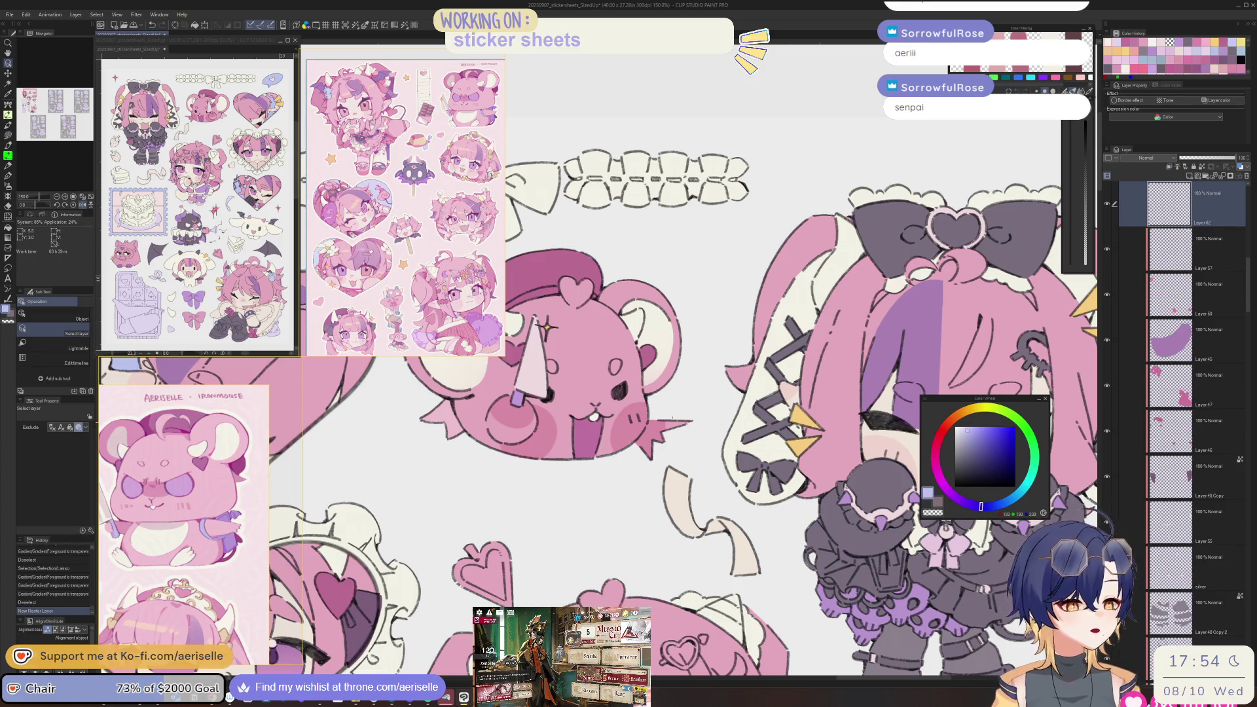
{"action": "scroll", "coordinate": [658, 427], "scroll_direction": "up", "scroll_amount": 4}
{"action": "key", "text": "u"}
{"action": "left_click_drag", "start_coordinate": [665, 549], "coordinate": [786, 402]}
{"action": "key", "text": "ctrl+minus"}
{"action": "key", "text": "ctrl+minus"}
{"action": "key", "text": "ctrl+minus"}
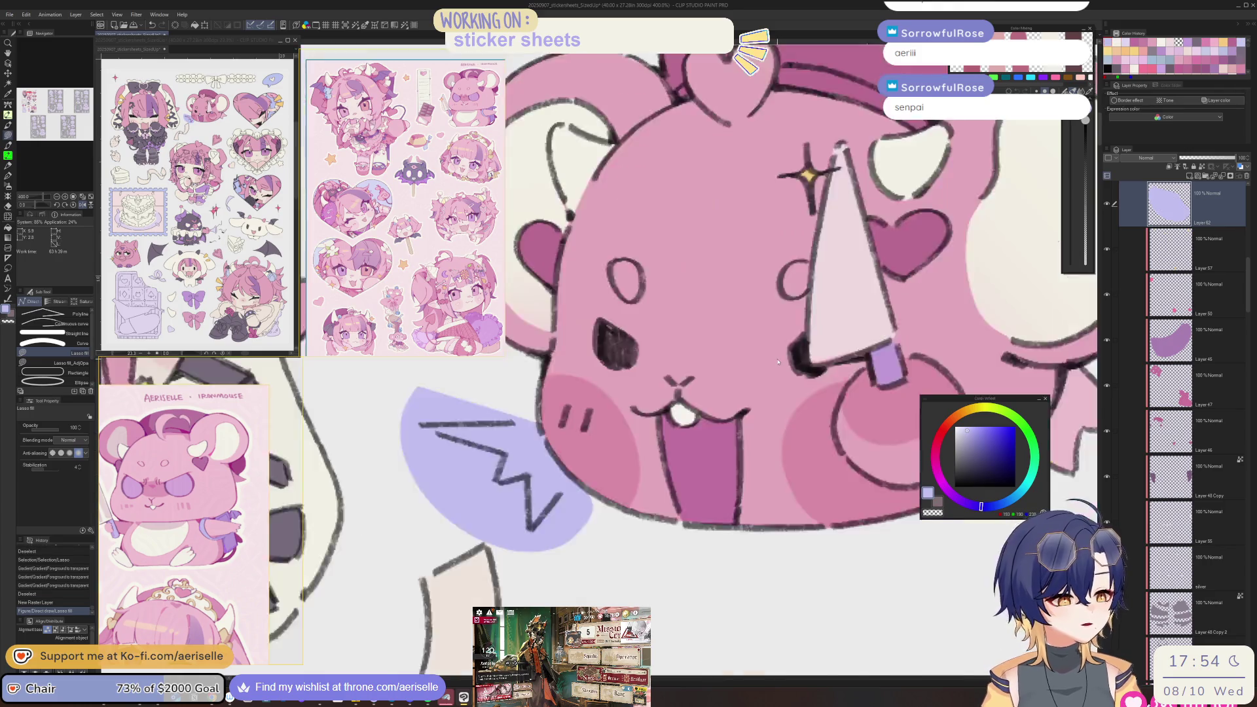
{"action": "left_click", "coordinate": [1170, 167]}
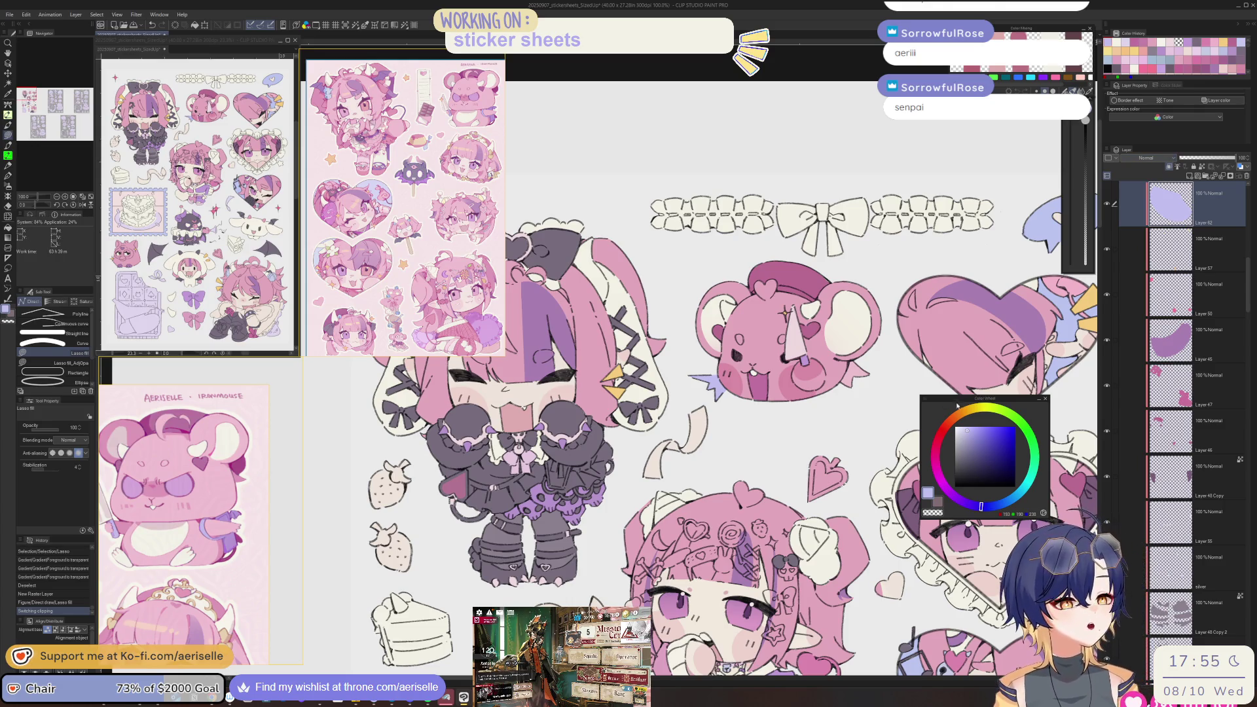
{"action": "key", "text": "ctrl+minus"}
{"action": "mouse_move", "coordinate": [720, 360]}
{"action": "left_mouse_down"}
{"action": "mouse_move", "coordinate": [735, 294]}
{"action": "mouse_move", "coordinate": [801, 271]}
{"action": "left_mouse_up"}
{"action": "left_click_drag", "start_coordinate": [887, 519], "coordinate": [887, 458]}
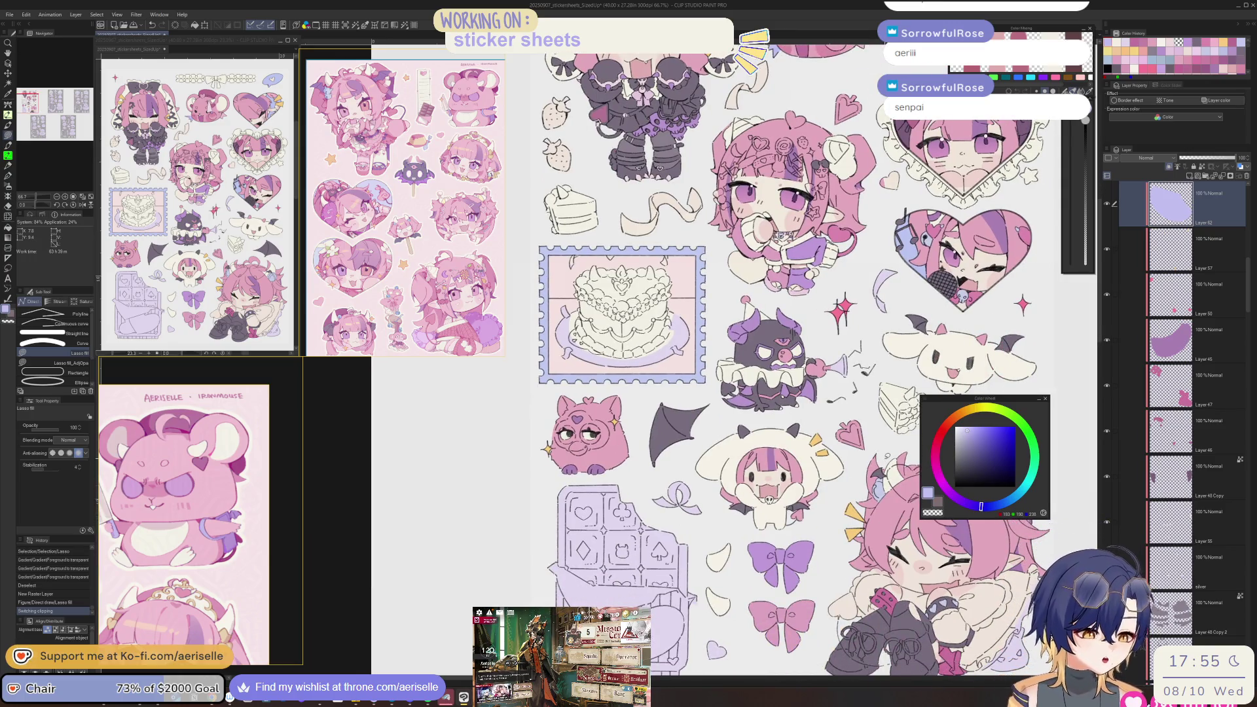
- Add a new layer above Layer 50 and pick a pink-red colour
{"action": "key", "text": "alt+bracketleft"}
{"action": "key", "text": "alt+bracketleft"}
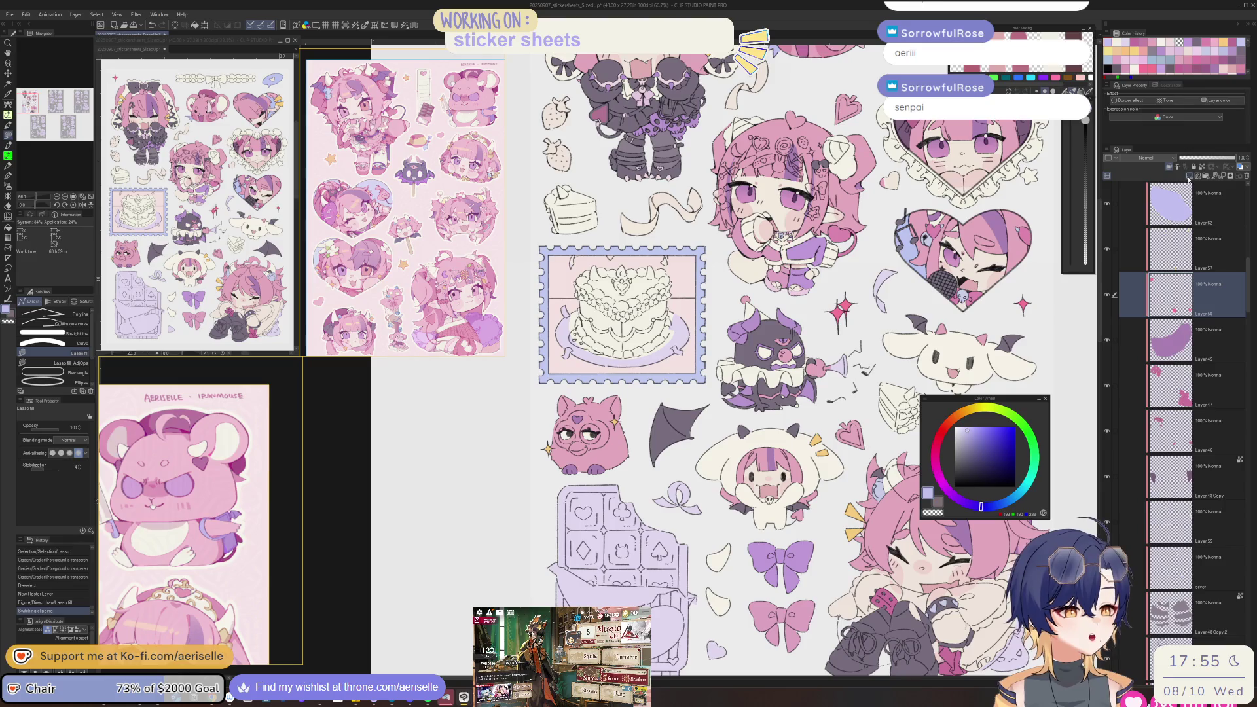
{"action": "left_click", "coordinate": [1189, 180]}
{"action": "left_click_drag", "start_coordinate": [978, 514], "coordinate": [986, 420]}
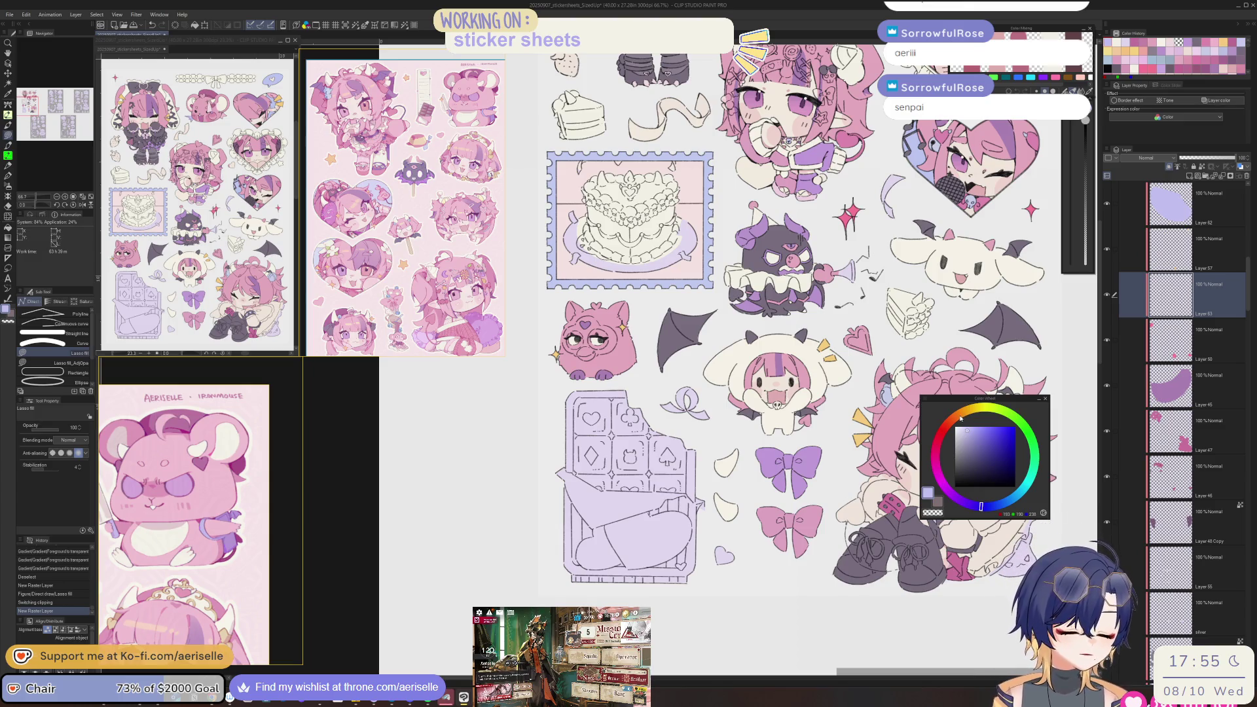
{"action": "left_click", "coordinate": [937, 442]}
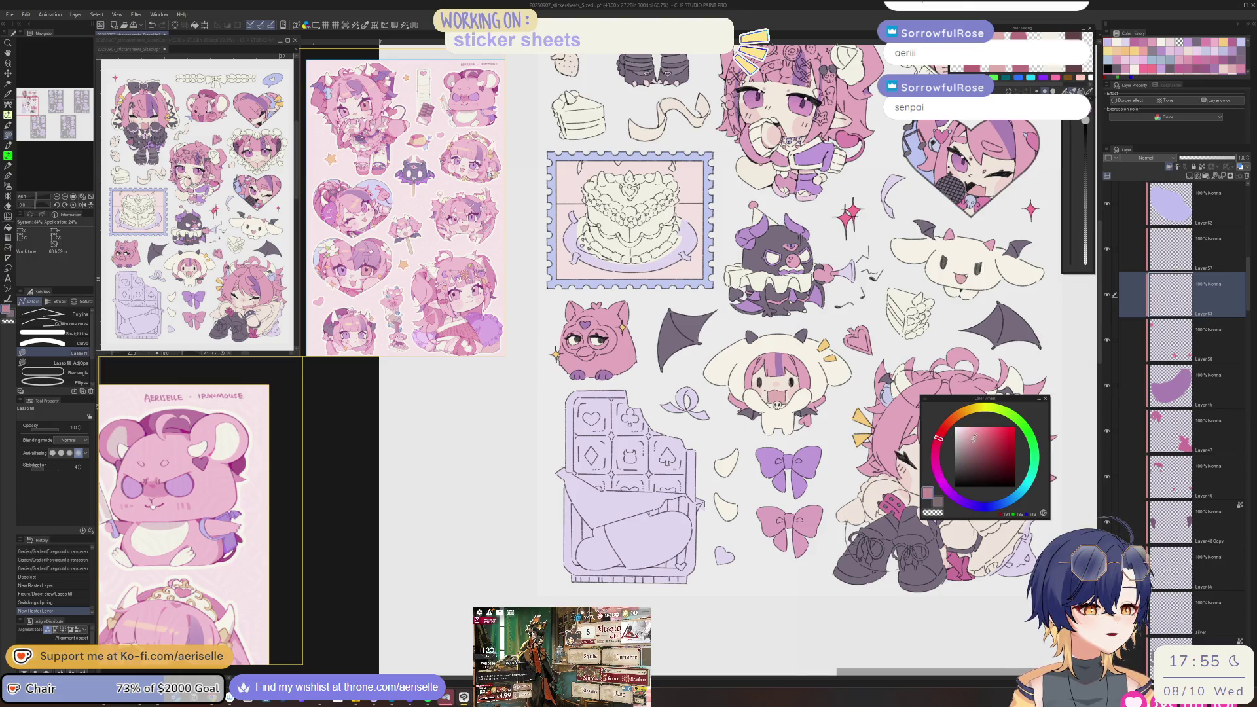
{"action": "scroll", "coordinate": [623, 416], "scroll_direction": "up", "scroll_amount": 2}
- Lasso-fill the chocolate pieces, then refill them with a lighter, then darker, rose
{"action": "key", "text": "u"}
{"action": "mouse_move", "coordinate": [619, 409]}
{"action": "left_mouse_down"}
{"action": "mouse_move", "coordinate": [603, 424]}
{"action": "mouse_move", "coordinate": [609, 514]}
{"action": "left_mouse_up"}
{"action": "mouse_move", "coordinate": [802, 343]}
{"action": "left_mouse_down"}
{"action": "mouse_move", "coordinate": [662, 347]}
{"action": "mouse_move", "coordinate": [605, 406]}
{"action": "left_mouse_up"}
{"action": "scroll", "coordinate": [605, 406], "scroll_direction": "down", "scroll_amount": 2}
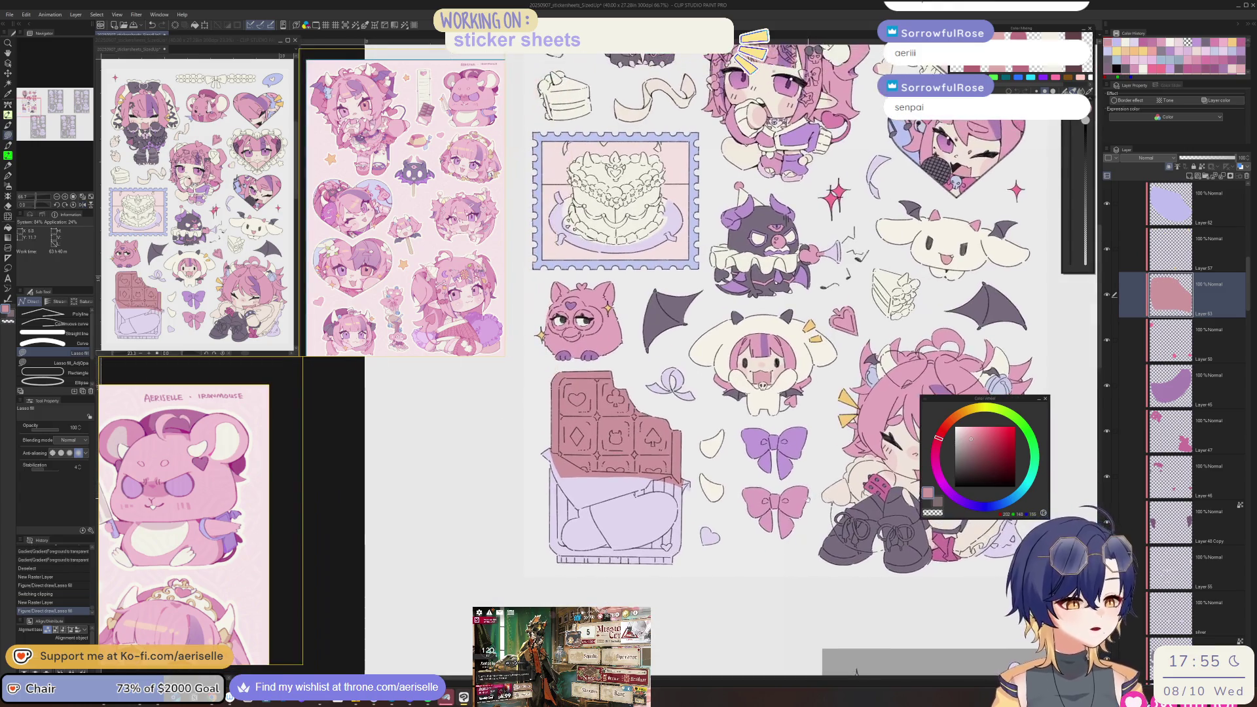
{"action": "left_click", "coordinate": [971, 436]}
{"action": "key", "text": "g"}
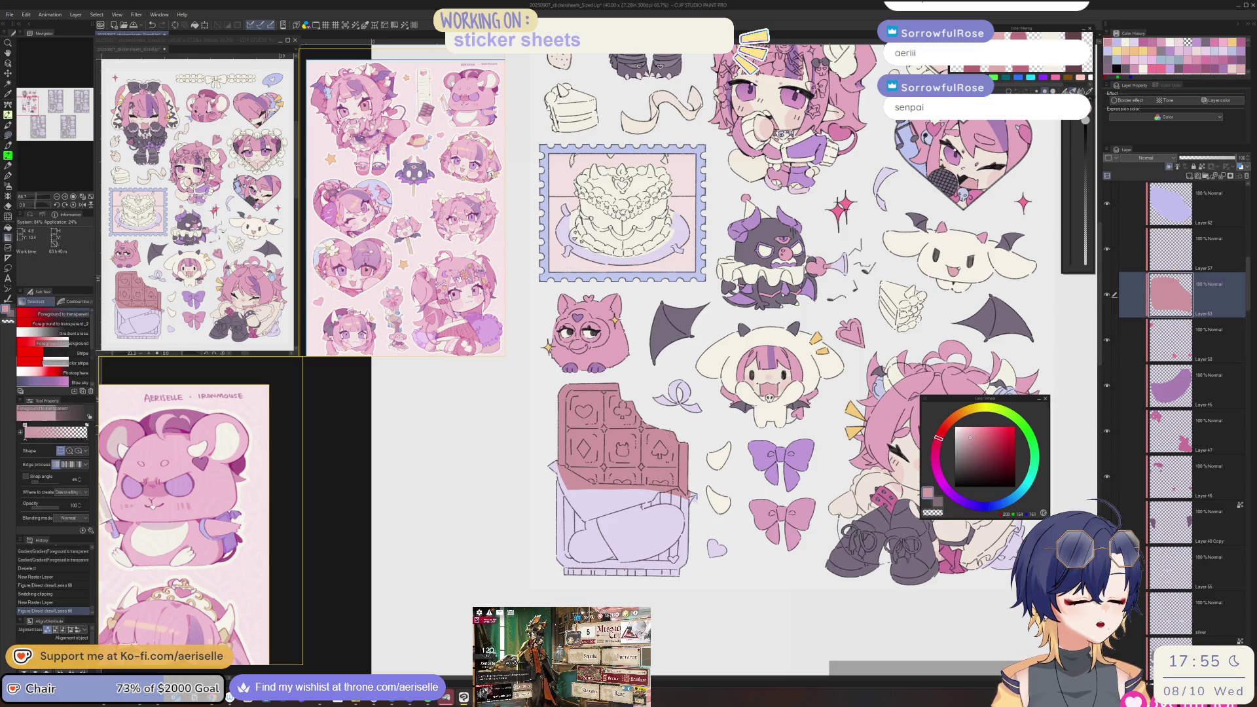
{"action": "left_click", "coordinate": [678, 445]}
{"action": "left_click", "coordinate": [972, 440]}
{"action": "left_click", "coordinate": [668, 453]}
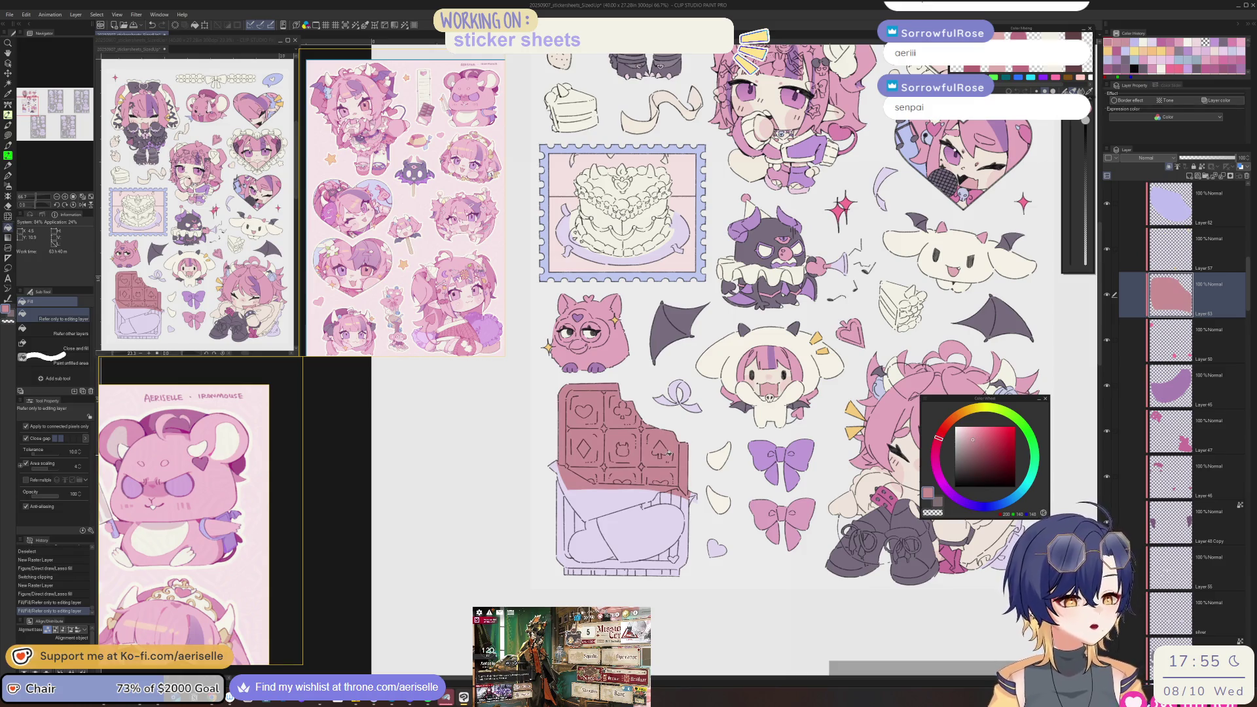
- Try a pink lasso fill on the chocolate bar's wrapper, then undo it
{"action": "scroll", "coordinate": [684, 524], "scroll_direction": "down", "scroll_amount": 2}
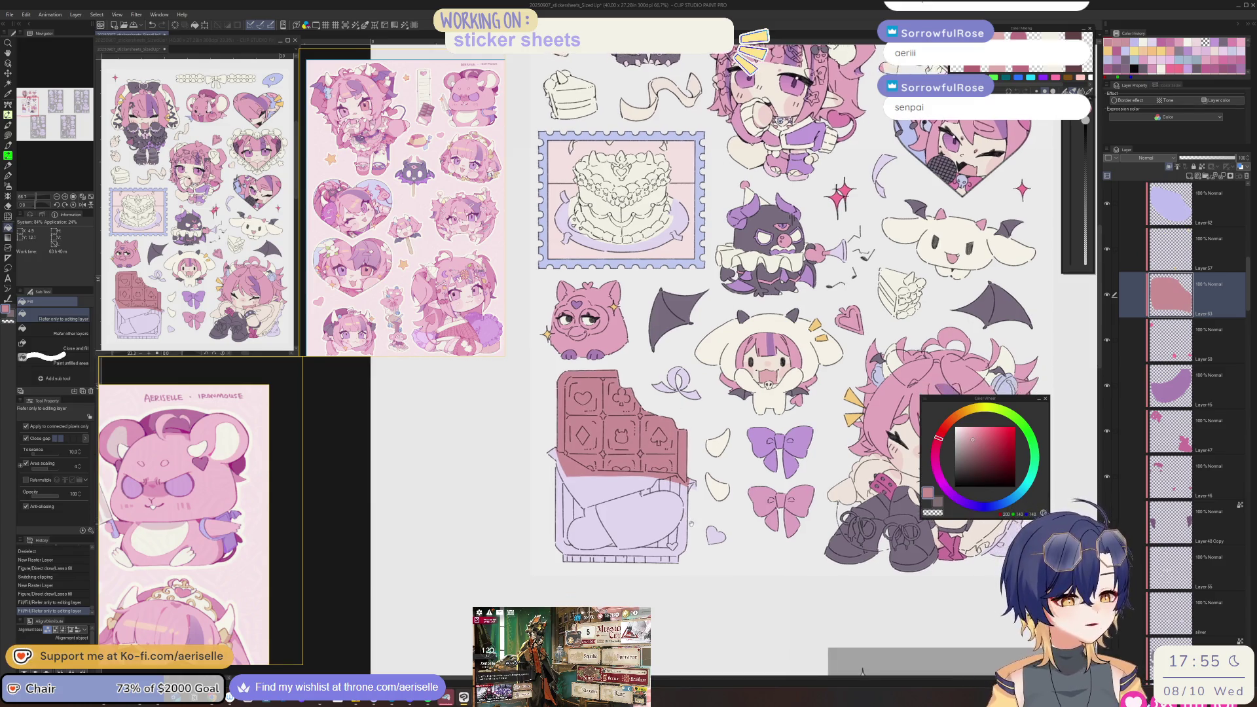
{"action": "key", "text": "u"}
{"action": "mouse_move", "coordinate": [892, 393]}
{"action": "left_mouse_down"}
{"action": "mouse_move", "coordinate": [627, 439]}
{"action": "mouse_move", "coordinate": [618, 603]}
{"action": "mouse_move", "coordinate": [989, 484]}
{"action": "mouse_move", "coordinate": [957, 307]}
{"action": "left_mouse_up"}
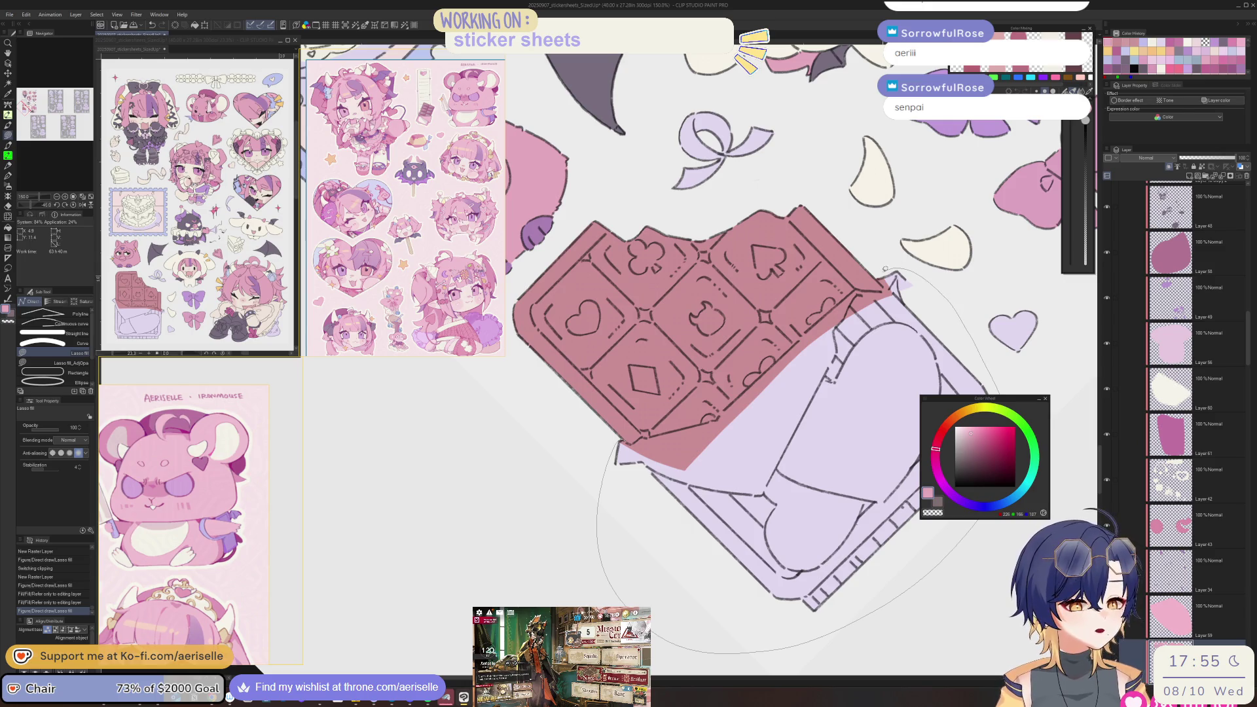
{"action": "left_click_drag", "start_coordinate": [881, 275], "coordinate": [820, 424]}
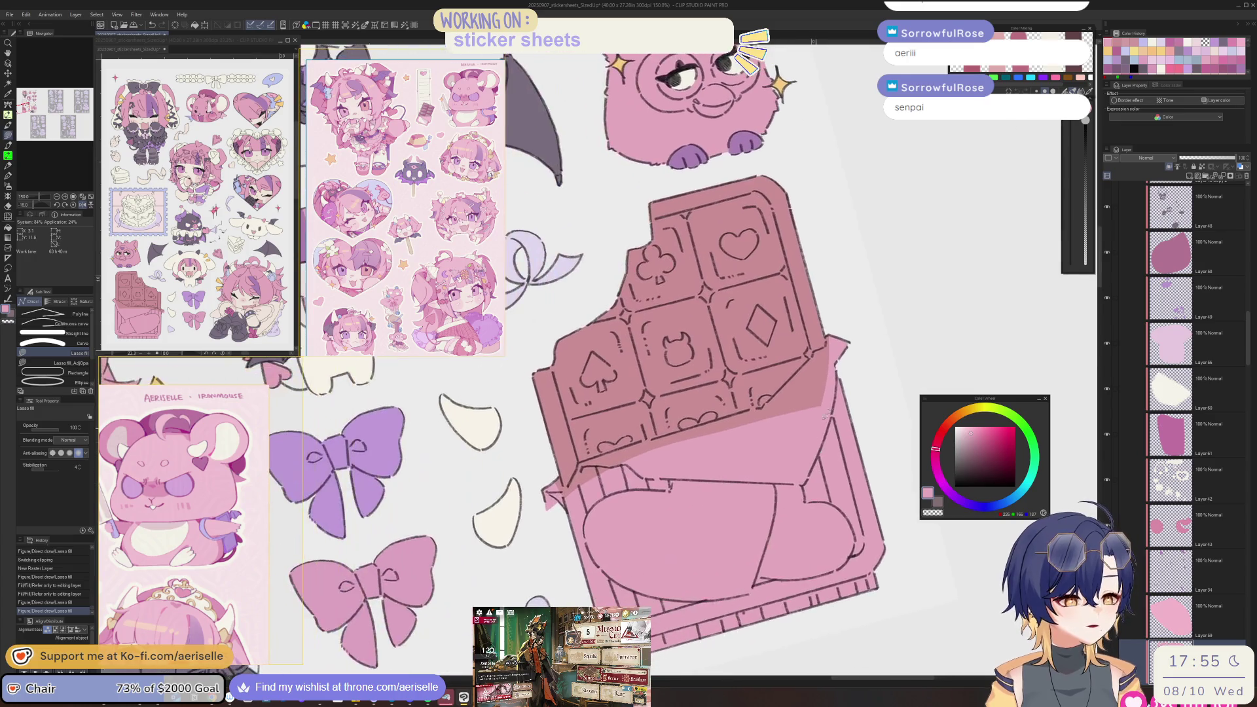
{"action": "left_click", "coordinate": [843, 324], "text": "ctrl+shift"}
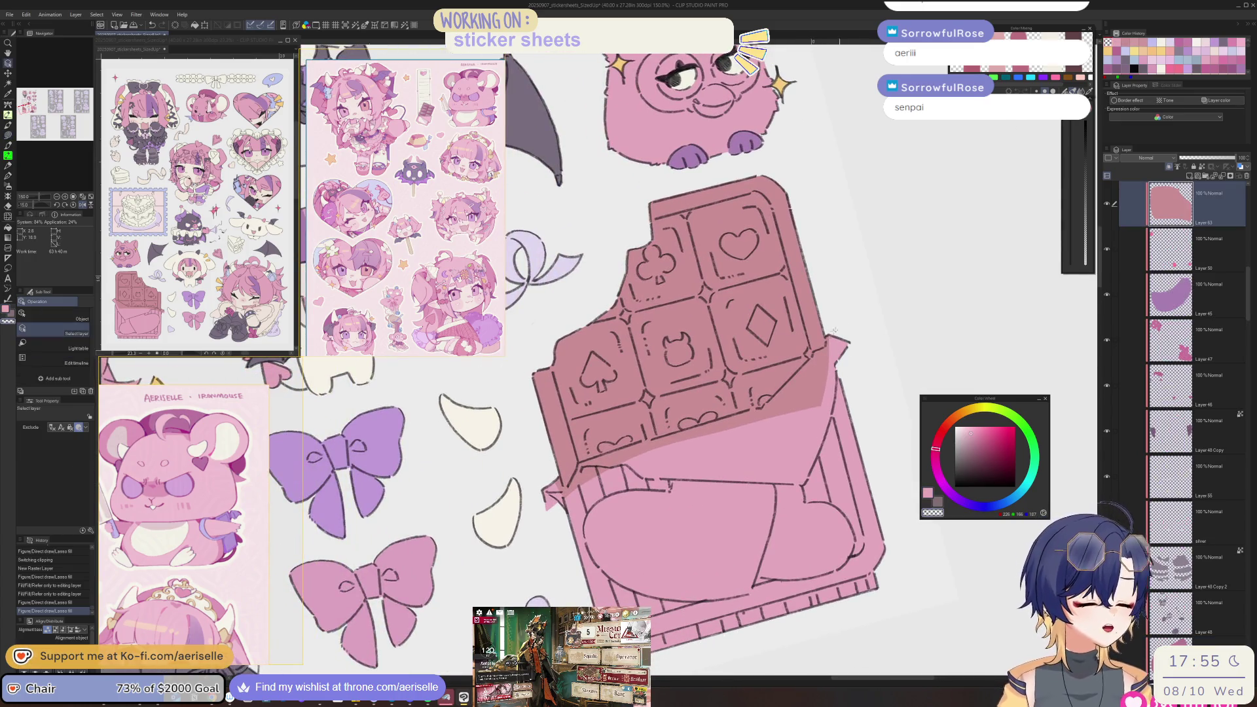
{"action": "scroll", "coordinate": [843, 323], "scroll_direction": "up", "scroll_amount": 1}
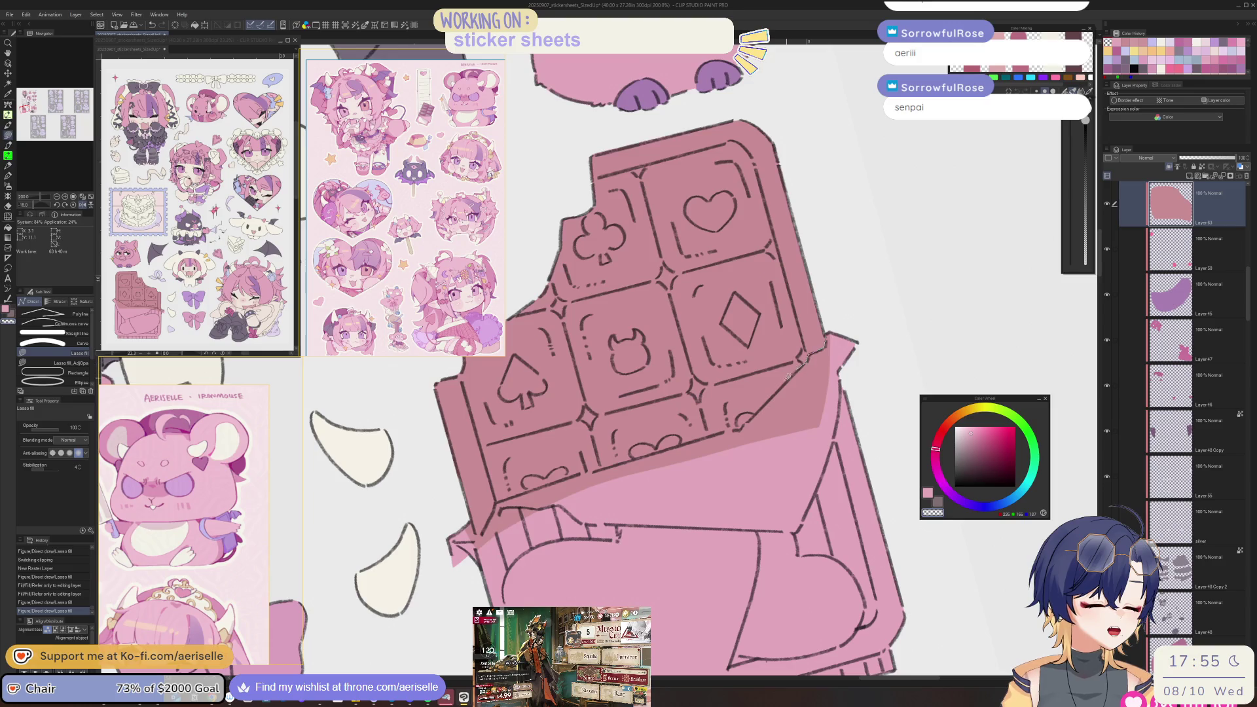
{"action": "key", "text": "ctrl+z"}
- Fill the wrapper area light pink along the bar's left edge
{"action": "scroll", "coordinate": [754, 413], "scroll_direction": "up", "scroll_amount": 2}
{"action": "mouse_move", "coordinate": [743, 422]}
{"action": "left_mouse_down"}
{"action": "mouse_move", "coordinate": [722, 491]}
{"action": "mouse_move", "coordinate": [986, 256]}
{"action": "left_mouse_up"}
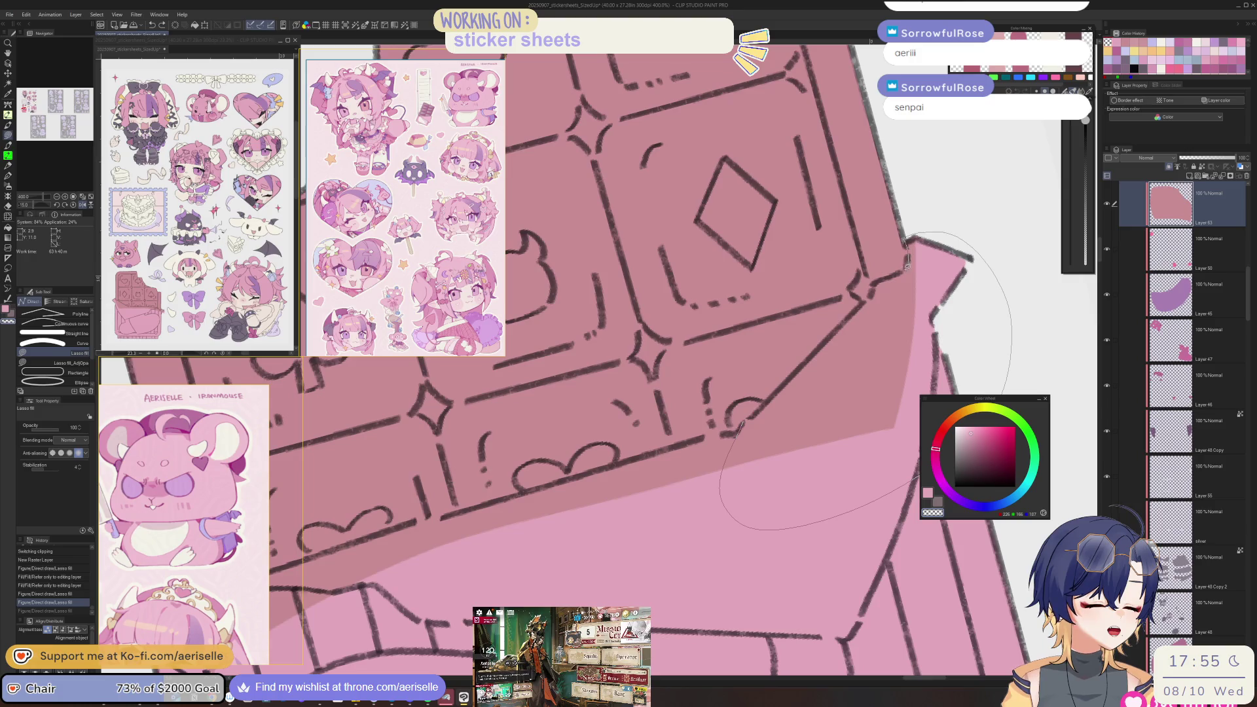
{"action": "left_click_drag", "start_coordinate": [856, 309], "coordinate": [743, 425]}
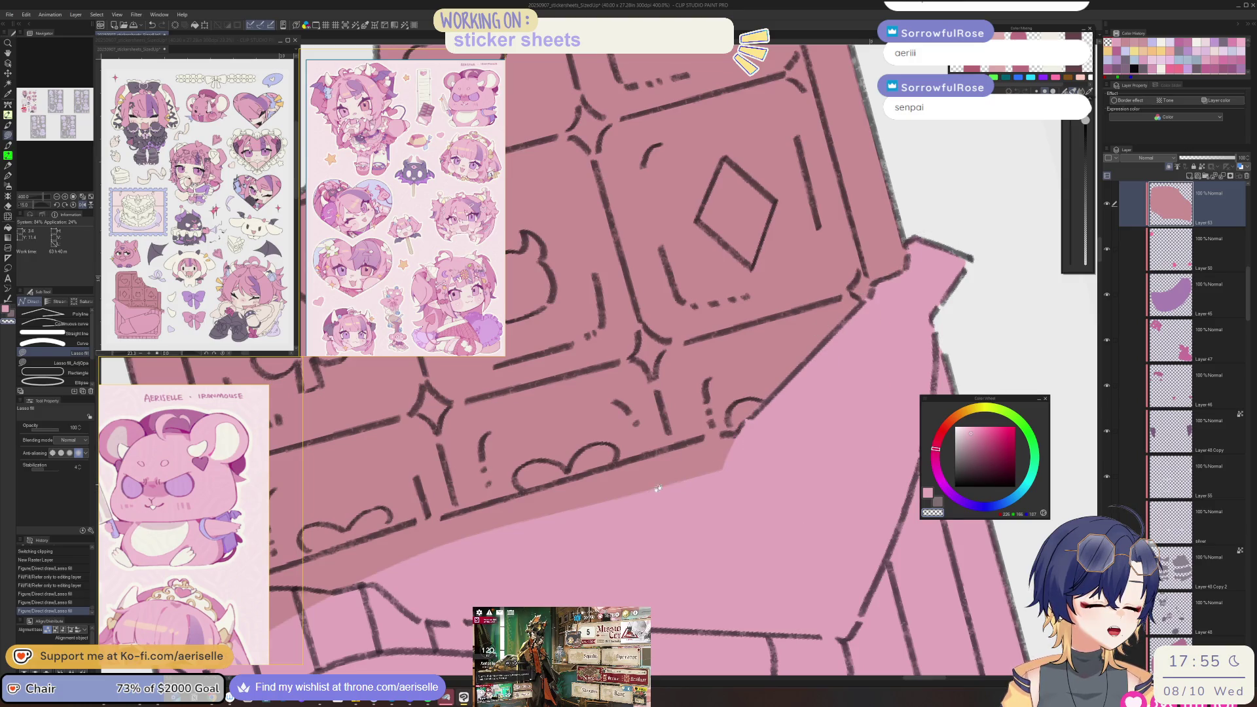
{"action": "scroll", "coordinate": [675, 478], "scroll_direction": "down", "scroll_amount": 1}
{"action": "scroll", "coordinate": [920, 344], "scroll_direction": "down", "scroll_amount": 1}
{"action": "left_click_drag", "start_coordinate": [910, 345], "coordinate": [781, 385]}
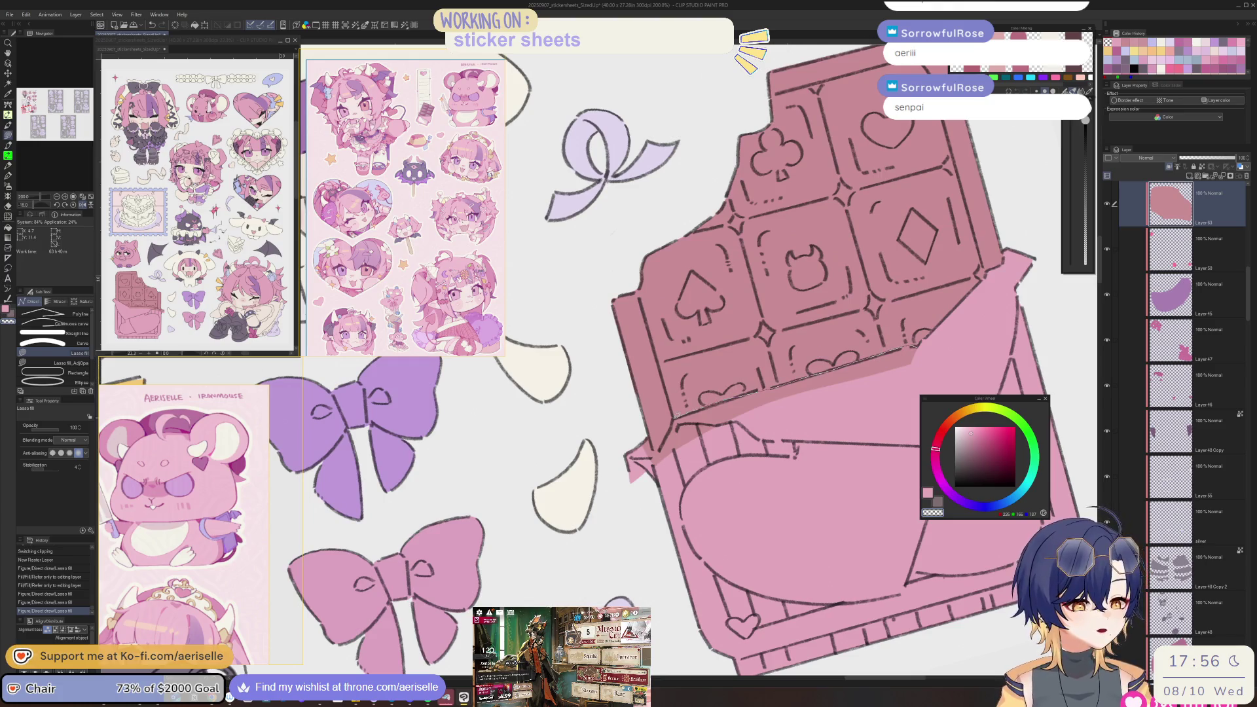
{"action": "left_click_drag", "start_coordinate": [663, 441], "coordinate": [659, 451]}
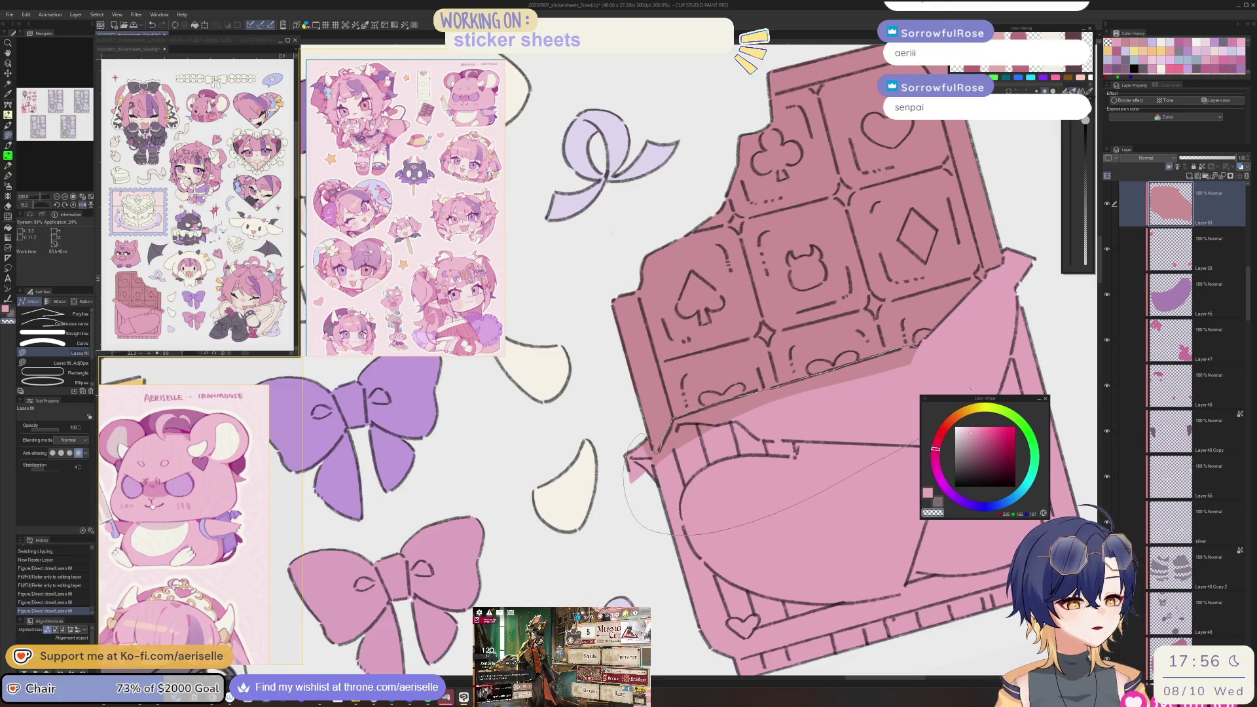
{"action": "left_click_drag", "start_coordinate": [970, 394], "coordinate": [930, 367]}
- Sample a darker pink from the canvas and lasso-fill another flat shape
{"action": "scroll", "coordinate": [929, 367], "scroll_direction": "down", "scroll_amount": 2}
{"action": "scroll", "coordinate": [753, 416], "scroll_direction": "up", "scroll_amount": 3}
{"action": "left_click", "coordinate": [753, 416], "text": "alt"}
{"action": "left_click_drag", "start_coordinate": [616, 488], "coordinate": [781, 386]}
{"action": "left_click_drag", "start_coordinate": [900, 405], "coordinate": [900, 405]}
{"action": "scroll", "coordinate": [903, 396], "scroll_direction": "down", "scroll_amount": 6}
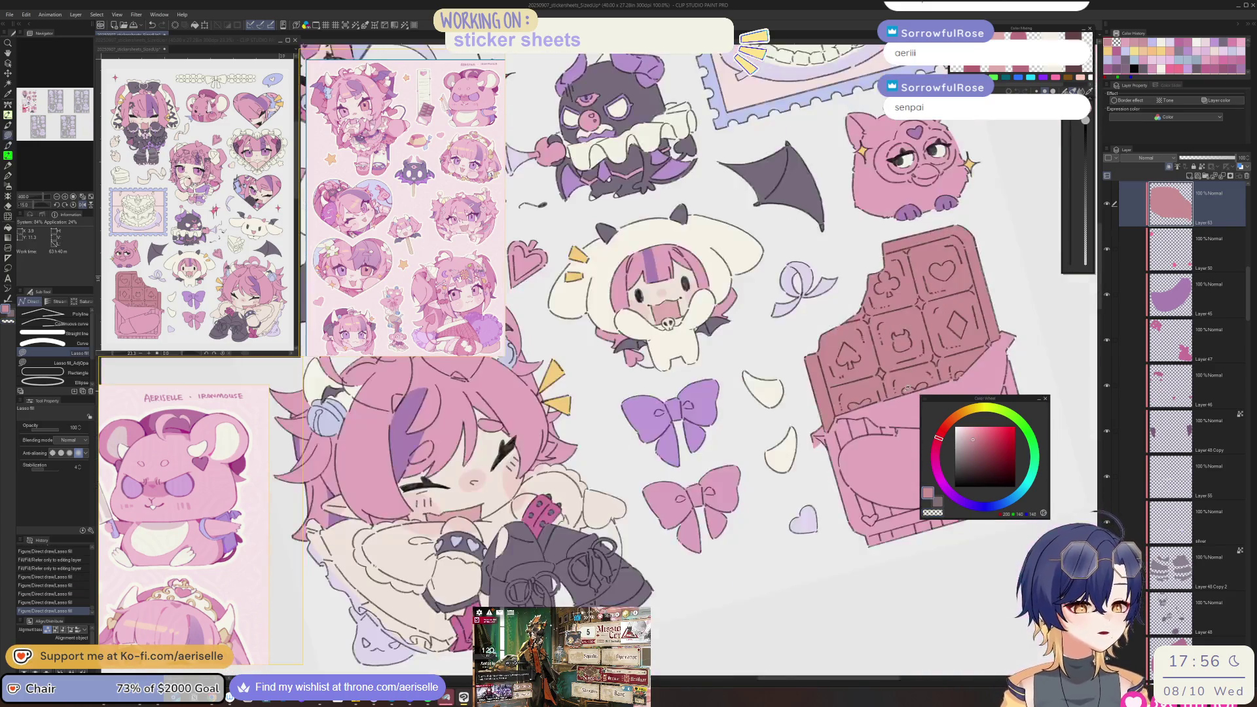
{"action": "scroll", "coordinate": [907, 387], "scroll_direction": "up", "scroll_amount": 4}
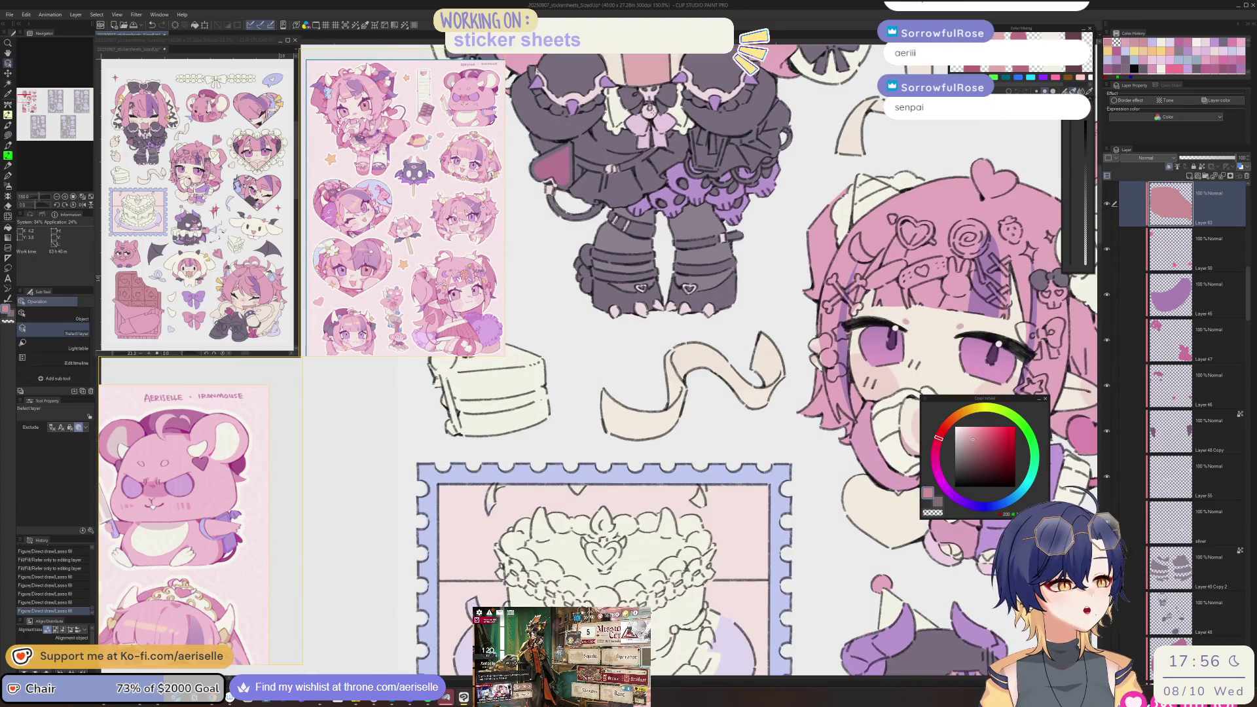
- Switch to the silver colour layer with the chocolate bar in view
{"action": "left_click", "coordinate": [649, 112]}
{"action": "scroll", "coordinate": [720, 328], "scroll_direction": "down", "scroll_amount": 4}
{"action": "mouse_move", "coordinate": [721, 328]}
{"action": "left_mouse_down"}
{"action": "mouse_move", "coordinate": [763, 579]}
{"action": "mouse_move", "coordinate": [808, 694]}
{"action": "left_mouse_up"}
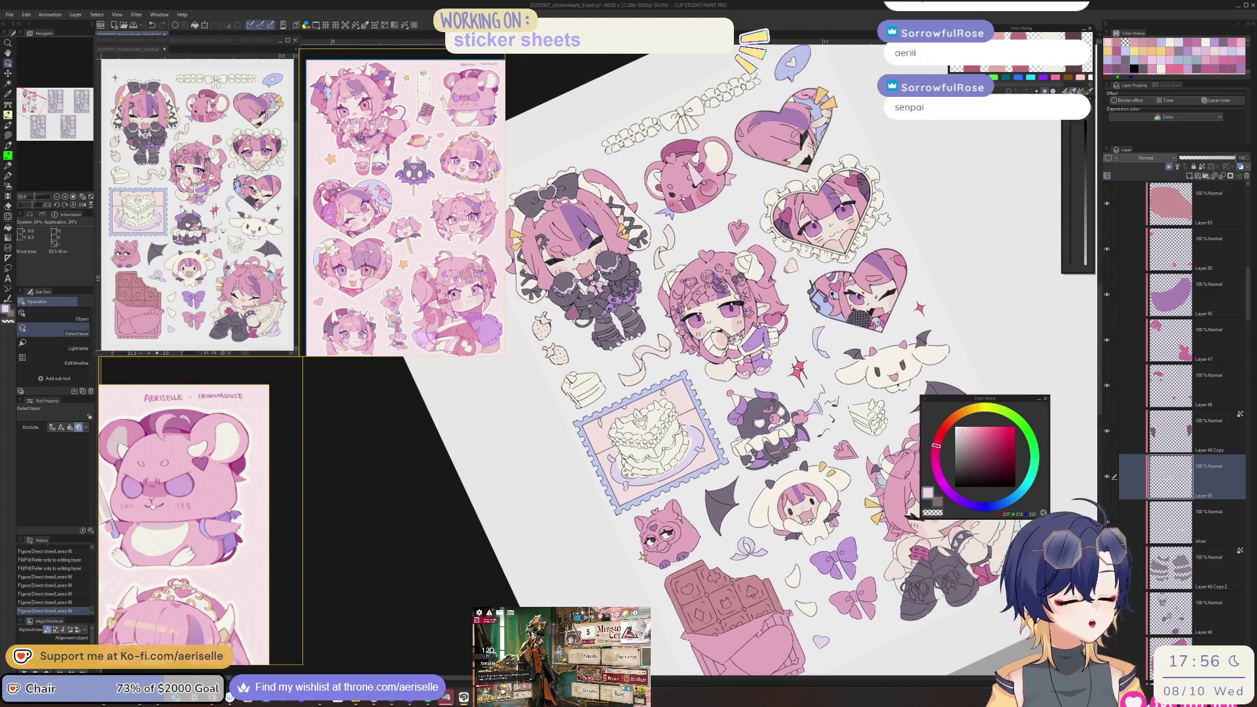
{"action": "scroll", "coordinate": [720, 314], "scroll_direction": "up", "scroll_amount": 6}
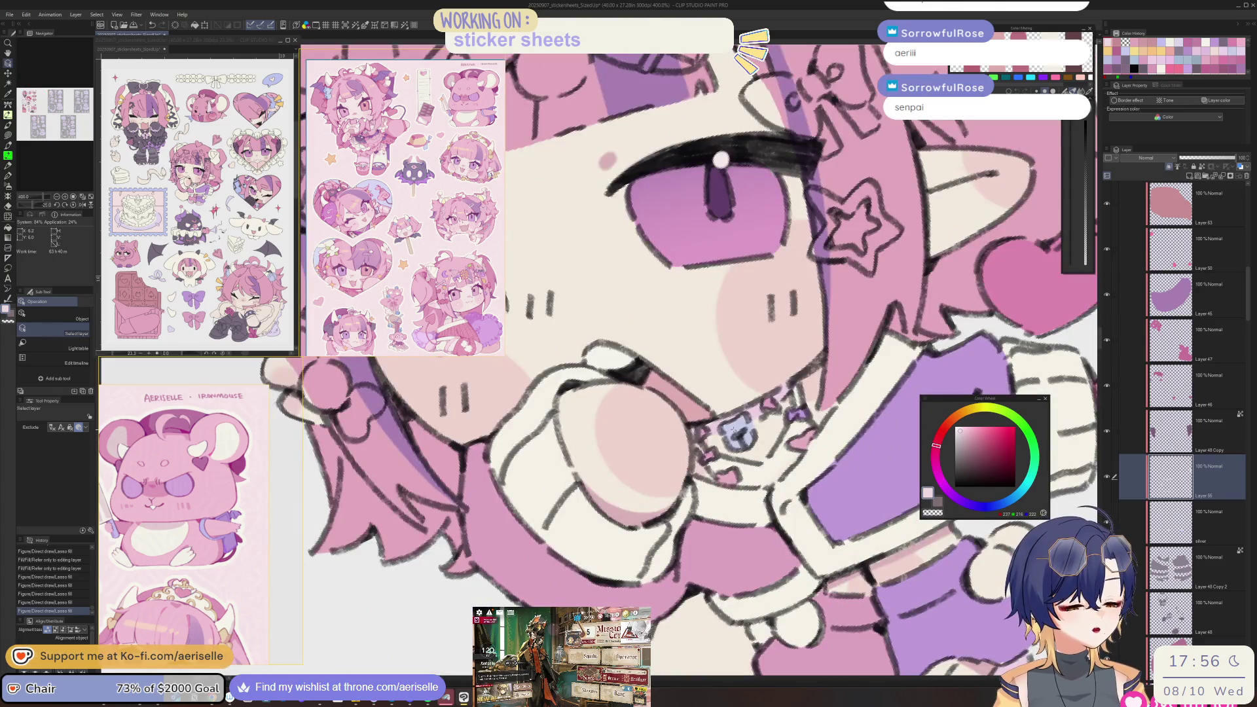
{"action": "left_click", "coordinate": [1172, 521]}
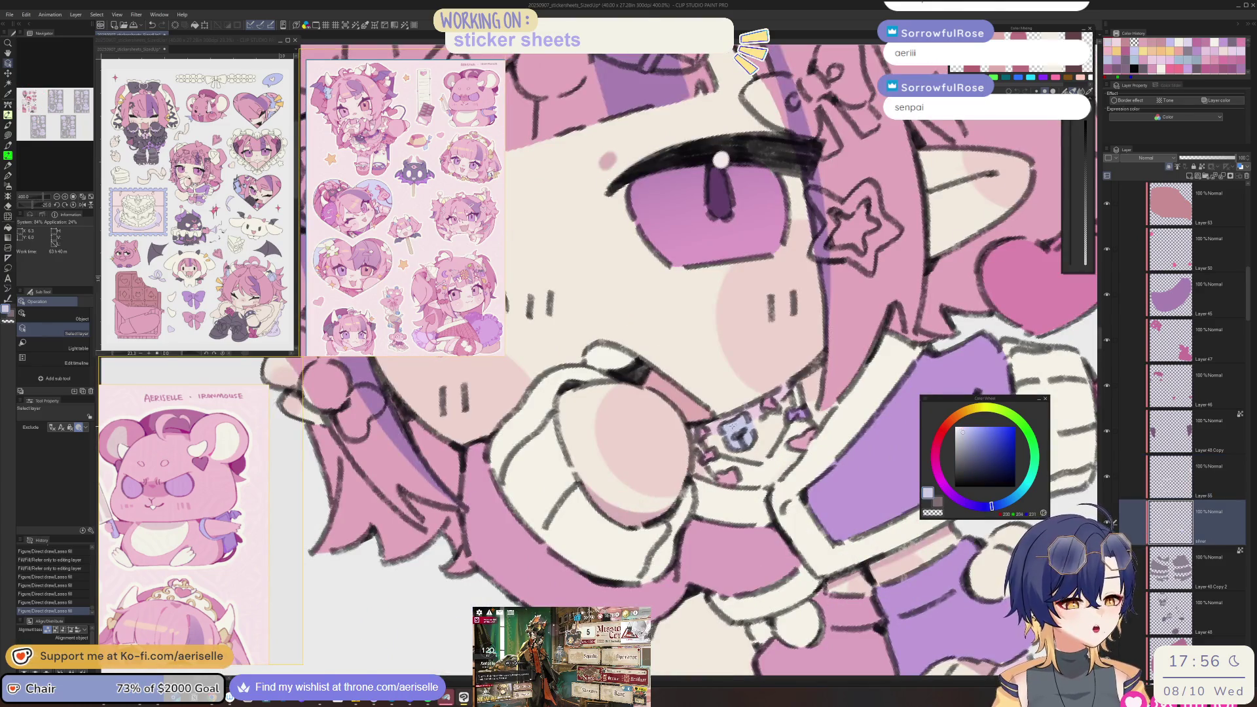
{"action": "scroll", "coordinate": [720, 327], "scroll_direction": "down", "scroll_amount": 4}
{"action": "left_click_drag", "start_coordinate": [720, 458], "coordinate": [723, 134]}
{"action": "scroll", "coordinate": [720, 327], "scroll_direction": "up", "scroll_amount": 4}
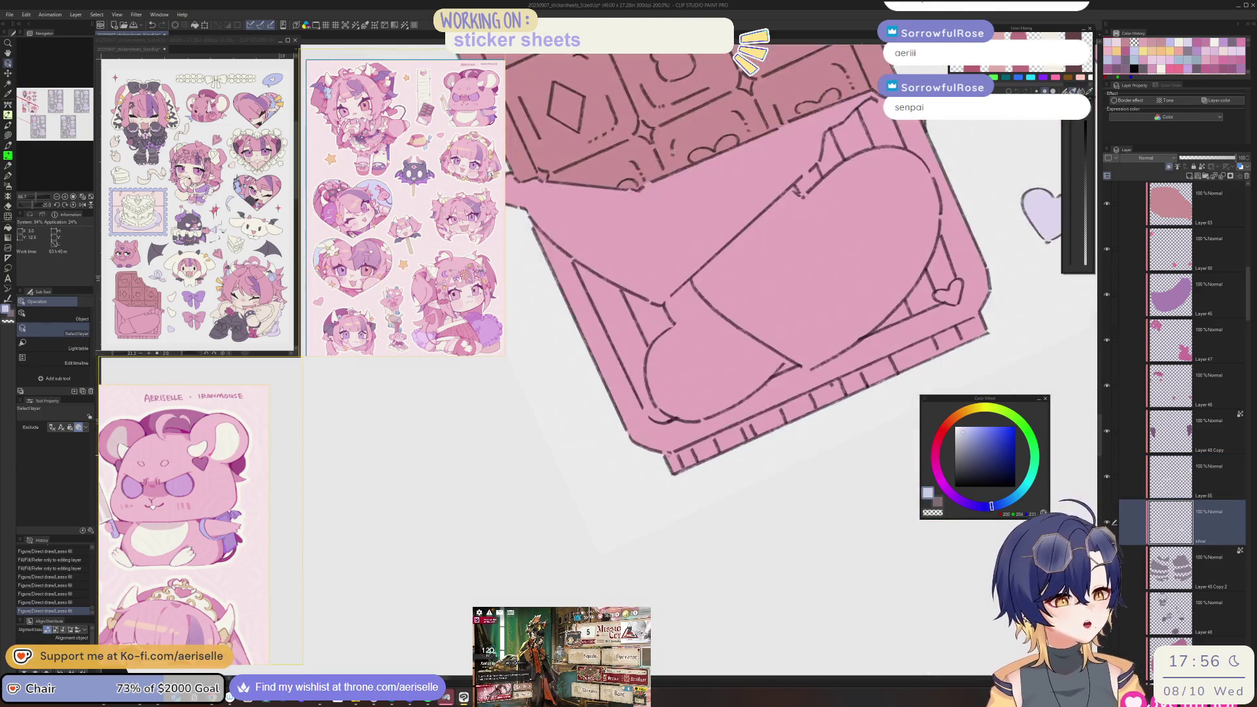
- Fill the bar's bottom strip with foil colour and erase the excess
{"action": "key", "text": "u"}
{"action": "left_click_drag", "start_coordinate": [660, 453], "coordinate": [972, 421]}
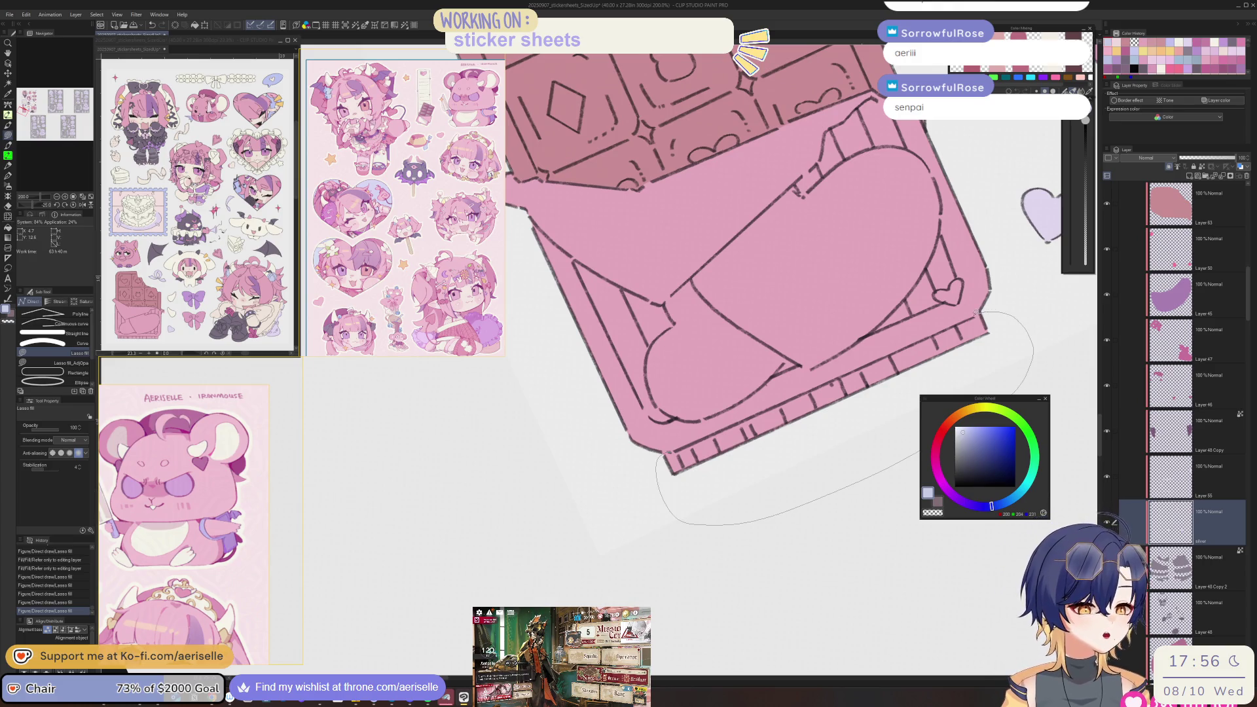
{"action": "left_click_drag", "start_coordinate": [975, 313], "coordinate": [969, 308]}
{"action": "scroll", "coordinate": [786, 327], "scroll_direction": "down", "scroll_amount": 3}
{"action": "scroll", "coordinate": [612, 458], "scroll_direction": "up", "scroll_amount": 3}
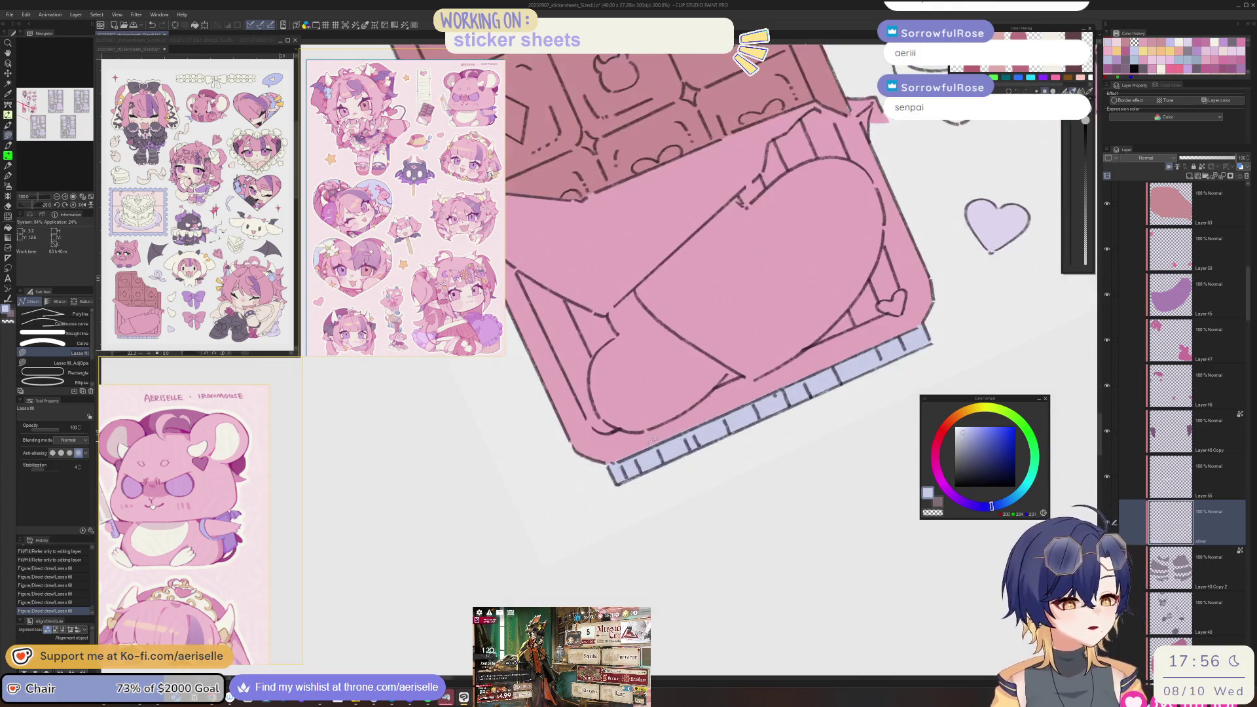
{"action": "key", "text": "e"}
{"action": "left_click_drag", "start_coordinate": [628, 437], "coordinate": [654, 425]}
{"action": "key", "text": "ctrl+alt+0"}
{"action": "scroll", "coordinate": [758, 469], "scroll_direction": "up", "scroll_amount": 5}
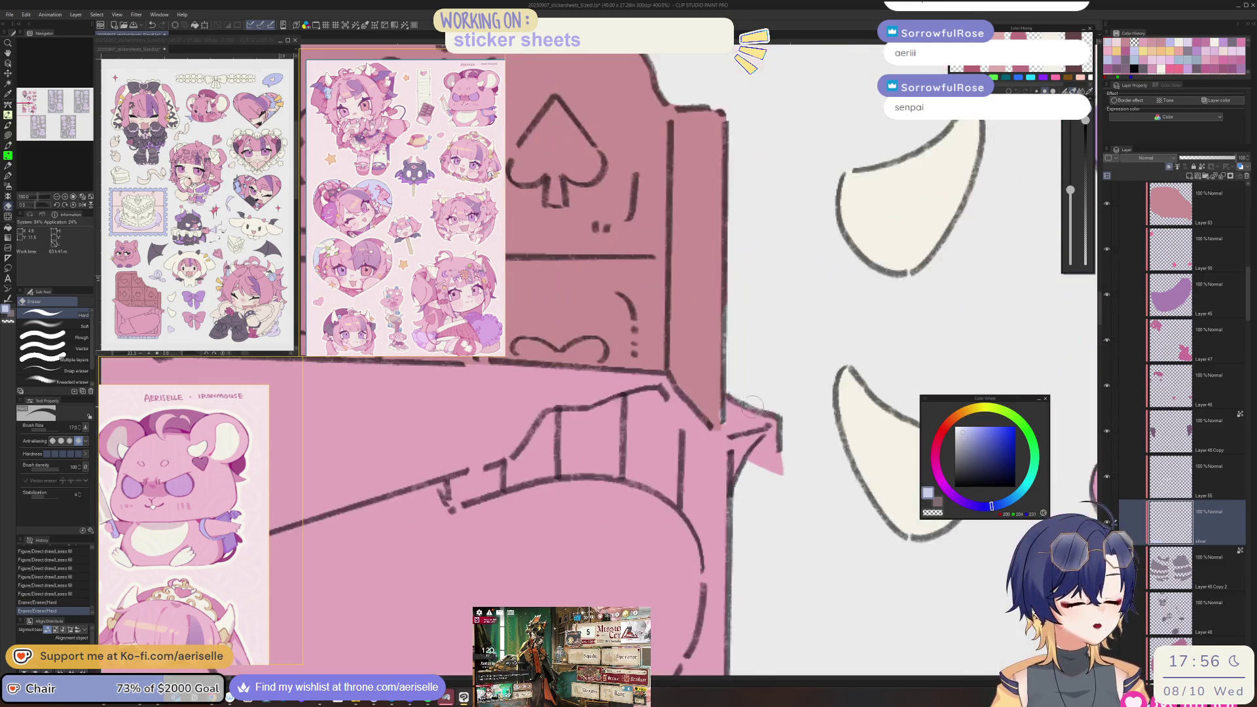
- Add foil colour along the bar's right and left edges, erasing a stray bit
{"action": "key", "text": "u"}
{"action": "left_click_drag", "start_coordinate": [779, 425], "coordinate": [779, 359]}
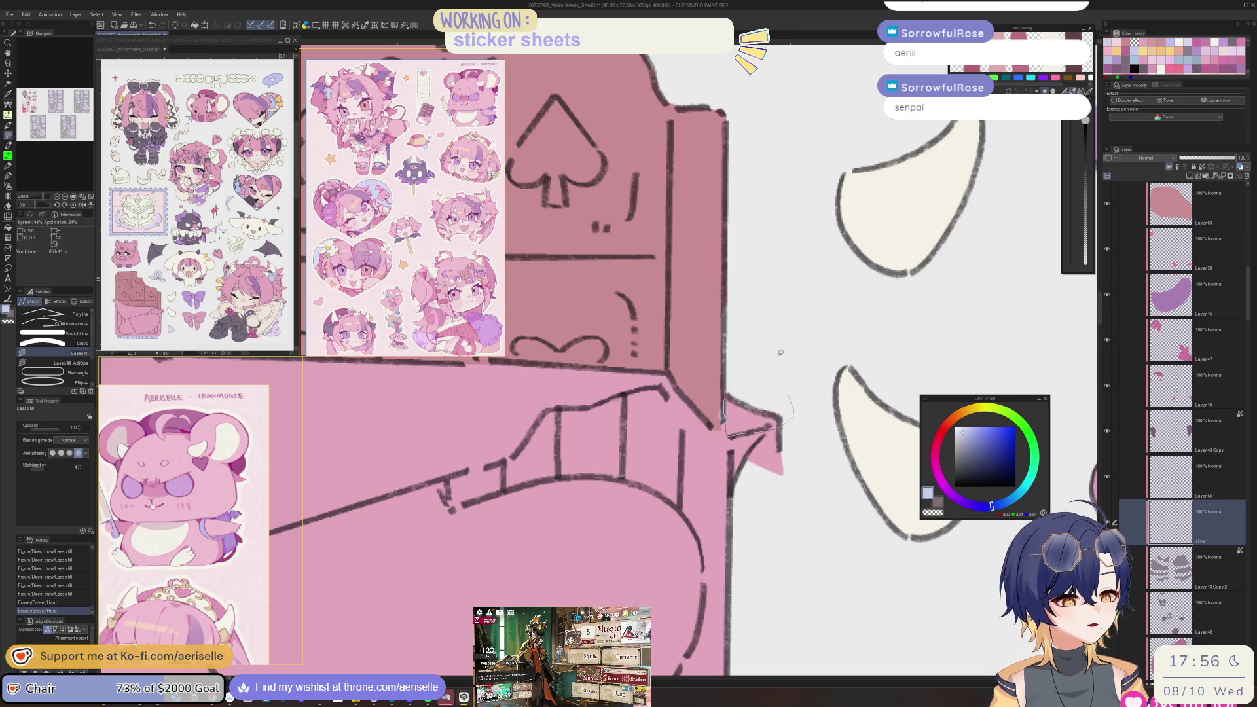
{"action": "key", "text": "e"}
{"action": "left_click", "coordinate": [750, 422]}
{"action": "key", "text": "ctrl+alt+0"}
{"action": "scroll", "coordinate": [618, 383], "scroll_direction": "up", "scroll_amount": 5}
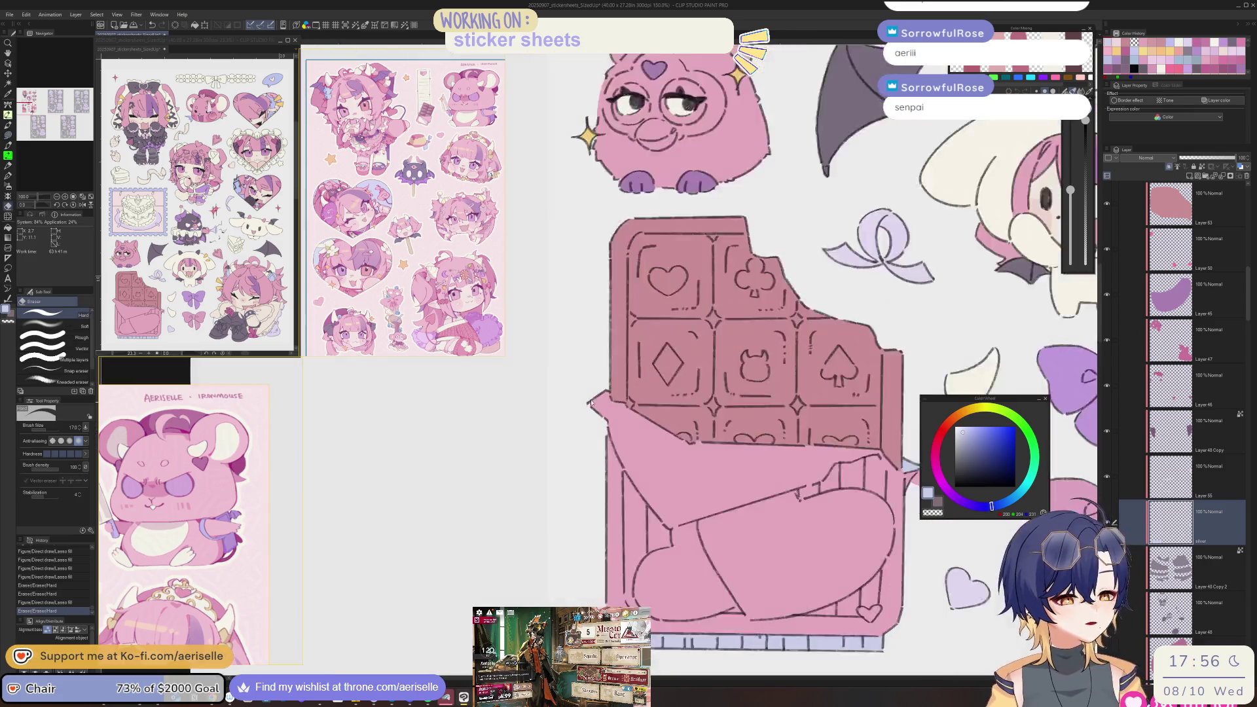
{"action": "key", "text": "u"}
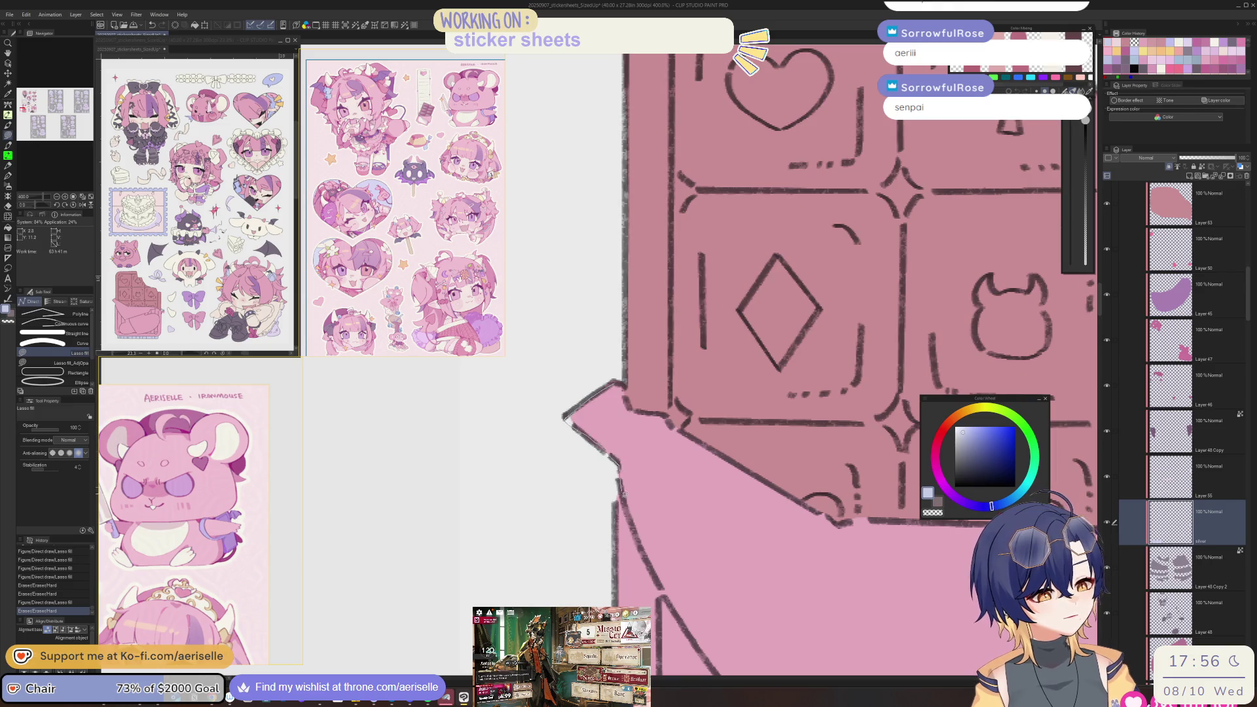
{"action": "mouse_move", "coordinate": [729, 495]}
{"action": "left_mouse_down"}
{"action": "mouse_move", "coordinate": [749, 482]}
{"action": "mouse_move", "coordinate": [637, 406]}
{"action": "left_mouse_up"}
{"action": "key", "text": "ctrl+alt+0"}
{"action": "scroll", "coordinate": [763, 406], "scroll_direction": "up", "scroll_amount": 3}
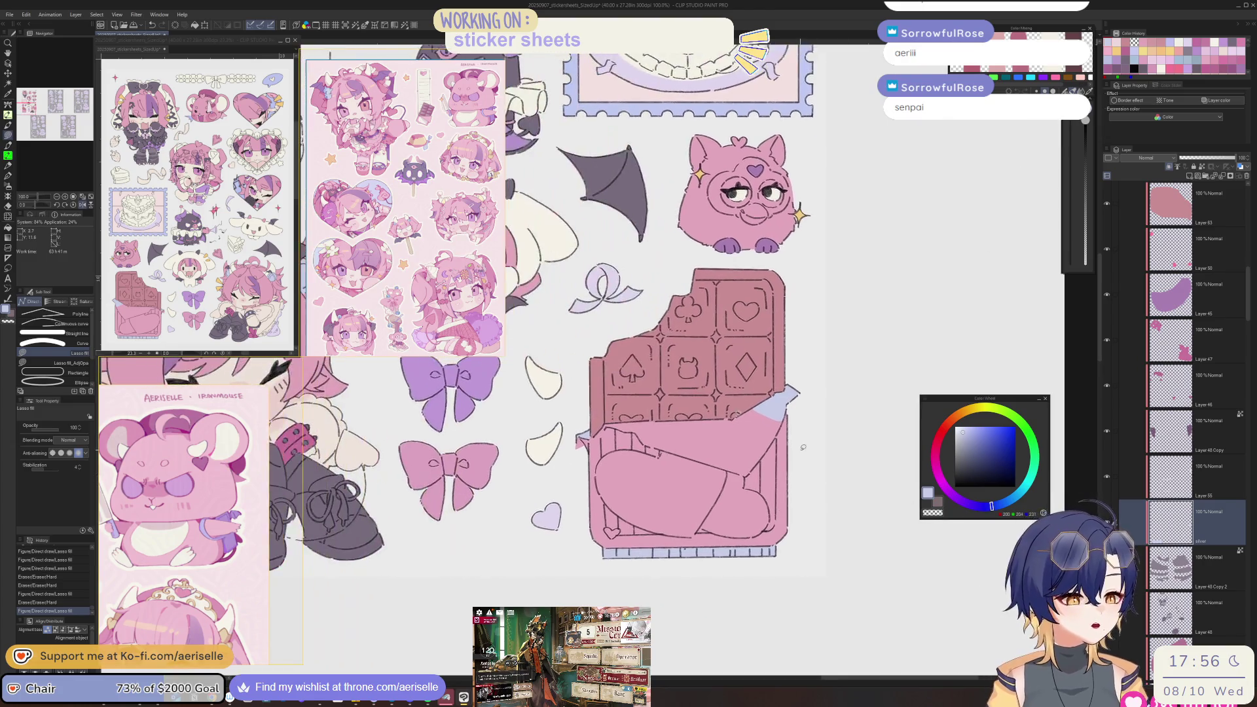
- Fill the wrapper's inner flap and another patch lavender, erasing the overflow
{"action": "mouse_move", "coordinate": [783, 391]}
{"action": "left_mouse_down"}
{"action": "mouse_move", "coordinate": [720, 424]}
{"action": "mouse_move", "coordinate": [625, 437]}
{"action": "mouse_move", "coordinate": [555, 475]}
{"action": "left_mouse_up"}
{"action": "left_click_drag", "start_coordinate": [671, 641], "coordinate": [753, 667]}
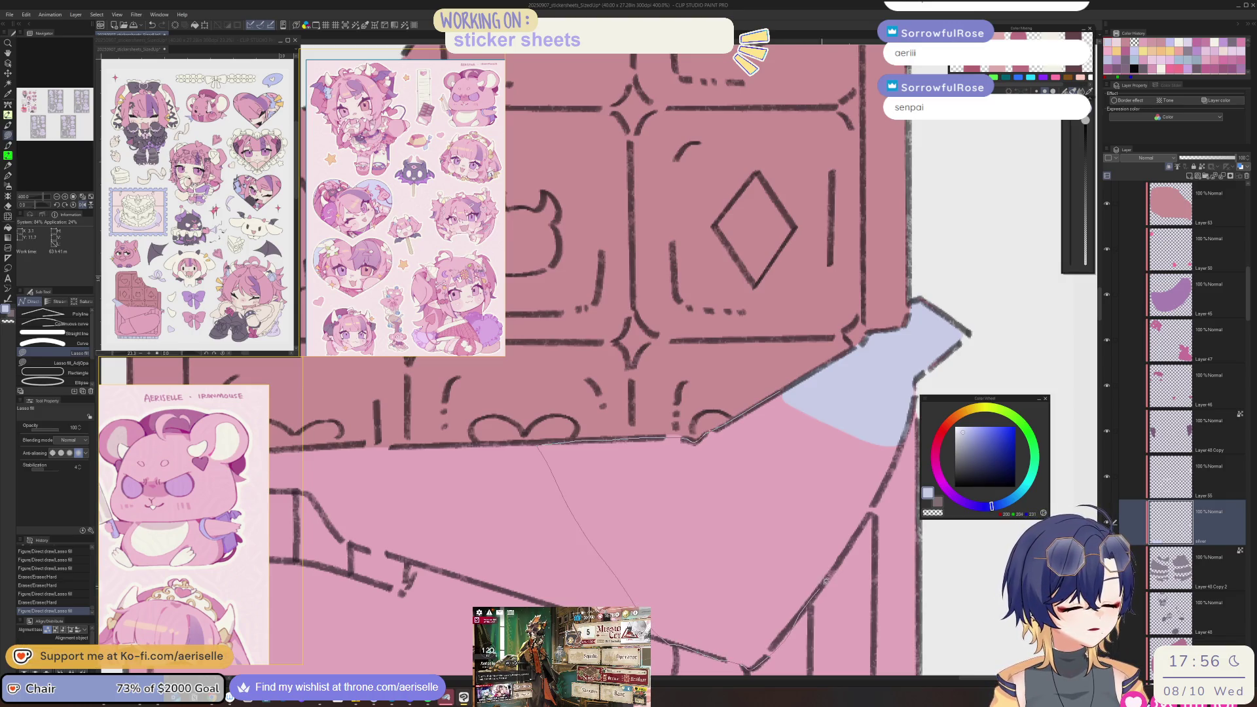
{"action": "left_click_drag", "start_coordinate": [892, 476], "coordinate": [905, 452]}
{"action": "scroll", "coordinate": [905, 452], "scroll_direction": "down", "scroll_amount": 4}
{"action": "scroll", "coordinate": [593, 467], "scroll_direction": "up", "scroll_amount": 2}
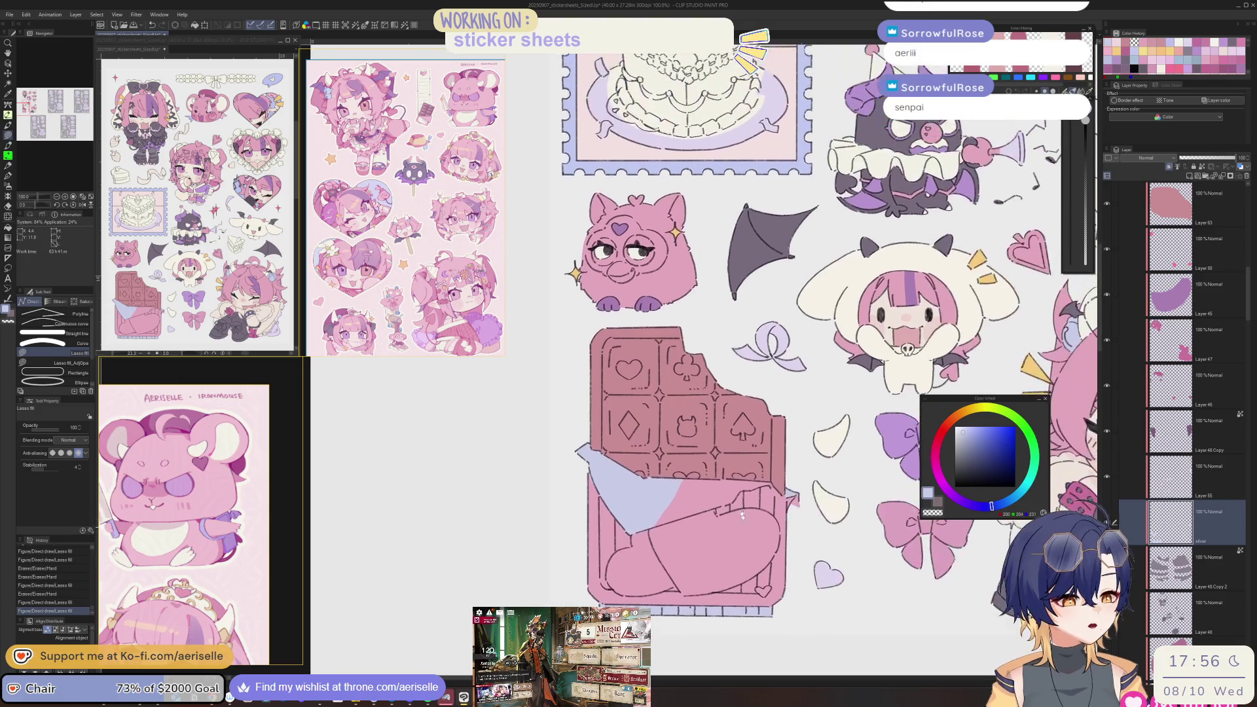
{"action": "key", "text": "e"}
{"action": "left_click_drag", "start_coordinate": [593, 467], "coordinate": [599, 525]}
{"action": "key", "text": "h"}
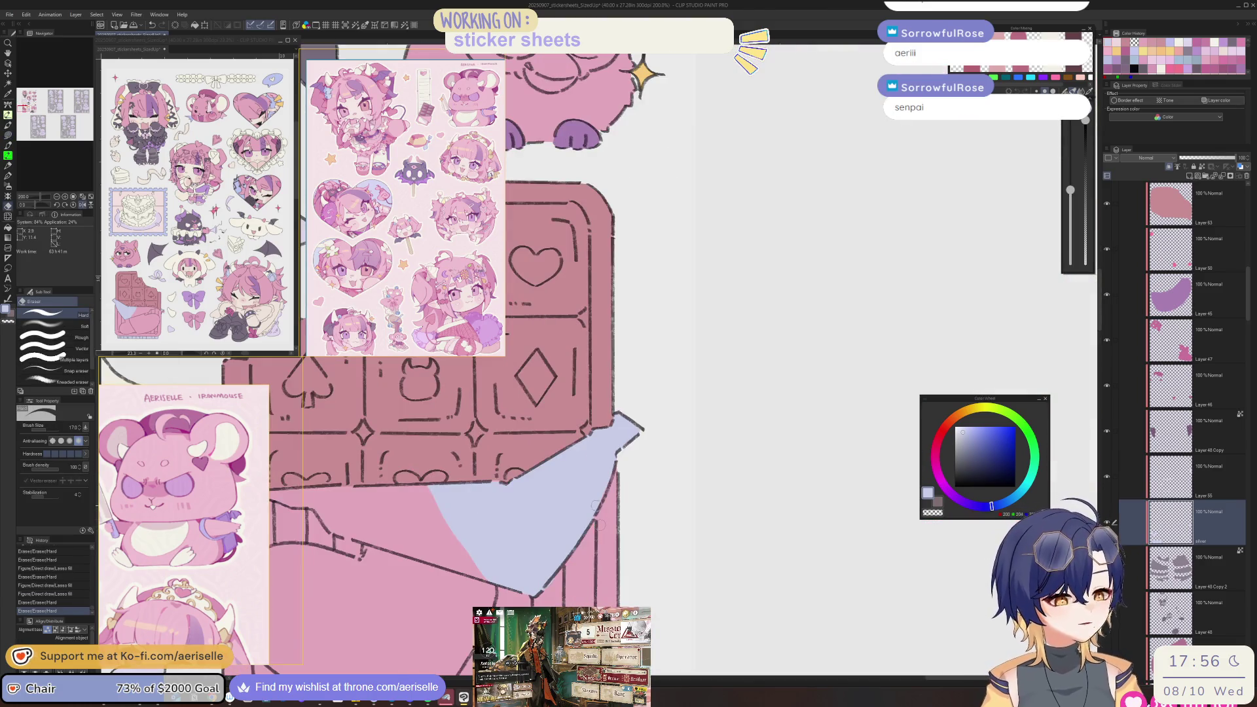
{"action": "key", "text": "h"}
{"action": "key", "text": "u"}
{"action": "left_click_drag", "start_coordinate": [630, 419], "coordinate": [634, 444]}
{"action": "key", "text": "-"}
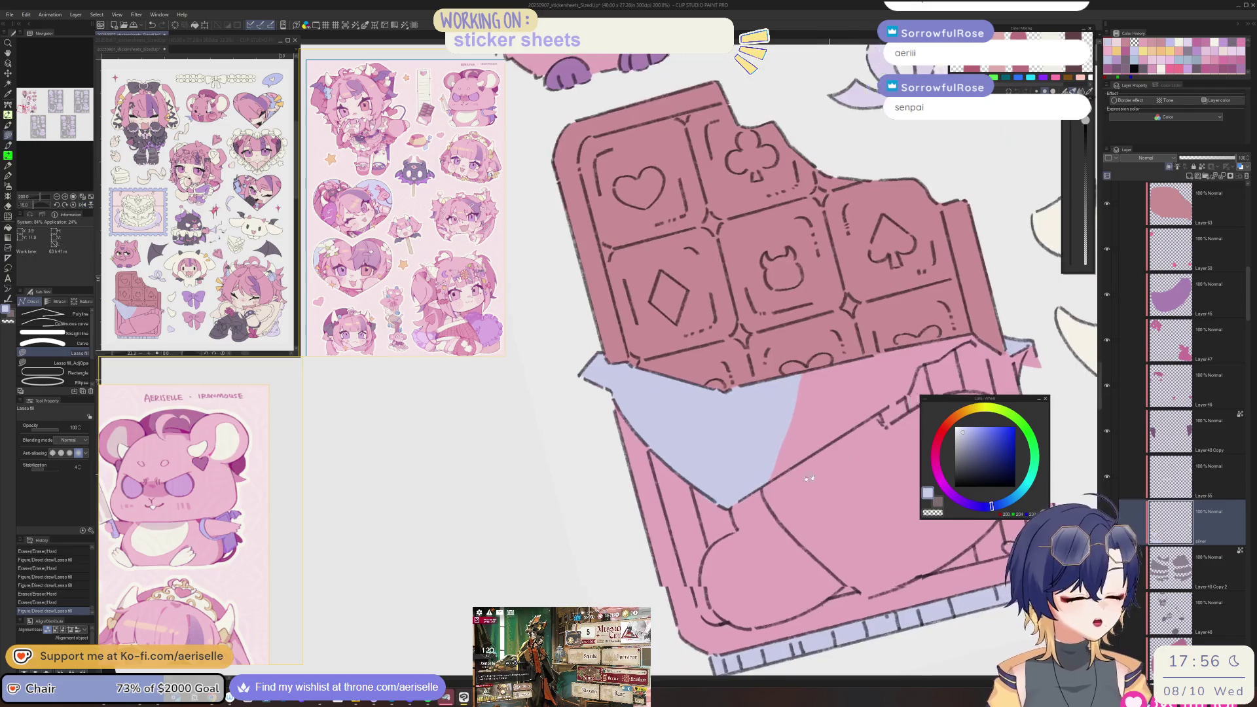
{"action": "scroll", "coordinate": [834, 473], "scroll_direction": "up", "scroll_amount": 3}
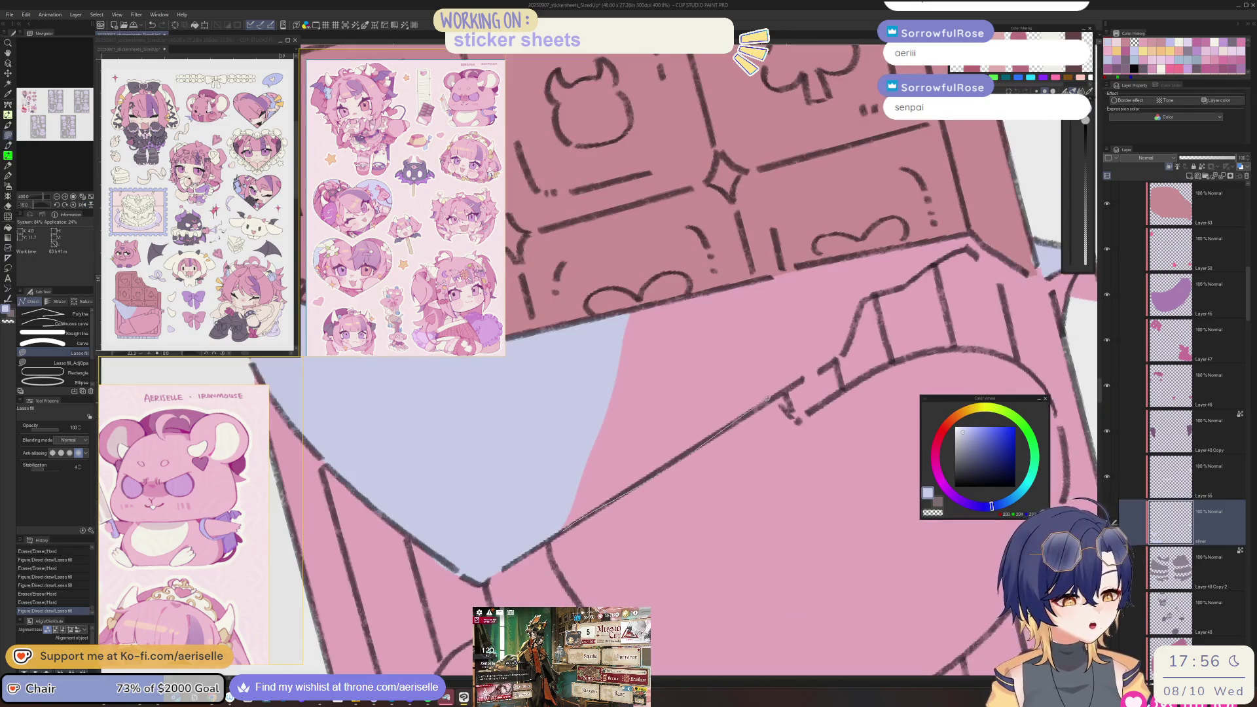
- Fill lavender foil along the wrapper's top edge and the remaining strip
{"action": "left_click_drag", "start_coordinate": [833, 356], "coordinate": [853, 326]}
{"action": "mouse_move", "coordinate": [889, 249]}
{"action": "left_mouse_down"}
{"action": "mouse_move", "coordinate": [597, 319]}
{"action": "mouse_move", "coordinate": [484, 524]}
{"action": "mouse_move", "coordinate": [702, 502]}
{"action": "left_mouse_up"}
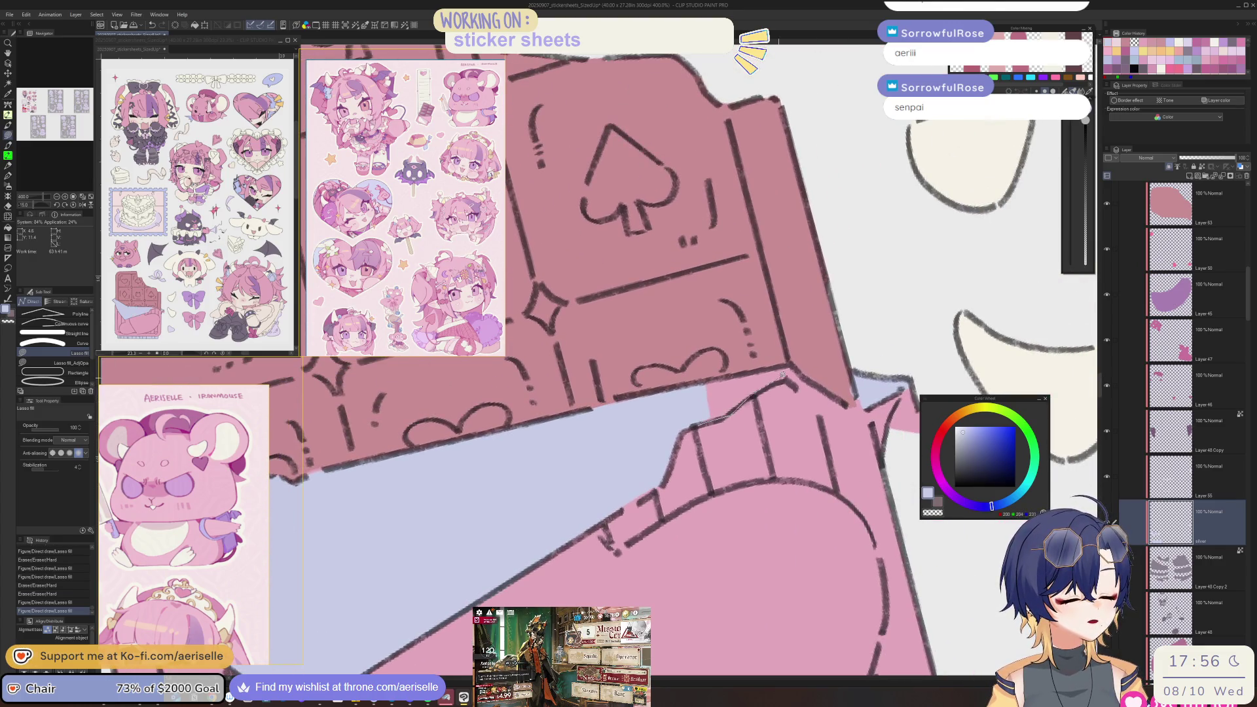
{"action": "left_click_drag", "start_coordinate": [788, 363], "coordinate": [792, 368]}
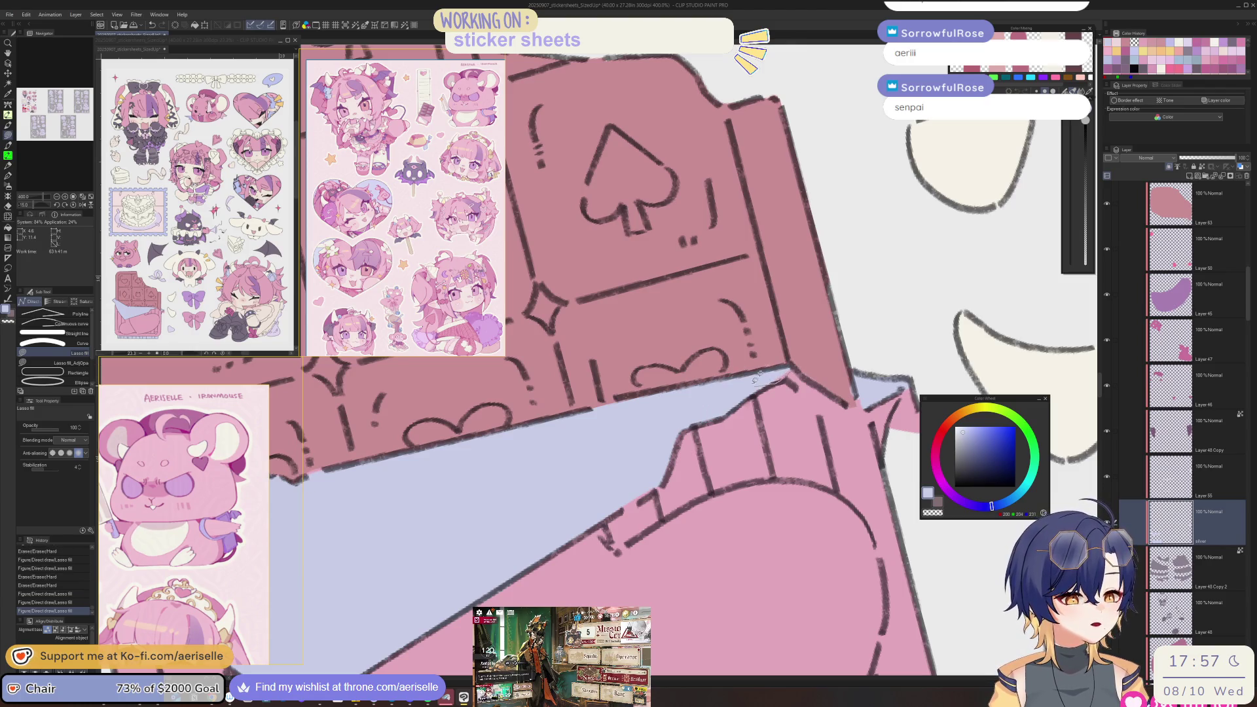
{"action": "left_click_drag", "start_coordinate": [728, 409], "coordinate": [801, 360]}
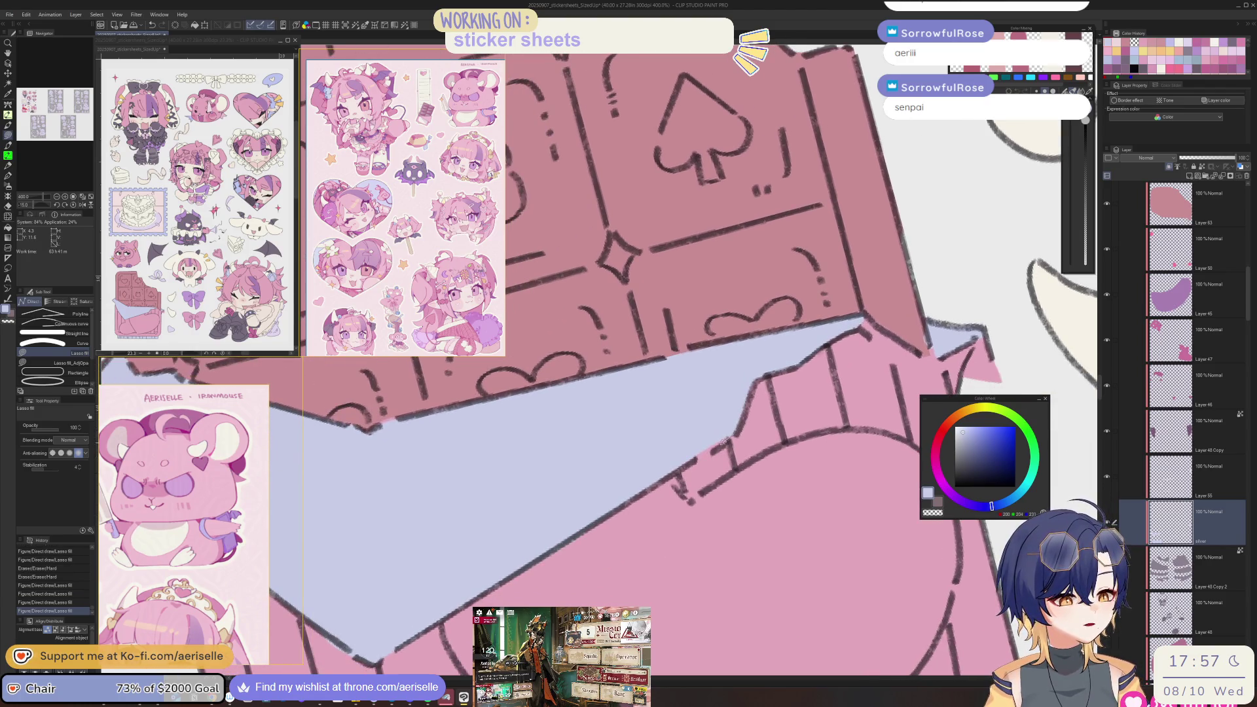
{"action": "scroll", "coordinate": [724, 440], "scroll_direction": "down", "scroll_amount": 5}
{"action": "left_click_drag", "start_coordinate": [763, 501], "coordinate": [783, 543]}
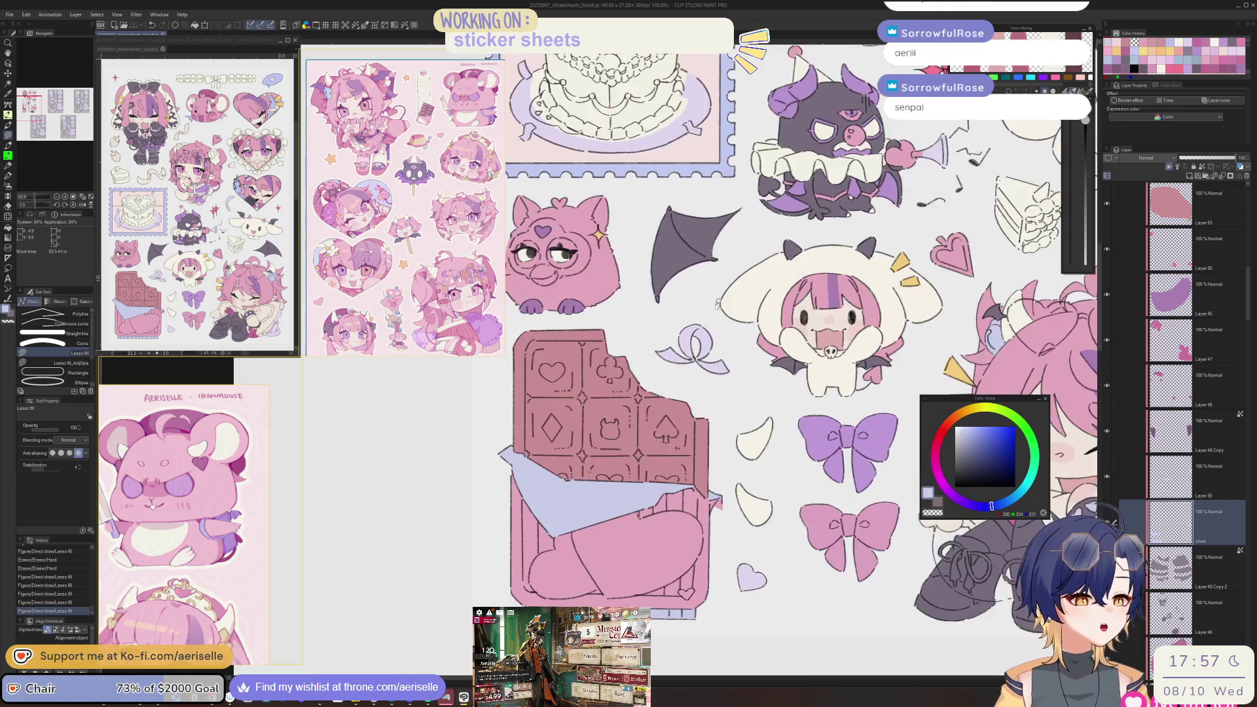
- Pan the canvas across the other stickers to centre the big chibi character
{"action": "scroll", "coordinate": [720, 300], "scroll_direction": "up", "scroll_amount": 2}
{"action": "mouse_move", "coordinate": [718, 301]}
{"action": "left_mouse_down"}
{"action": "mouse_move", "coordinate": [681, 281]}
{"action": "mouse_move", "coordinate": [583, 387]}
{"action": "mouse_move", "coordinate": [460, 438]}
{"action": "left_mouse_up"}
{"action": "mouse_move", "coordinate": [745, 579]}
{"action": "left_mouse_down"}
{"action": "mouse_move", "coordinate": [698, 459]}
{"action": "mouse_move", "coordinate": [628, 403]}
{"action": "left_mouse_up"}
{"action": "left_click_drag", "start_coordinate": [723, 559], "coordinate": [717, 545]}
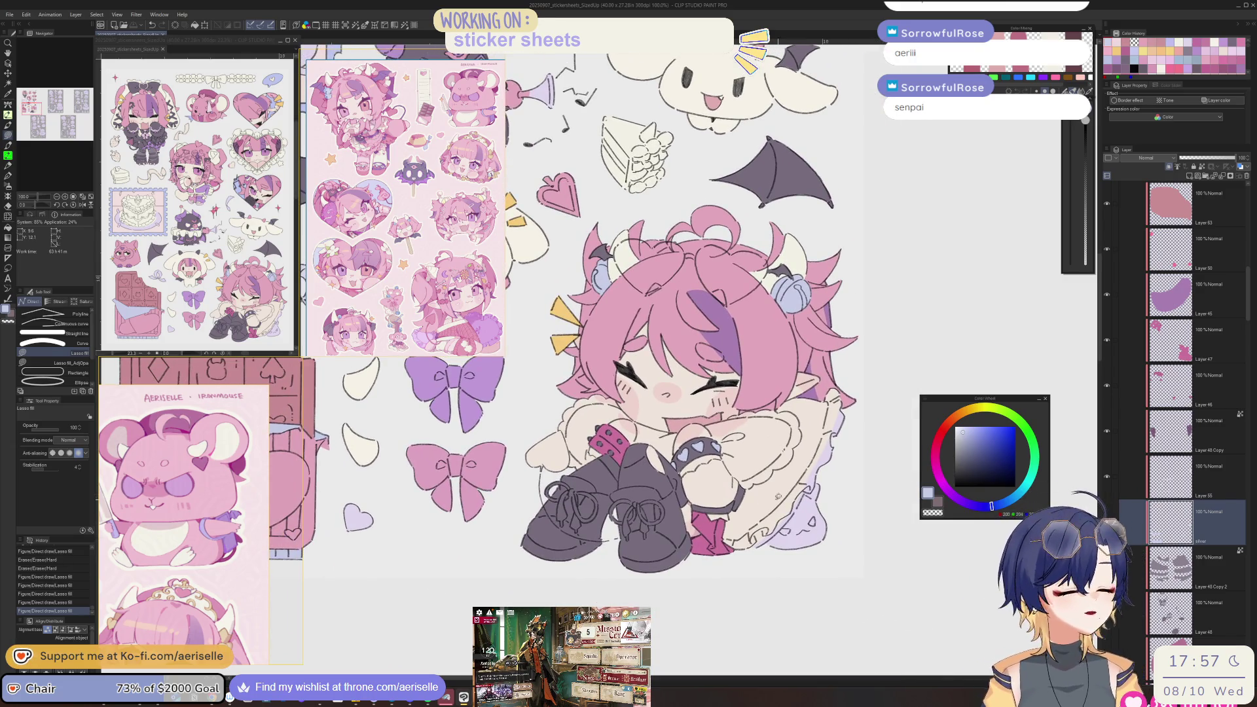
- Zoom the reference window onto the pink demon-girl, then pick the heart bracelet's layer
{"action": "scroll", "coordinate": [757, 501], "scroll_direction": "up", "scroll_amount": 2}
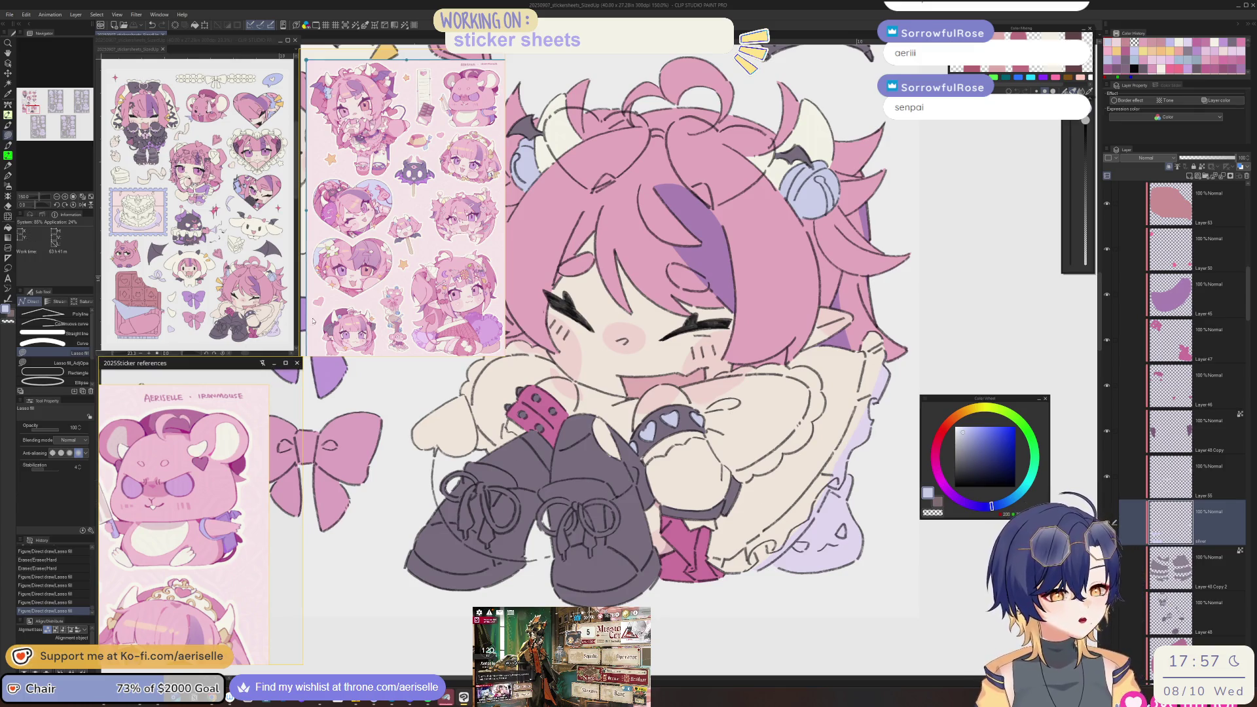
{"action": "scroll", "coordinate": [429, 273], "scroll_direction": "down", "scroll_amount": 3}
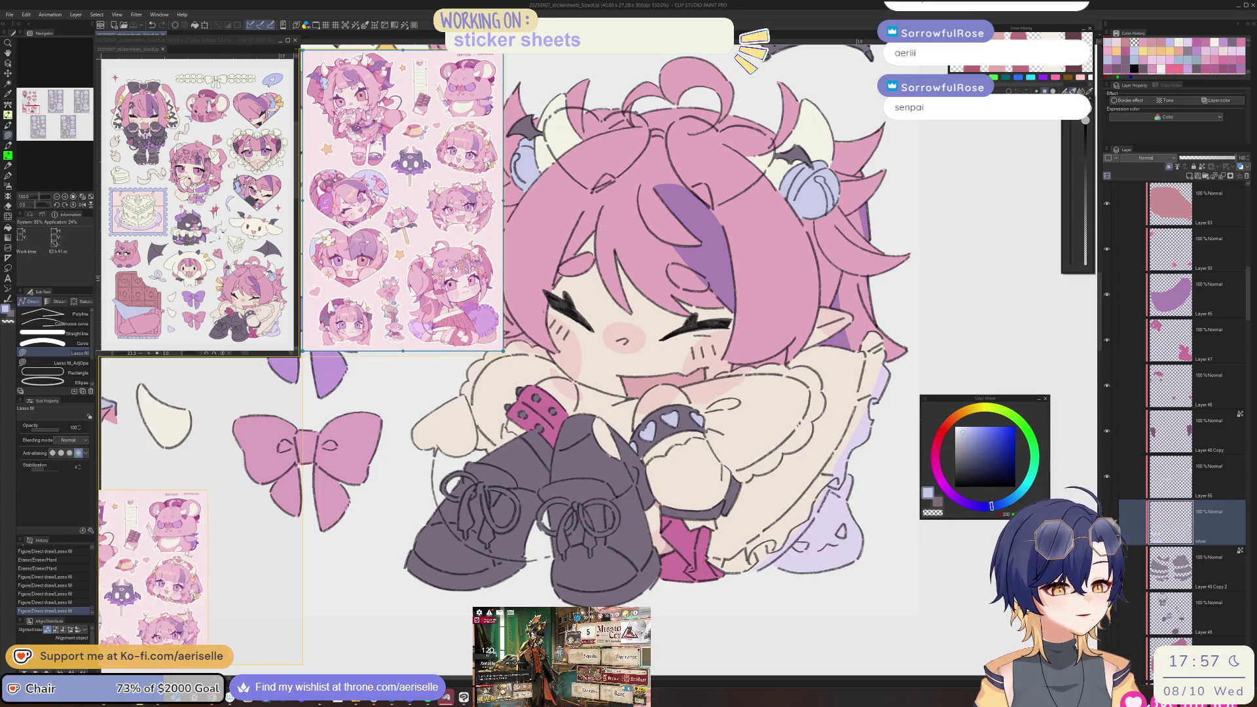
{"action": "scroll", "coordinate": [145, 515], "scroll_direction": "down", "scroll_amount": 5}
{"action": "scroll", "coordinate": [245, 475], "scroll_direction": "up", "scroll_amount": 5}
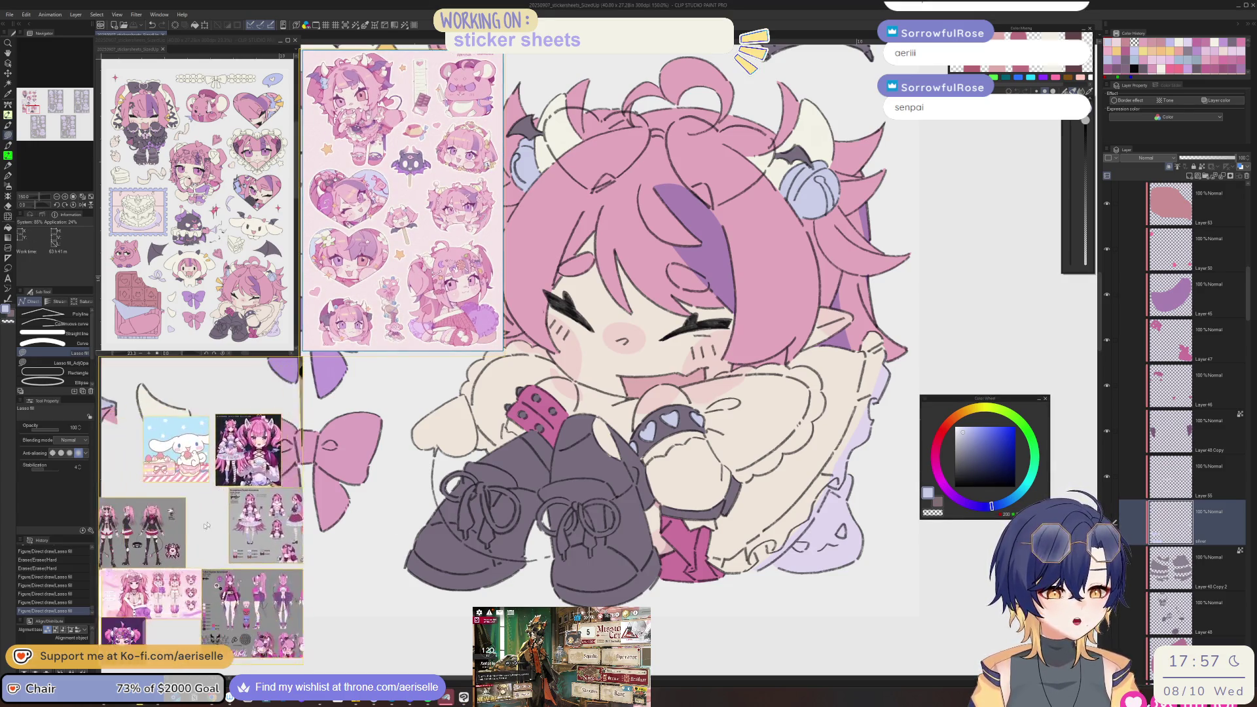
{"action": "scroll", "coordinate": [245, 476], "scroll_direction": "down", "scroll_amount": 5}
{"action": "scroll", "coordinate": [224, 516], "scroll_direction": "up", "scroll_amount": 5}
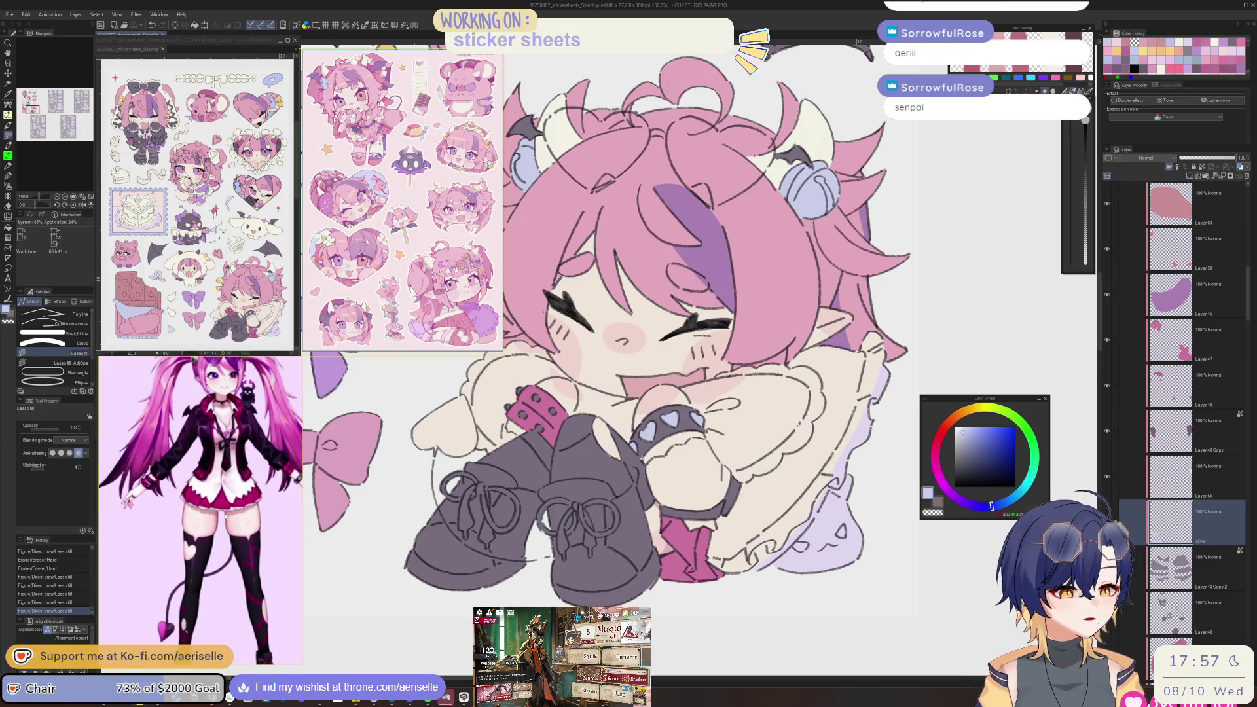
{"action": "key", "text": "o"}
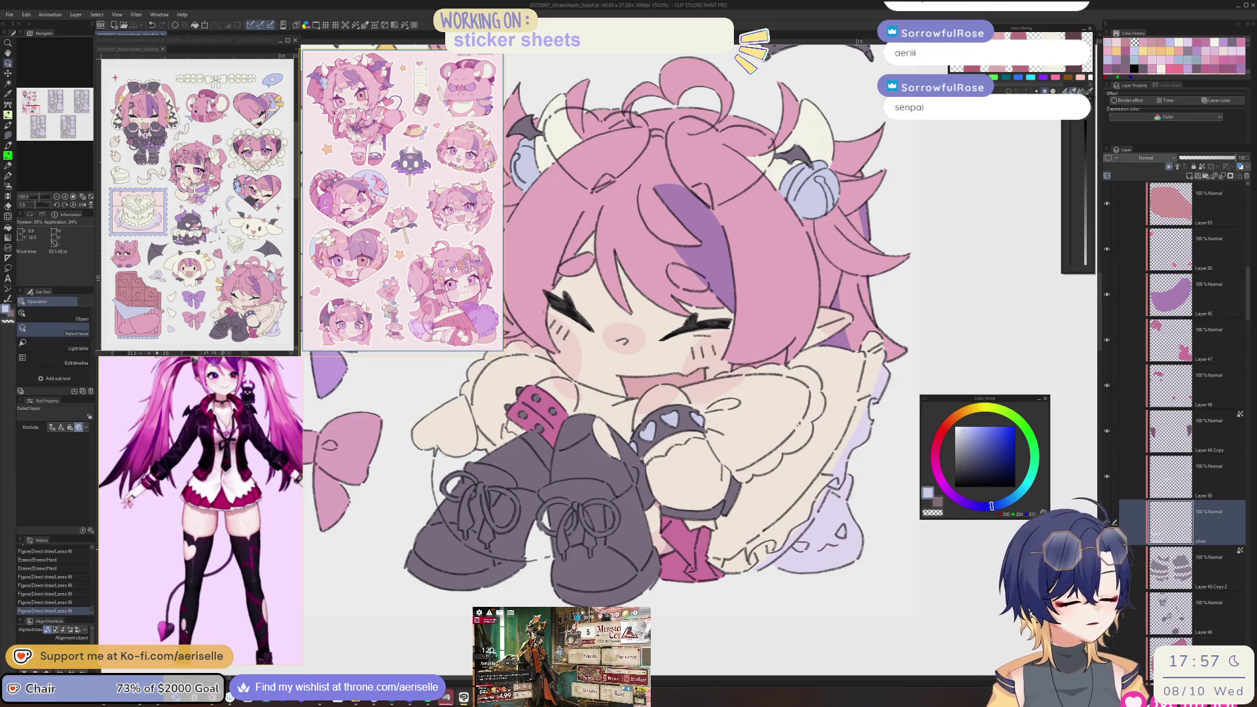
{"action": "left_click", "coordinate": [648, 458]}
- Lasso-fill the bracelet's lower area, then try and undo a darker fill under the wristband
{"action": "scroll", "coordinate": [648, 458], "scroll_direction": "up", "scroll_amount": 5}
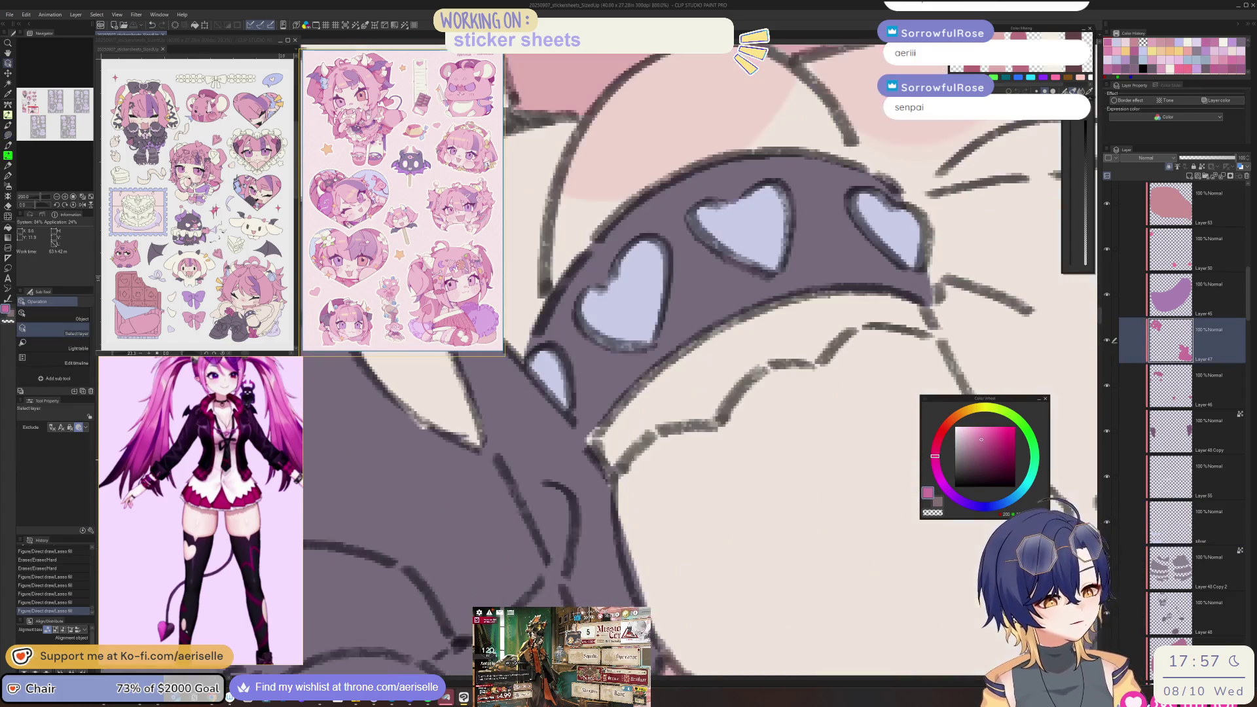
{"action": "key", "text": "u"}
{"action": "mouse_move", "coordinate": [615, 452]}
{"action": "left_mouse_down"}
{"action": "mouse_move", "coordinate": [910, 537]}
{"action": "mouse_move", "coordinate": [877, 370]}
{"action": "mouse_move", "coordinate": [628, 436]}
{"action": "mouse_move", "coordinate": [648, 527]}
{"action": "left_mouse_up"}
{"action": "scroll", "coordinate": [635, 435], "scroll_direction": "down", "scroll_amount": 3}
{"action": "scroll", "coordinate": [638, 437], "scroll_direction": "up", "scroll_amount": 3}
{"action": "key", "text": "e"}
{"action": "scroll", "coordinate": [746, 418], "scroll_direction": "down", "scroll_amount": 5}
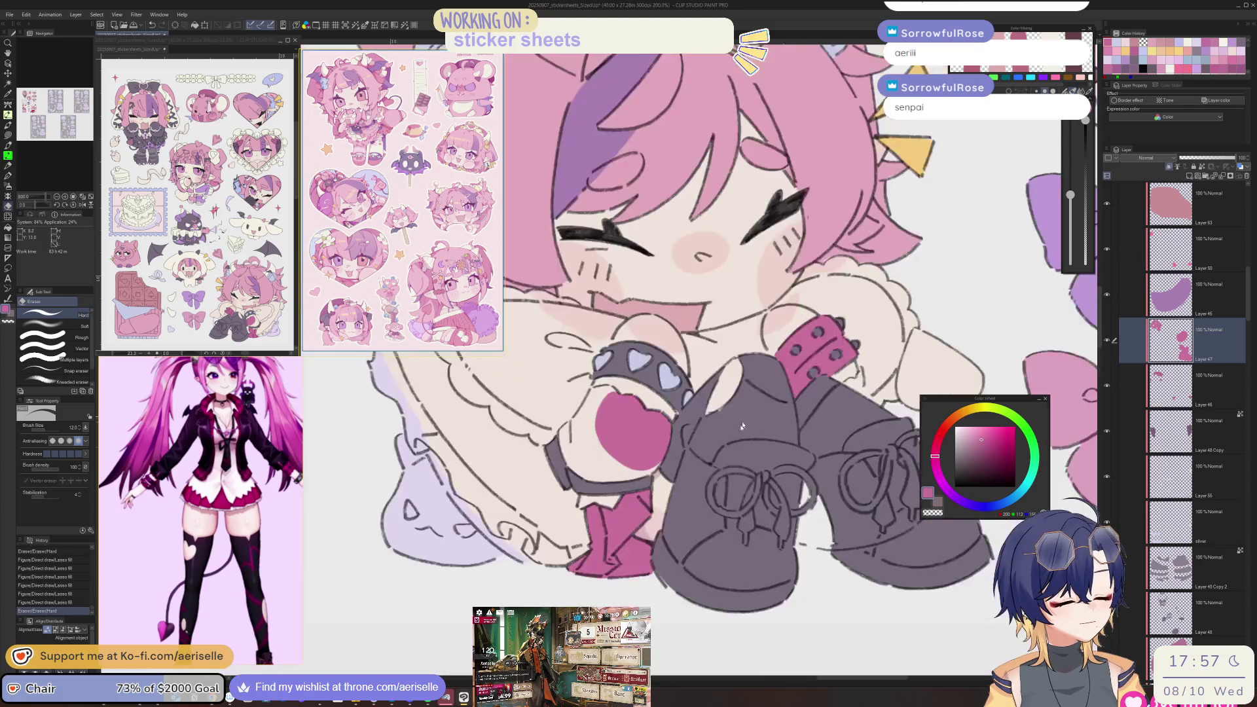
{"action": "scroll", "coordinate": [746, 418], "scroll_direction": "up", "scroll_amount": 4}
{"action": "key", "text": "u"}
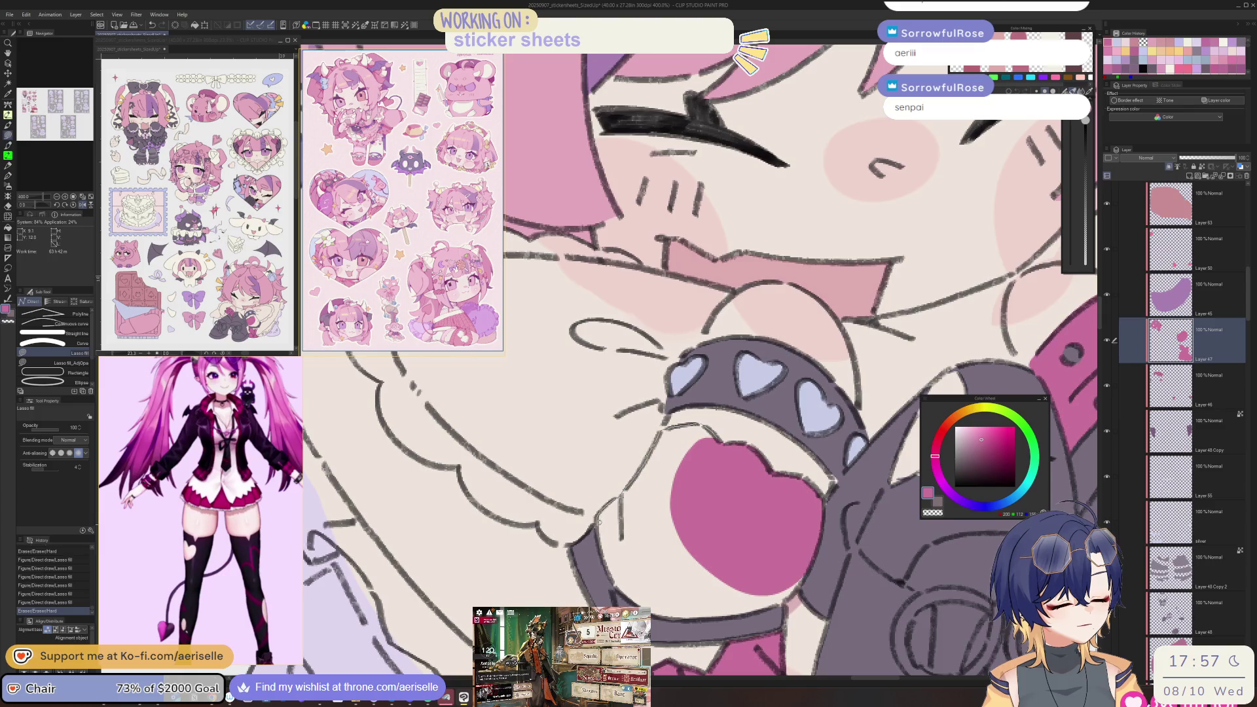
{"action": "mouse_move", "coordinate": [670, 635]}
{"action": "left_mouse_down"}
{"action": "mouse_move", "coordinate": [805, 458]}
{"action": "mouse_move", "coordinate": [598, 513]}
{"action": "left_mouse_up"}
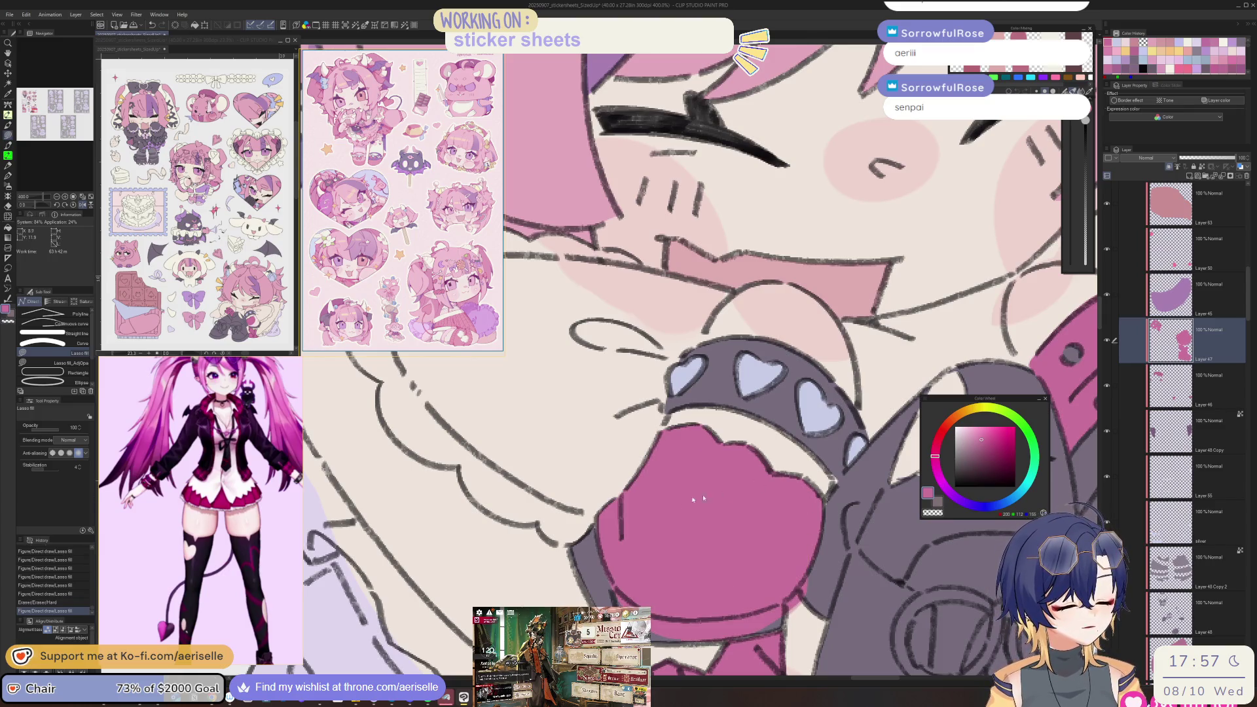
{"action": "key", "text": "ctrl+z"}
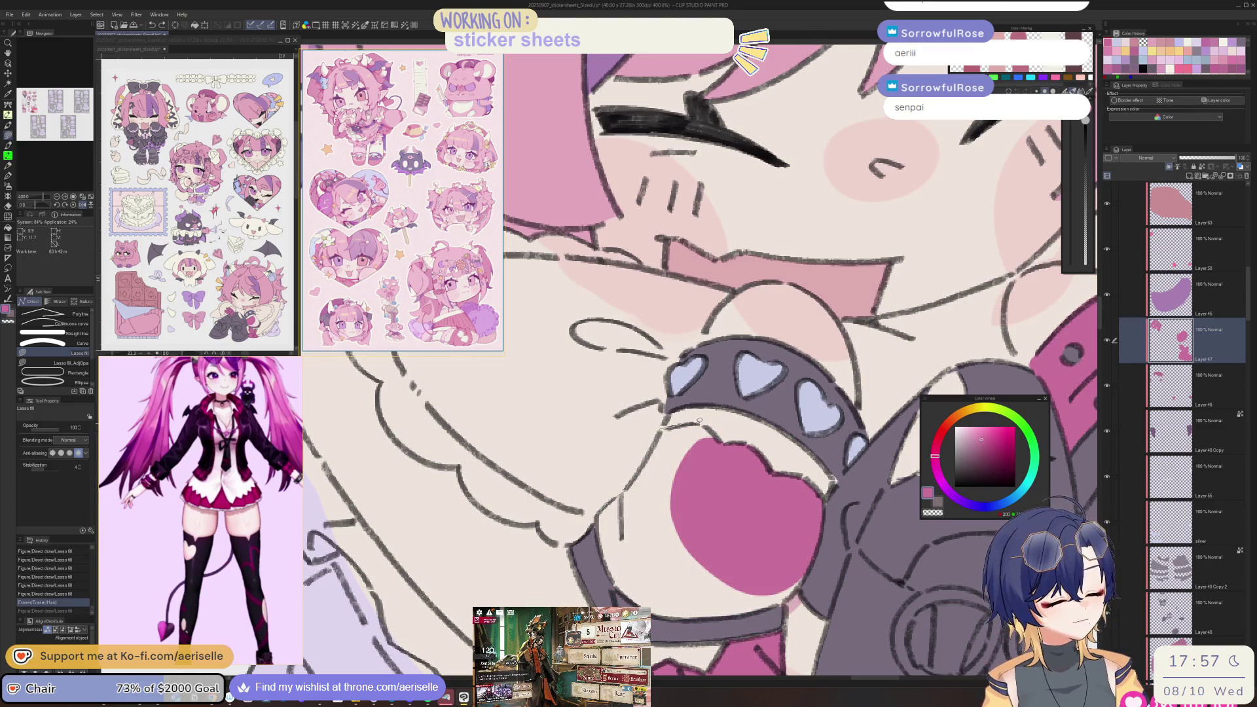
- Fill the pink shapes under both wristbands flat pink and erase a stray bit nearby
{"action": "left_click_drag", "start_coordinate": [599, 541], "coordinate": [604, 509]}
{"action": "left_click_drag", "start_coordinate": [848, 578], "coordinate": [832, 453]}
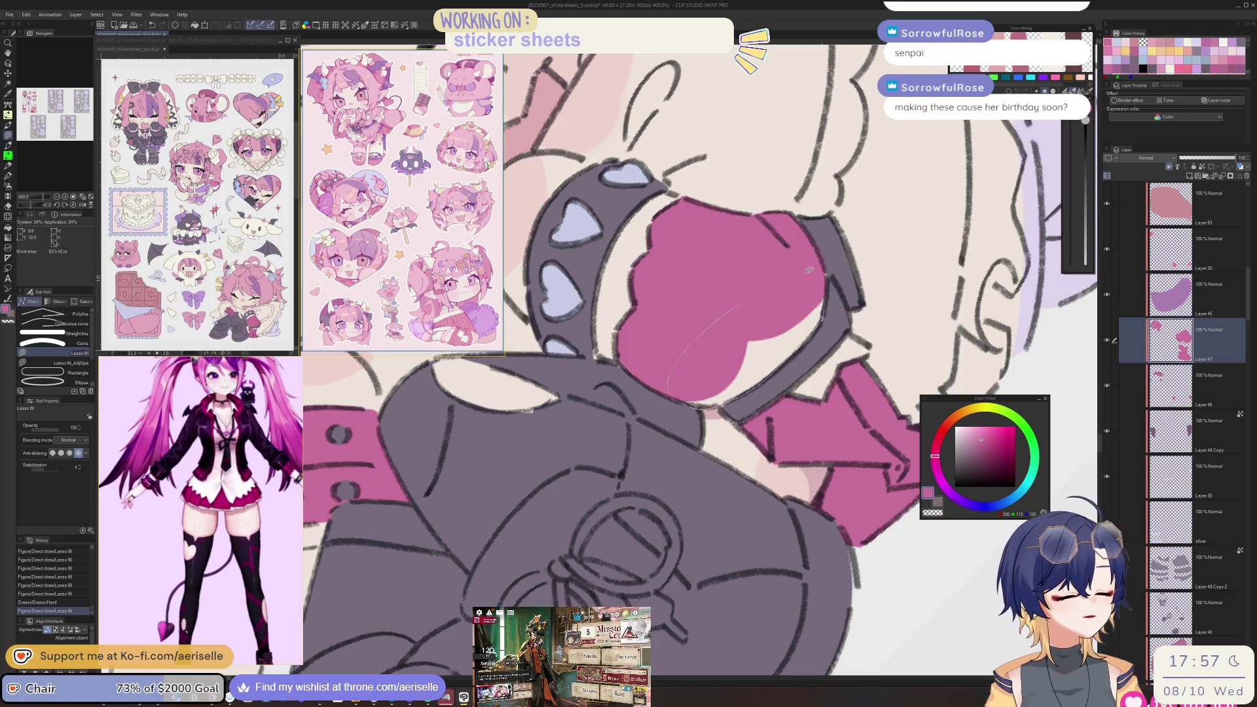
{"action": "left_click_drag", "start_coordinate": [789, 278], "coordinate": [800, 353]}
{"action": "scroll", "coordinate": [818, 327], "scroll_direction": "down", "scroll_amount": 5}
{"action": "mouse_move", "coordinate": [591, 424]}
{"action": "left_mouse_down"}
{"action": "mouse_move", "coordinate": [637, 432]}
{"action": "mouse_move", "coordinate": [754, 514]}
{"action": "mouse_move", "coordinate": [815, 584]}
{"action": "left_mouse_up"}
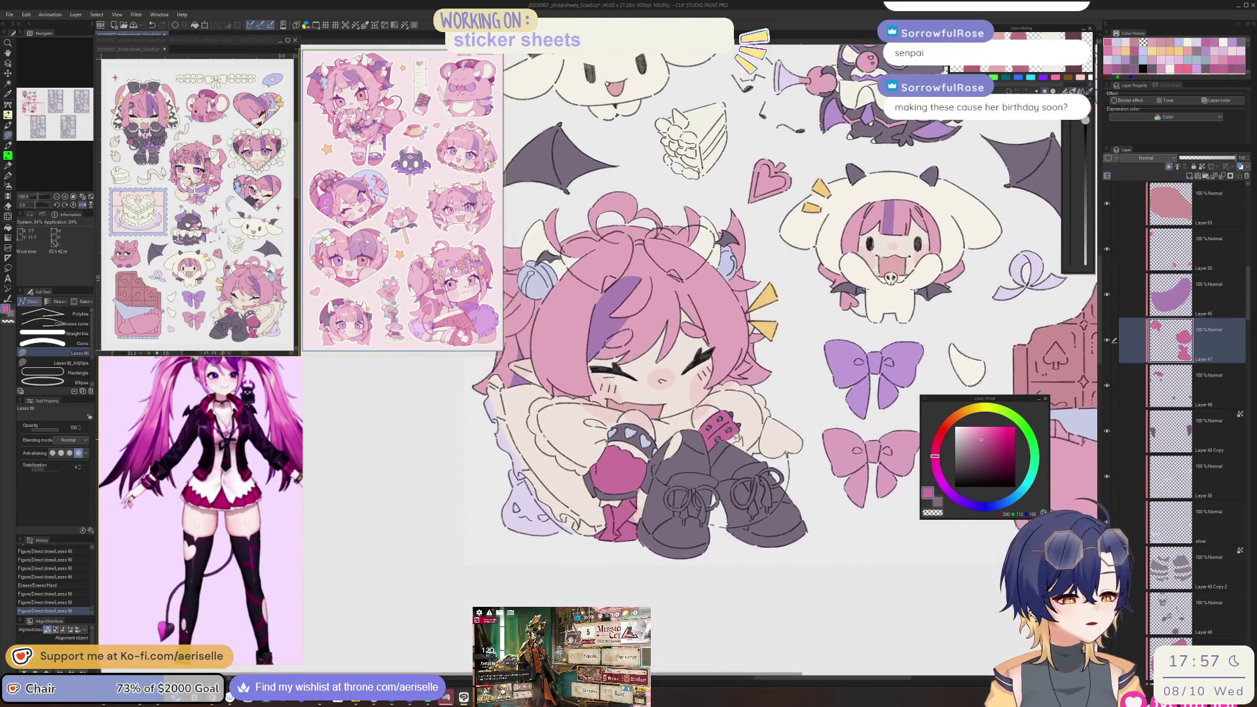
{"action": "scroll", "coordinate": [735, 434], "scroll_direction": "up", "scroll_amount": 5}
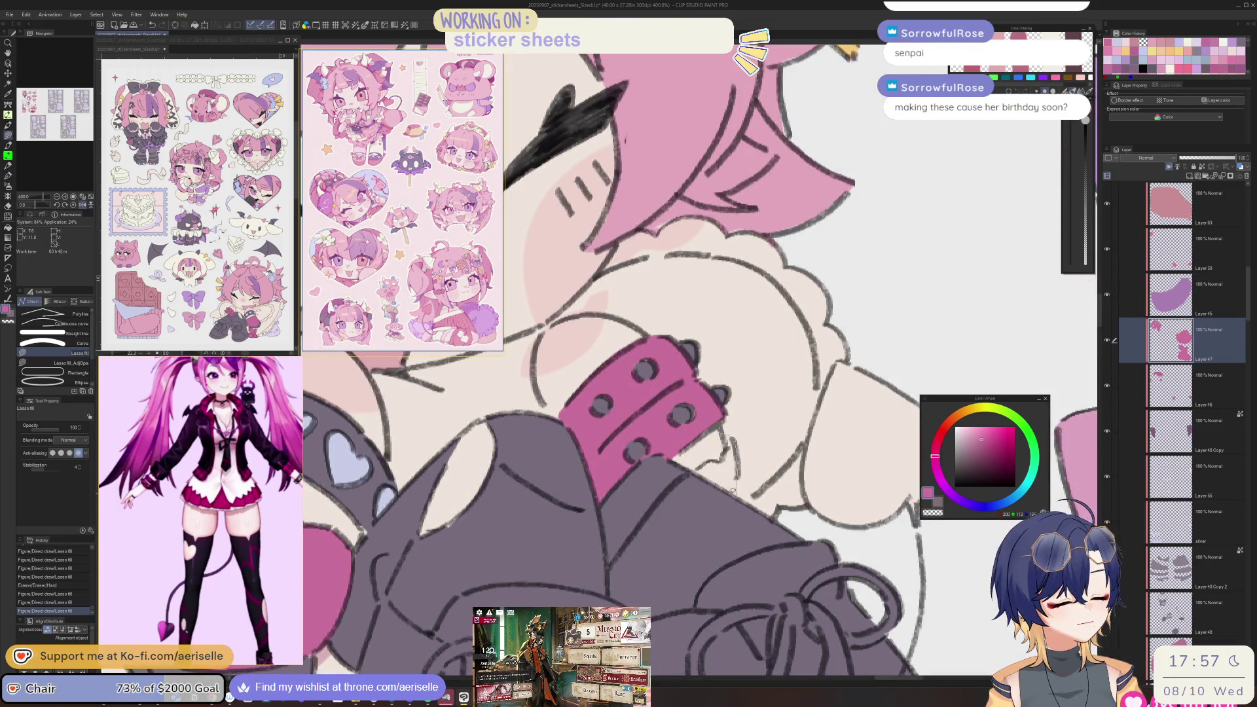
{"action": "left_click_drag", "start_coordinate": [725, 459], "coordinate": [733, 439]}
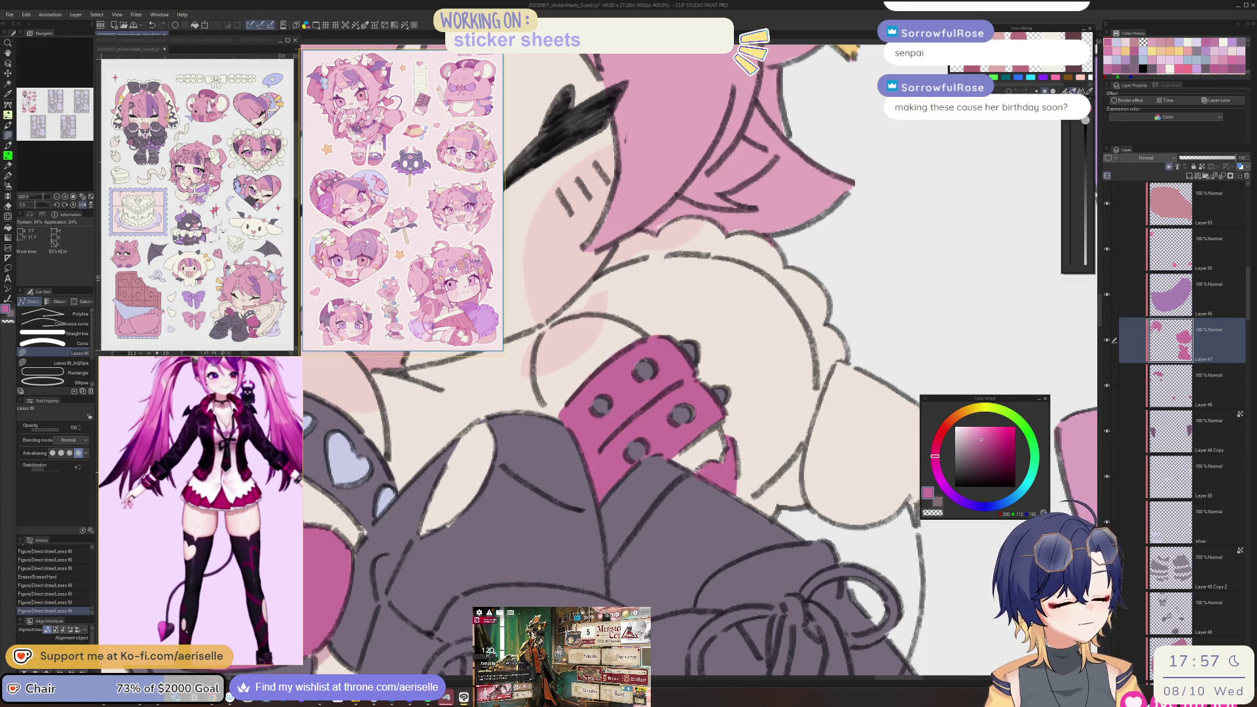
{"action": "key", "text": "e"}
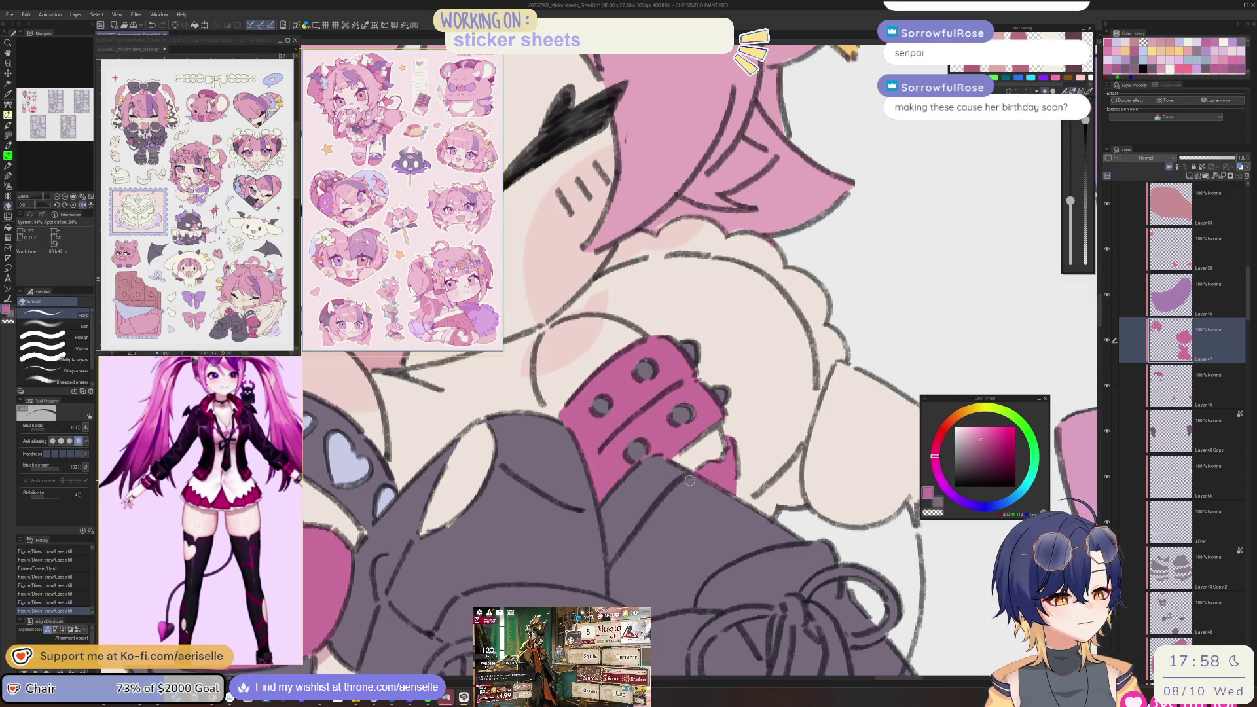
{"action": "left_click", "coordinate": [736, 503]}
{"action": "scroll", "coordinate": [736, 503], "scroll_direction": "down", "scroll_amount": 6}
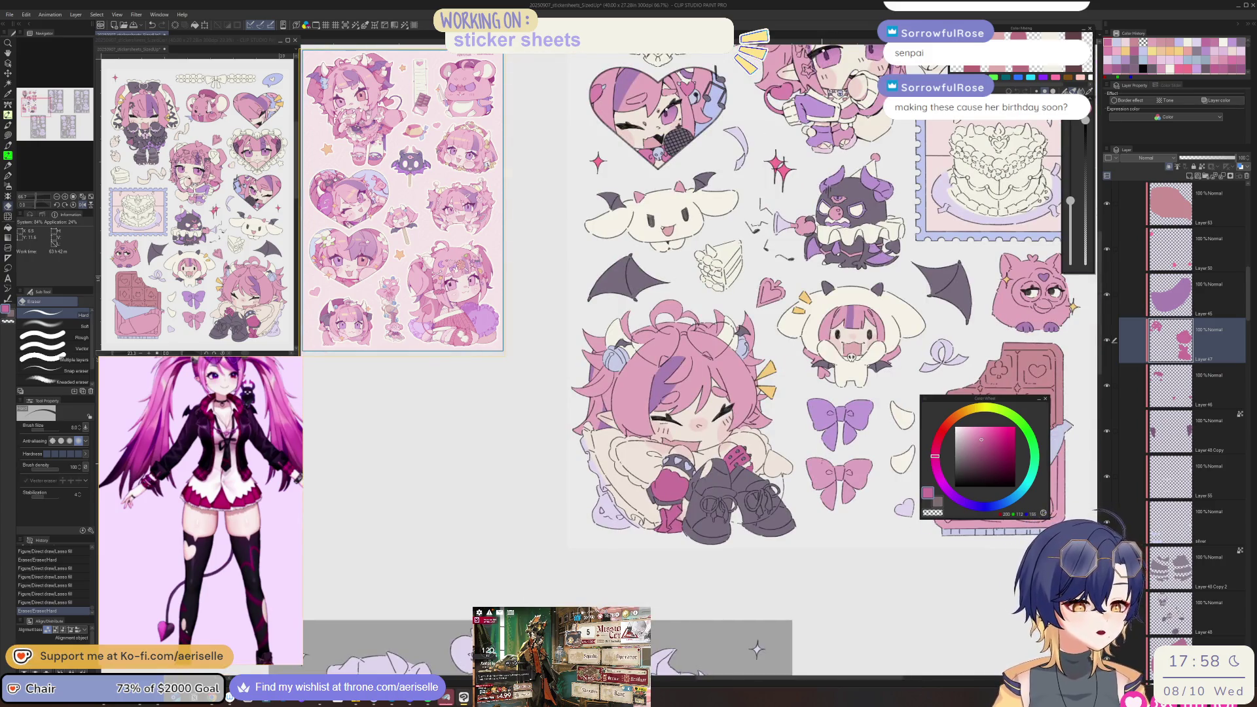
- Mirror the canvas, then fill the gap beside the wristband pink on the arm-colour layer, trimming overflow
{"action": "mouse_move", "coordinate": [733, 485]}
{"action": "left_mouse_down"}
{"action": "mouse_move", "coordinate": [811, 478]}
{"action": "mouse_move", "coordinate": [802, 466]}
{"action": "mouse_move", "coordinate": [844, 499]}
{"action": "left_mouse_up"}
{"action": "key", "text": "u"}
{"action": "key", "text": "o"}
{"action": "left_click", "coordinate": [764, 422]}
{"action": "scroll", "coordinate": [642, 441], "scroll_direction": "up", "scroll_amount": 5}
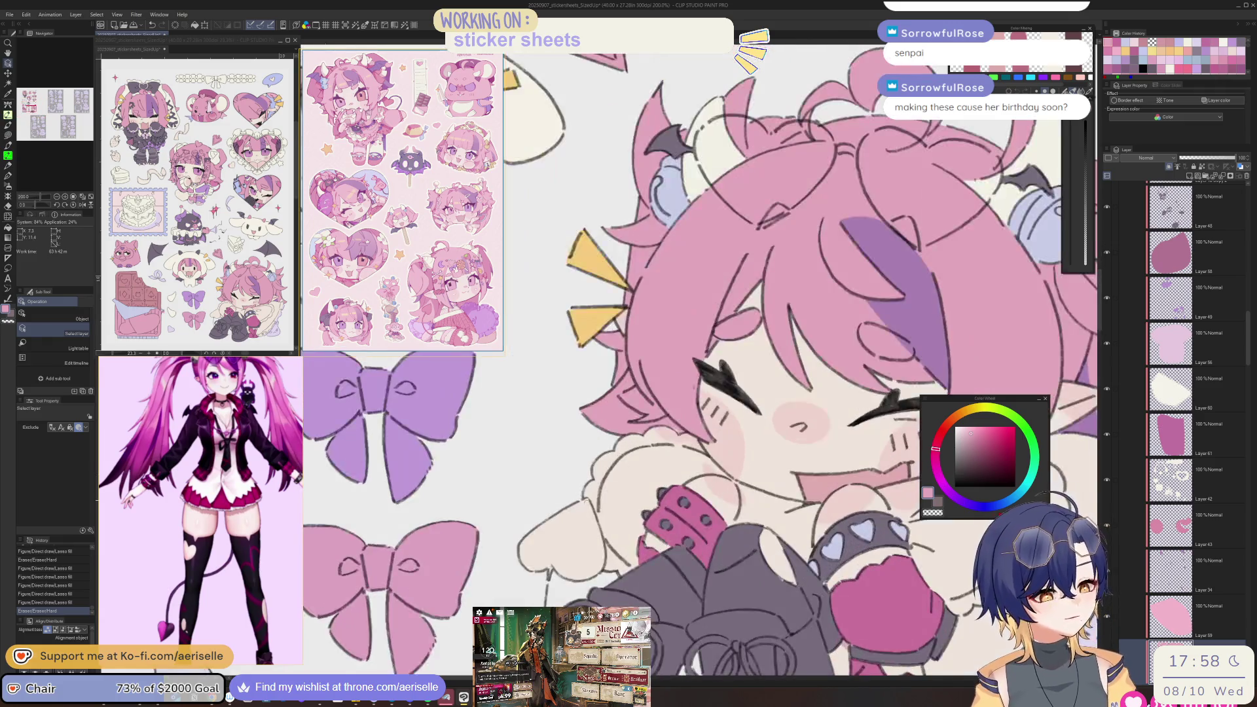
{"action": "scroll", "coordinate": [584, 499], "scroll_direction": "up", "scroll_amount": 3}
{"action": "mouse_move", "coordinate": [589, 492]}
{"action": "left_mouse_down"}
{"action": "mouse_move", "coordinate": [528, 605]}
{"action": "mouse_move", "coordinate": [452, 628]}
{"action": "mouse_move", "coordinate": [563, 508]}
{"action": "mouse_move", "coordinate": [586, 501]}
{"action": "left_mouse_up"}
{"action": "left_click_drag", "start_coordinate": [586, 501], "coordinate": [630, 419]}
{"action": "key", "text": "e"}
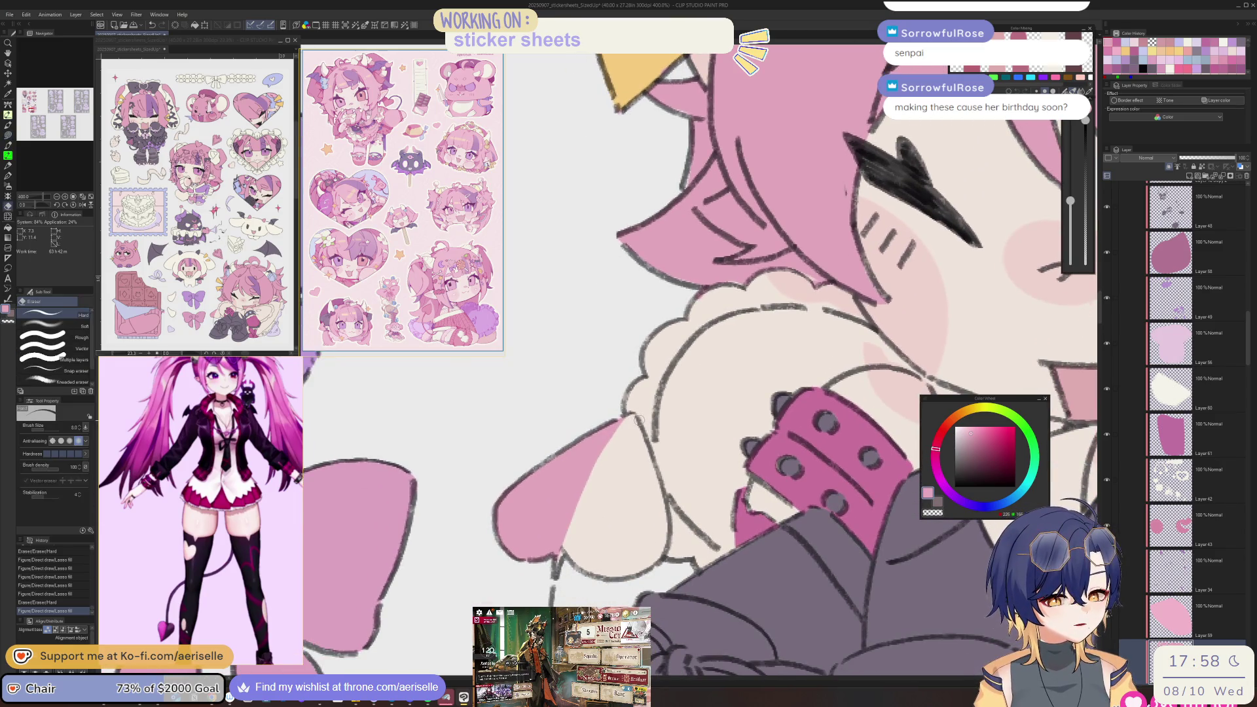
{"action": "left_click_drag", "start_coordinate": [629, 422], "coordinate": [597, 449]}
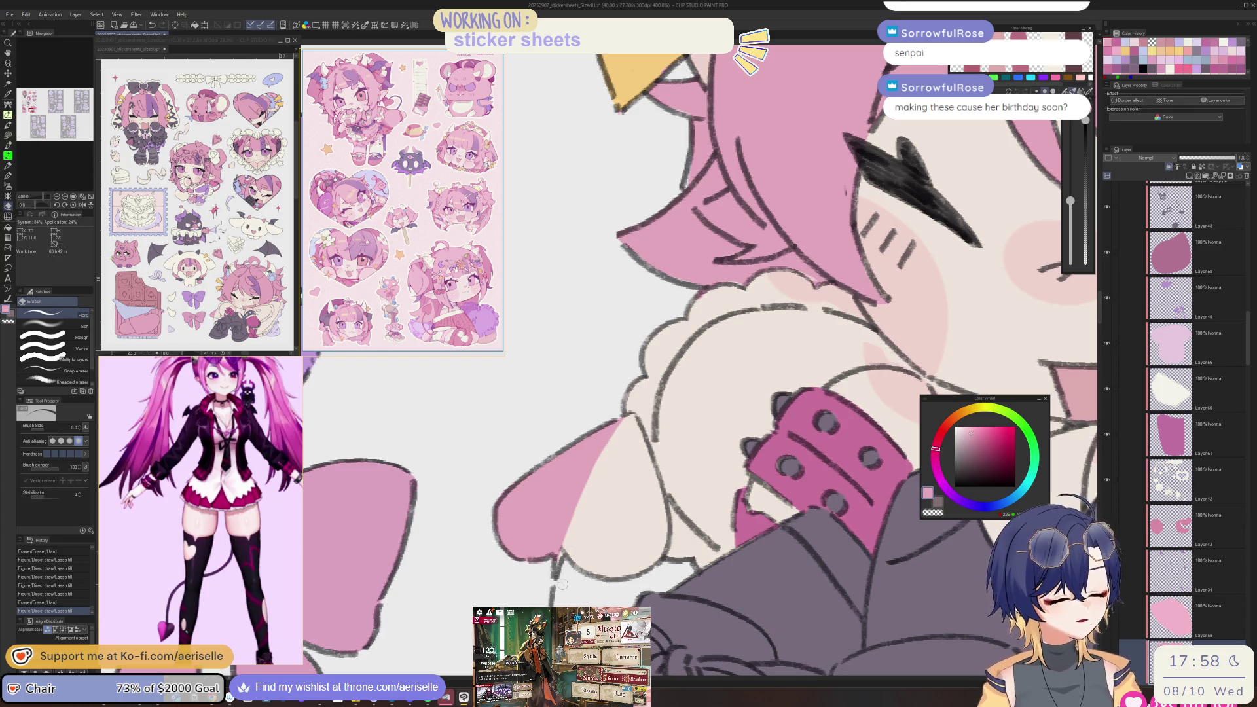
{"action": "key", "text": "u"}
{"action": "left_click_drag", "start_coordinate": [576, 501], "coordinate": [637, 413]}
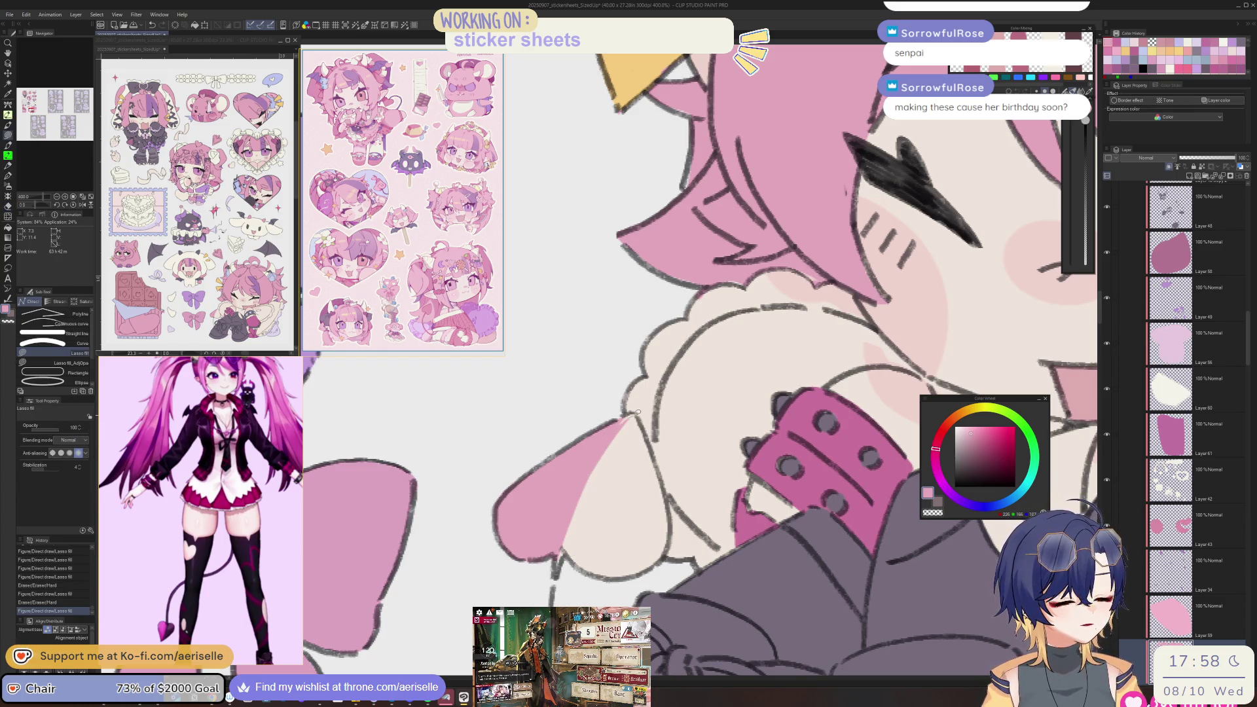
- On Layer 48, fill the sleeve below the wristband dark grey and erase the overflow
{"action": "scroll", "coordinate": [635, 410], "scroll_direction": "down", "scroll_amount": 3}
{"action": "key", "text": "o"}
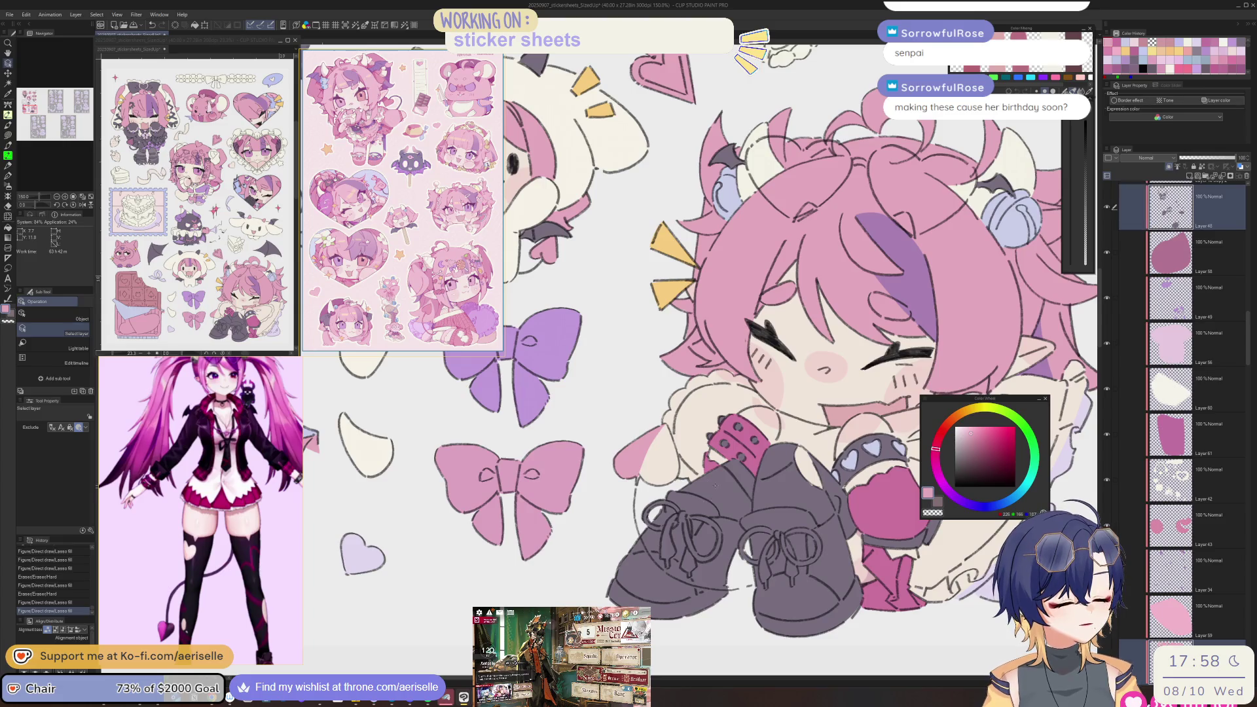
{"action": "left_click", "coordinate": [678, 445]}
{"action": "scroll", "coordinate": [677, 445], "scroll_direction": "up", "scroll_amount": 5}
{"action": "key", "text": "u"}
{"action": "mouse_move", "coordinate": [596, 483]}
{"action": "left_mouse_down"}
{"action": "mouse_move", "coordinate": [599, 571]}
{"action": "mouse_move", "coordinate": [664, 556]}
{"action": "left_mouse_up"}
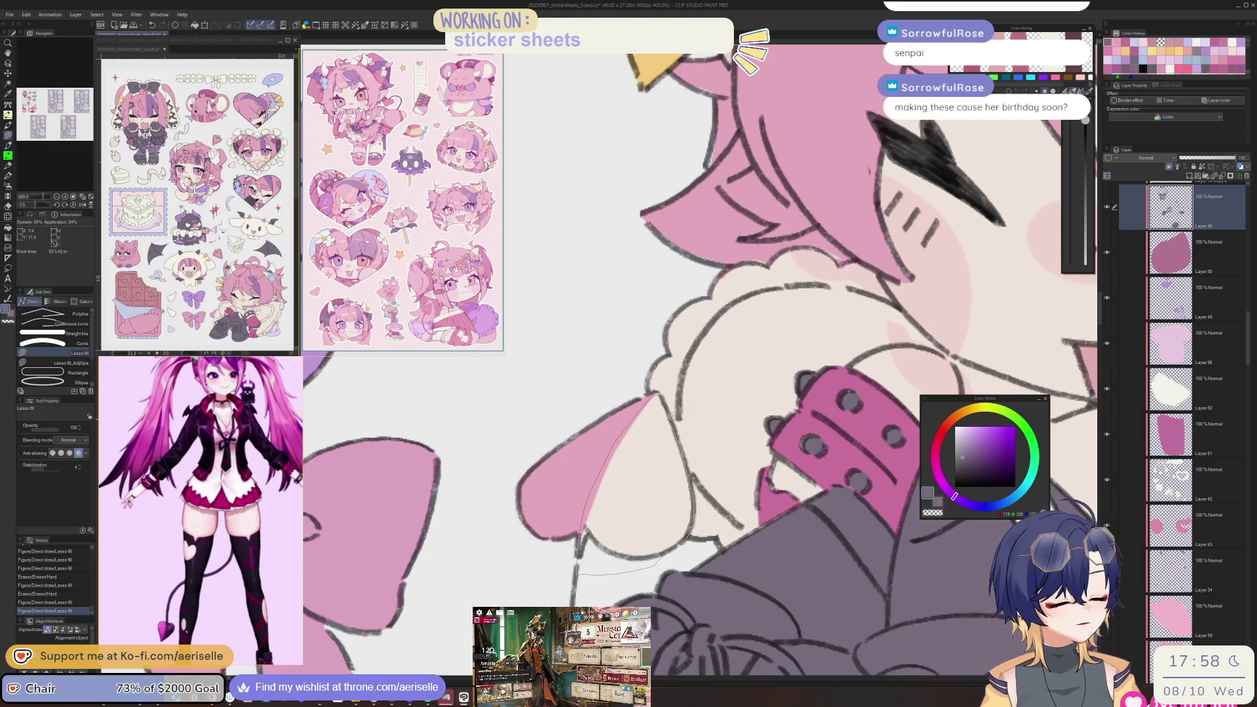
{"action": "left_click_drag", "start_coordinate": [671, 416], "coordinate": [666, 409]}
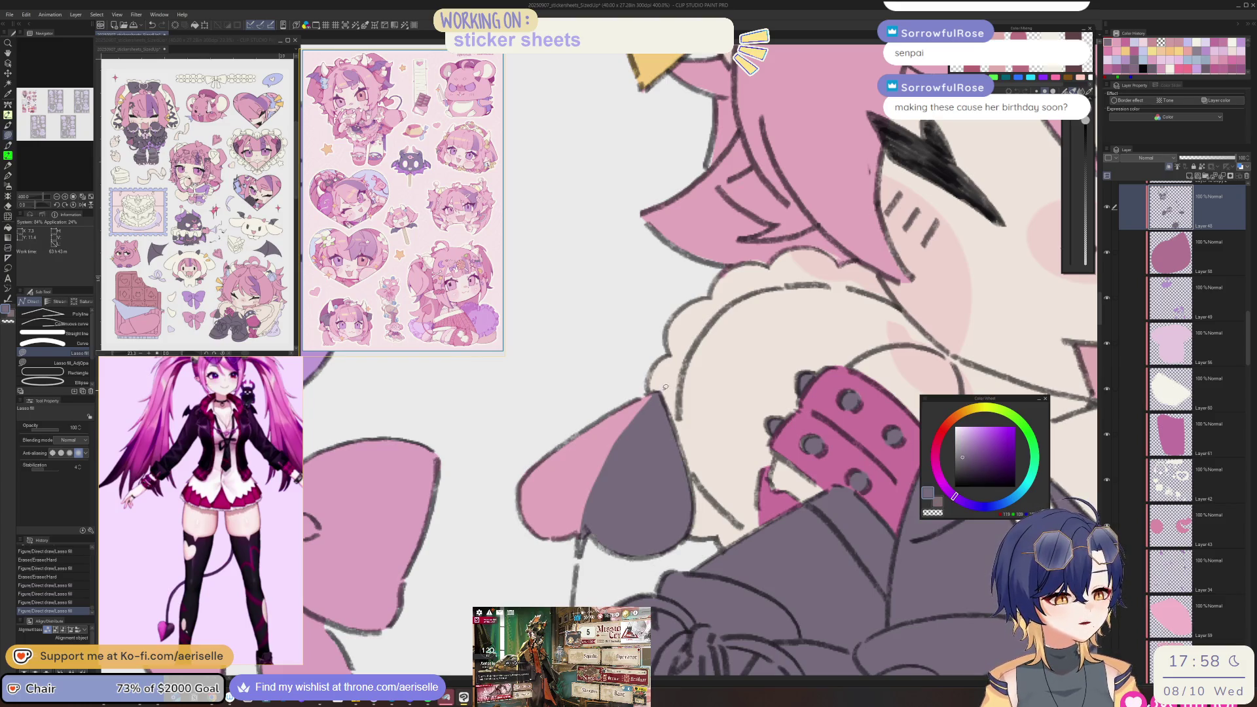
{"action": "key", "text": "e"}
{"action": "mouse_move", "coordinate": [603, 452]}
{"action": "left_mouse_down"}
{"action": "mouse_move", "coordinate": [635, 414]}
{"action": "mouse_move", "coordinate": [592, 498]}
{"action": "left_mouse_up"}
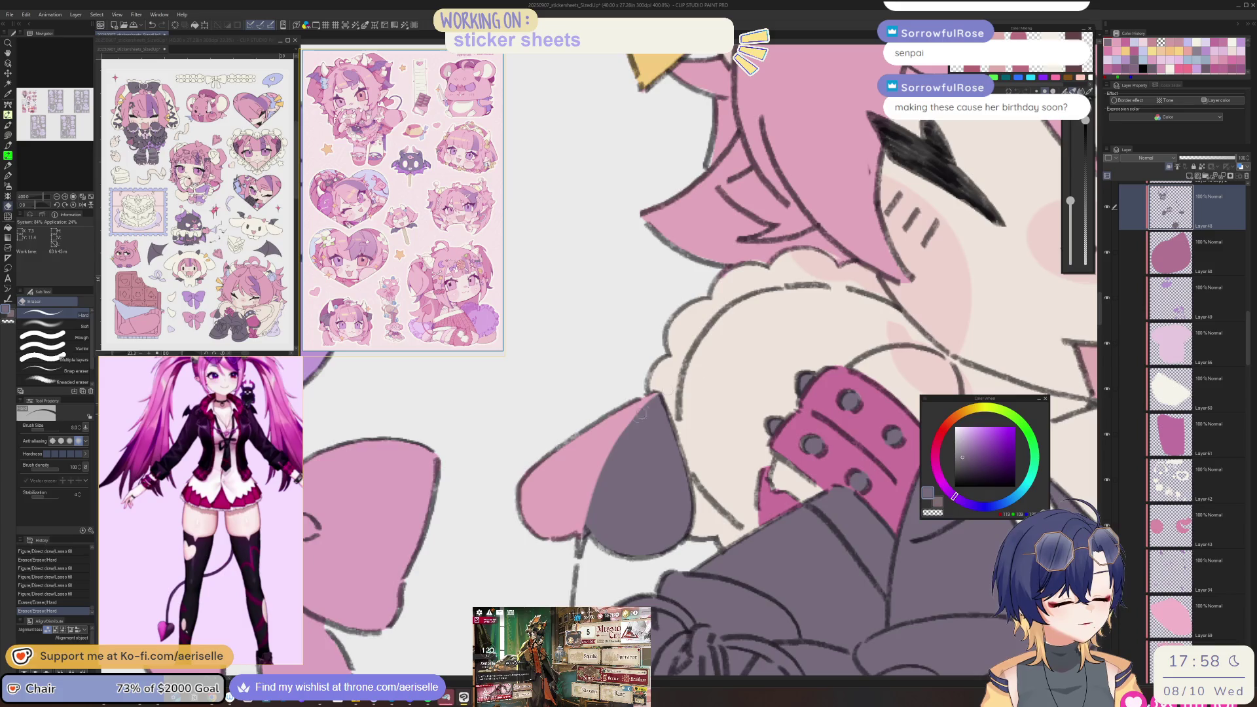
{"action": "scroll", "coordinate": [655, 406], "scroll_direction": "down", "scroll_amount": 5}
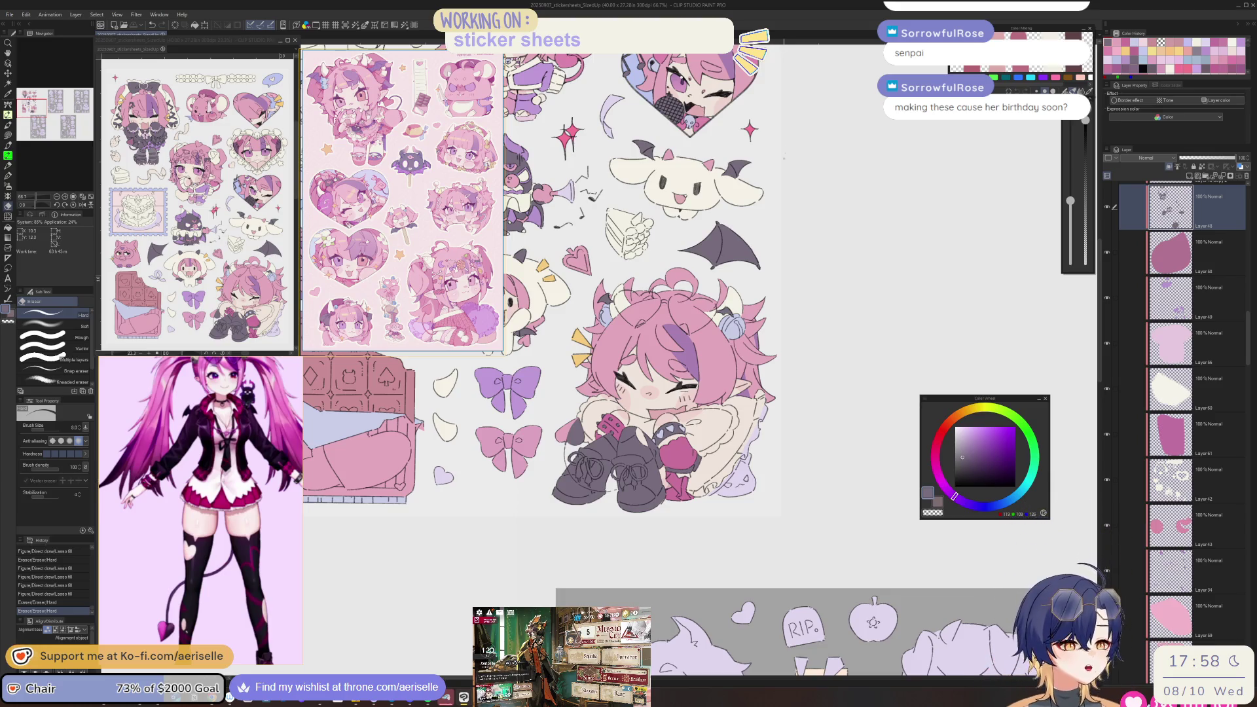
{"action": "key", "text": "ctrl+minus"}
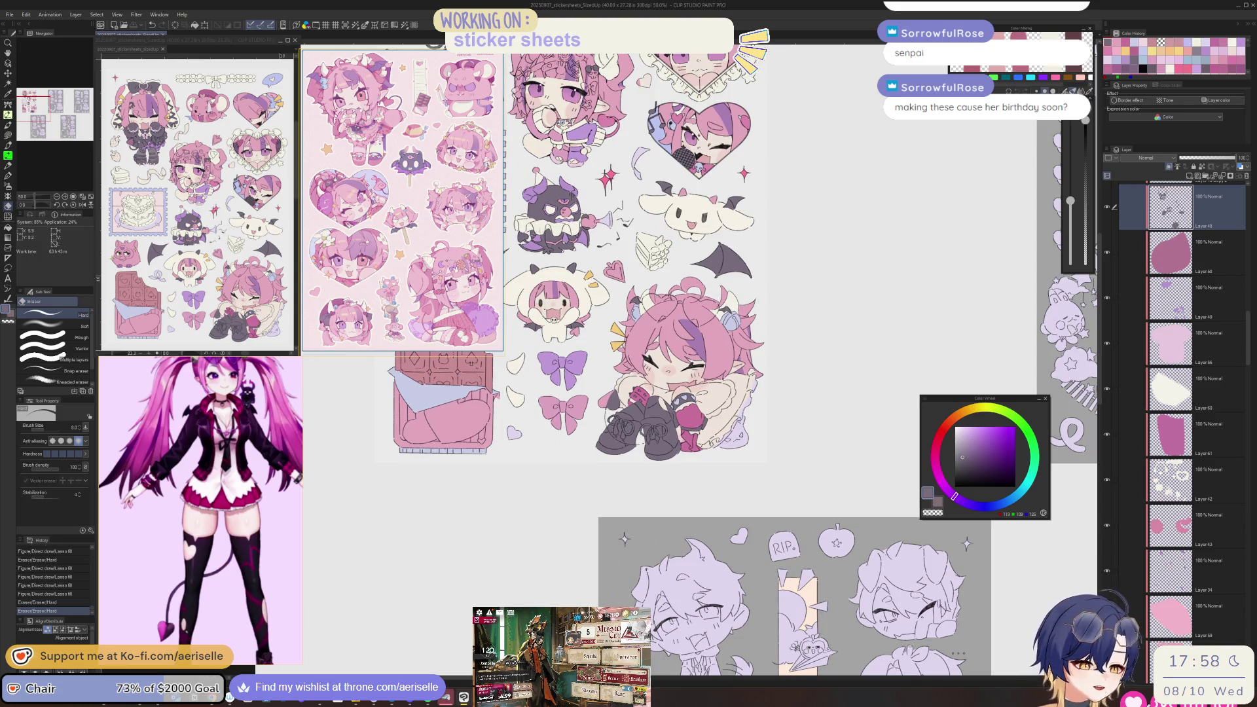
{"action": "scroll", "coordinate": [487, 146], "scroll_direction": "up", "scroll_amount": 3}
{"action": "scroll", "coordinate": [487, 144], "scroll_direction": "down", "scroll_amount": 3}
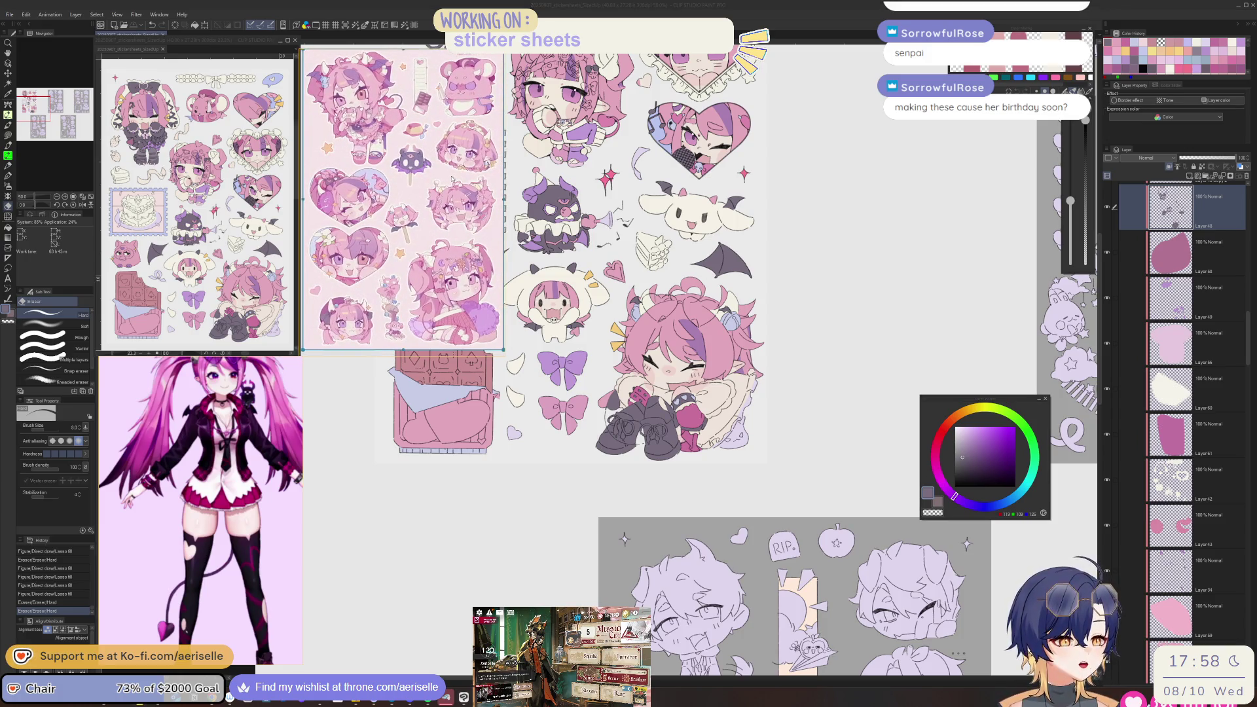
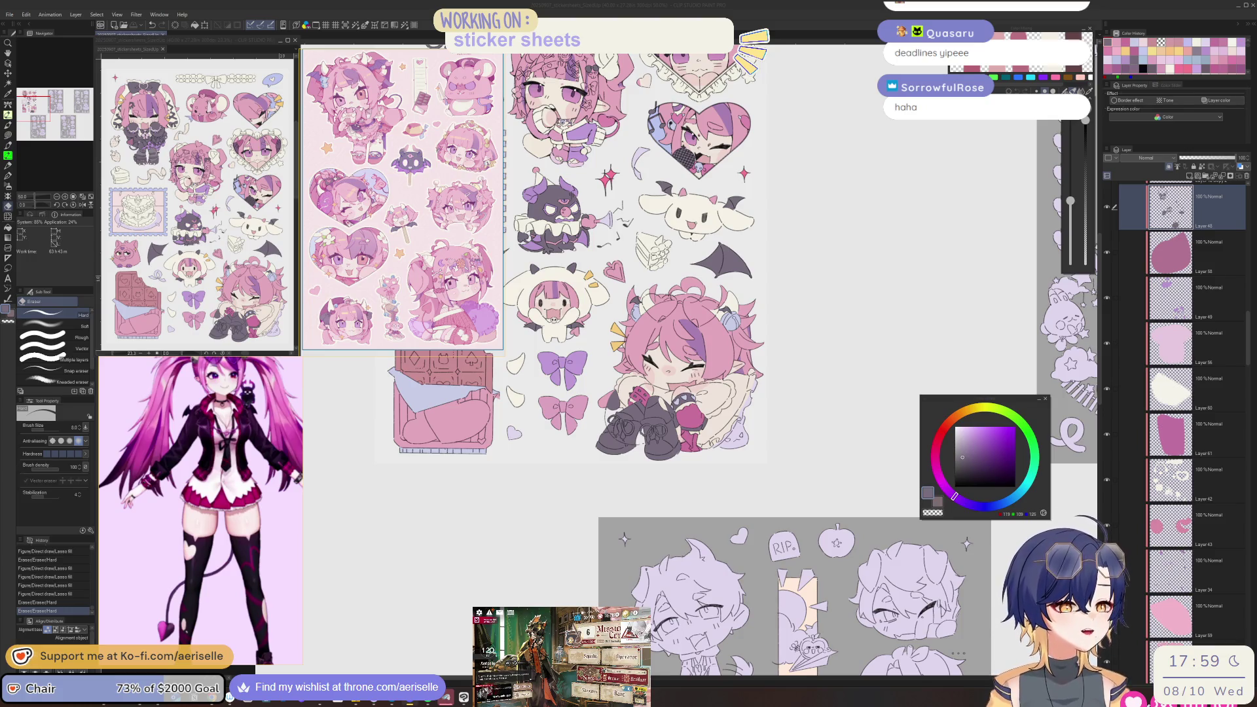
- Reposition the reference image and zoom in on the horned creature sticker
{"action": "mouse_move", "coordinate": [392, 182]}
{"action": "left_mouse_down"}
{"action": "mouse_move", "coordinate": [386, 191]}
{"action": "mouse_move", "coordinate": [362, 151]}
{"action": "mouse_move", "coordinate": [383, 169]}
{"action": "left_mouse_up"}
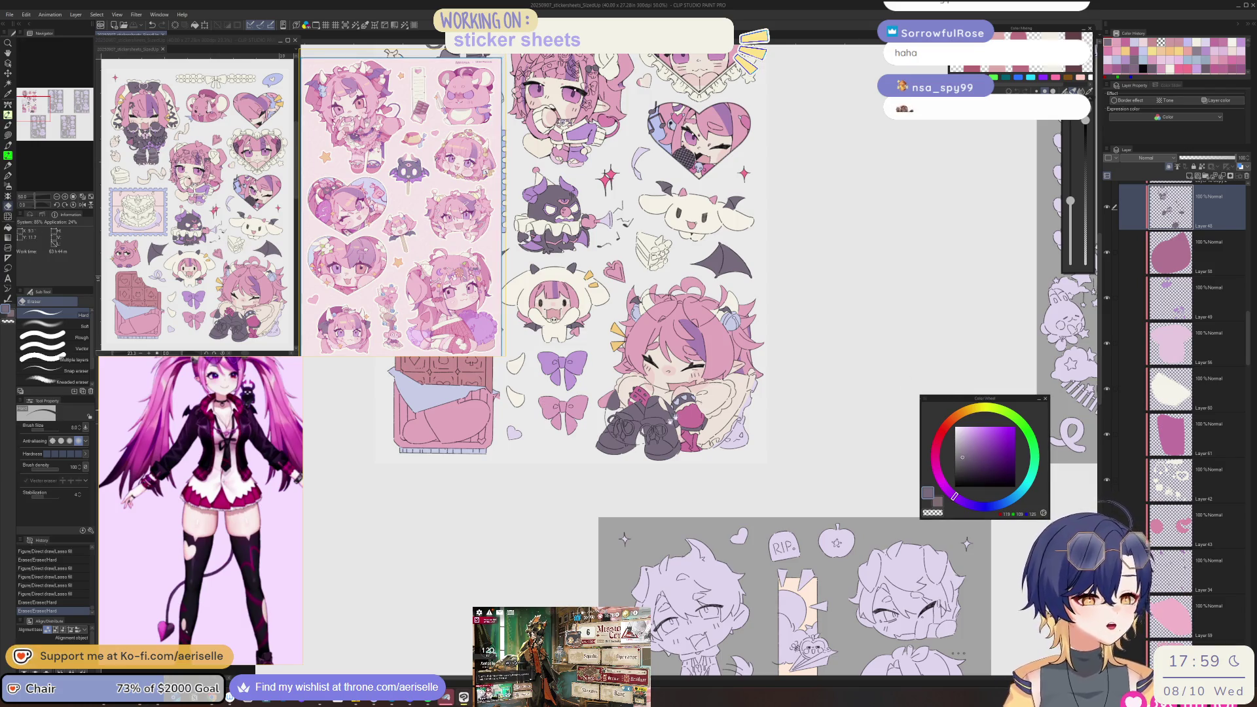
{"action": "scroll", "coordinate": [622, 327], "scroll_direction": "up", "scroll_amount": 4}
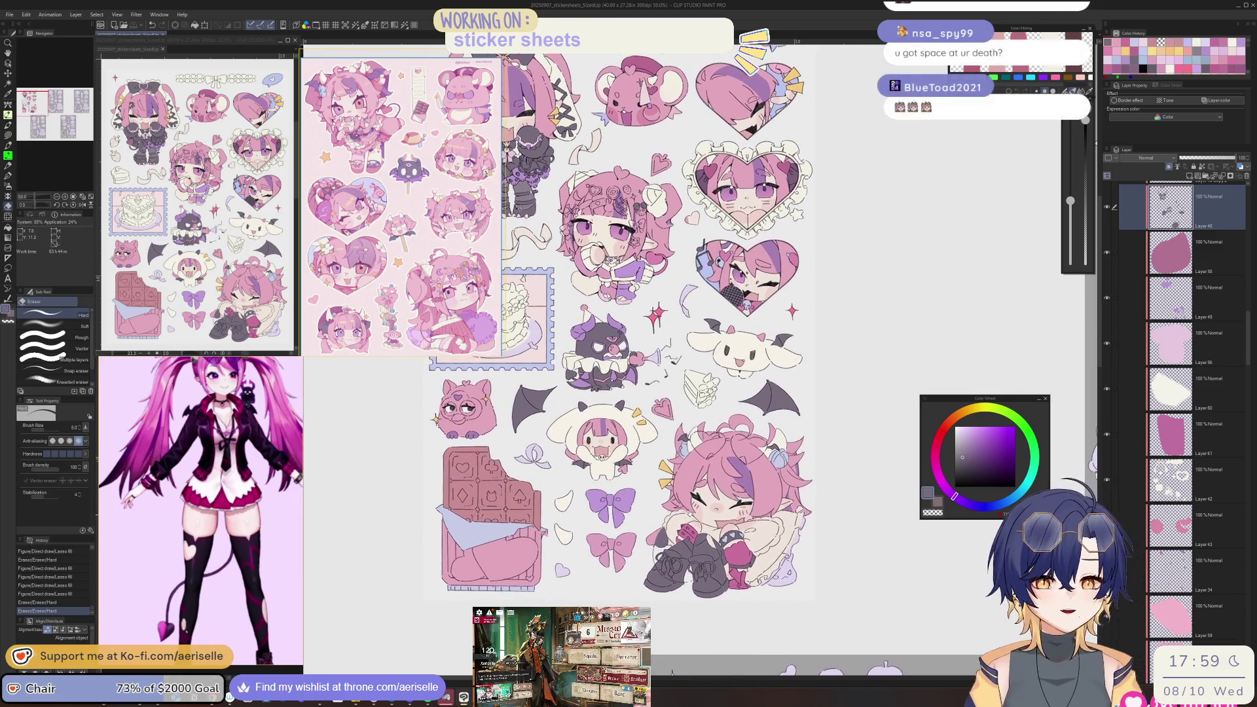
{"action": "scroll", "coordinate": [705, 512], "scroll_direction": "up", "scroll_amount": 5}
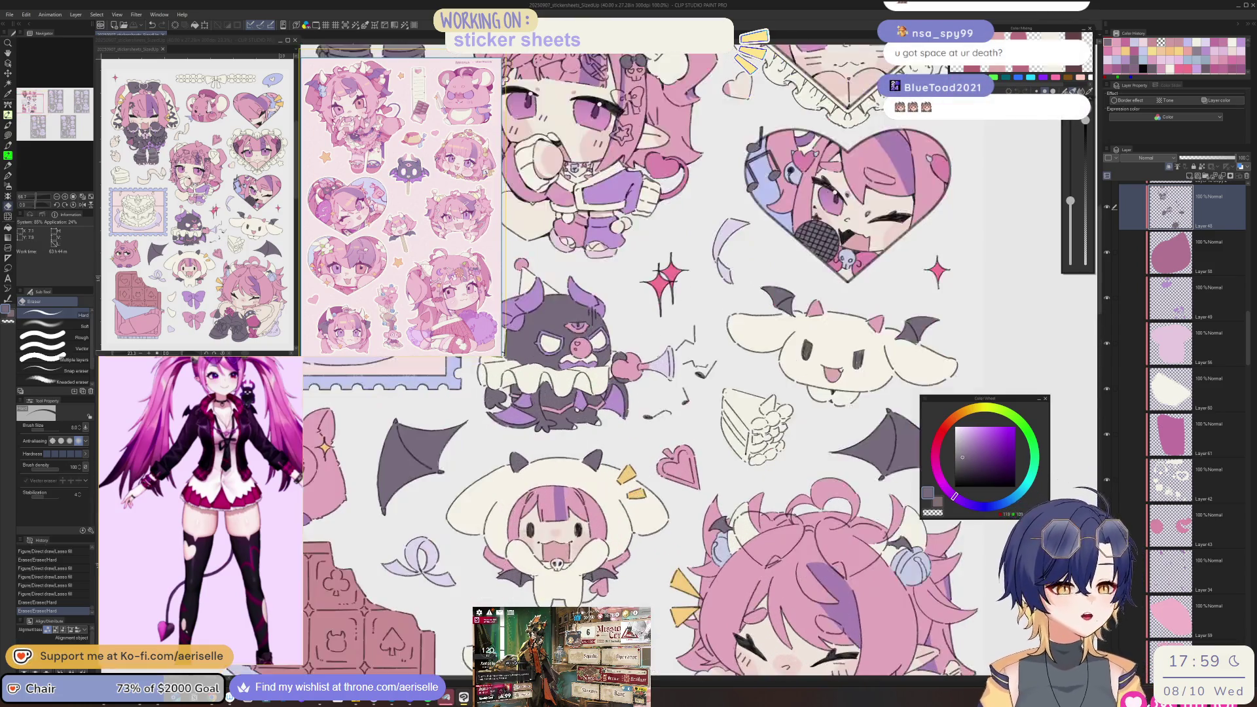
{"action": "left_click_drag", "start_coordinate": [705, 511], "coordinate": [728, 564]}
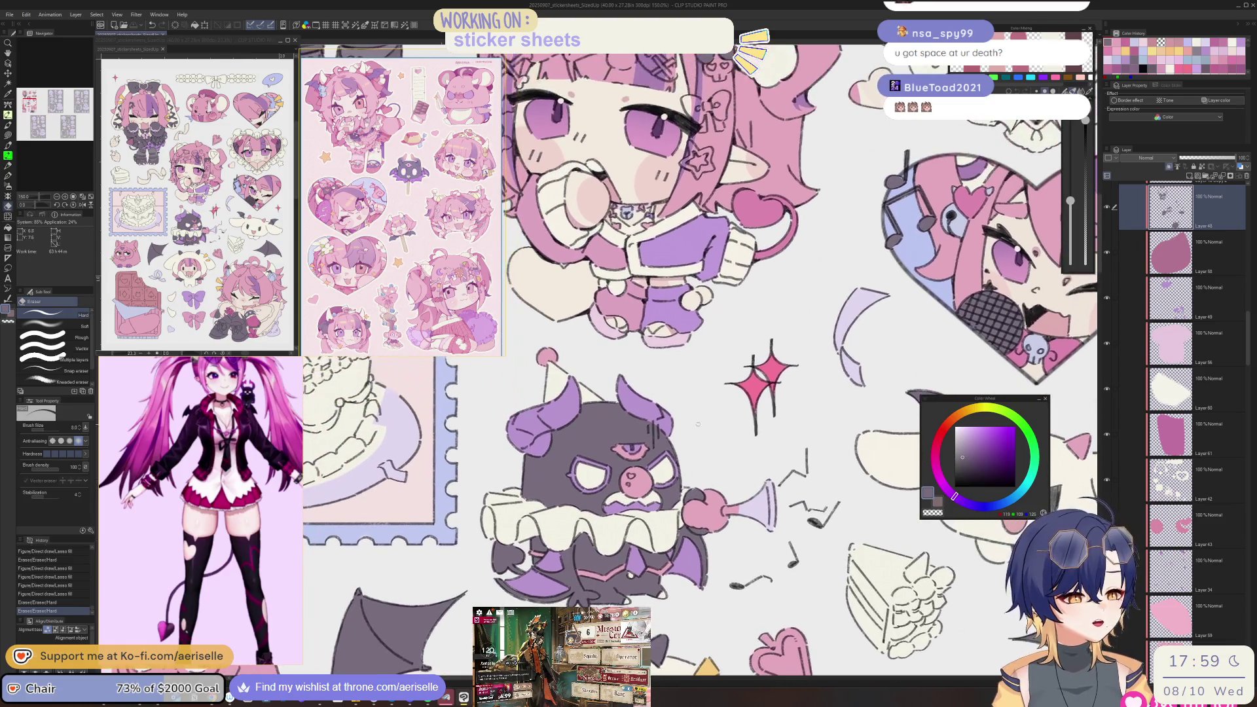
- Pick the 'silver' layer on the canvas and lasso-fill the horn in light lavender
{"action": "key", "text": "o"}
{"action": "left_click", "coordinate": [724, 502]}
{"action": "left_click", "coordinate": [724, 502], "text": "alt"}
{"action": "scroll", "coordinate": [724, 501], "scroll_direction": "up", "scroll_amount": 3}
{"action": "key", "text": "u"}
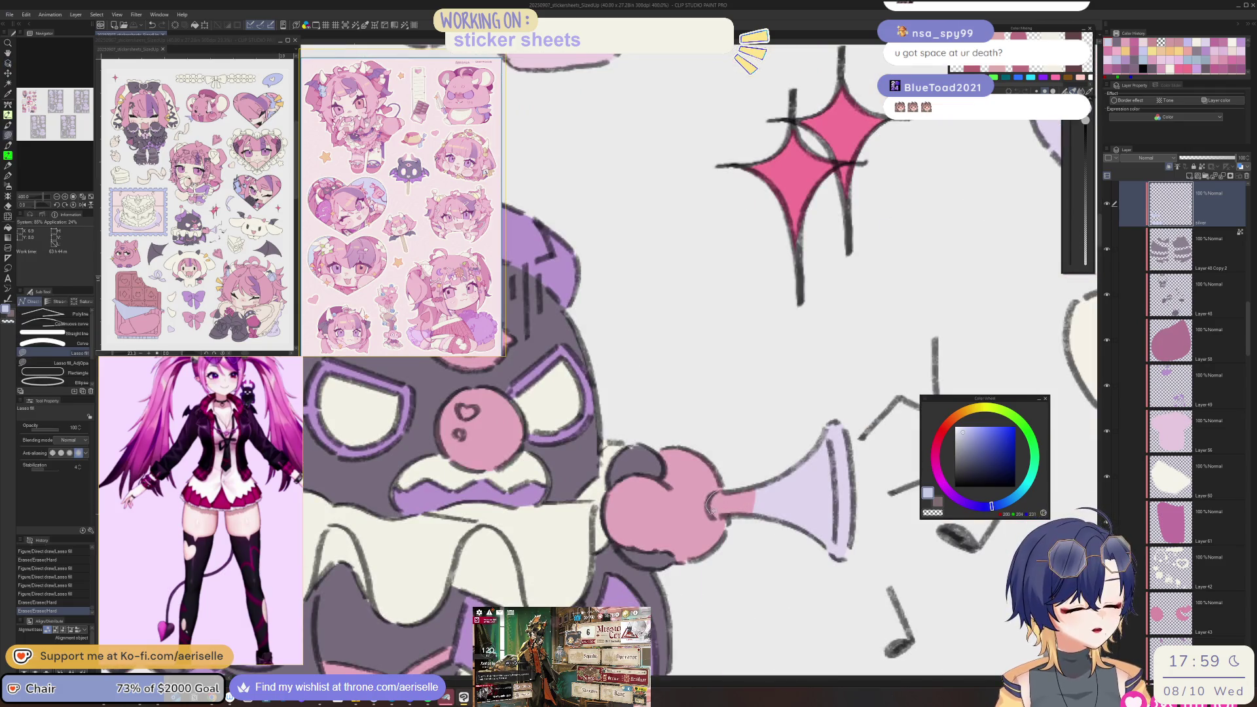
{"action": "left_click_drag", "start_coordinate": [829, 405], "coordinate": [826, 408]}
- Select Layer 50, then move to the knee-hugging chibi and pick its layer and pink colour
{"action": "scroll", "coordinate": [753, 507], "scroll_direction": "down", "scroll_amount": 5}
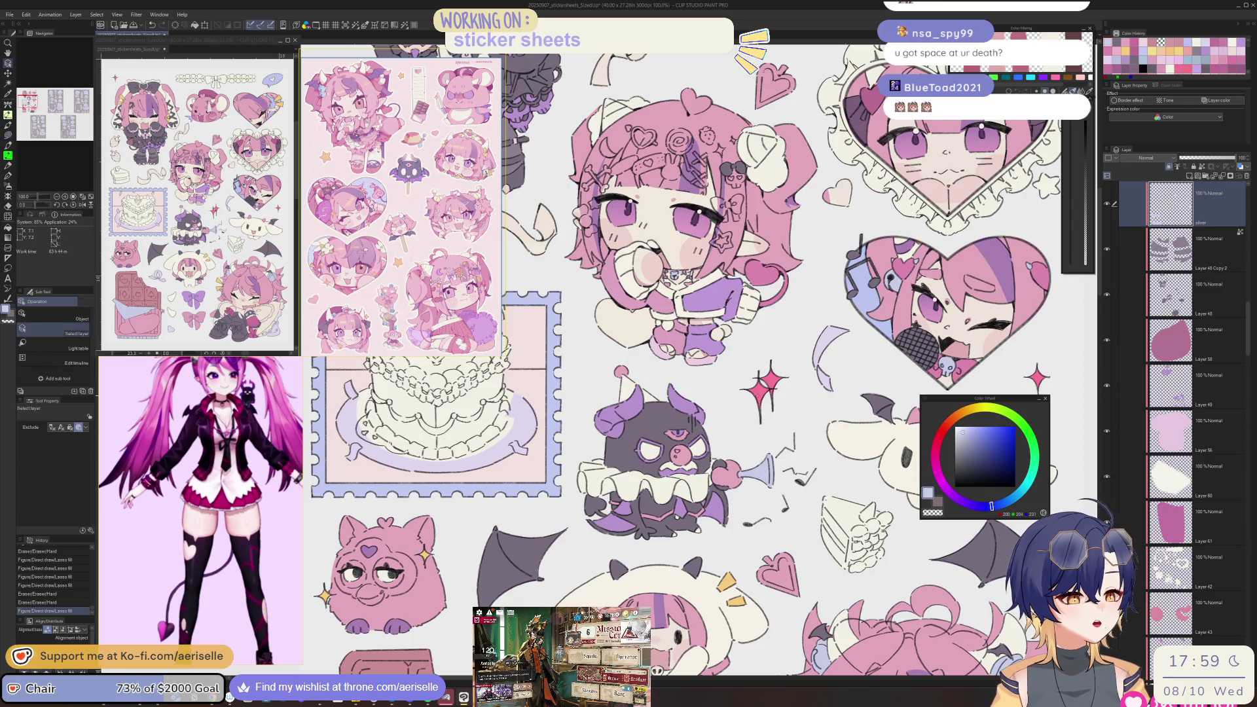
{"action": "left_click", "coordinate": [763, 428], "text": "ctrl+shift"}
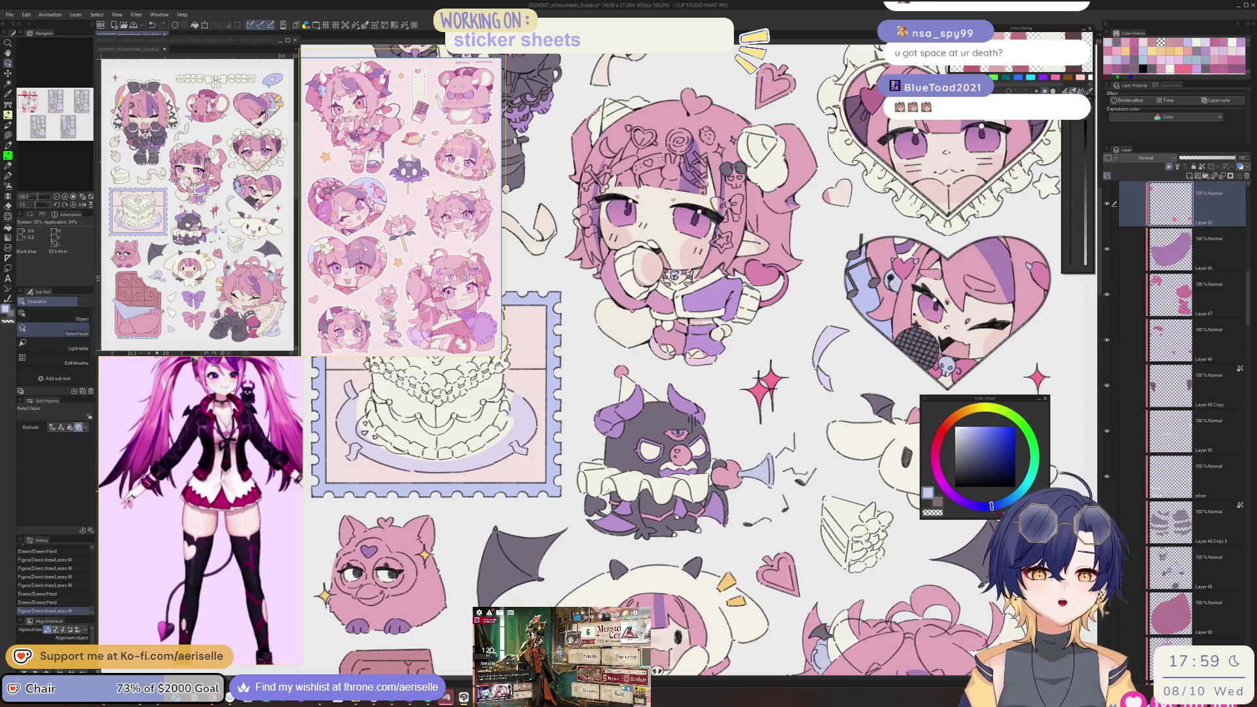
{"action": "scroll", "coordinate": [720, 360], "scroll_direction": "down", "scroll_amount": 2}
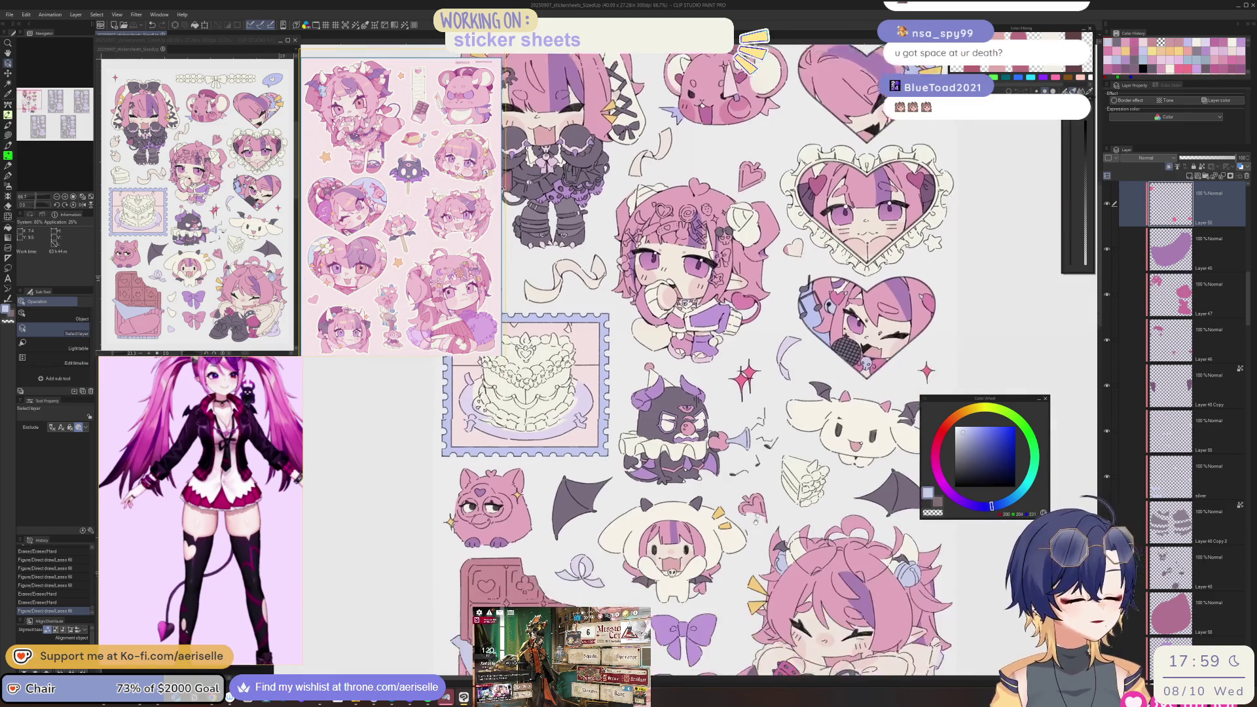
{"action": "mouse_move", "coordinate": [761, 547]}
{"action": "left_mouse_down"}
{"action": "mouse_move", "coordinate": [740, 504]}
{"action": "mouse_move", "coordinate": [664, 489]}
{"action": "left_mouse_up"}
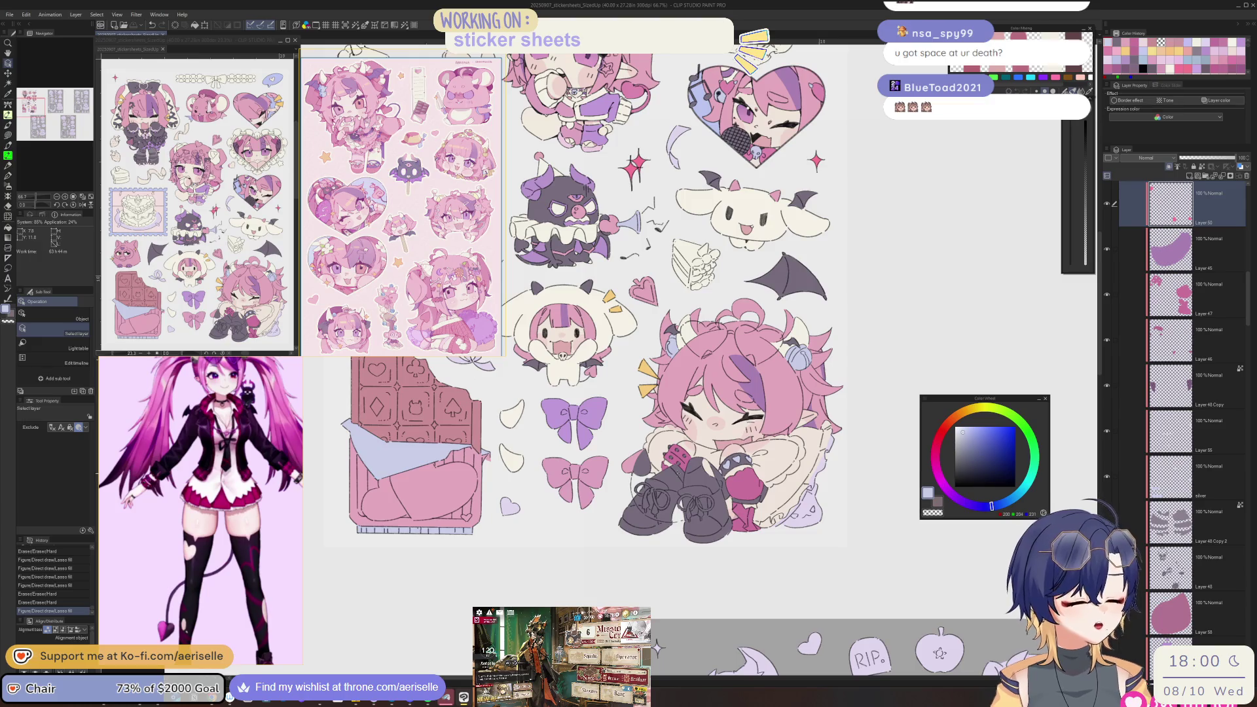
{"action": "scroll", "coordinate": [744, 516], "scroll_direction": "up", "scroll_amount": 3}
{"action": "left_click", "coordinate": [744, 517]}
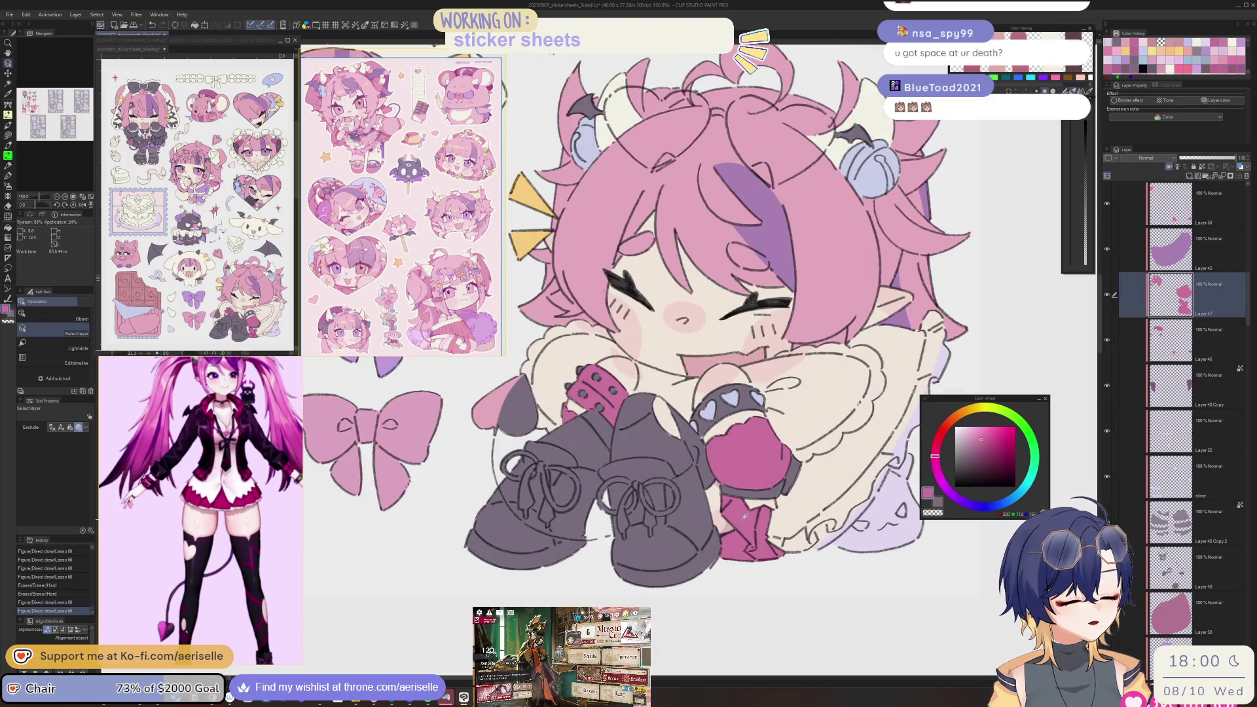
- Lasso-fill pink shading areas on the chibi's dark legs on Layer 47
{"action": "scroll", "coordinate": [744, 516], "scroll_direction": "up", "scroll_amount": 1}
{"action": "scroll", "coordinate": [652, 410], "scroll_direction": "up", "scroll_amount": 2}
{"action": "key", "text": "u"}
{"action": "mouse_move", "coordinate": [649, 400]}
{"action": "left_mouse_down"}
{"action": "mouse_move", "coordinate": [567, 452]}
{"action": "mouse_move", "coordinate": [569, 465]}
{"action": "left_mouse_up"}
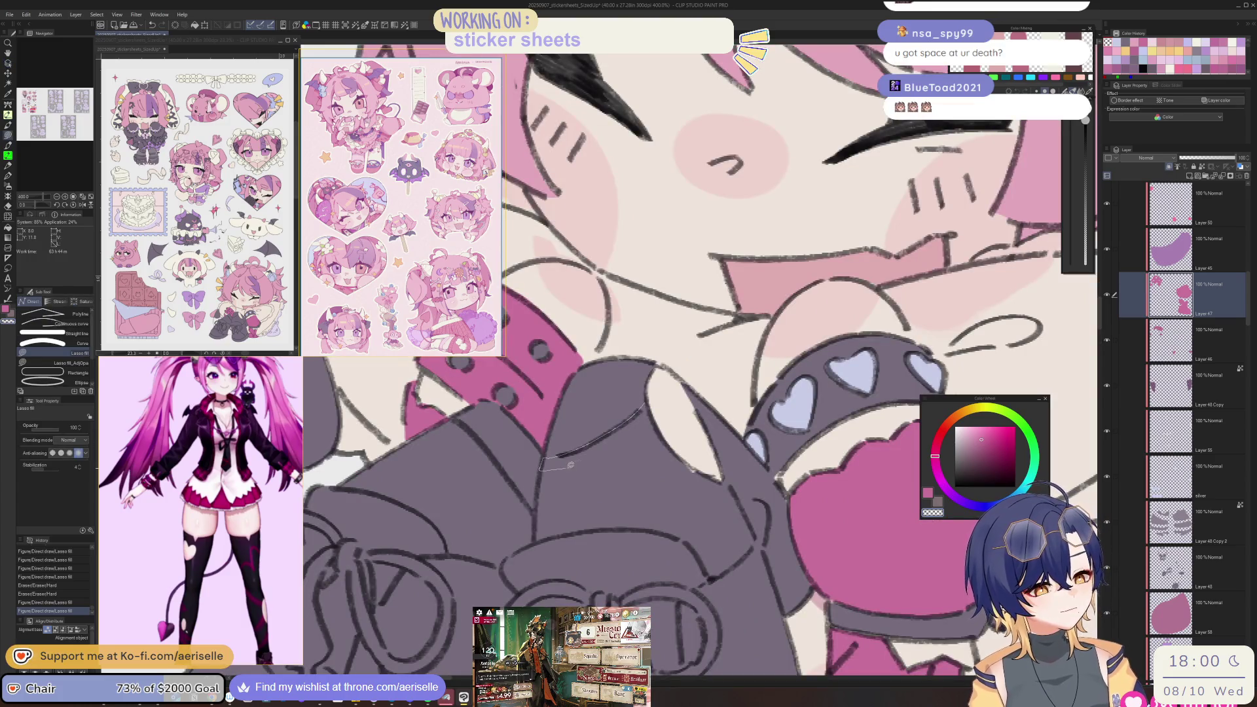
{"action": "left_click_drag", "start_coordinate": [652, 409], "coordinate": [654, 406]}
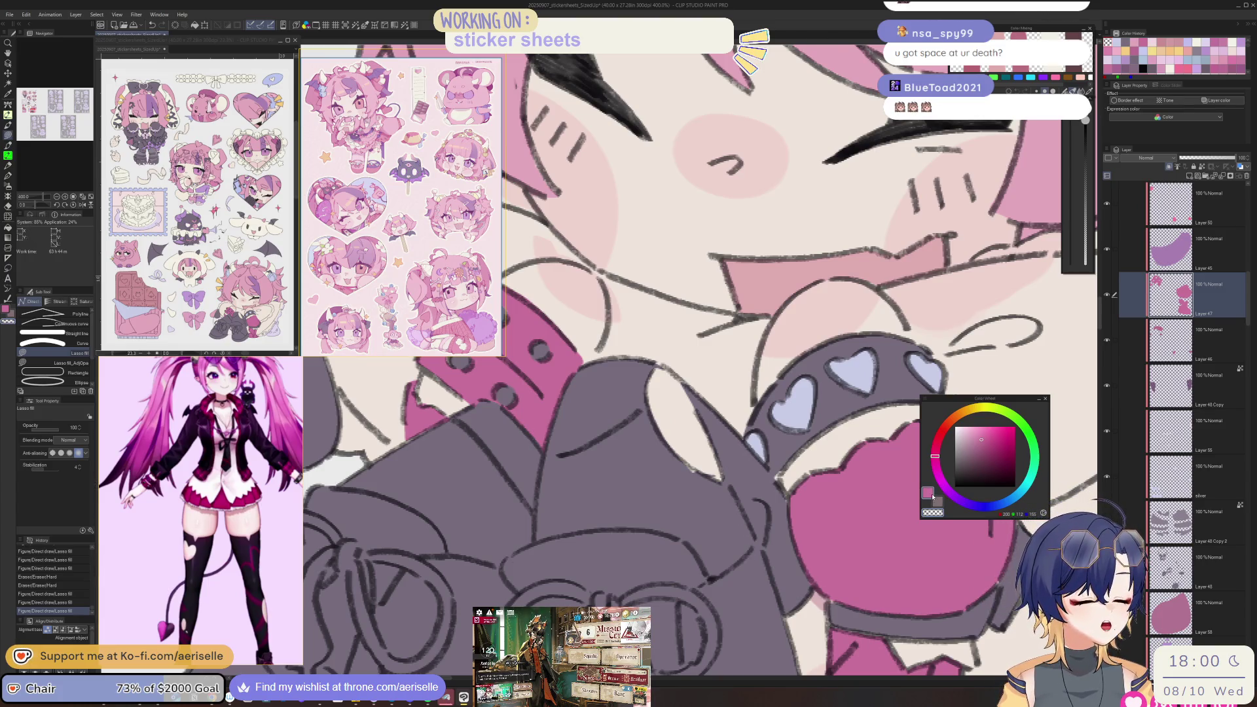
{"action": "mouse_move", "coordinate": [601, 435]}
{"action": "left_mouse_down"}
{"action": "mouse_move", "coordinate": [544, 456]}
{"action": "mouse_move", "coordinate": [593, 466]}
{"action": "mouse_move", "coordinate": [655, 436]}
{"action": "mouse_move", "coordinate": [653, 405]}
{"action": "left_mouse_up"}
{"action": "mouse_move", "coordinate": [647, 477]}
{"action": "left_mouse_down"}
{"action": "mouse_move", "coordinate": [562, 482]}
{"action": "mouse_move", "coordinate": [555, 466]}
{"action": "left_mouse_up"}
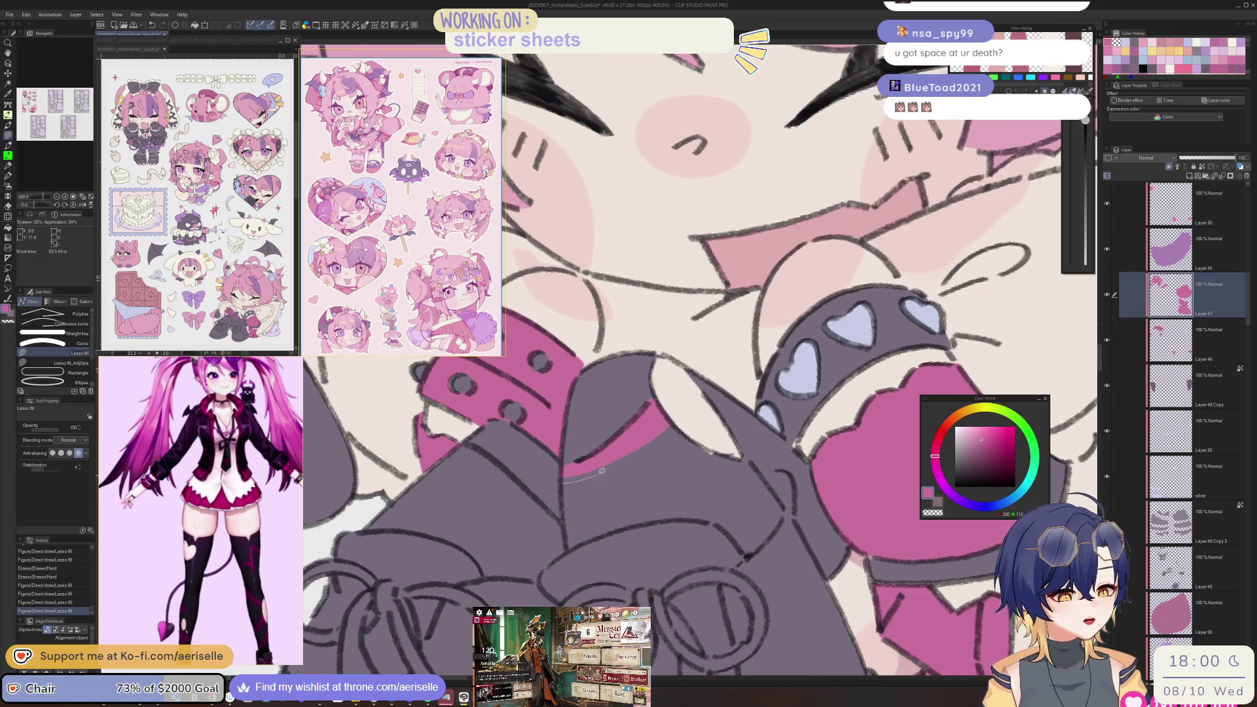
{"action": "mouse_move", "coordinate": [653, 446]}
{"action": "left_mouse_down"}
{"action": "mouse_move", "coordinate": [678, 428]}
{"action": "mouse_move", "coordinate": [563, 483]}
{"action": "left_mouse_up"}
{"action": "mouse_move", "coordinate": [626, 427]}
{"action": "left_mouse_down"}
{"action": "mouse_move", "coordinate": [762, 475]}
{"action": "mouse_move", "coordinate": [758, 368]}
{"action": "left_mouse_up"}
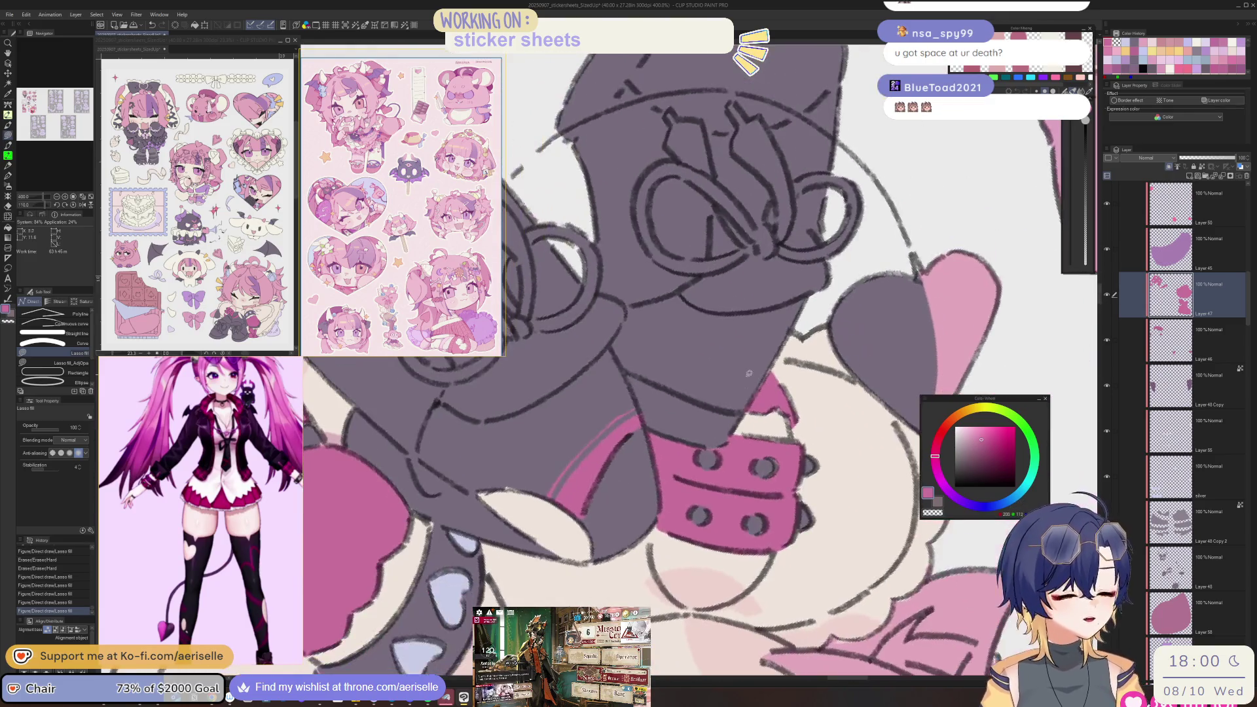
- Draw a pink stripe across the dark leg with the Bong pen at size 7
{"action": "key", "text": "b"}
{"action": "key", "text": "comma"}
{"action": "key", "text": "comma"}
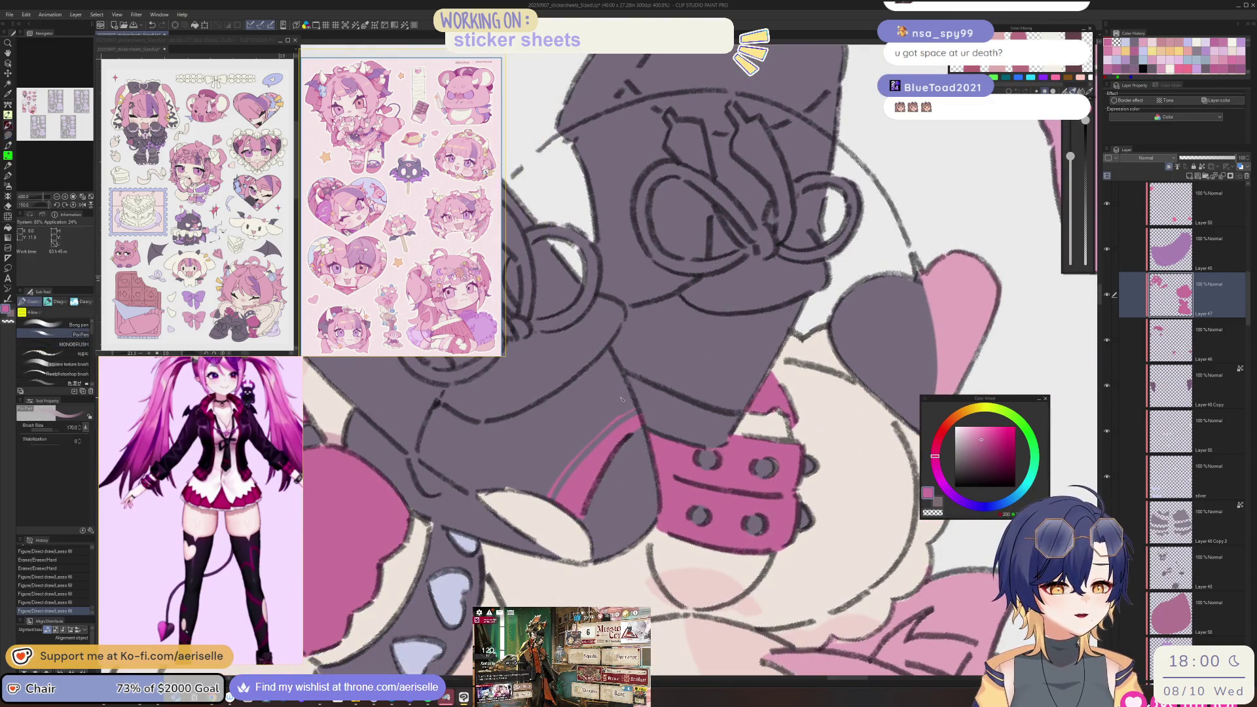
{"action": "key", "text": "bracketleft"}
{"action": "key", "text": "bracketleft"}
{"action": "key", "text": "bracketleft"}
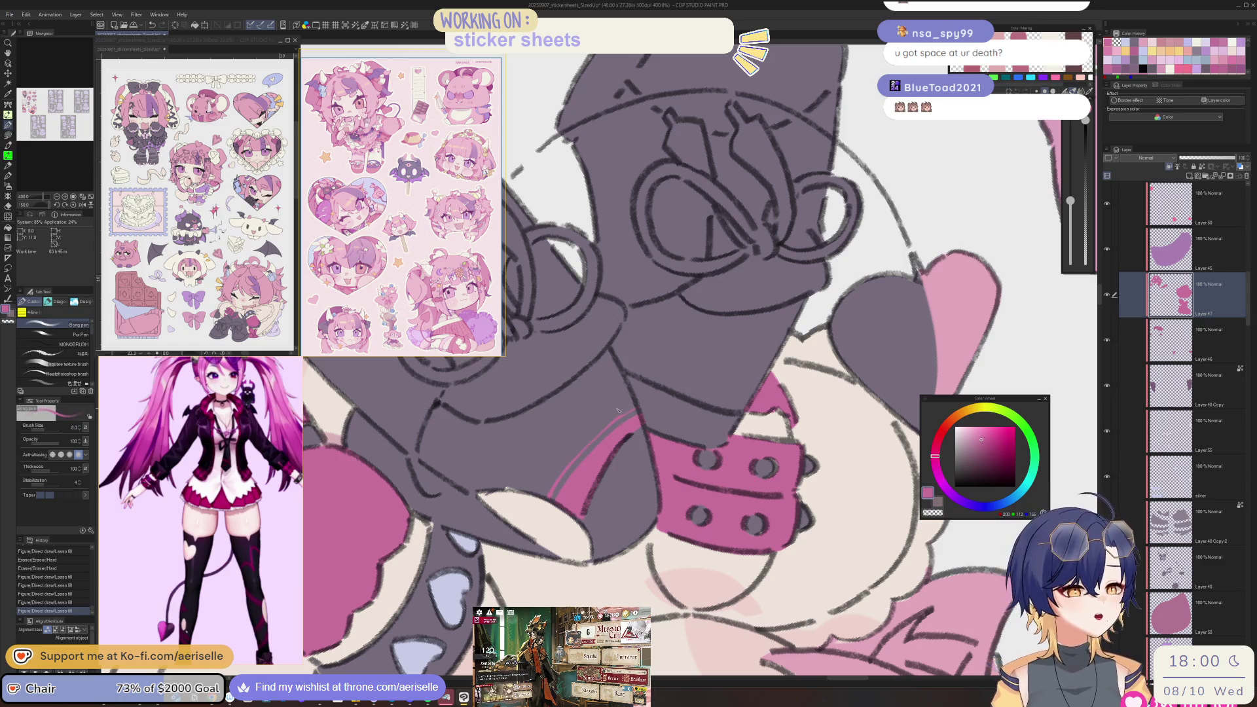
{"action": "mouse_move", "coordinate": [609, 424]}
{"action": "left_mouse_down"}
{"action": "mouse_move", "coordinate": [553, 480]}
{"action": "mouse_move", "coordinate": [636, 408]}
{"action": "left_mouse_up"}
{"action": "key", "text": "ctrl+z"}
{"action": "key", "text": "bracketleft"}
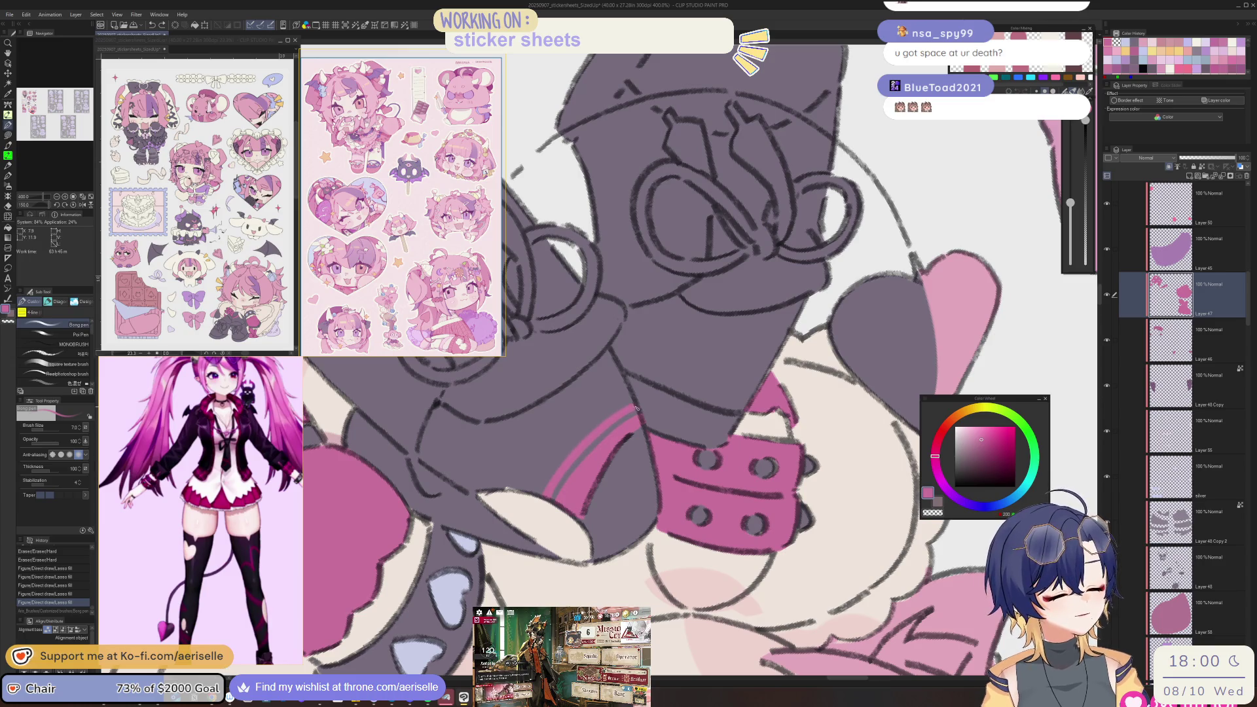
{"action": "key", "text": "ctrl+minus"}
{"action": "key", "text": "ctrl+minus"}
{"action": "key", "text": "ctrl+minus"}
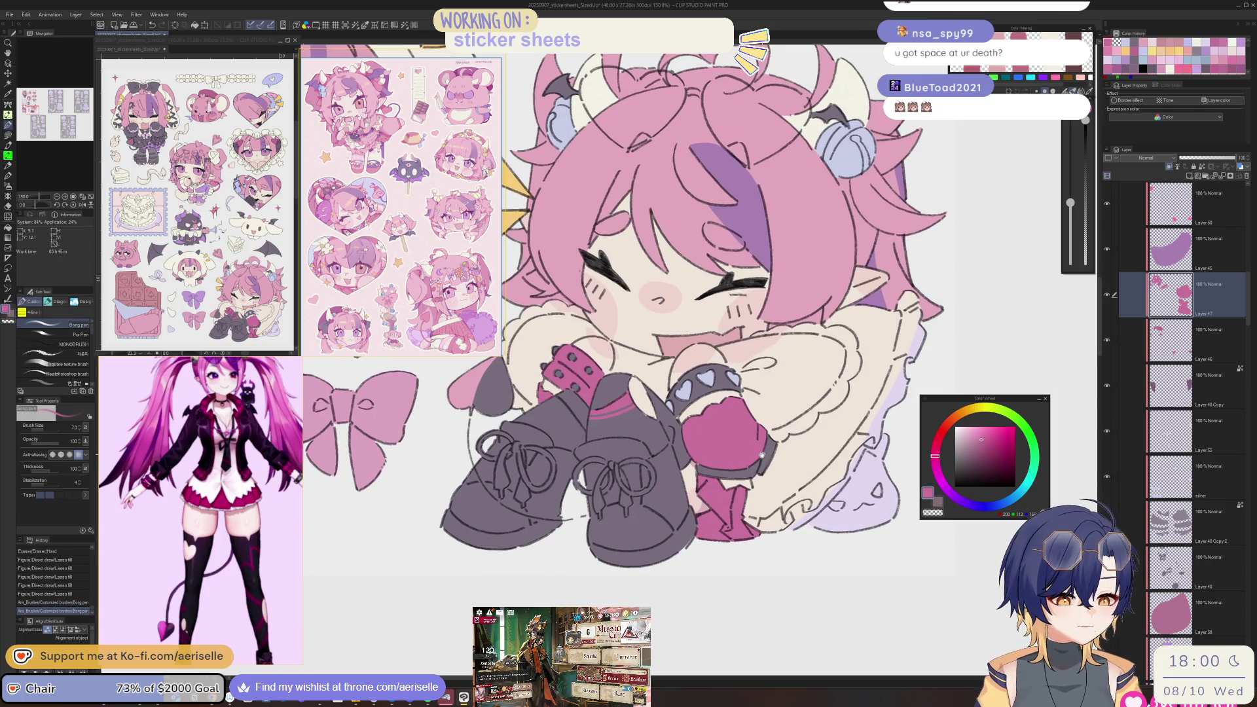
{"action": "scroll", "coordinate": [658, 411], "scroll_direction": "up", "scroll_amount": 5}
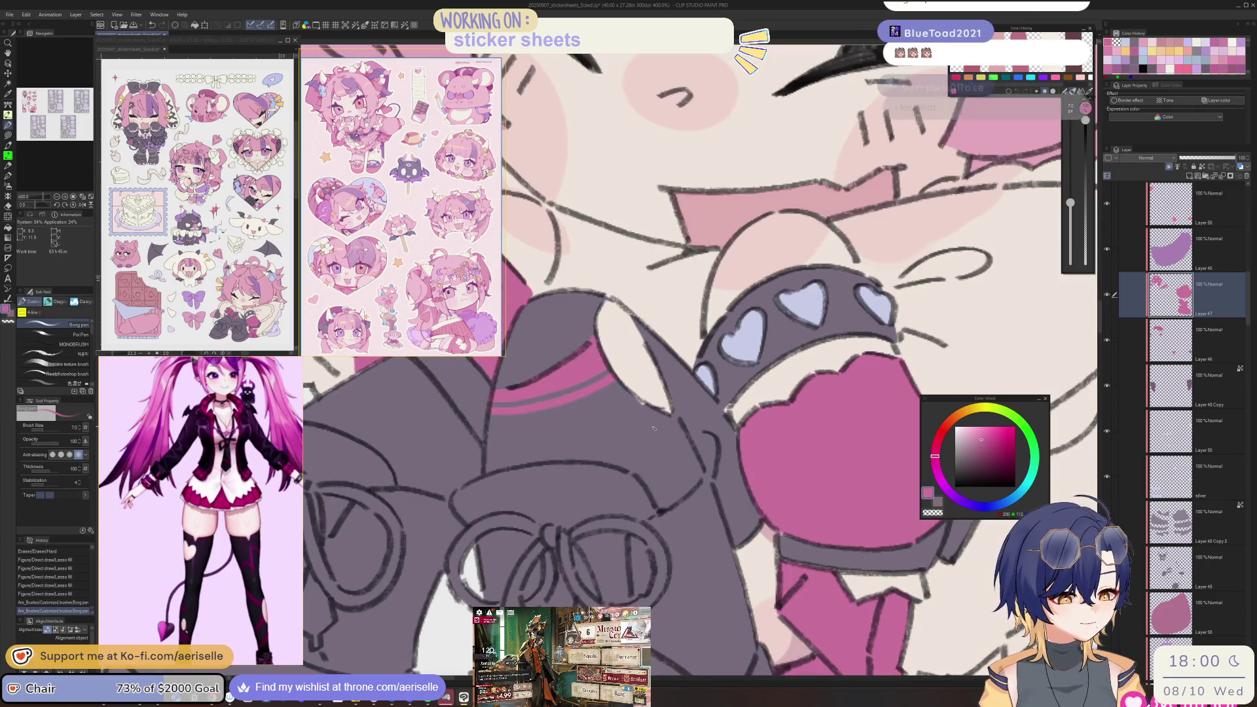
{"action": "key", "text": "minus"}
{"action": "mouse_move", "coordinate": [663, 409]}
{"action": "left_mouse_down"}
{"action": "mouse_move", "coordinate": [598, 461]}
{"action": "mouse_move", "coordinate": [677, 413]}
{"action": "mouse_move", "coordinate": [592, 460]}
{"action": "left_mouse_up"}
- Erase the overflow around the pink stripe and return to the pen
{"action": "key", "text": "e"}
{"action": "left_click_drag", "start_coordinate": [678, 403], "coordinate": [683, 406]}
{"action": "left_click_drag", "start_coordinate": [683, 405], "coordinate": [670, 421]}
{"action": "key", "text": "p"}
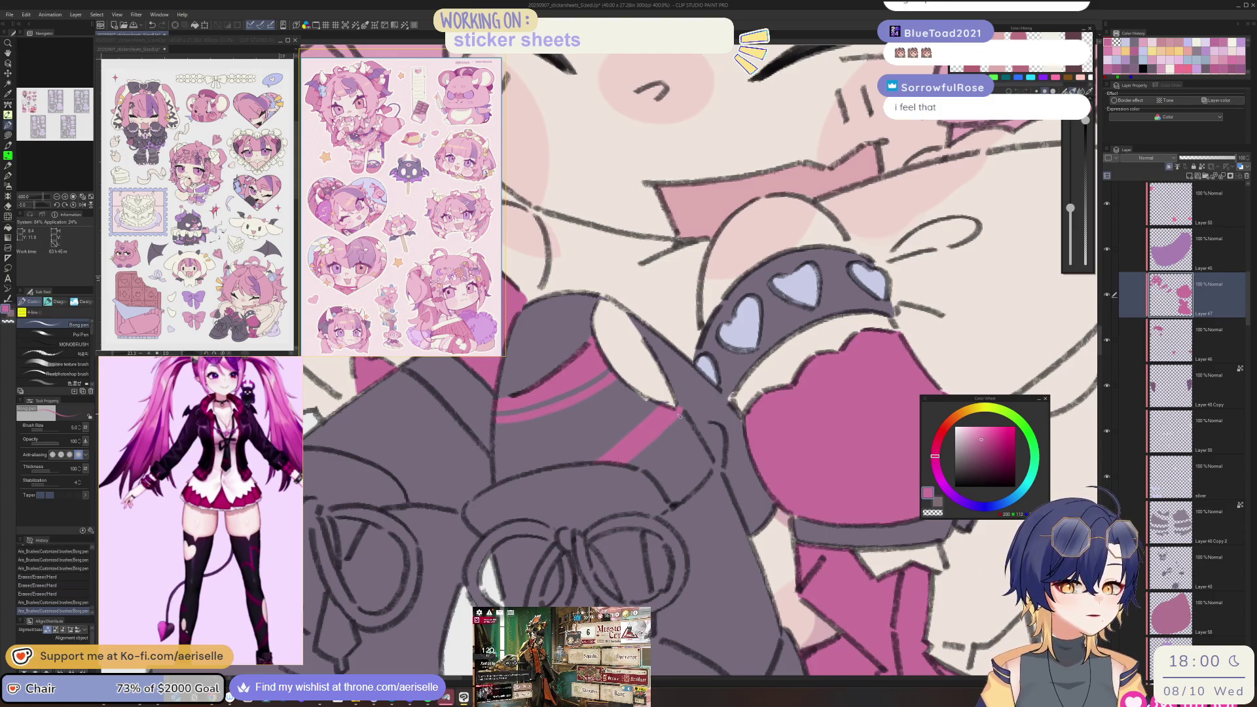
{"action": "scroll", "coordinate": [679, 412], "scroll_direction": "down", "scroll_amount": 2}
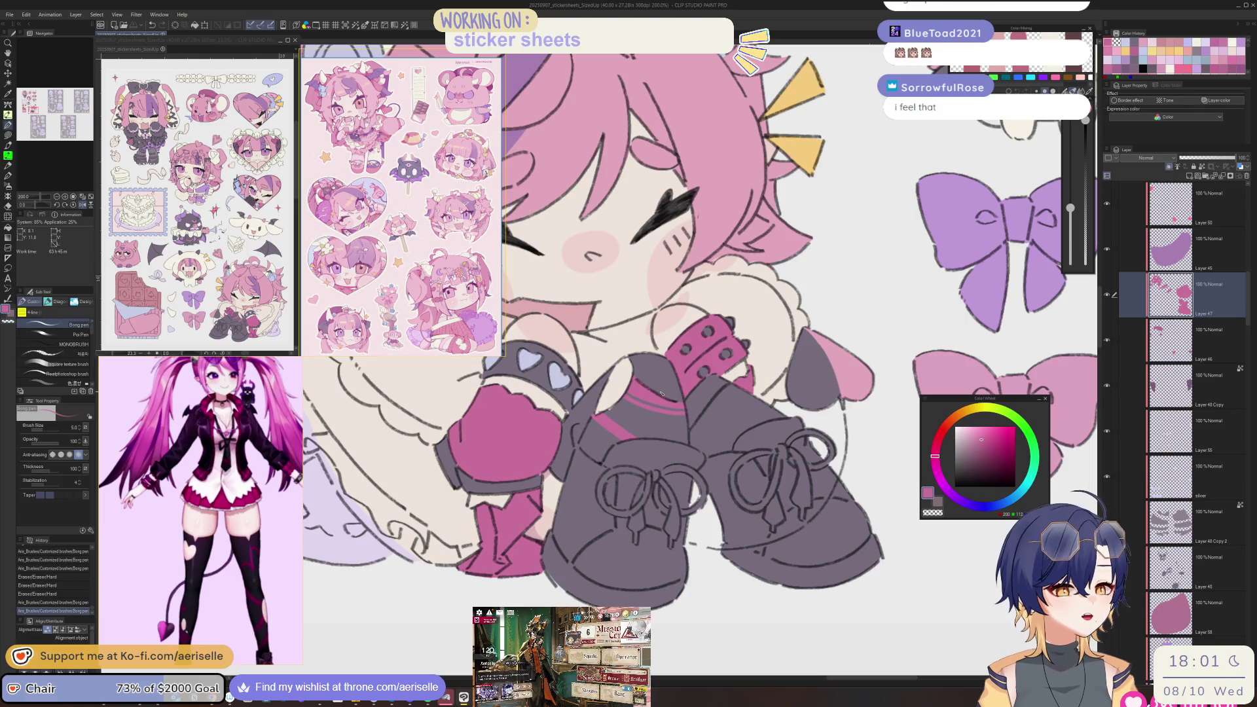
- Mirror the canvas to check the drawing, then undo the last stroke
{"action": "scroll", "coordinate": [238, 538], "scroll_direction": "down", "scroll_amount": 3}
{"action": "scroll", "coordinate": [239, 538], "scroll_direction": "down", "scroll_amount": 2}
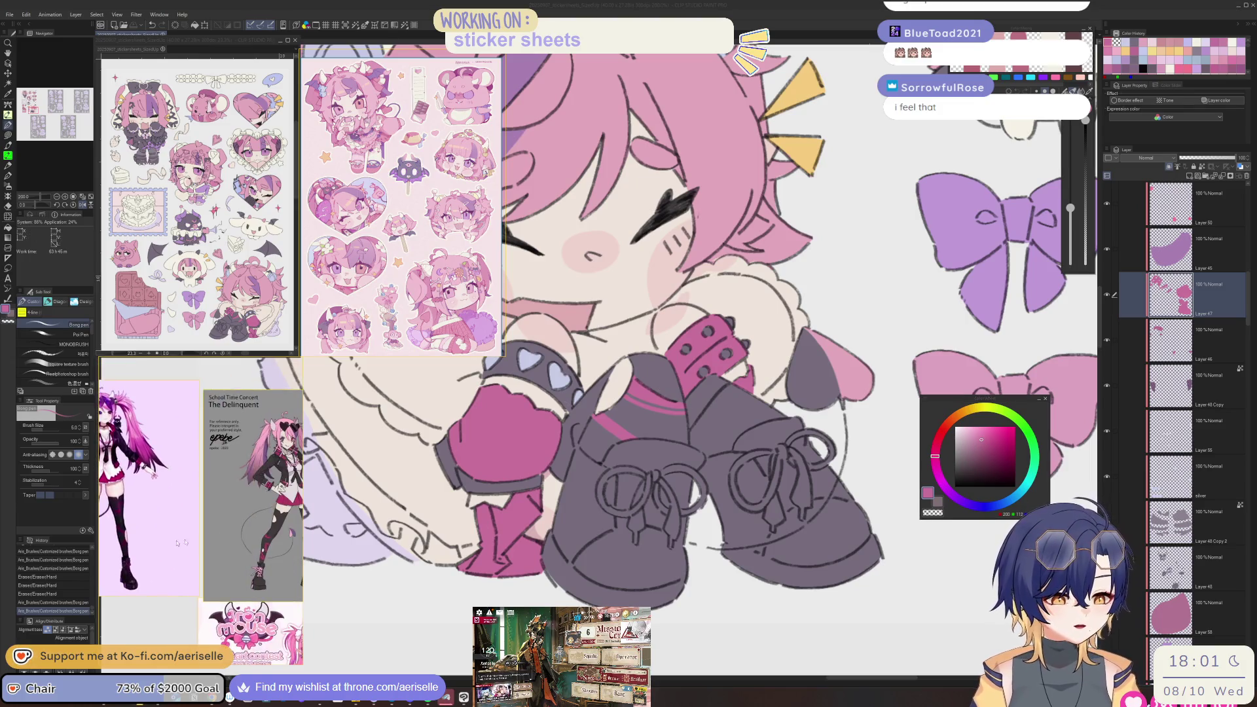
{"action": "scroll", "coordinate": [196, 549], "scroll_direction": "up", "scroll_amount": 4}
{"action": "scroll", "coordinate": [188, 554], "scroll_direction": "up", "scroll_amount": 3}
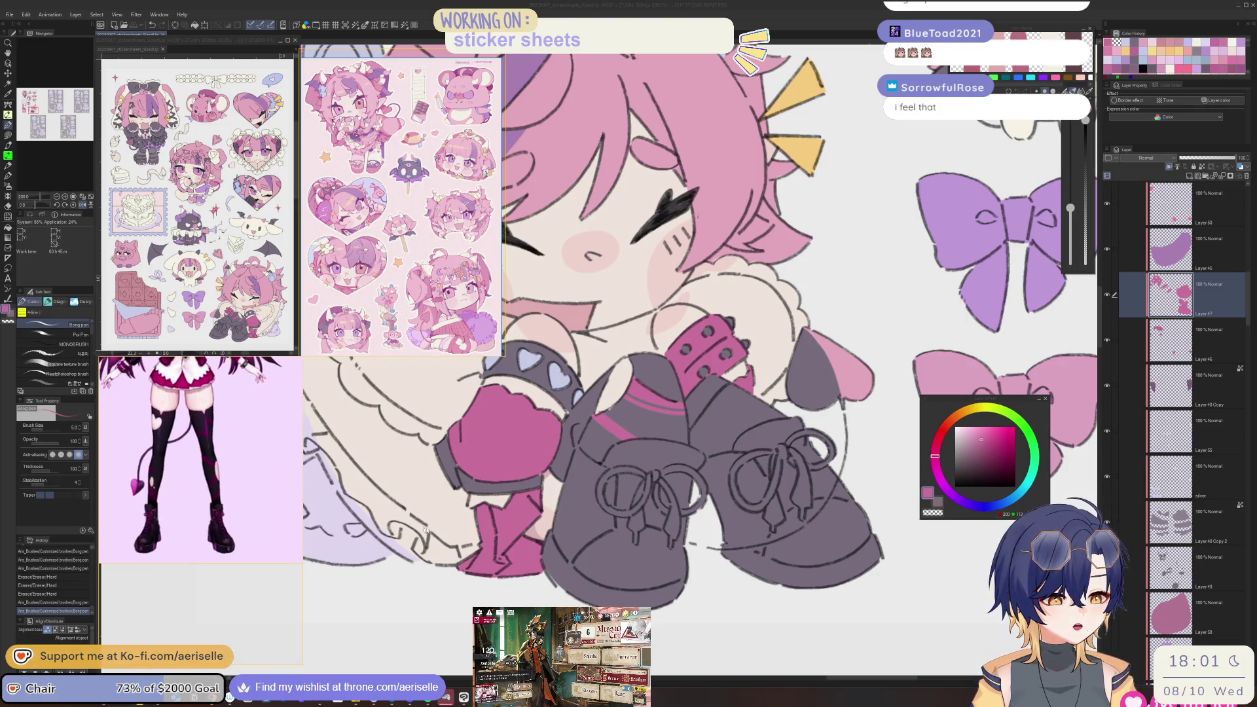
{"action": "scroll", "coordinate": [230, 521], "scroll_direction": "down", "scroll_amount": 1}
{"action": "scroll", "coordinate": [230, 521], "scroll_direction": "up", "scroll_amount": 2}
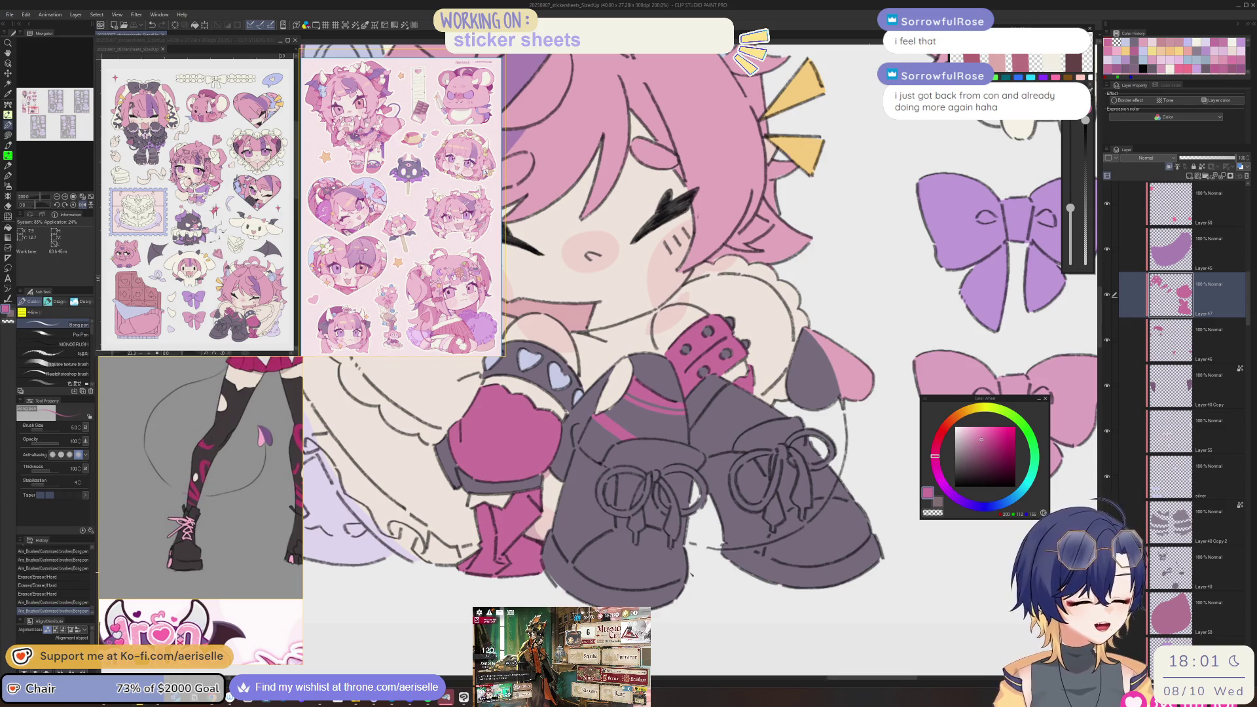
{"action": "key", "text": "h"}
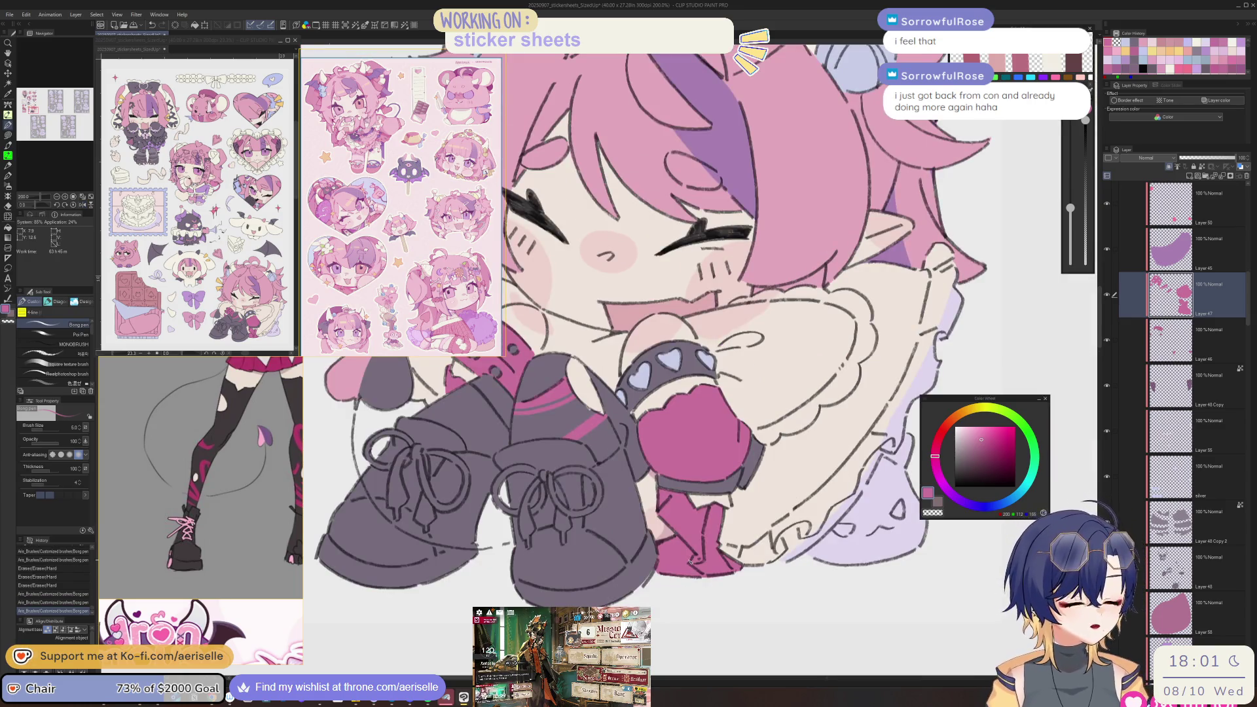
{"action": "scroll", "coordinate": [253, 606], "scroll_direction": "down", "scroll_amount": 5}
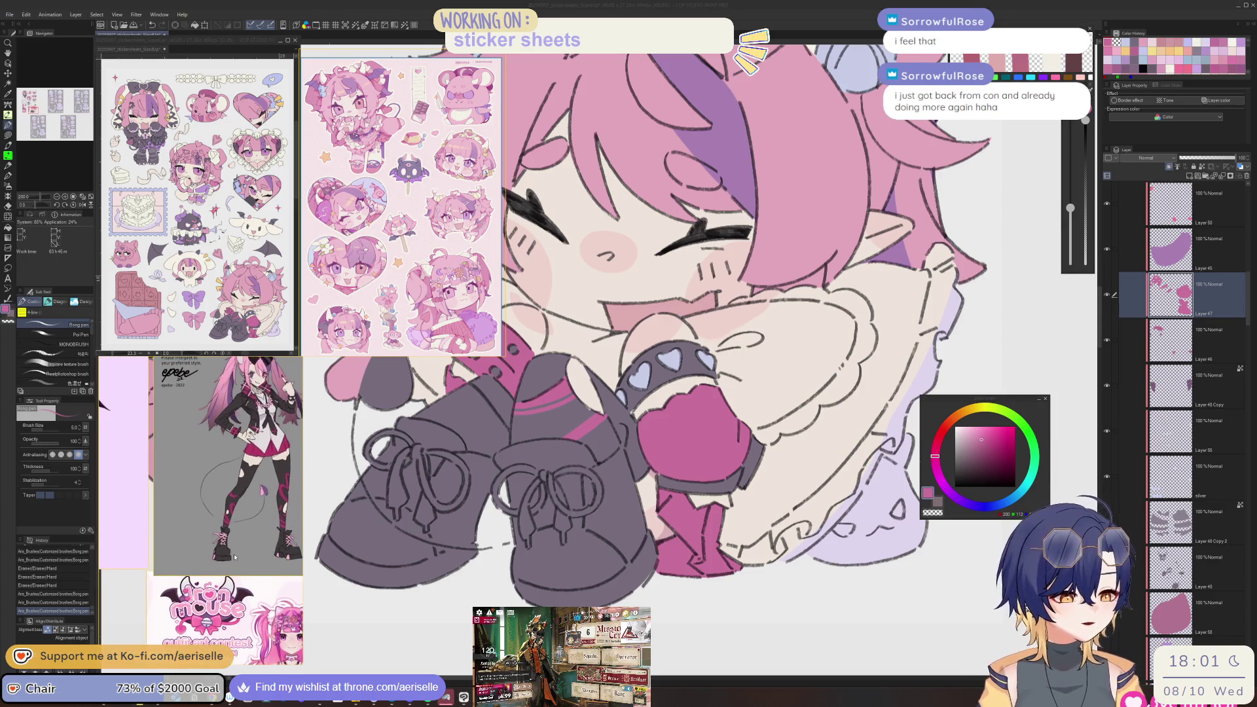
{"action": "scroll", "coordinate": [223, 542], "scroll_direction": "up", "scroll_amount": 5}
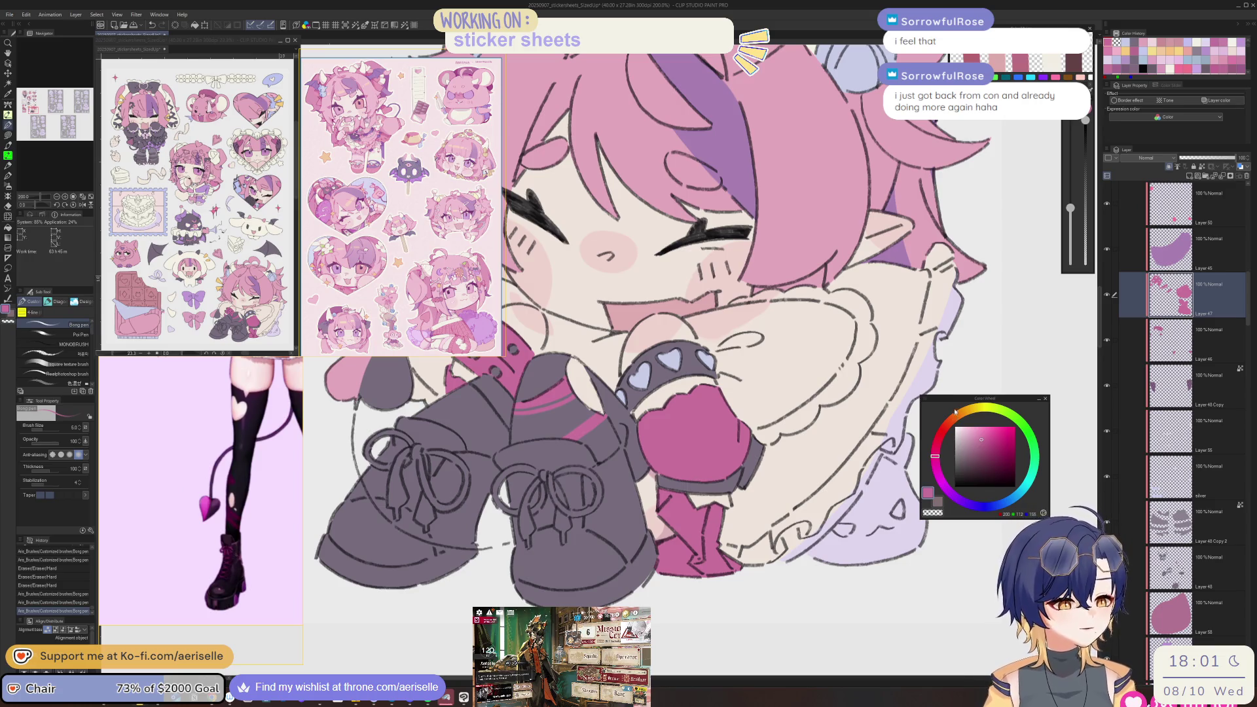
{"action": "scroll", "coordinate": [459, 382], "scroll_direction": "up", "scroll_amount": 3}
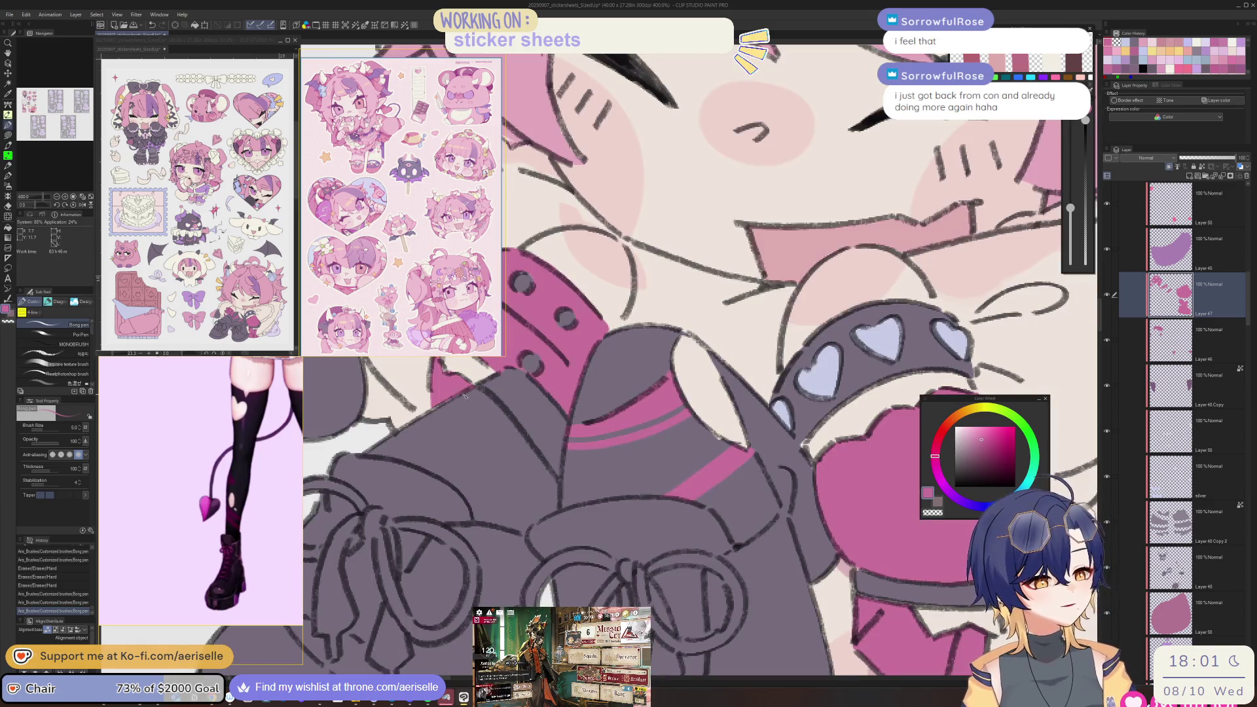
{"action": "key", "text": "h"}
{"action": "key", "text": "ctrl+z"}
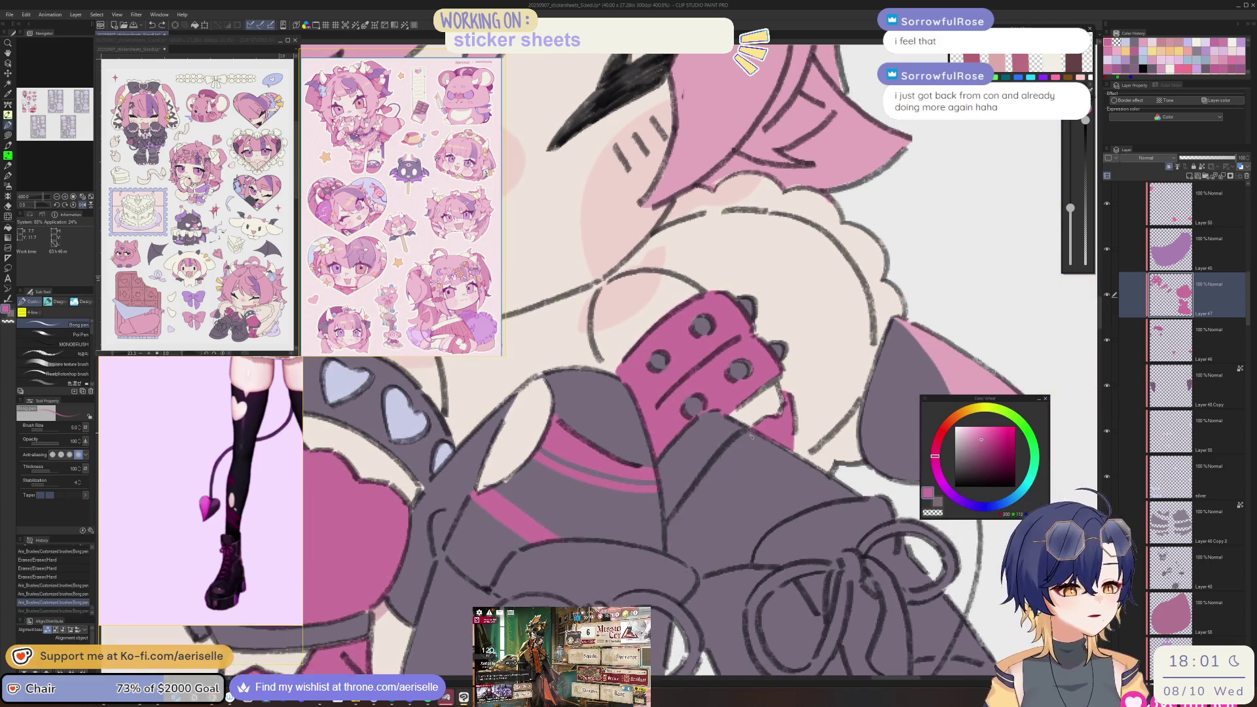
- Draw a pink trim line along the grey boot strap at size 7 and erase the excess
{"action": "key", "text": "bracketright"}
{"action": "key", "text": "bracketright"}
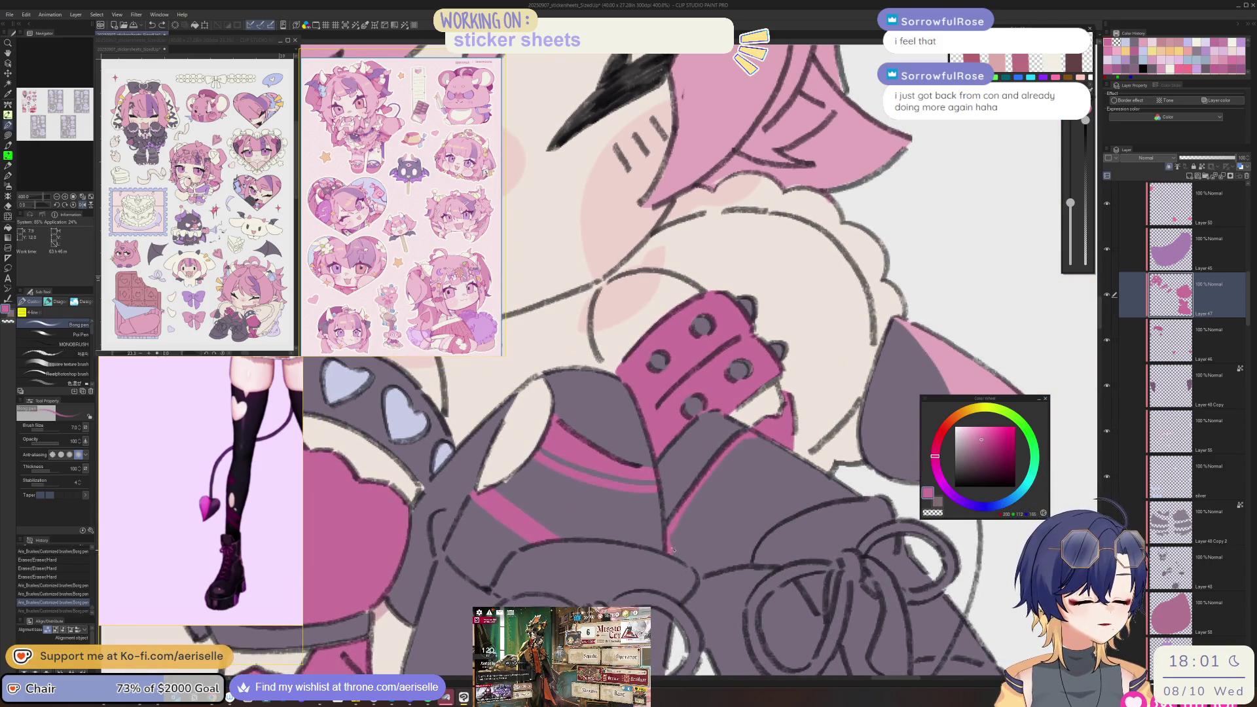
{"action": "left_click_drag", "start_coordinate": [671, 552], "coordinate": [760, 450]}
{"action": "mouse_move", "coordinate": [678, 527]}
{"action": "left_mouse_down"}
{"action": "mouse_move", "coordinate": [761, 440]}
{"action": "mouse_move", "coordinate": [766, 455]}
{"action": "mouse_move", "coordinate": [713, 494]}
{"action": "left_mouse_up"}
{"action": "key", "text": "e"}
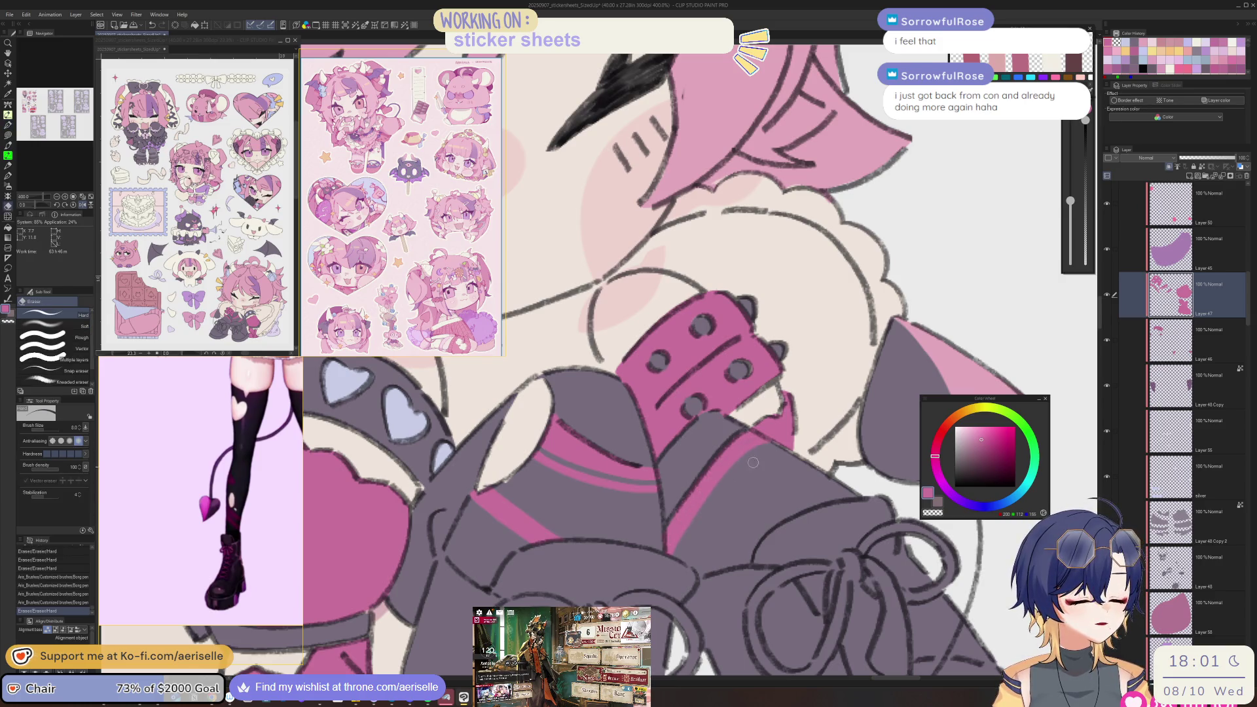
{"action": "key", "text": "ctrl+alt+0"}
{"action": "scroll", "coordinate": [833, 452], "scroll_direction": "up", "scroll_amount": 3}
{"action": "key", "text": "p"}
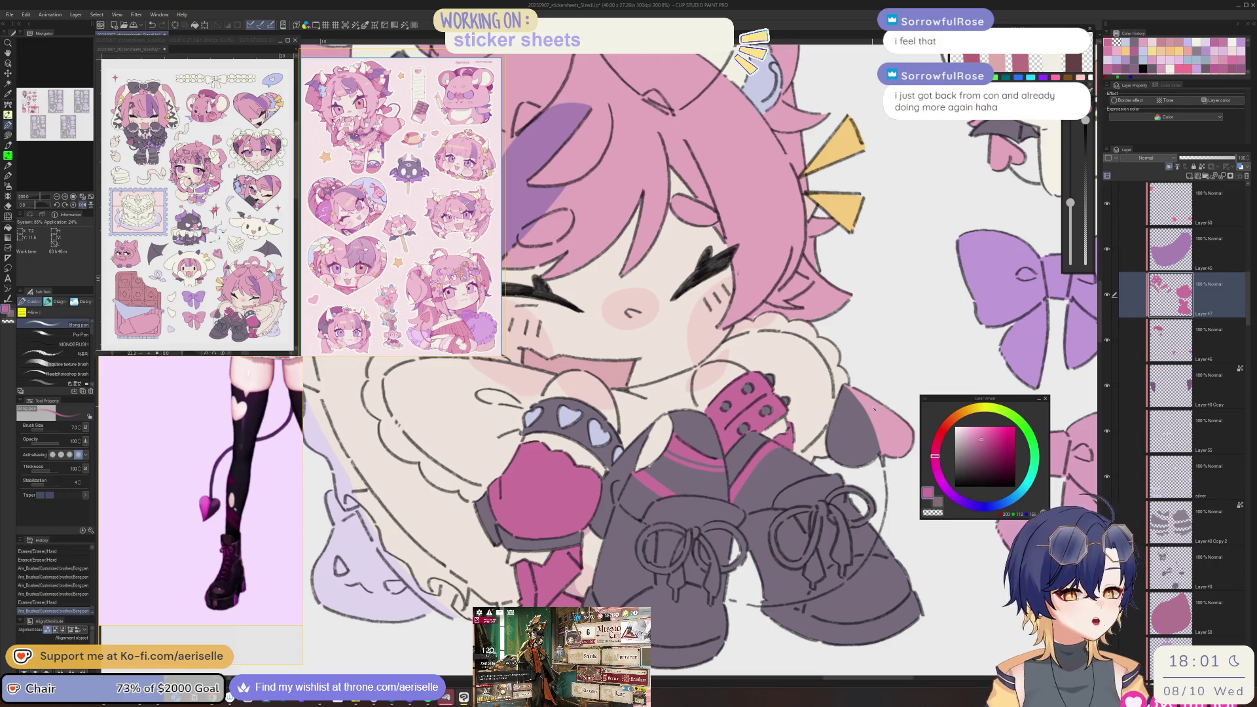
{"action": "scroll", "coordinate": [707, 514], "scroll_direction": "down", "scroll_amount": 2}
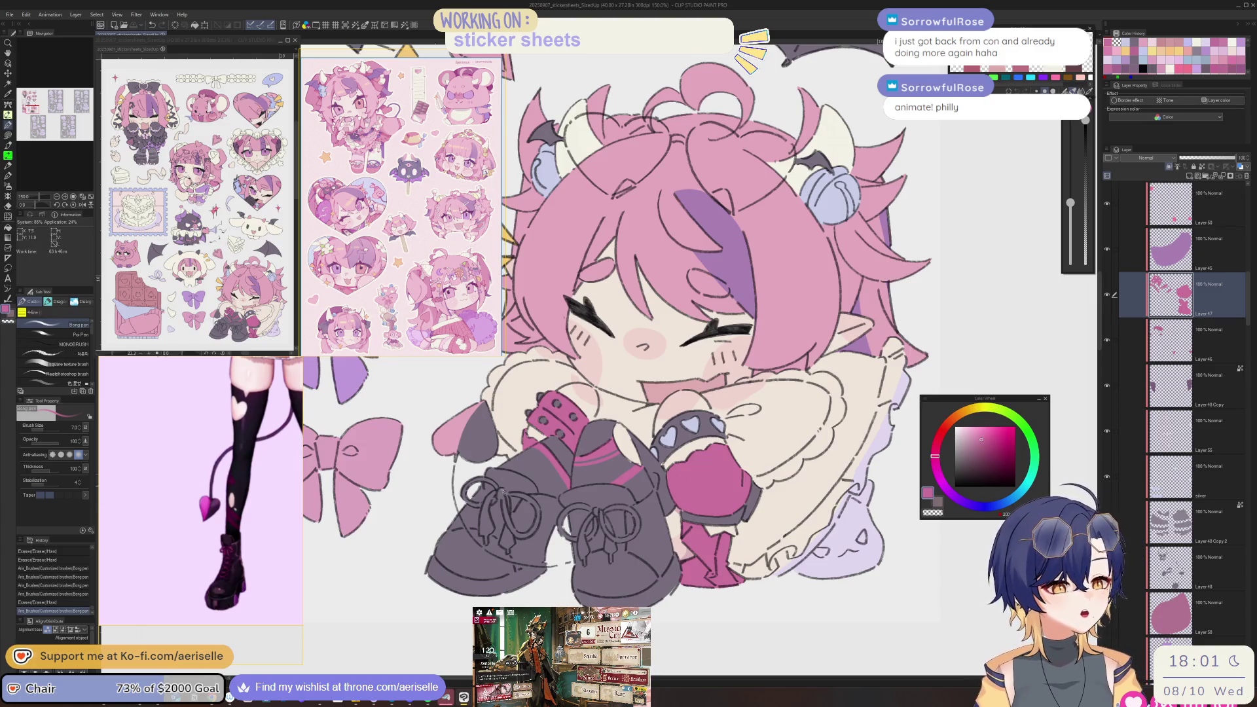
- Lasso-fill the first boot's bow loops and ribbon ends pink, tidying with the eraser
{"action": "scroll", "coordinate": [504, 488], "scroll_direction": "up", "scroll_amount": 4}
{"action": "key", "text": "u"}
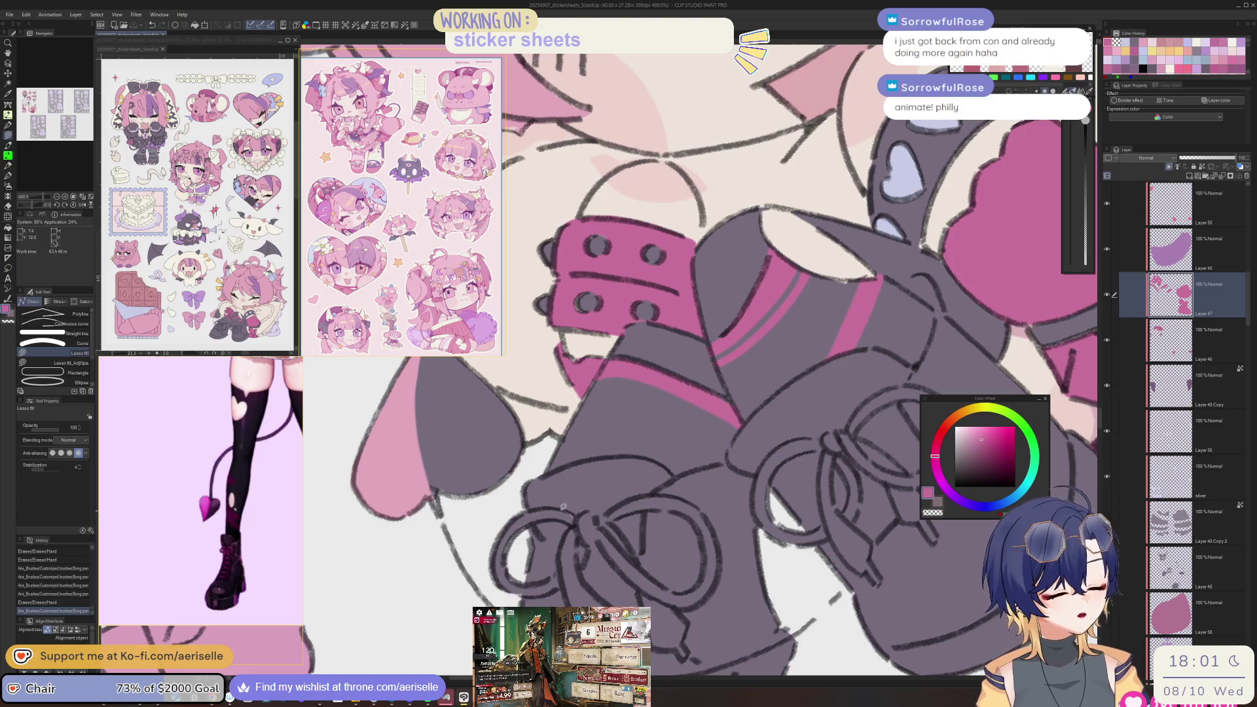
{"action": "mouse_move", "coordinate": [496, 542]}
{"action": "left_mouse_down"}
{"action": "mouse_move", "coordinate": [496, 580]}
{"action": "mouse_move", "coordinate": [518, 534]}
{"action": "mouse_move", "coordinate": [568, 525]}
{"action": "mouse_move", "coordinate": [559, 568]}
{"action": "left_mouse_up"}
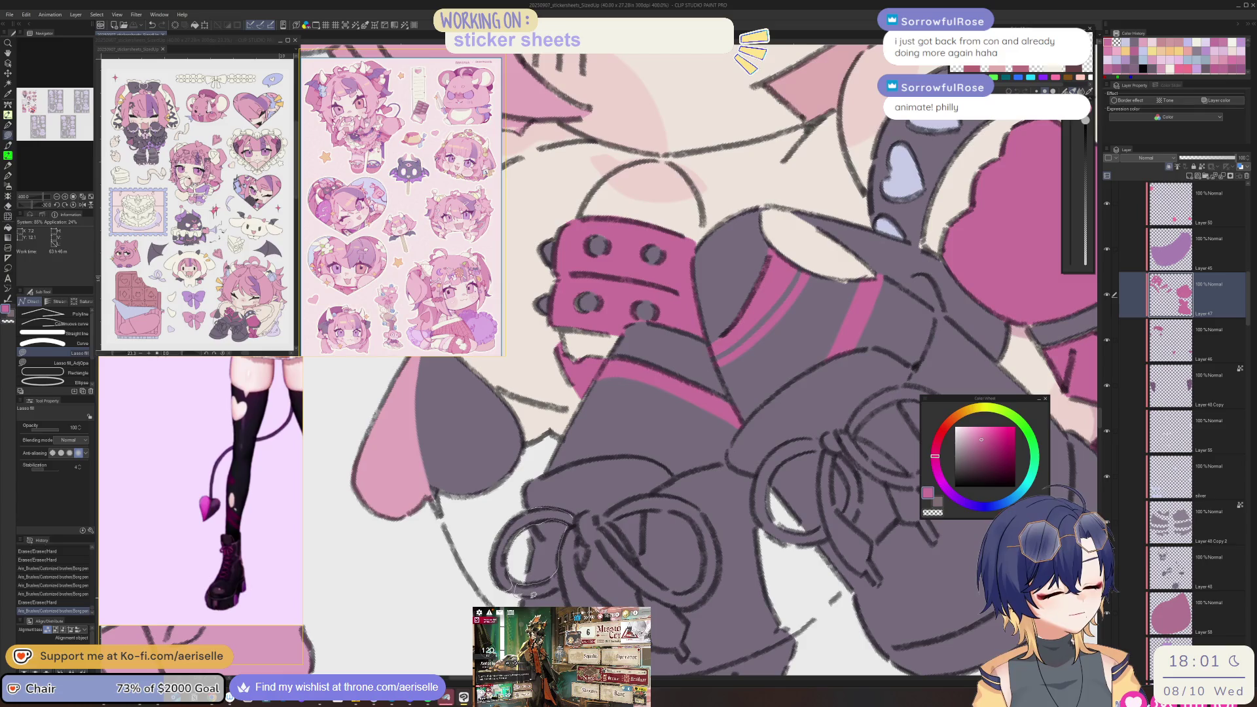
{"action": "mouse_move", "coordinate": [599, 596]}
{"action": "left_mouse_down"}
{"action": "mouse_move", "coordinate": [585, 564]}
{"action": "mouse_move", "coordinate": [594, 544]}
{"action": "mouse_move", "coordinate": [640, 598]}
{"action": "mouse_move", "coordinate": [657, 645]}
{"action": "mouse_move", "coordinate": [680, 657]}
{"action": "left_mouse_up"}
{"action": "mouse_move", "coordinate": [679, 605]}
{"action": "left_mouse_down"}
{"action": "mouse_move", "coordinate": [699, 584]}
{"action": "mouse_move", "coordinate": [663, 585]}
{"action": "mouse_move", "coordinate": [635, 555]}
{"action": "mouse_move", "coordinate": [648, 510]}
{"action": "mouse_move", "coordinate": [683, 513]}
{"action": "mouse_move", "coordinate": [707, 586]}
{"action": "mouse_move", "coordinate": [681, 496]}
{"action": "left_mouse_up"}
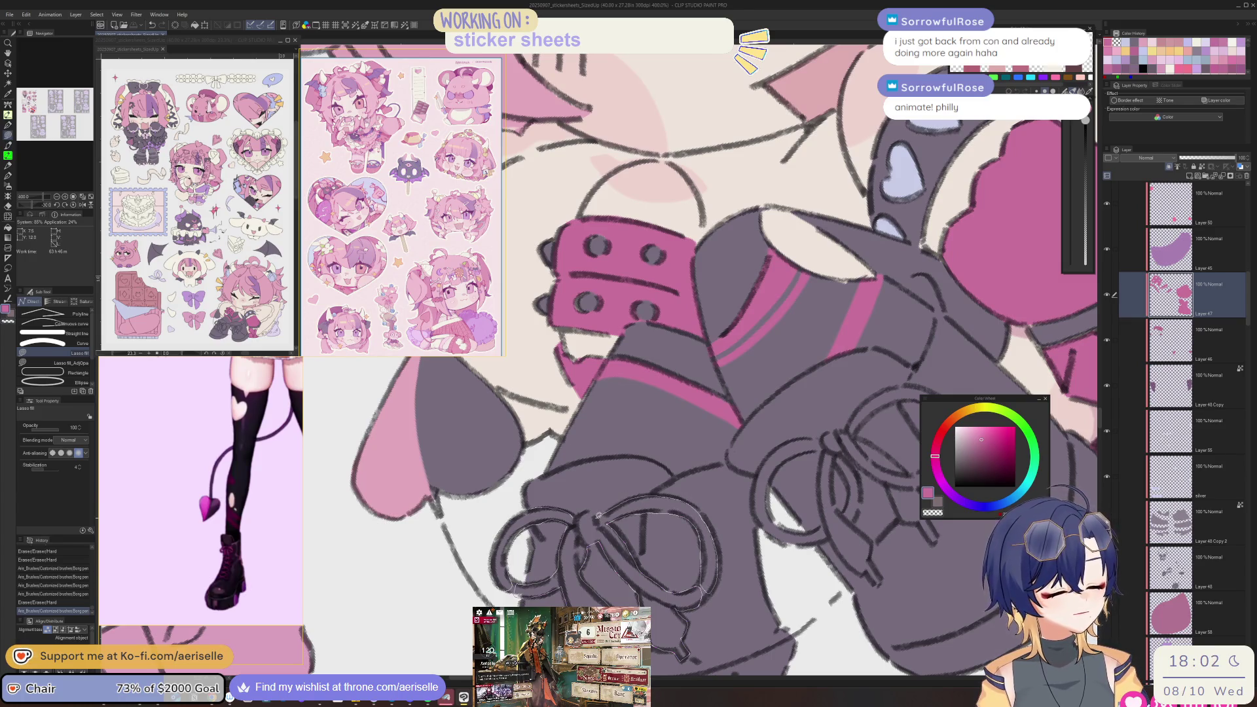
{"action": "mouse_move", "coordinate": [580, 510]}
{"action": "left_mouse_down"}
{"action": "mouse_move", "coordinate": [573, 485]}
{"action": "mouse_move", "coordinate": [550, 521]}
{"action": "left_mouse_up"}
{"action": "scroll", "coordinate": [580, 511], "scroll_direction": "down", "scroll_amount": 2}
{"action": "key", "text": "e"}
{"action": "key", "text": "u"}
{"action": "left_click_drag", "start_coordinate": [707, 537], "coordinate": [713, 563]}
{"action": "key", "text": "e"}
{"action": "left_click_drag", "start_coordinate": [639, 545], "coordinate": [648, 559]}
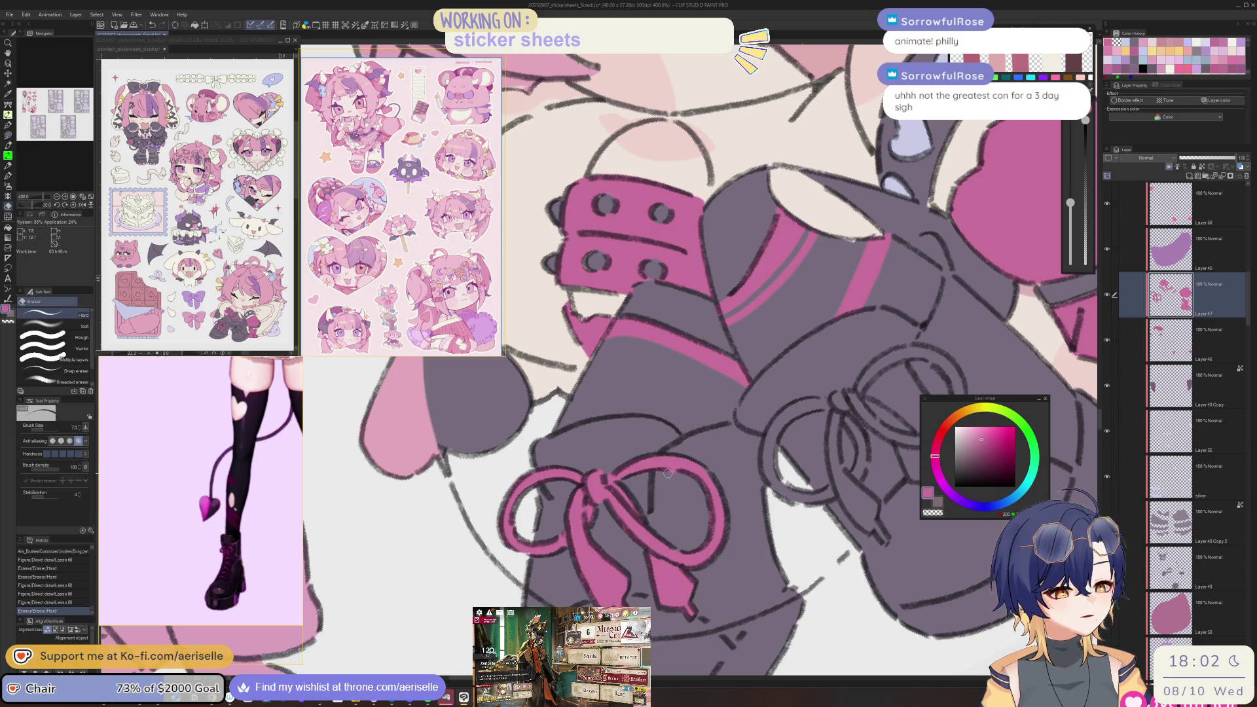
{"action": "scroll", "coordinate": [674, 474], "scroll_direction": "down", "scroll_amount": 4}
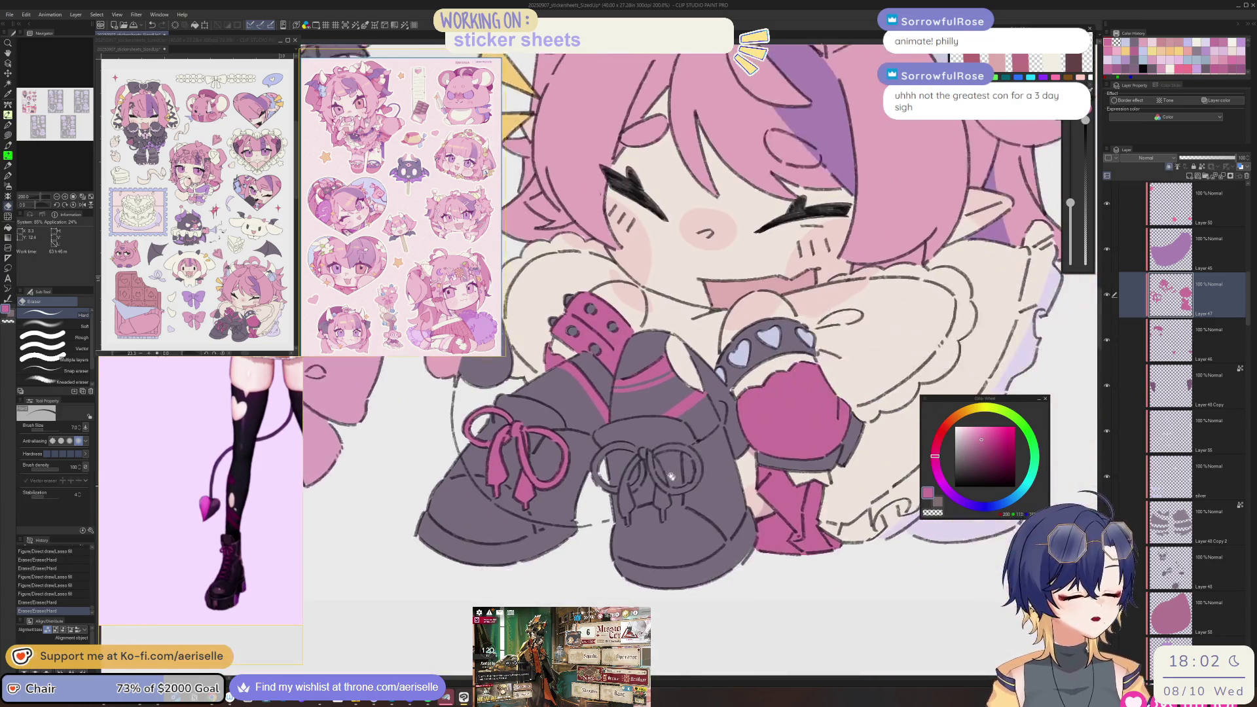
{"action": "scroll", "coordinate": [589, 438], "scroll_direction": "up", "scroll_amount": 5}
- Lasso-fill the other boot's bow and trailing ribbon end pink
{"action": "key", "text": "u"}
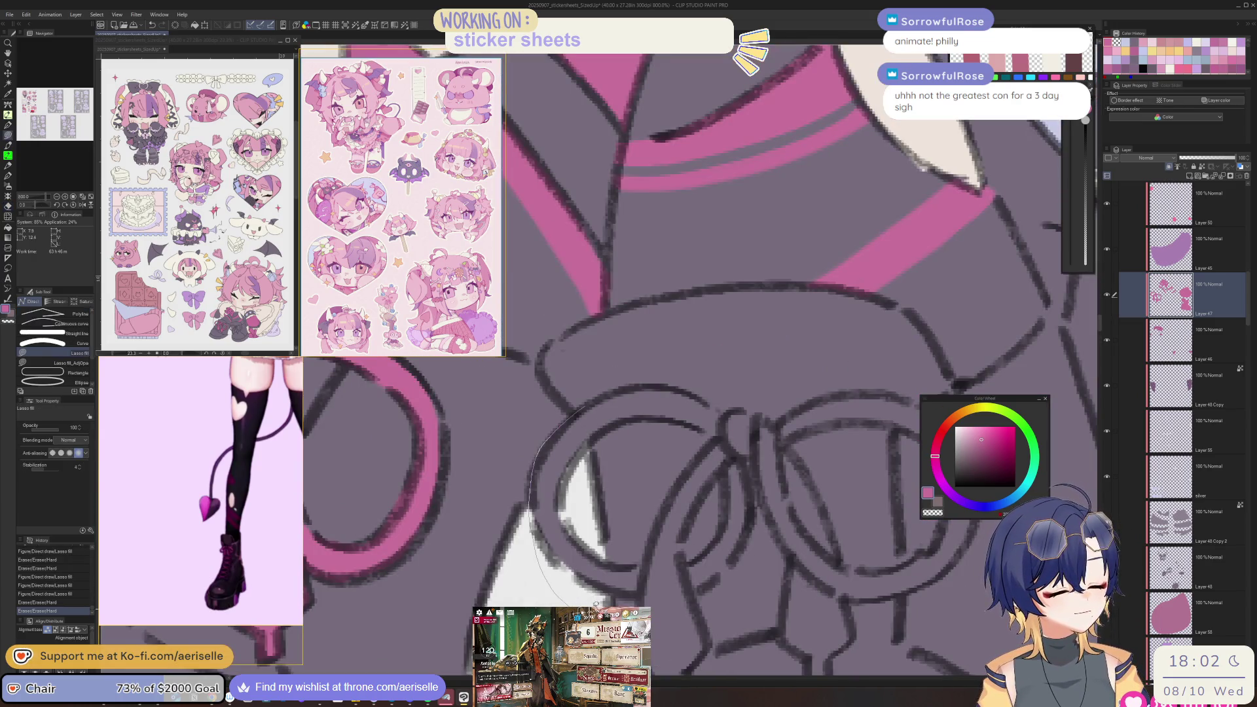
{"action": "mouse_move", "coordinate": [659, 418]}
{"action": "left_mouse_down"}
{"action": "mouse_move", "coordinate": [710, 443]}
{"action": "mouse_move", "coordinate": [647, 564]}
{"action": "mouse_move", "coordinate": [727, 463]}
{"action": "mouse_move", "coordinate": [691, 563]}
{"action": "mouse_move", "coordinate": [718, 575]}
{"action": "left_mouse_up"}
{"action": "left_click_drag", "start_coordinate": [771, 518], "coordinate": [809, 663]}
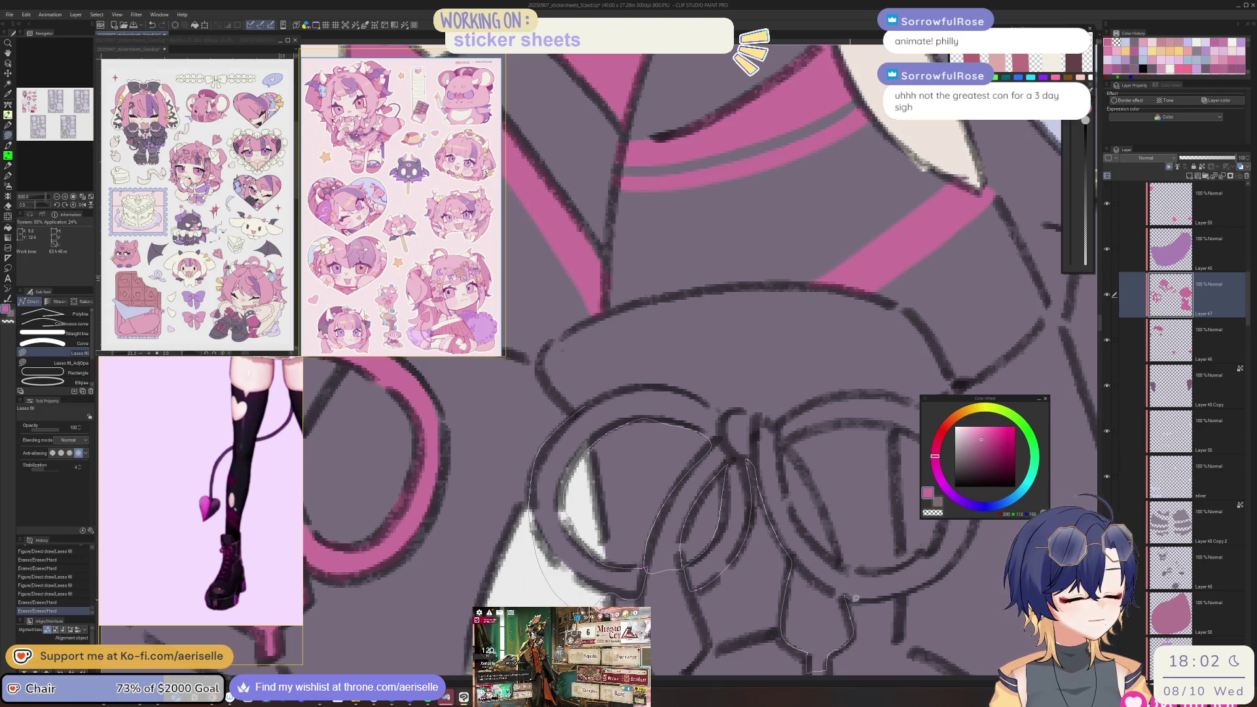
{"action": "mouse_move", "coordinate": [945, 548]}
{"action": "left_mouse_down"}
{"action": "mouse_move", "coordinate": [858, 568]}
{"action": "mouse_move", "coordinate": [790, 442]}
{"action": "mouse_move", "coordinate": [865, 393]}
{"action": "mouse_move", "coordinate": [775, 424]}
{"action": "left_mouse_up"}
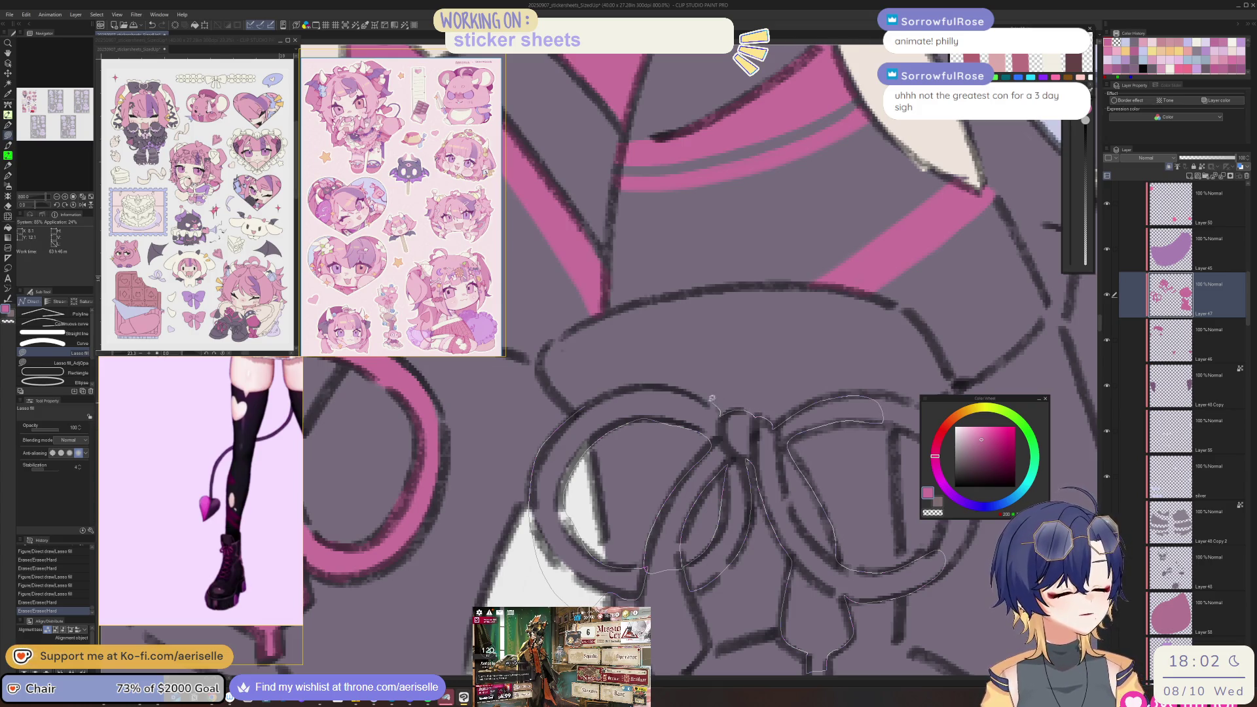
{"action": "left_click_drag", "start_coordinate": [627, 388], "coordinate": [629, 389]}
{"action": "key", "text": "e"}
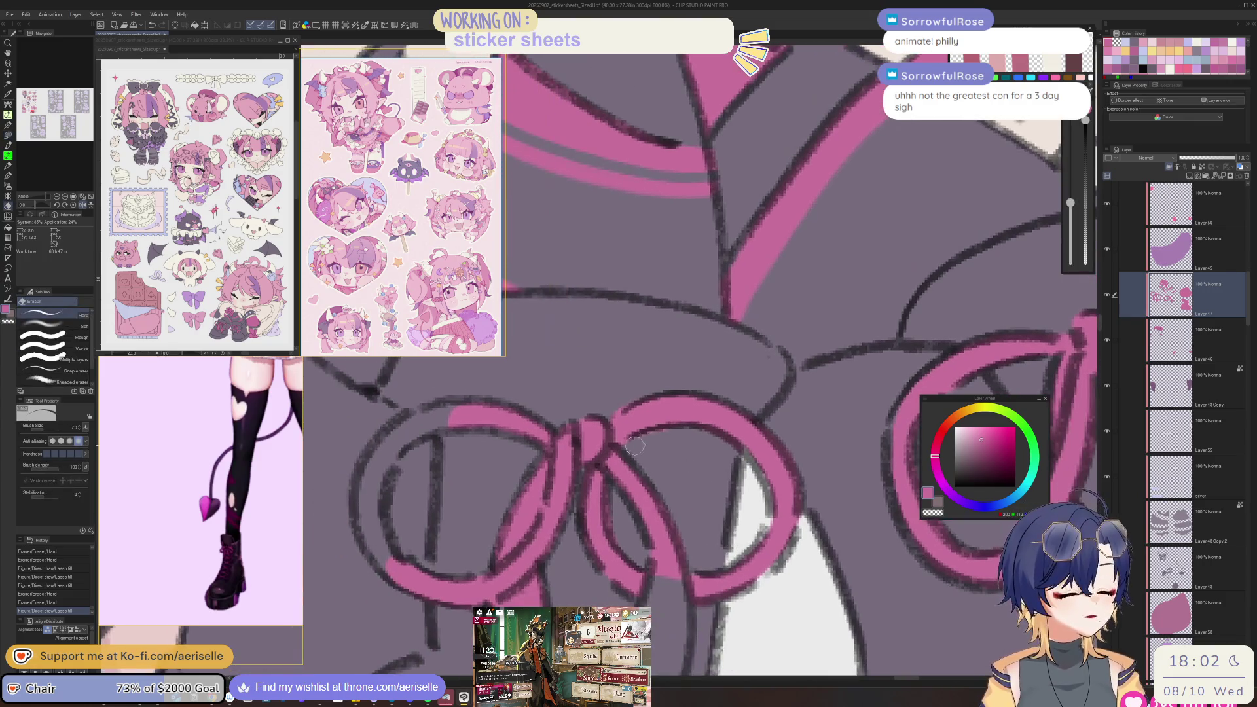
- Fill the second bow's upper loop, ring and ribbon gap pink, erasing stray pink
{"action": "left_click_drag", "start_coordinate": [701, 443], "coordinate": [695, 299]}
{"action": "key", "text": "u"}
{"action": "mouse_move", "coordinate": [642, 425]}
{"action": "left_mouse_down"}
{"action": "mouse_move", "coordinate": [638, 540]}
{"action": "mouse_move", "coordinate": [660, 564]}
{"action": "mouse_move", "coordinate": [645, 427]}
{"action": "left_mouse_up"}
{"action": "left_click_drag", "start_coordinate": [680, 341], "coordinate": [766, 457]}
{"action": "mouse_move", "coordinate": [677, 340]}
{"action": "left_mouse_down"}
{"action": "mouse_move", "coordinate": [727, 389]}
{"action": "mouse_move", "coordinate": [720, 429]}
{"action": "left_mouse_up"}
{"action": "key", "text": "e"}
{"action": "key", "text": "u"}
{"action": "mouse_move", "coordinate": [604, 606]}
{"action": "left_mouse_down"}
{"action": "mouse_move", "coordinate": [603, 578]}
{"action": "mouse_move", "coordinate": [627, 579]}
{"action": "left_mouse_up"}
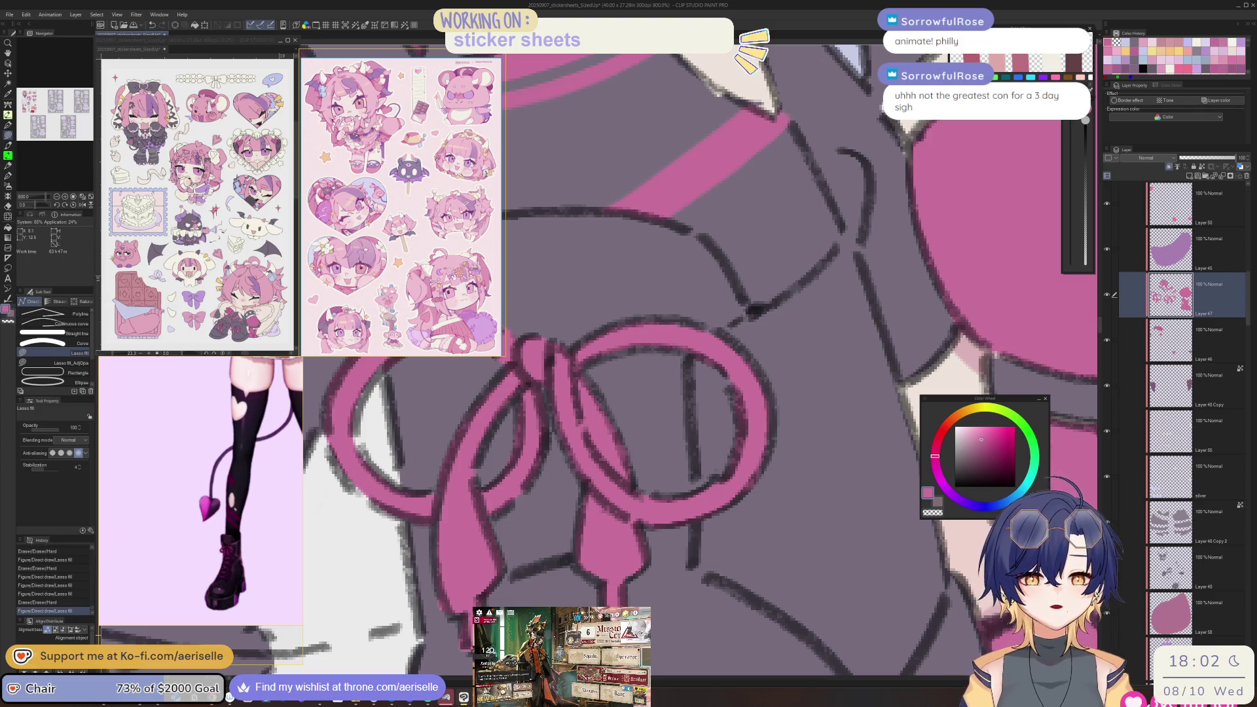
{"action": "key", "text": "e"}
{"action": "left_click_drag", "start_coordinate": [428, 609], "coordinate": [461, 641]}
{"action": "scroll", "coordinate": [726, 588], "scroll_direction": "down", "scroll_amount": 4}
- Zoom out to the whole chibi and switch the Sub View to the grey-background legs reference
{"action": "scroll", "coordinate": [726, 588], "scroll_direction": "down", "scroll_amount": 3}
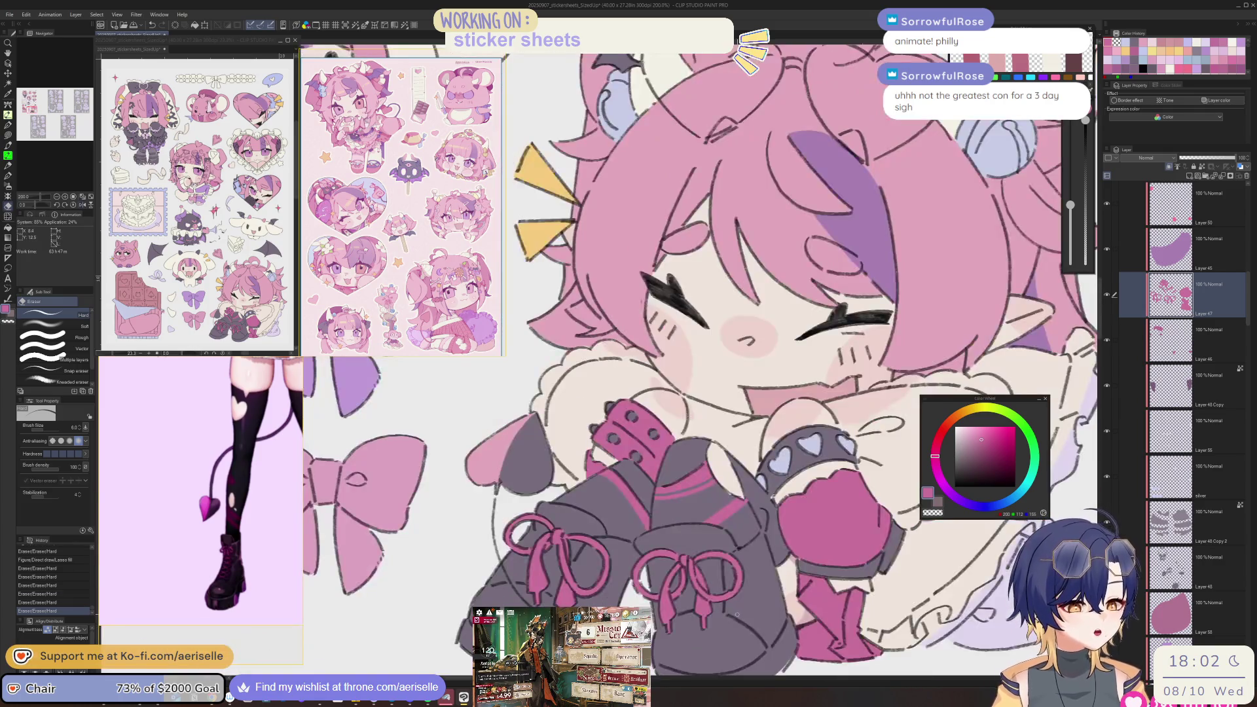
{"action": "scroll", "coordinate": [740, 563], "scroll_direction": "down", "scroll_amount": 3}
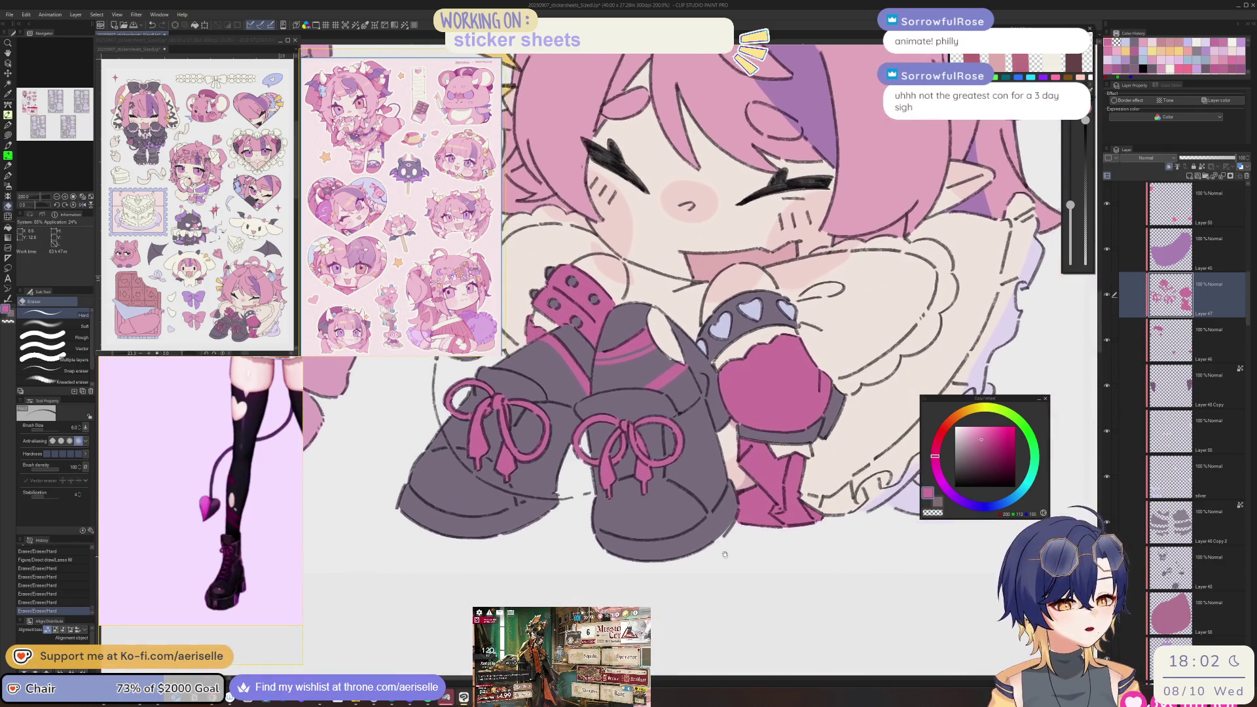
{"action": "scroll", "coordinate": [722, 562], "scroll_direction": "up", "scroll_amount": 3}
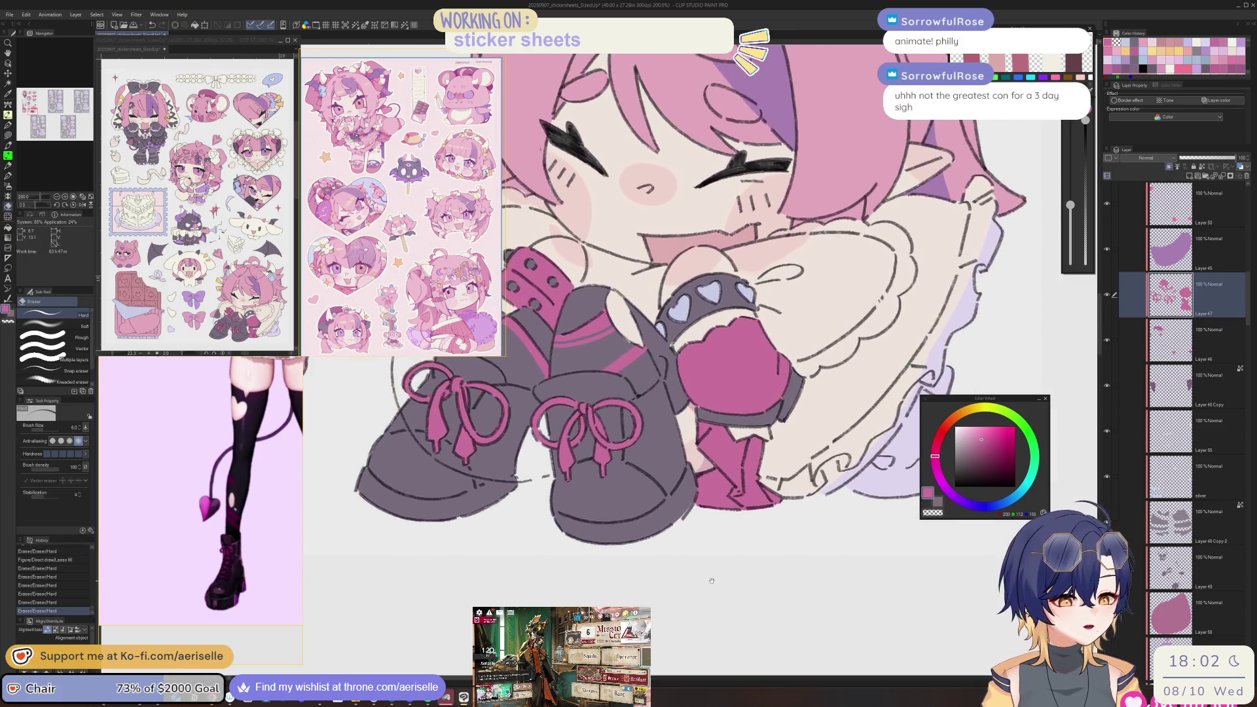
{"action": "scroll", "coordinate": [685, 533], "scroll_direction": "down", "scroll_amount": 3}
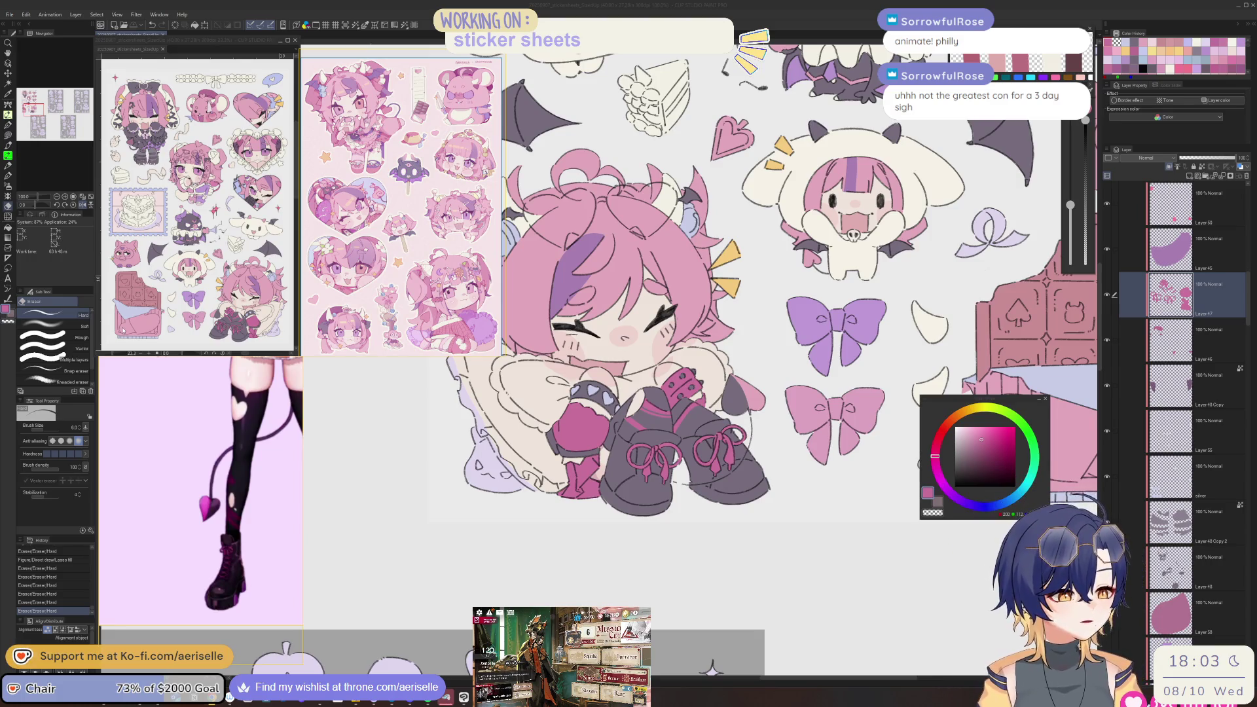
{"action": "left_click", "coordinate": [303, 460]}
{"action": "scroll", "coordinate": [274, 484], "scroll_direction": "down", "scroll_amount": 10}
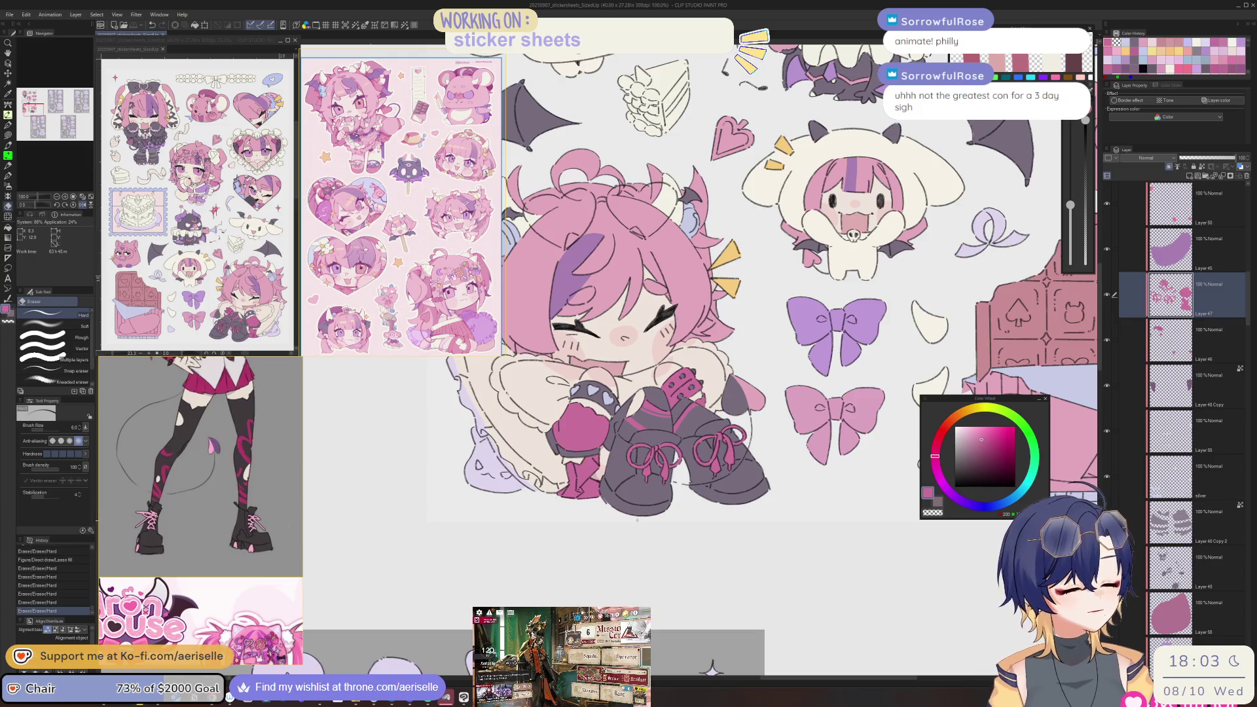
{"action": "scroll", "coordinate": [637, 520], "scroll_direction": "up", "scroll_amount": 6}
- Lasso-fill the left boot's toe pad pink, undoing a mistaken fill first
{"action": "key", "text": "u"}
{"action": "mouse_move", "coordinate": [635, 487]}
{"action": "left_mouse_down"}
{"action": "mouse_move", "coordinate": [675, 503]}
{"action": "mouse_move", "coordinate": [667, 462]}
{"action": "mouse_move", "coordinate": [638, 478]}
{"action": "mouse_move", "coordinate": [671, 464]}
{"action": "mouse_move", "coordinate": [731, 481]}
{"action": "mouse_move", "coordinate": [739, 521]}
{"action": "mouse_move", "coordinate": [777, 513]}
{"action": "mouse_move", "coordinate": [736, 480]}
{"action": "left_mouse_up"}
{"action": "key", "text": "ctrl+z"}
{"action": "scroll", "coordinate": [737, 480], "scroll_direction": "down", "scroll_amount": 4}
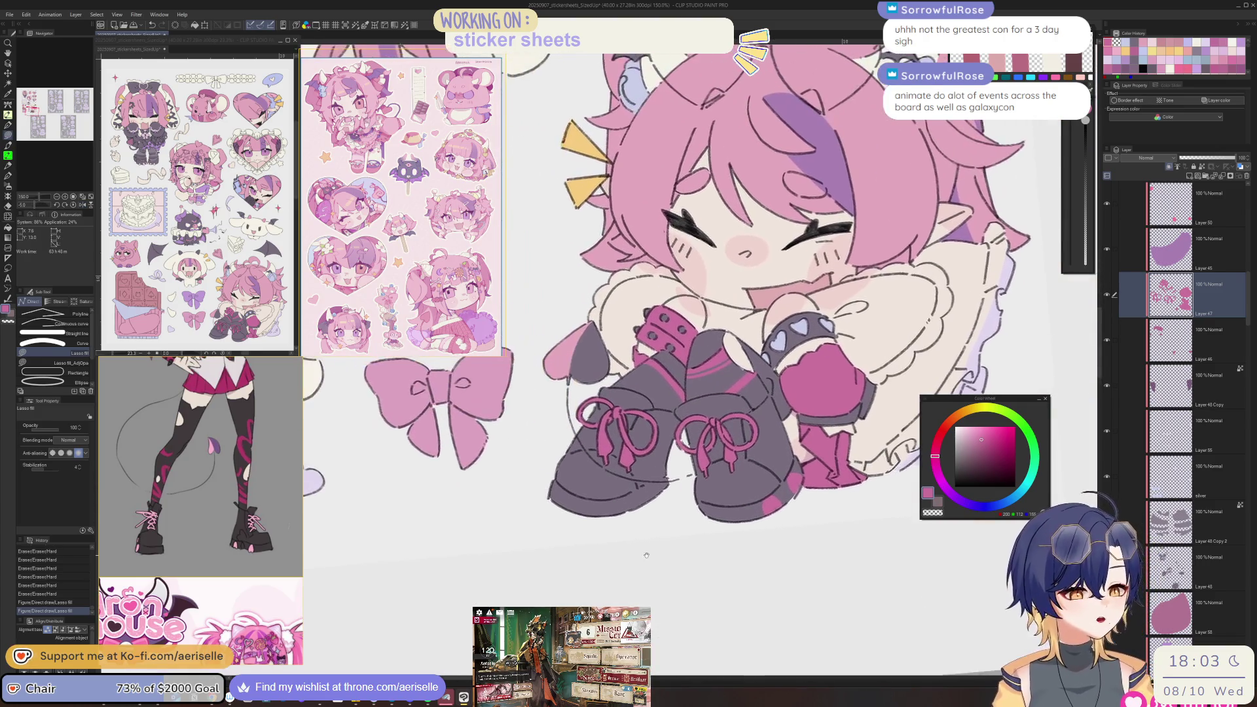
{"action": "scroll", "coordinate": [618, 471], "scroll_direction": "up", "scroll_amount": 4}
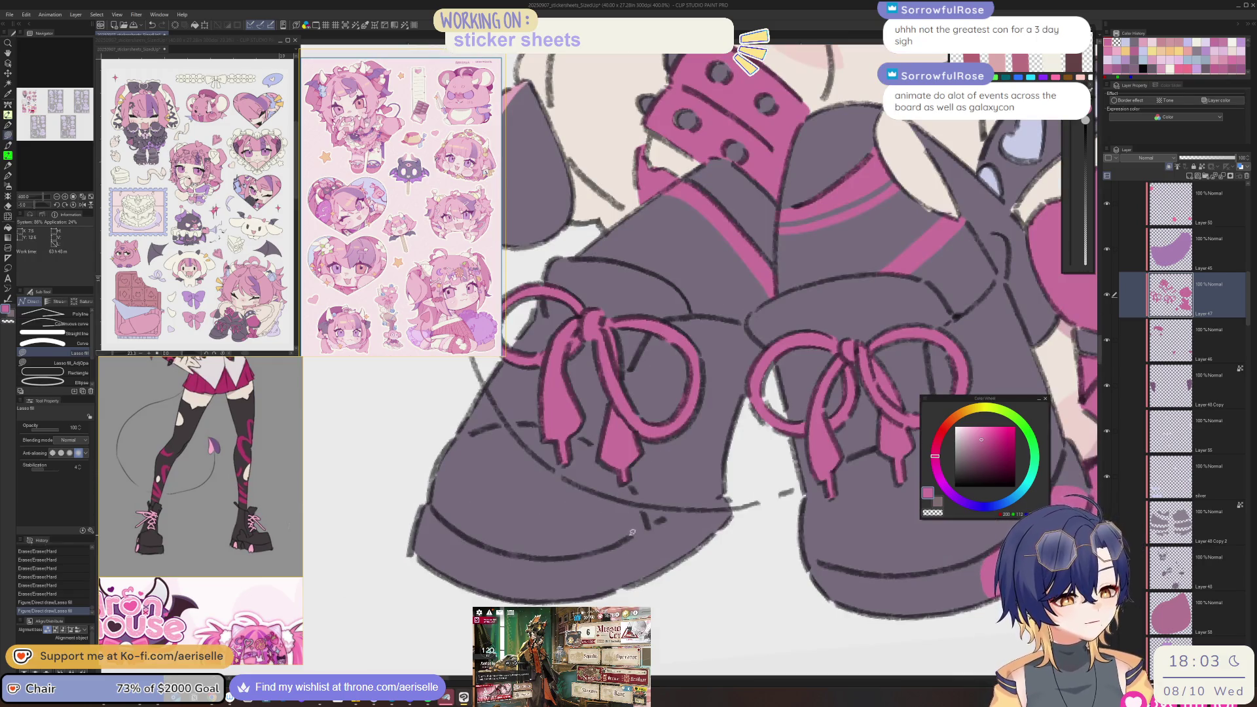
{"action": "mouse_move", "coordinate": [635, 583]}
{"action": "left_mouse_down"}
{"action": "mouse_move", "coordinate": [707, 498]}
{"action": "mouse_move", "coordinate": [714, 527]}
{"action": "left_mouse_up"}
{"action": "scroll", "coordinate": [710, 556], "scroll_direction": "down", "scroll_amount": 5}
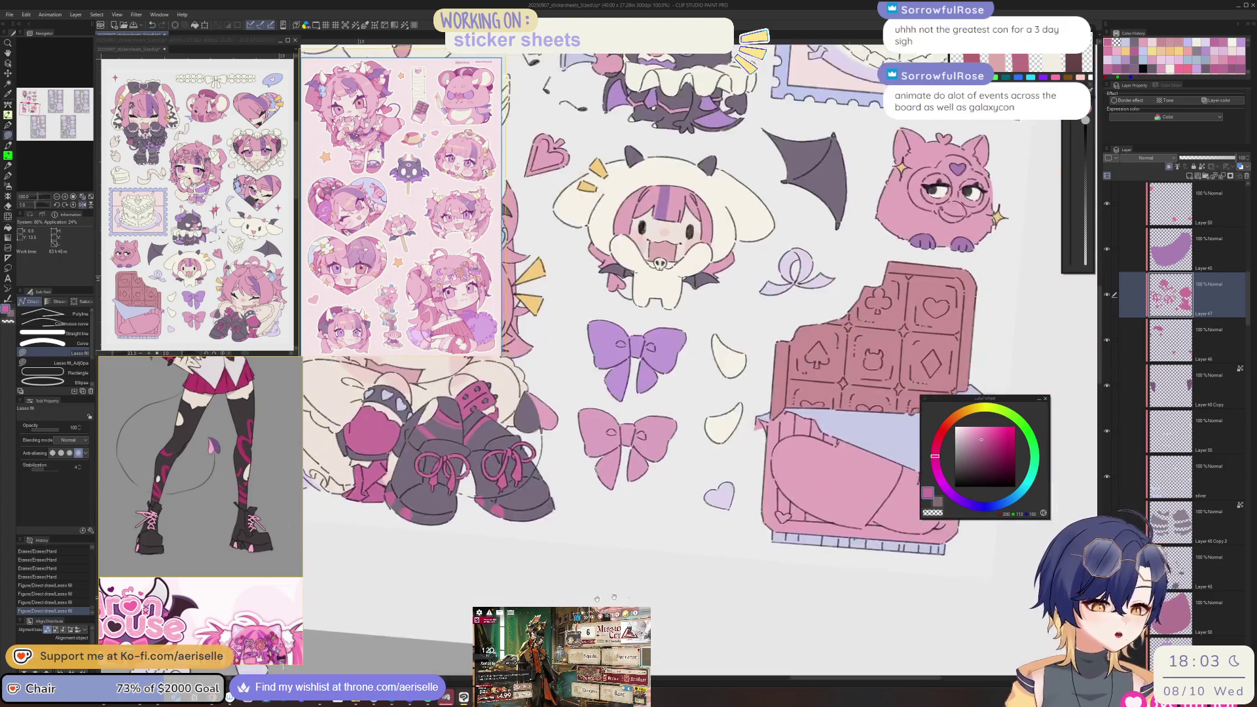
{"action": "mouse_move", "coordinate": [706, 586]}
{"action": "left_mouse_down"}
{"action": "mouse_move", "coordinate": [697, 540]}
{"action": "mouse_move", "coordinate": [661, 517]}
{"action": "mouse_move", "coordinate": [628, 527]}
{"action": "mouse_move", "coordinate": [733, 589]}
{"action": "mouse_move", "coordinate": [681, 465]}
{"action": "left_mouse_up"}
{"action": "scroll", "coordinate": [600, 533], "scroll_direction": "up", "scroll_amount": 5}
- Outline the left pink toe pad in the sampled dark colour and erase stray bits
{"action": "left_click", "coordinate": [600, 534], "text": "ctrl+shift"}
{"action": "left_click", "coordinate": [734, 589], "text": "alt"}
{"action": "key", "text": "b"}
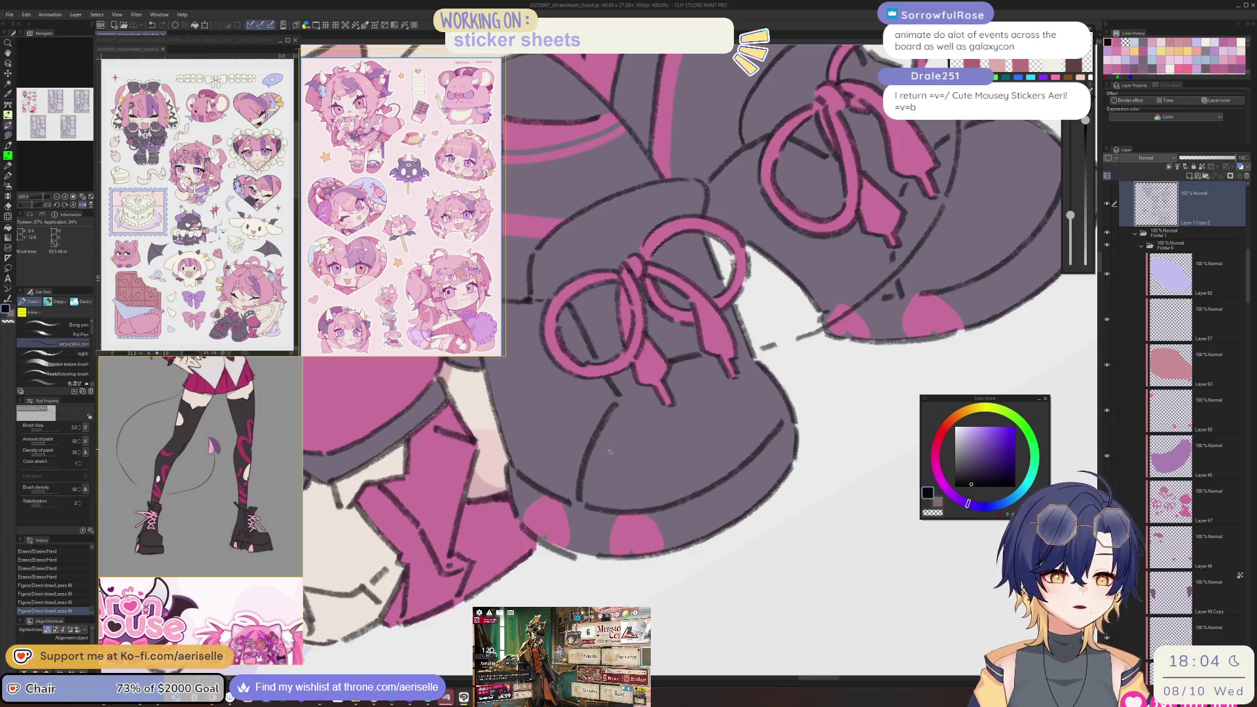
{"action": "mouse_move", "coordinate": [623, 515]}
{"action": "left_mouse_down"}
{"action": "mouse_move", "coordinate": [612, 545]}
{"action": "mouse_move", "coordinate": [625, 565]}
{"action": "mouse_move", "coordinate": [642, 561]}
{"action": "left_mouse_up"}
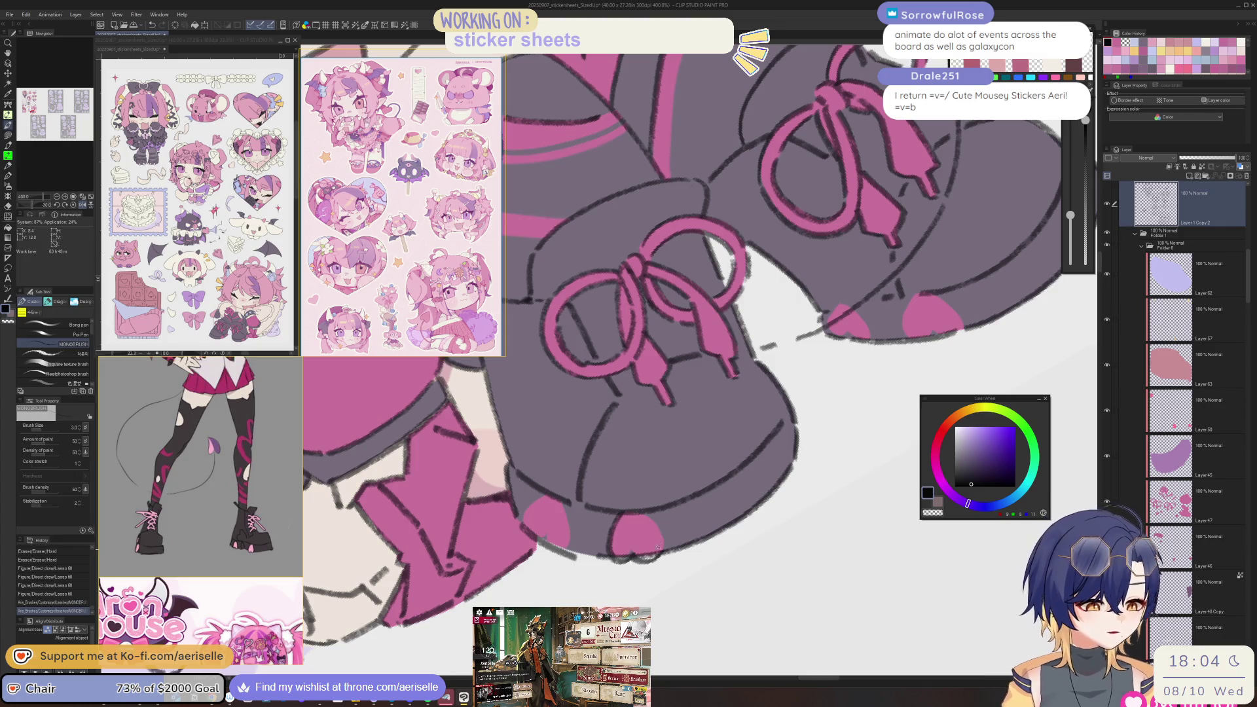
{"action": "left_click_drag", "start_coordinate": [658, 512], "coordinate": [642, 529]}
{"action": "left_click_drag", "start_coordinate": [664, 524], "coordinate": [653, 557]}
{"action": "key", "text": "minus"}
{"action": "mouse_move", "coordinate": [640, 501]}
{"action": "left_mouse_down"}
{"action": "mouse_move", "coordinate": [629, 532]}
{"action": "mouse_move", "coordinate": [676, 536]}
{"action": "mouse_move", "coordinate": [657, 544]}
{"action": "left_mouse_up"}
{"action": "key", "text": "minus"}
{"action": "key", "text": "e"}
{"action": "left_click_drag", "start_coordinate": [533, 536], "coordinate": [538, 529]}
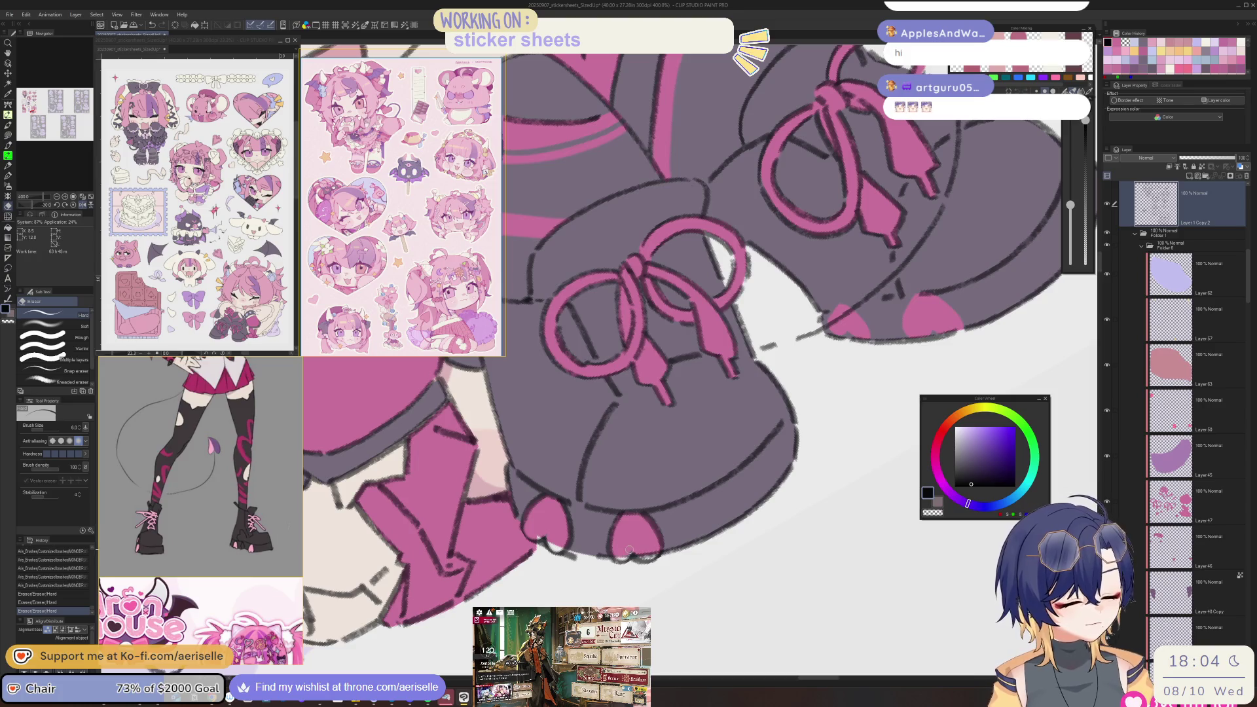
{"action": "left_click_drag", "start_coordinate": [634, 556], "coordinate": [655, 556]}
- Outline and tidy the other boot's pink toe pad with dark lines
{"action": "key", "text": "minus"}
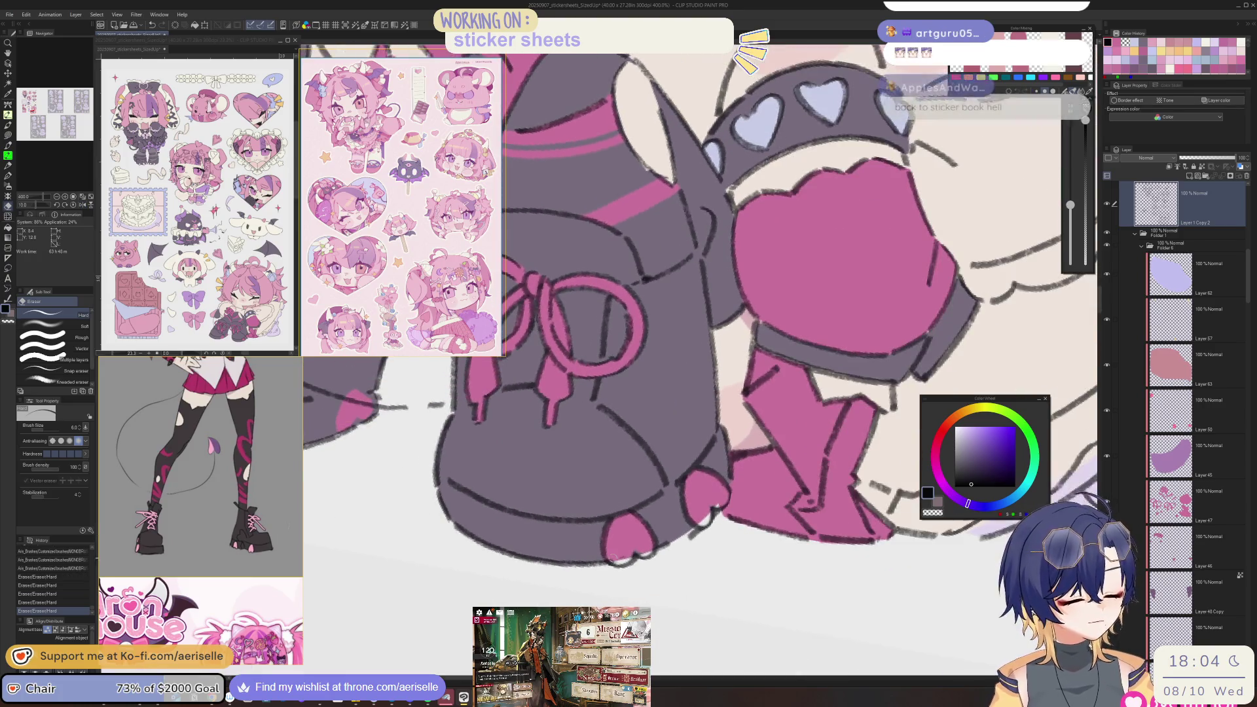
{"action": "key", "text": "minus"}
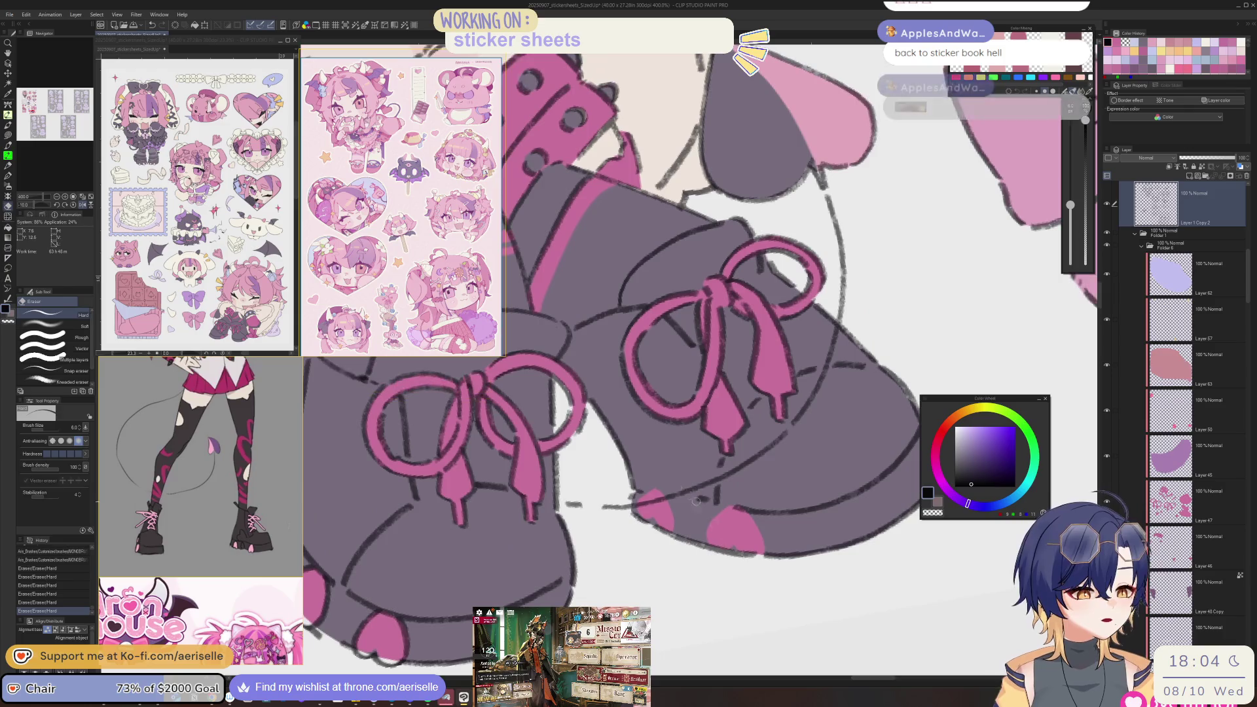
{"action": "key", "text": "b"}
{"action": "mouse_move", "coordinate": [653, 491]}
{"action": "left_mouse_down"}
{"action": "mouse_move", "coordinate": [639, 511]}
{"action": "mouse_move", "coordinate": [662, 497]}
{"action": "mouse_move", "coordinate": [657, 531]}
{"action": "left_mouse_up"}
{"action": "left_click_drag", "start_coordinate": [737, 506], "coordinate": [707, 545]}
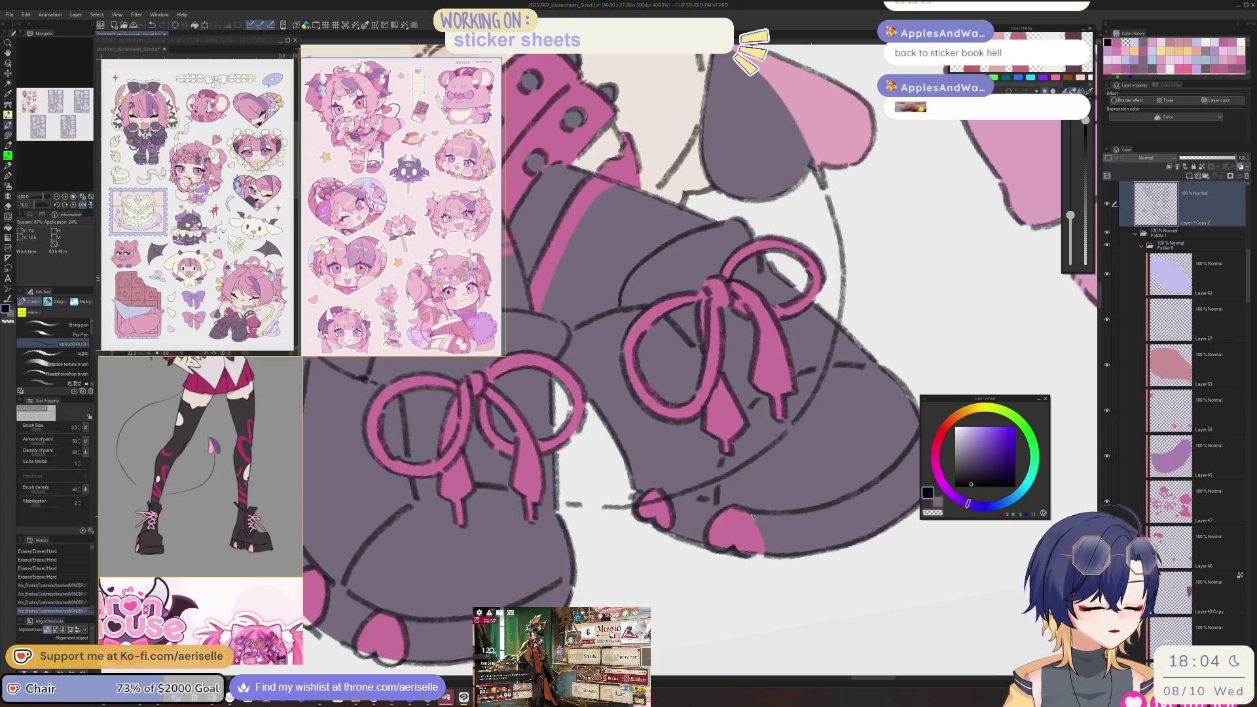
{"action": "left_click_drag", "start_coordinate": [725, 535], "coordinate": [720, 532]}
{"action": "left_click_drag", "start_coordinate": [656, 498], "coordinate": [654, 496]}
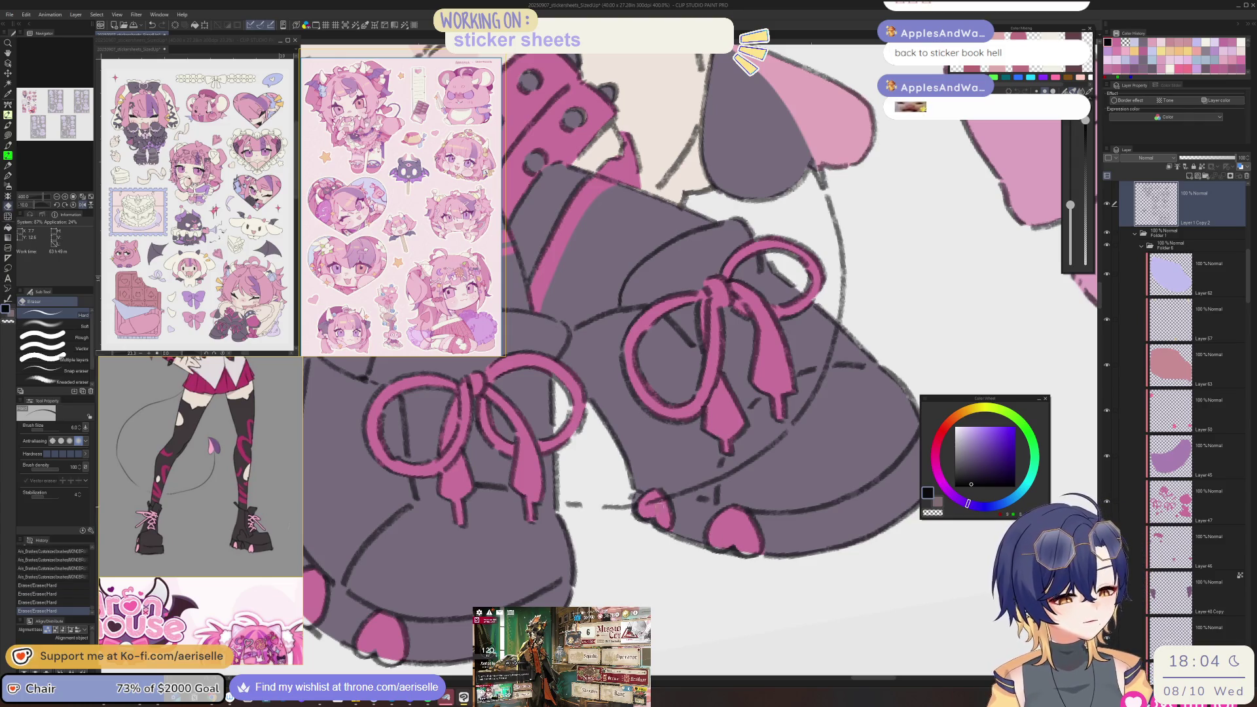
- On Layer 26, lasso-fill the gaps around the boot toe pads with the dark boot colour
{"action": "scroll", "coordinate": [622, 360], "scroll_direction": "down", "scroll_amount": 5}
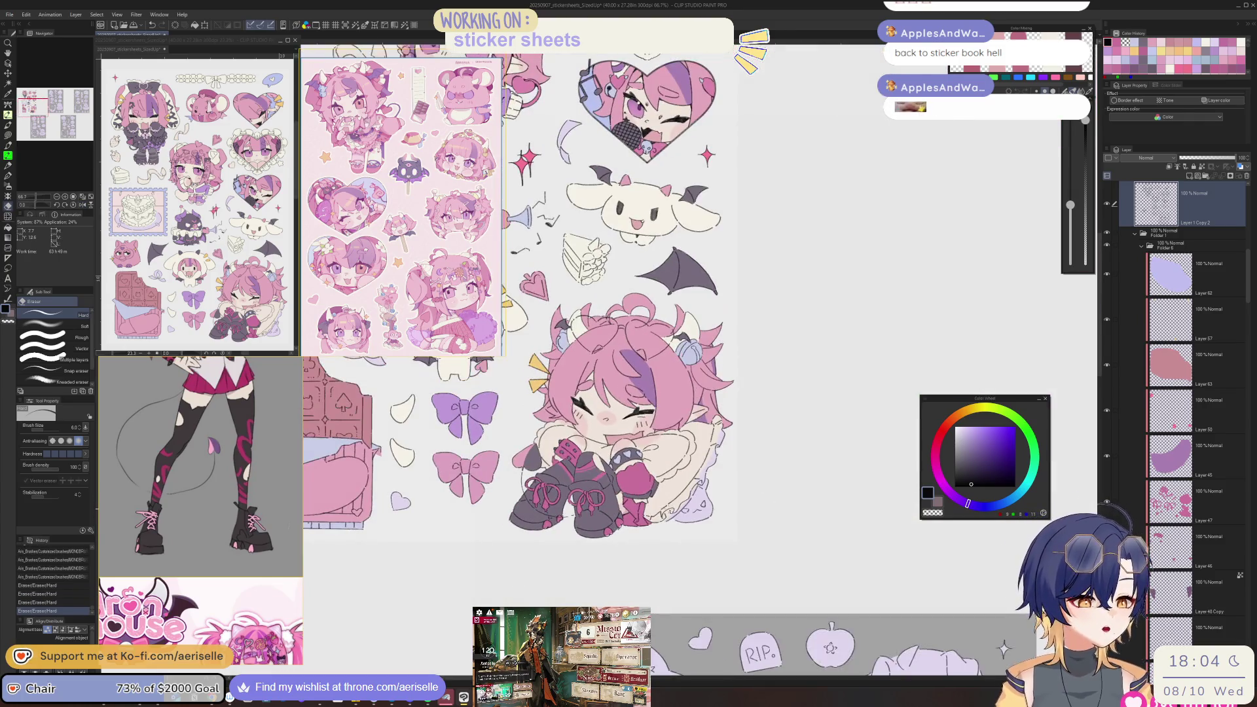
{"action": "scroll", "coordinate": [589, 523], "scroll_direction": "up", "scroll_amount": 2}
{"action": "left_click_drag", "start_coordinate": [1251, 303], "coordinate": [1250, 458]}
{"action": "left_click", "coordinate": [1168, 444]}
{"action": "scroll", "coordinate": [809, 537], "scroll_direction": "up", "scroll_amount": 5}
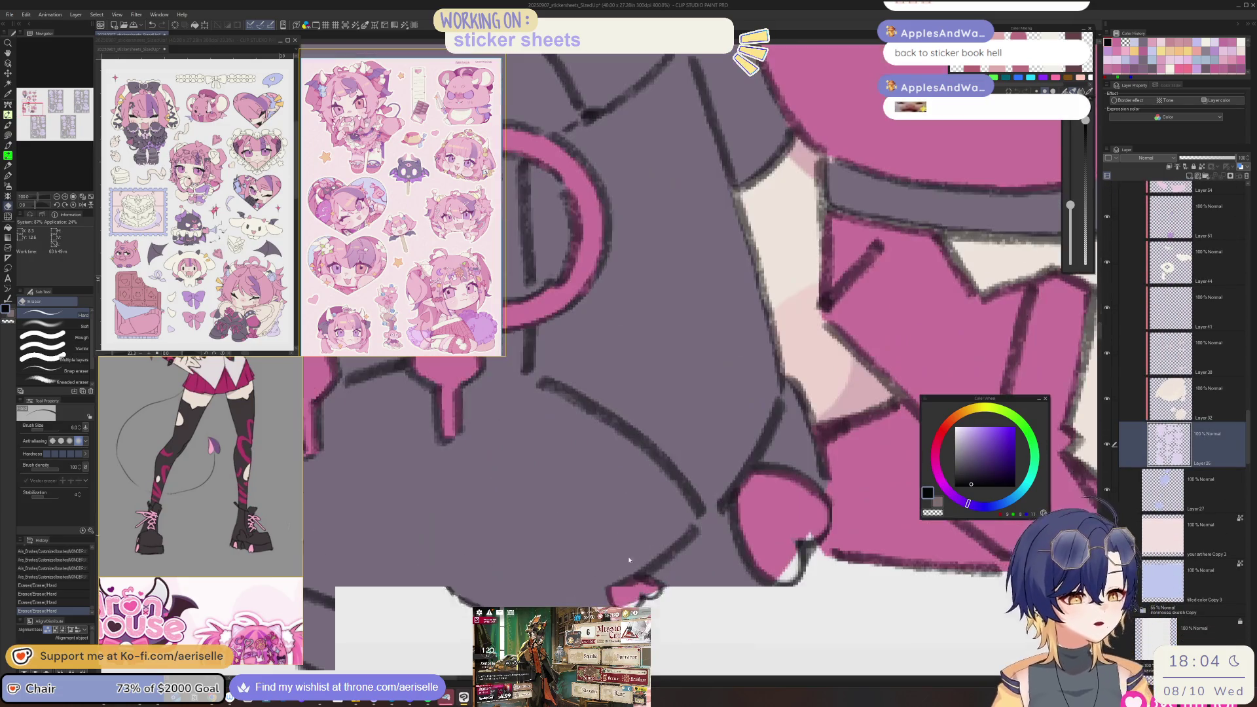
{"action": "scroll", "coordinate": [807, 538], "scroll_direction": "down", "scroll_amount": 3}
{"action": "key", "text": "u"}
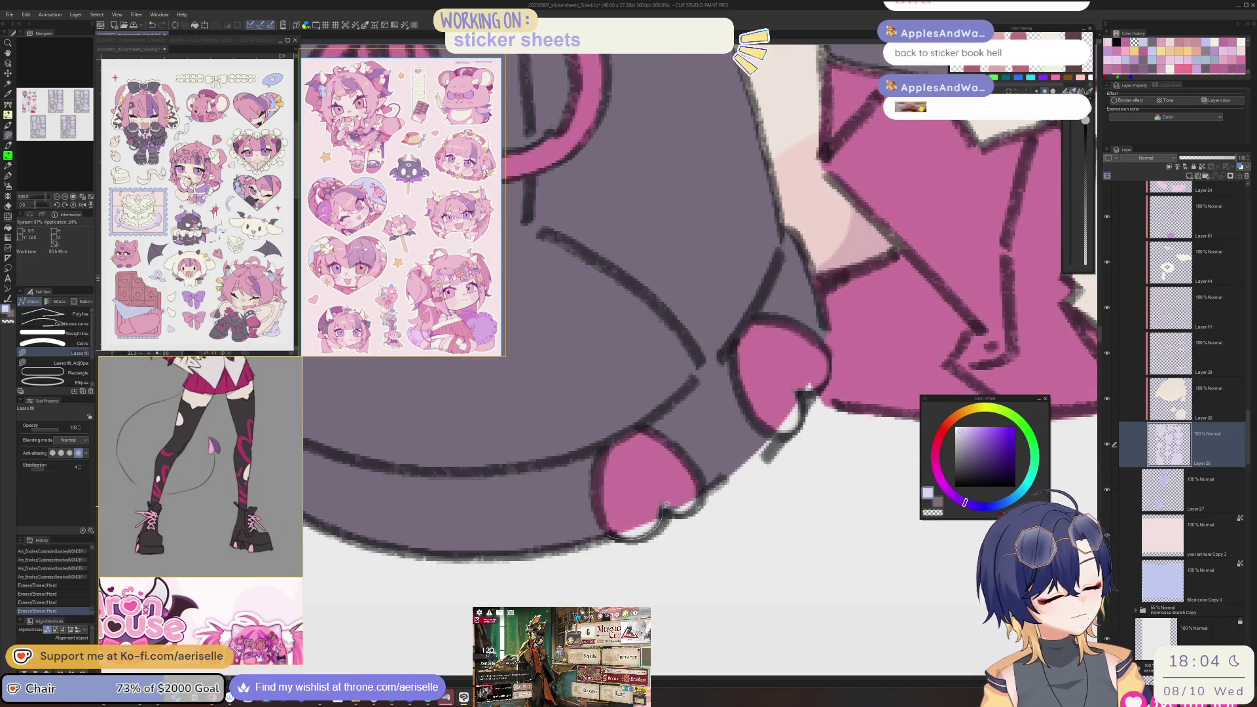
{"action": "left_click_drag", "start_coordinate": [707, 464], "coordinate": [705, 472]}
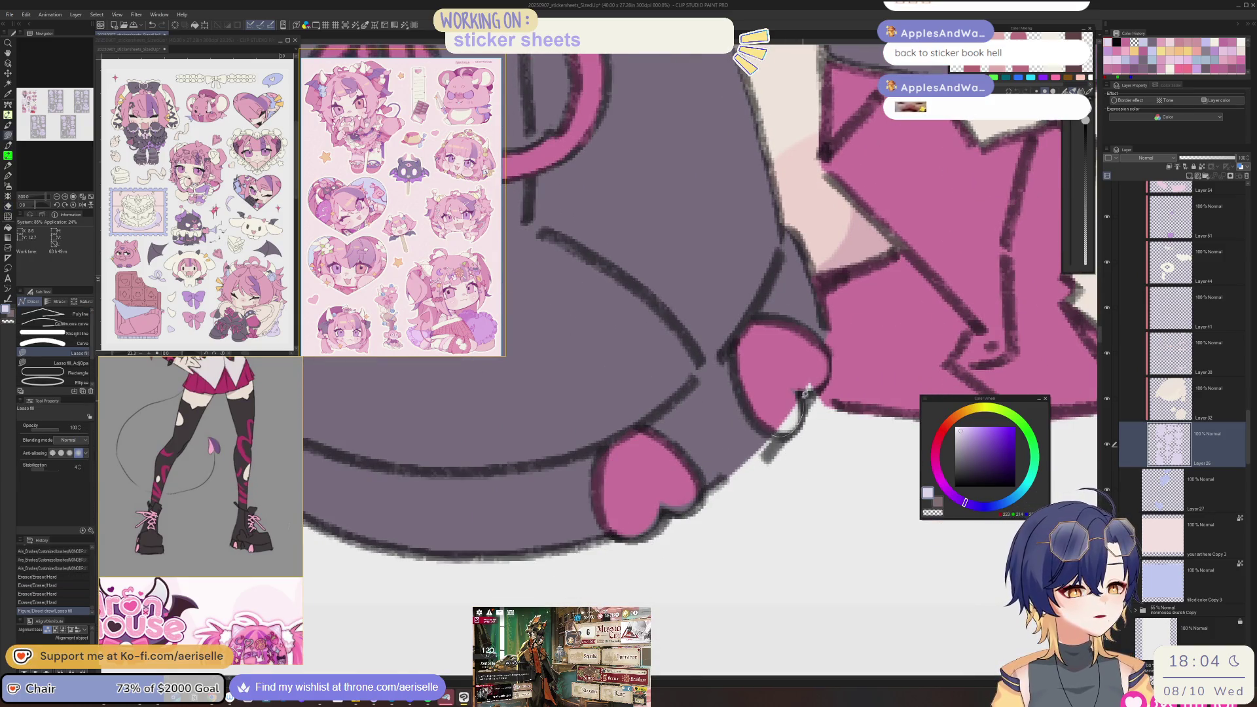
{"action": "left_click_drag", "start_coordinate": [810, 386], "coordinate": [809, 388]}
{"action": "scroll", "coordinate": [810, 388], "scroll_direction": "down", "scroll_amount": 4}
{"action": "scroll", "coordinate": [661, 495], "scroll_direction": "up", "scroll_amount": 2}
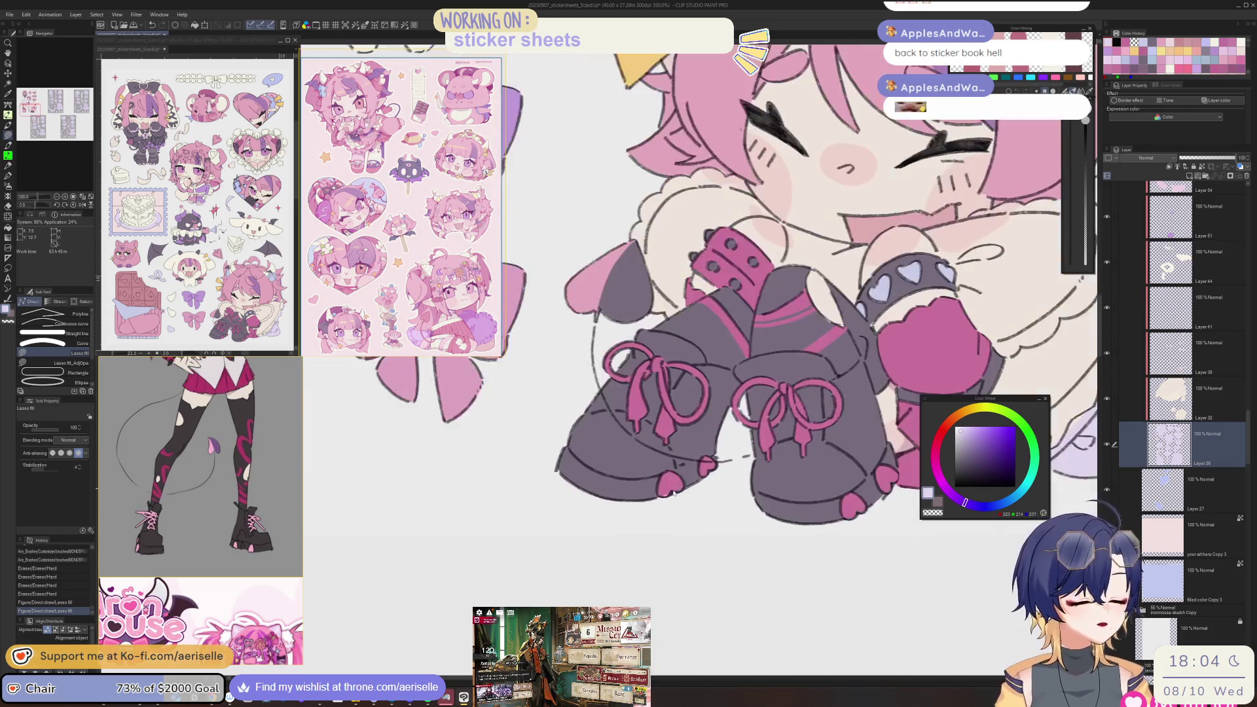
{"action": "scroll", "coordinate": [674, 485], "scroll_direction": "up", "scroll_amount": 2}
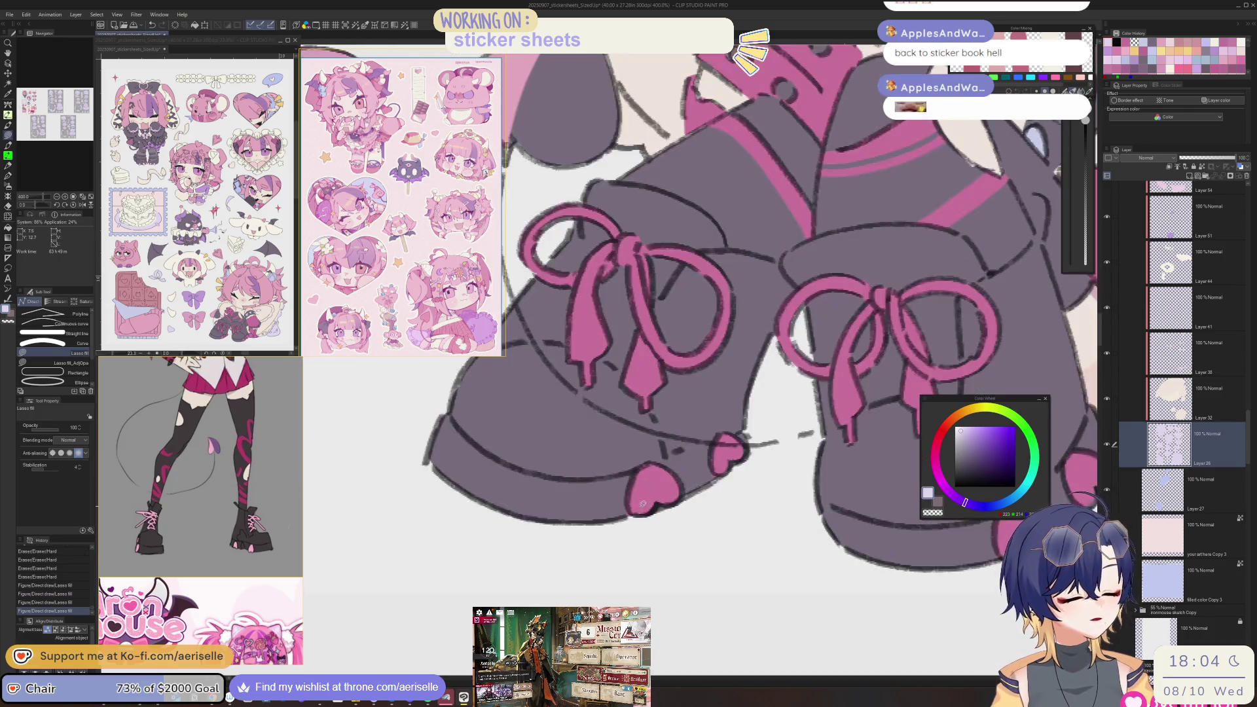
- Switch to the Eraser and select Layer 47 for cleanup
{"action": "key", "text": "e"}
{"action": "left_click", "coordinate": [679, 501], "text": "ctrl+shift"}
{"action": "scroll", "coordinate": [623, 513], "scroll_direction": "down", "scroll_amount": 5}
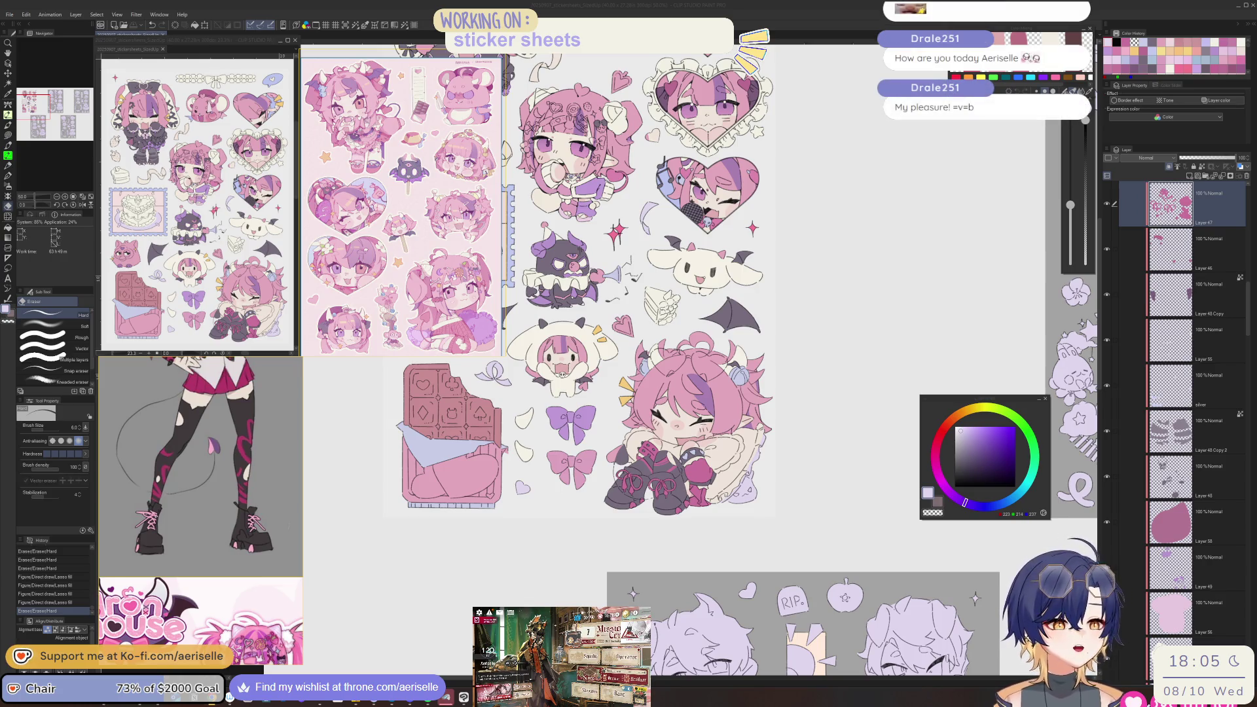
{"action": "left_click", "coordinate": [944, 406]}
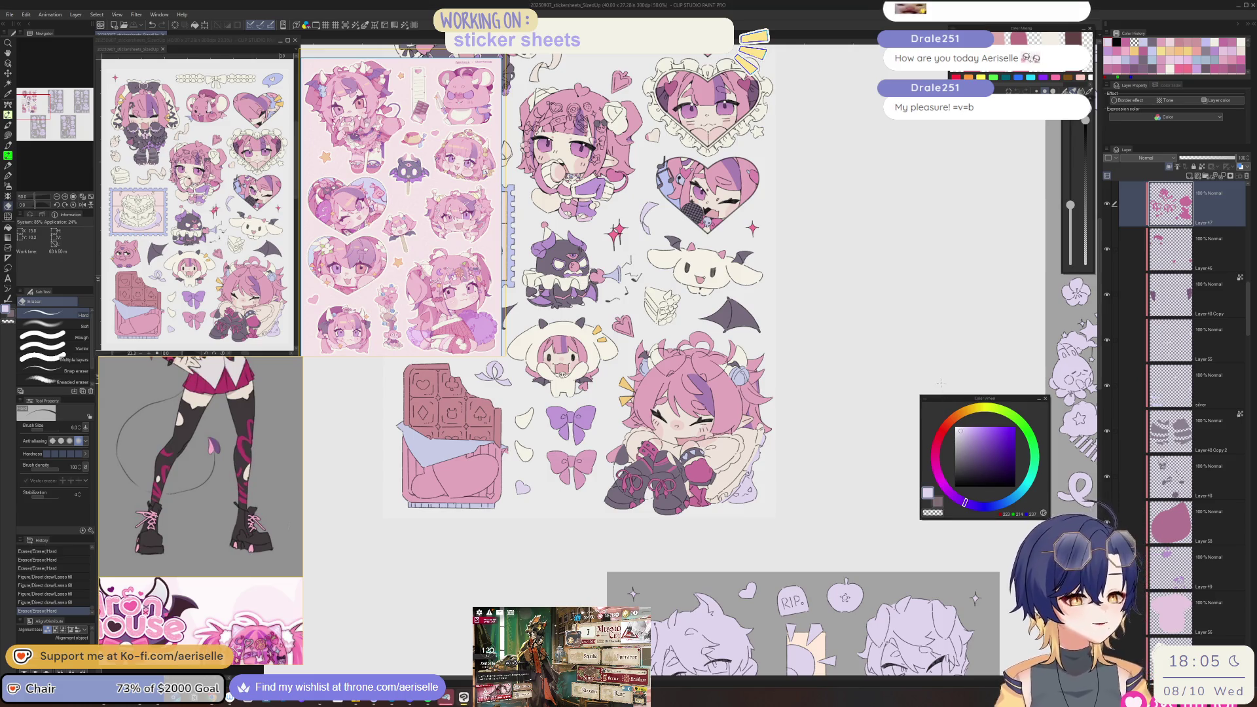
- Darken the layer by setting Hue/Saturation/Luminosity luminosity to about -13
{"action": "scroll", "coordinate": [761, 339], "scroll_direction": "down", "scroll_amount": 3}
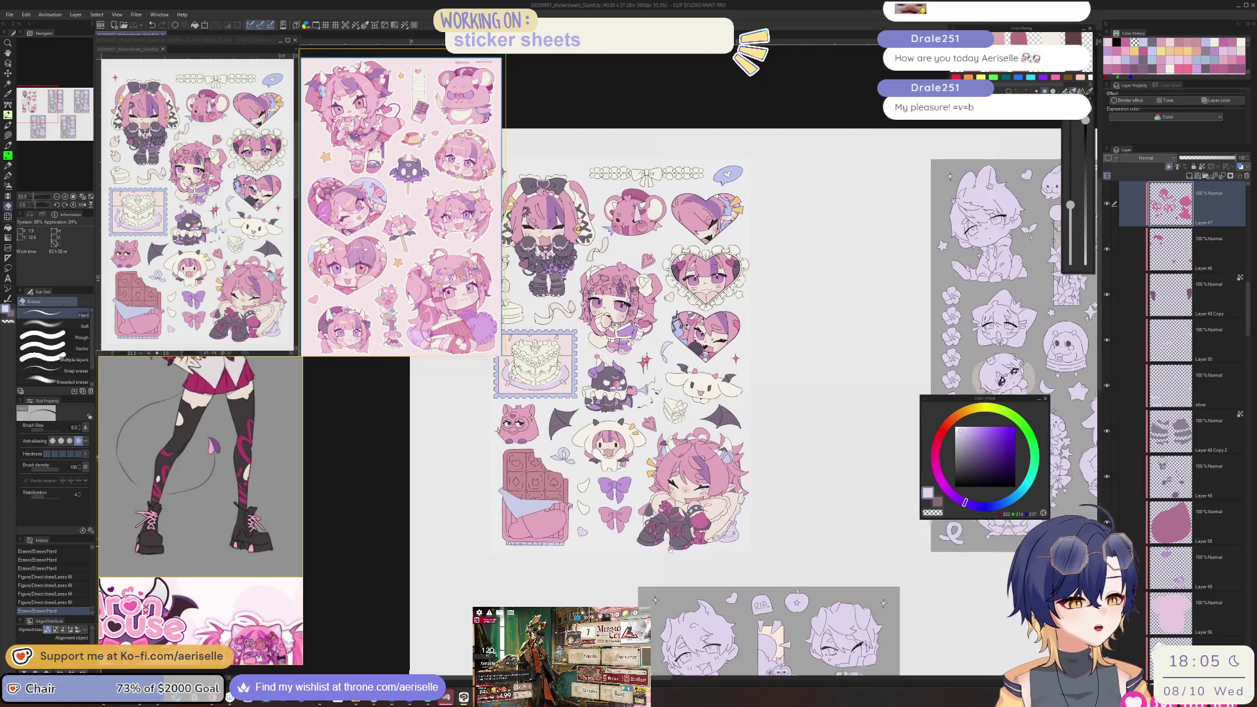
{"action": "mouse_move", "coordinate": [655, 393]}
{"action": "left_mouse_down"}
{"action": "mouse_move", "coordinate": [677, 430]}
{"action": "mouse_move", "coordinate": [703, 393]}
{"action": "left_mouse_up"}
{"action": "key", "text": "ctrl+alt+0"}
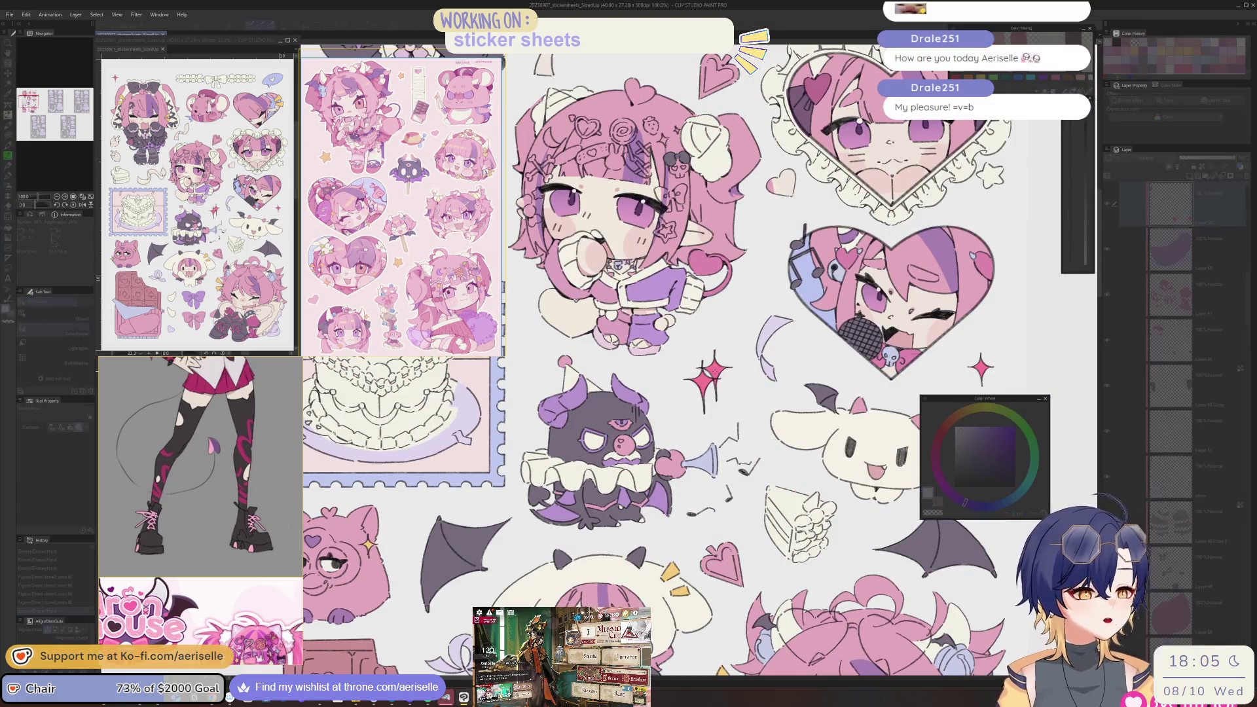
{"action": "key", "text": "ctrl+u"}
{"action": "left_click", "coordinate": [847, 349]}
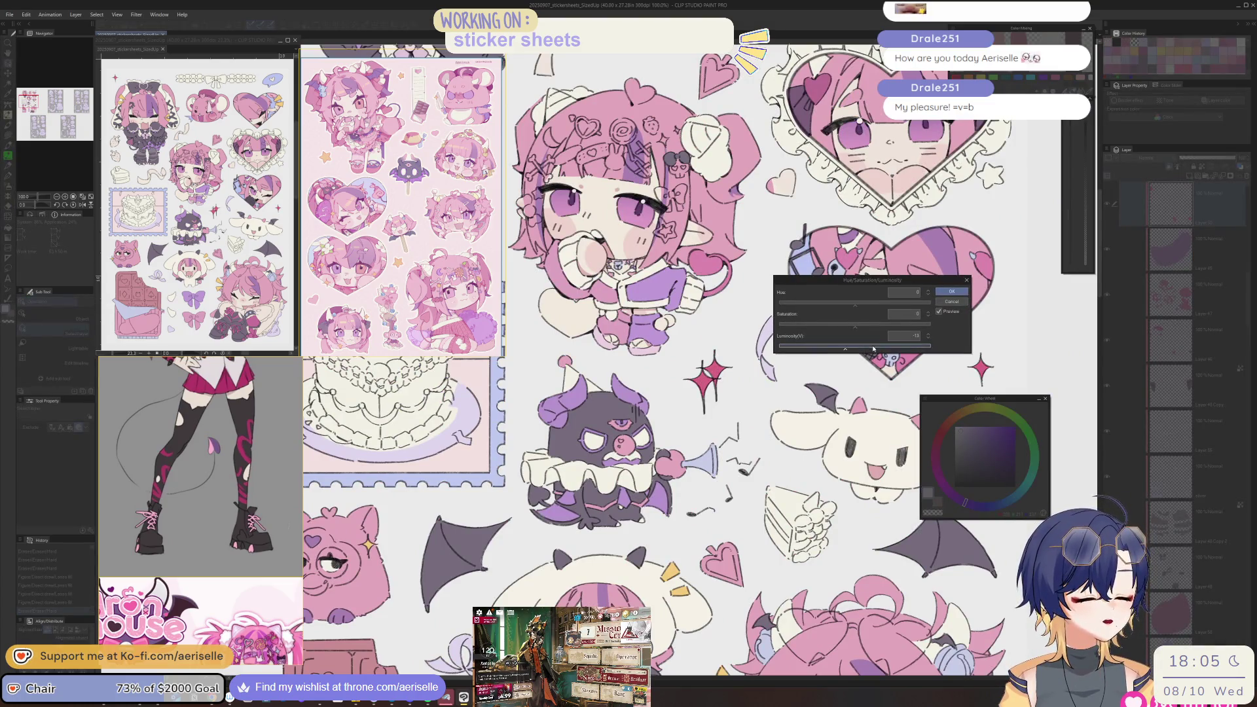
{"action": "left_click_drag", "start_coordinate": [864, 350], "coordinate": [860, 350]}
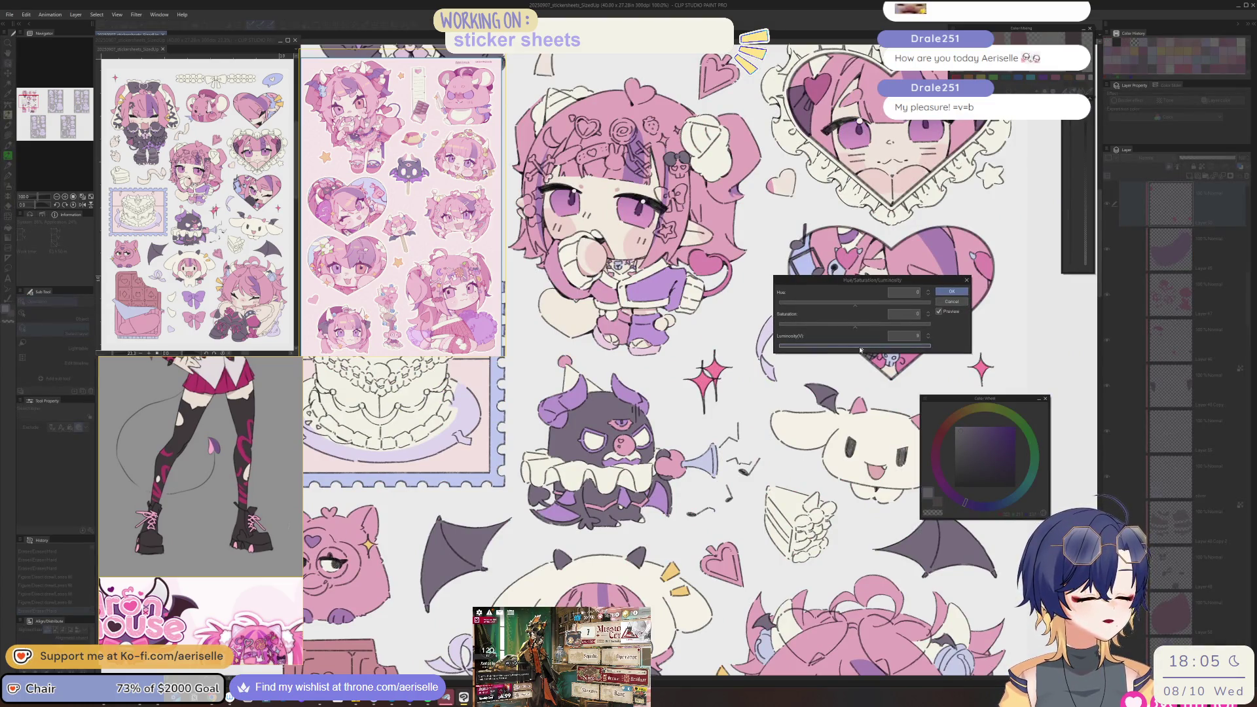
{"action": "left_click", "coordinate": [951, 292]}
- Lasso-fill the lower and upper strawberries beside the chibi with pink
{"action": "mouse_move", "coordinate": [528, 421]}
{"action": "left_mouse_down"}
{"action": "mouse_move", "coordinate": [738, 630]}
{"action": "mouse_move", "coordinate": [825, 694]}
{"action": "left_mouse_up"}
{"action": "scroll", "coordinate": [655, 327], "scroll_direction": "up", "scroll_amount": 3}
{"action": "key", "text": "u"}
{"action": "left_click_drag", "start_coordinate": [622, 445], "coordinate": [681, 452]}
{"action": "mouse_move", "coordinate": [664, 326]}
{"action": "left_mouse_down"}
{"action": "mouse_move", "coordinate": [592, 393]}
{"action": "mouse_move", "coordinate": [664, 321]}
{"action": "left_mouse_up"}
{"action": "scroll", "coordinate": [664, 321], "scroll_direction": "down", "scroll_amount": 3}
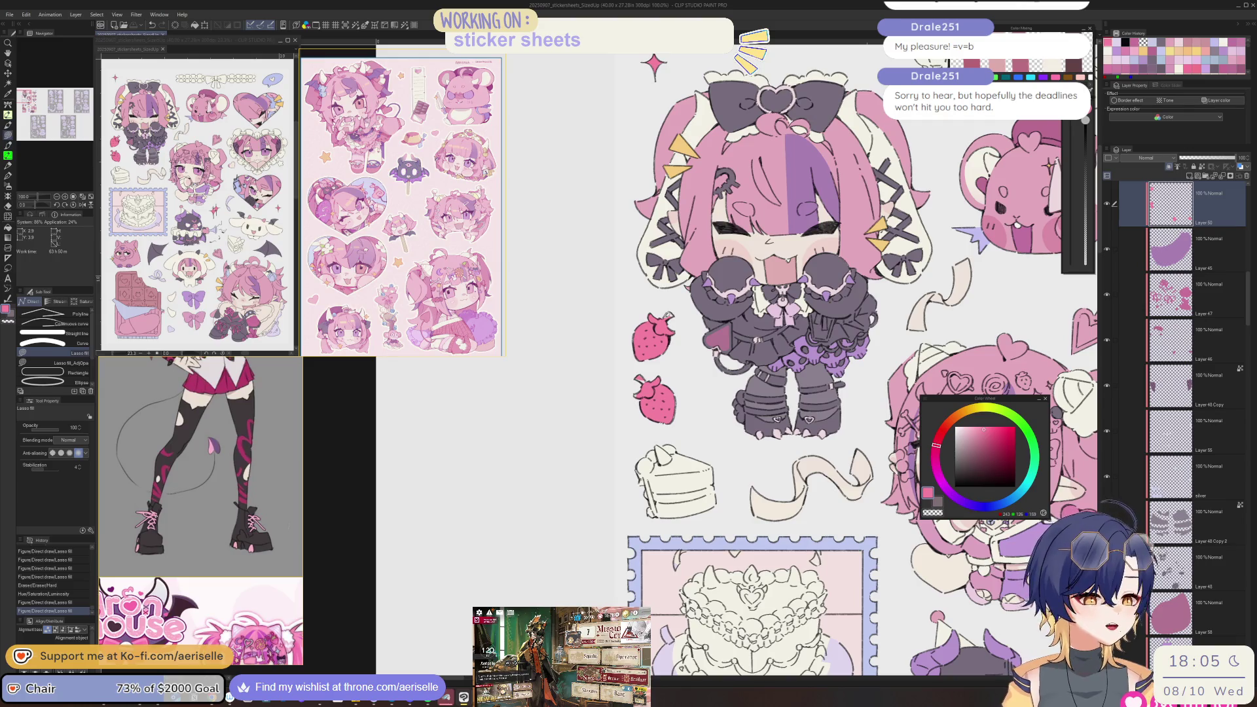
- Add a new raster layer for the knee-hugging chibi's hair clips
{"action": "scroll", "coordinate": [753, 366], "scroll_direction": "down", "scroll_amount": 2}
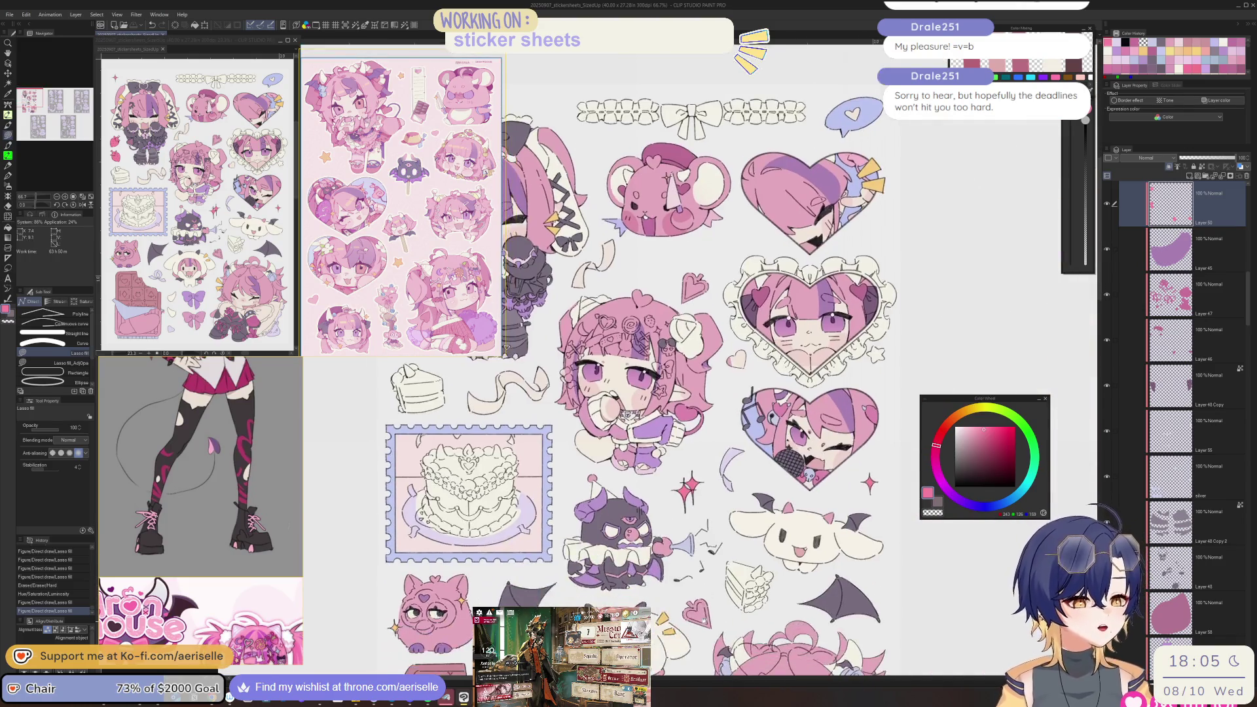
{"action": "scroll", "coordinate": [717, 570], "scroll_direction": "down", "scroll_amount": 5}
{"action": "mouse_move", "coordinate": [773, 654]}
{"action": "left_mouse_down"}
{"action": "mouse_move", "coordinate": [758, 633]}
{"action": "mouse_move", "coordinate": [685, 609]}
{"action": "mouse_move", "coordinate": [687, 598]}
{"action": "left_mouse_up"}
{"action": "scroll", "coordinate": [661, 374], "scroll_direction": "up", "scroll_amount": 4}
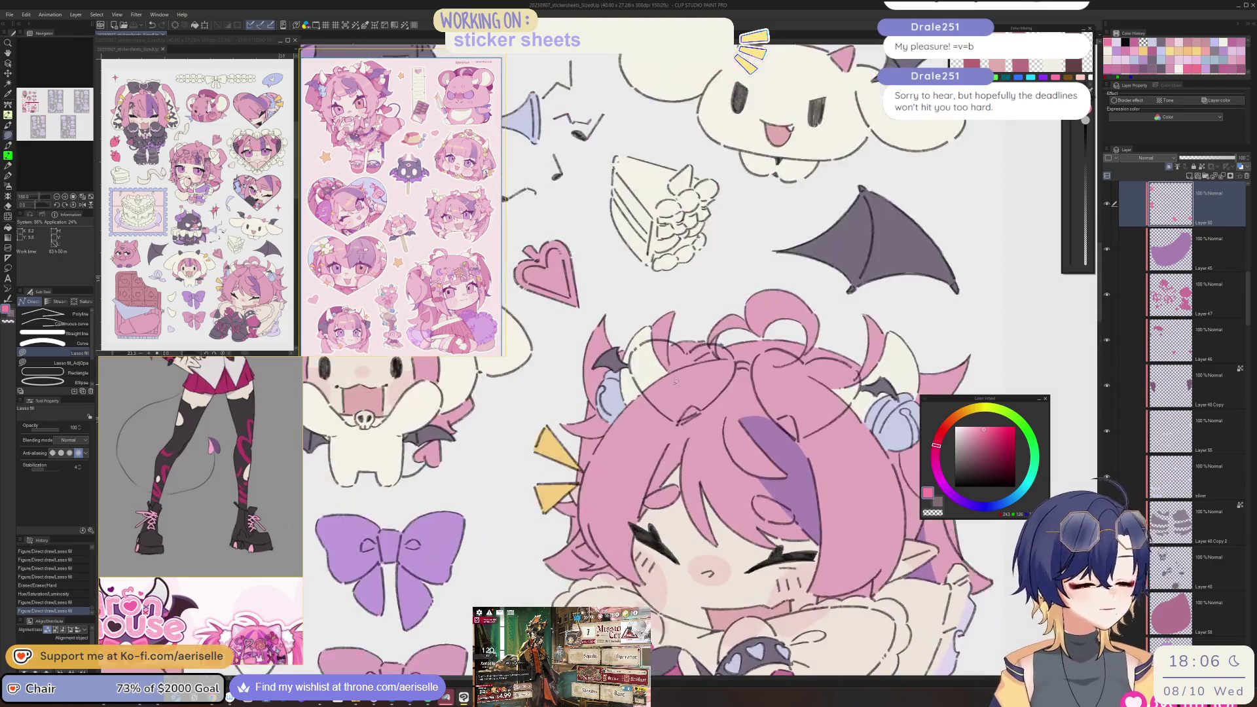
{"action": "key", "text": "o"}
{"action": "scroll", "coordinate": [1246, 368], "scroll_direction": "down", "scroll_amount": 2}
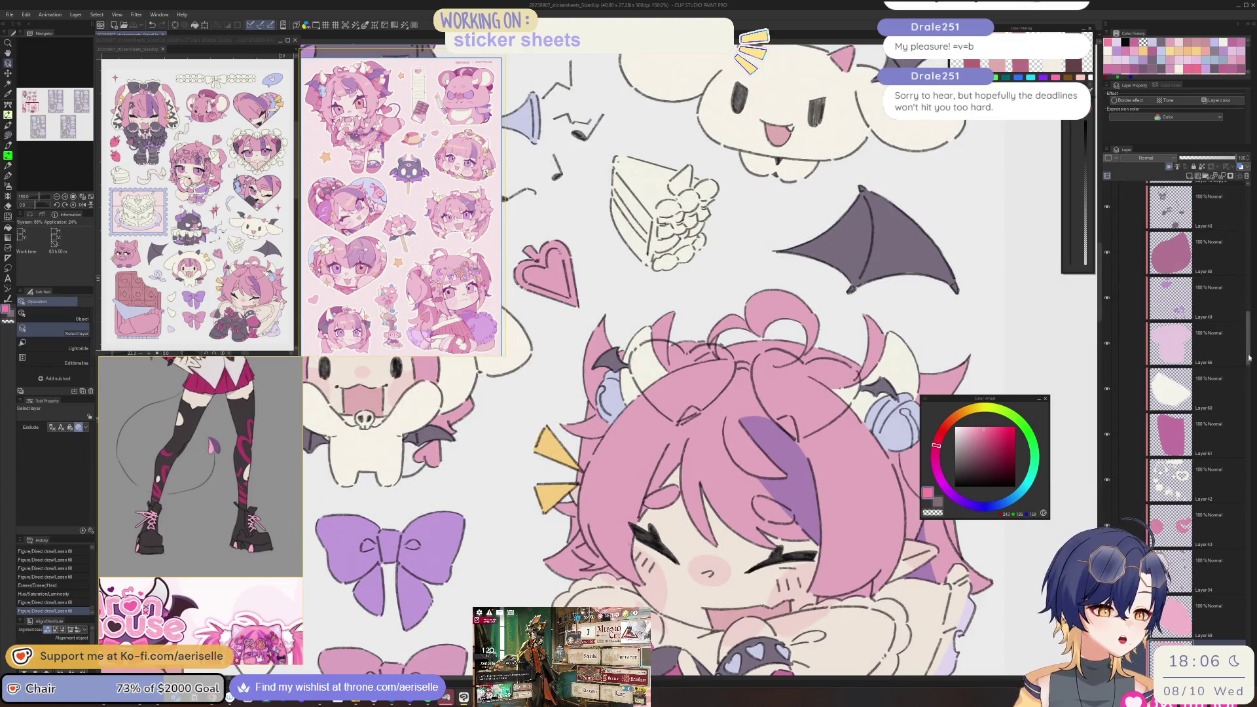
{"action": "scroll", "coordinate": [1211, 275], "scroll_direction": "up", "scroll_amount": 3}
{"action": "left_click", "coordinate": [1196, 167]}
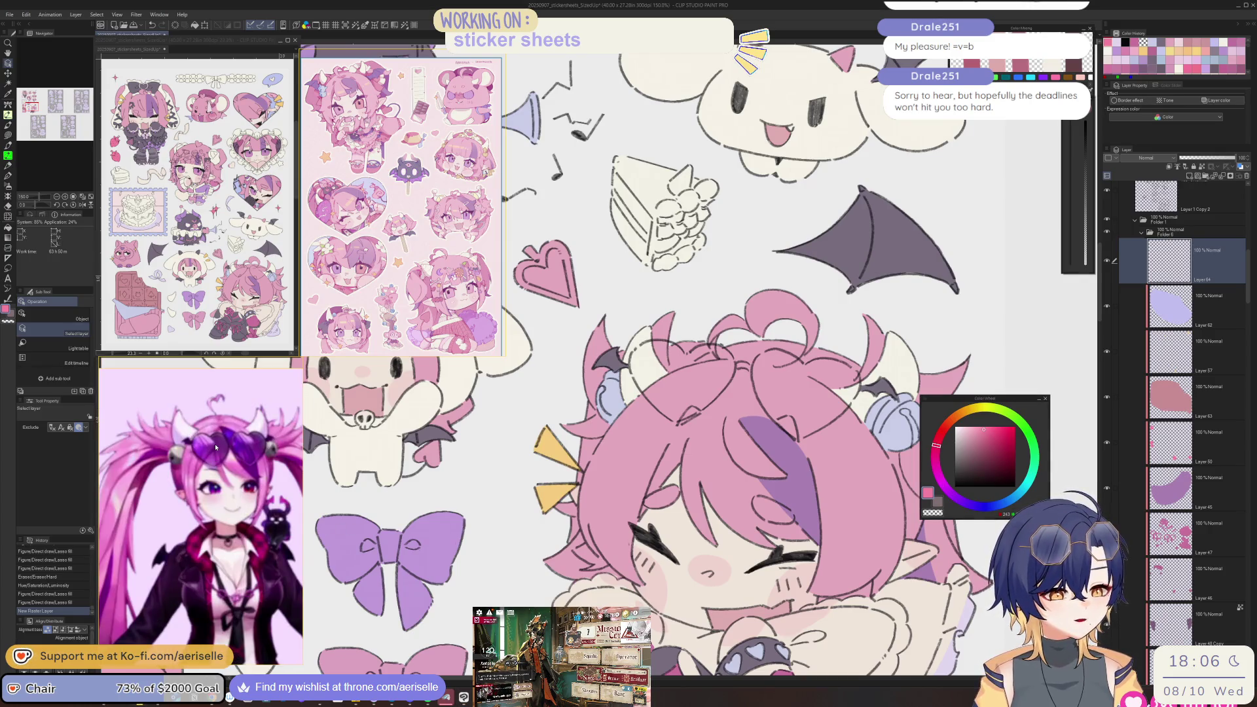
- Pick a soft light purple on the Color Wheel
{"action": "left_click", "coordinate": [969, 502]}
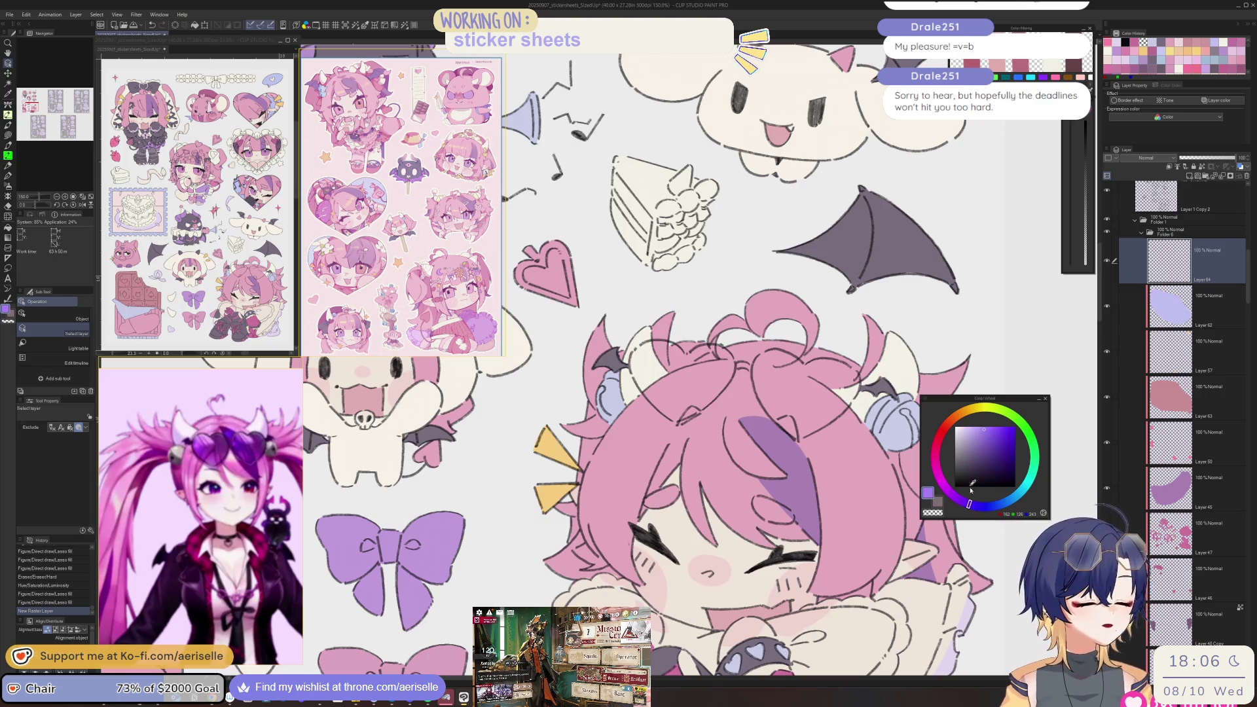
{"action": "left_click", "coordinate": [974, 435]}
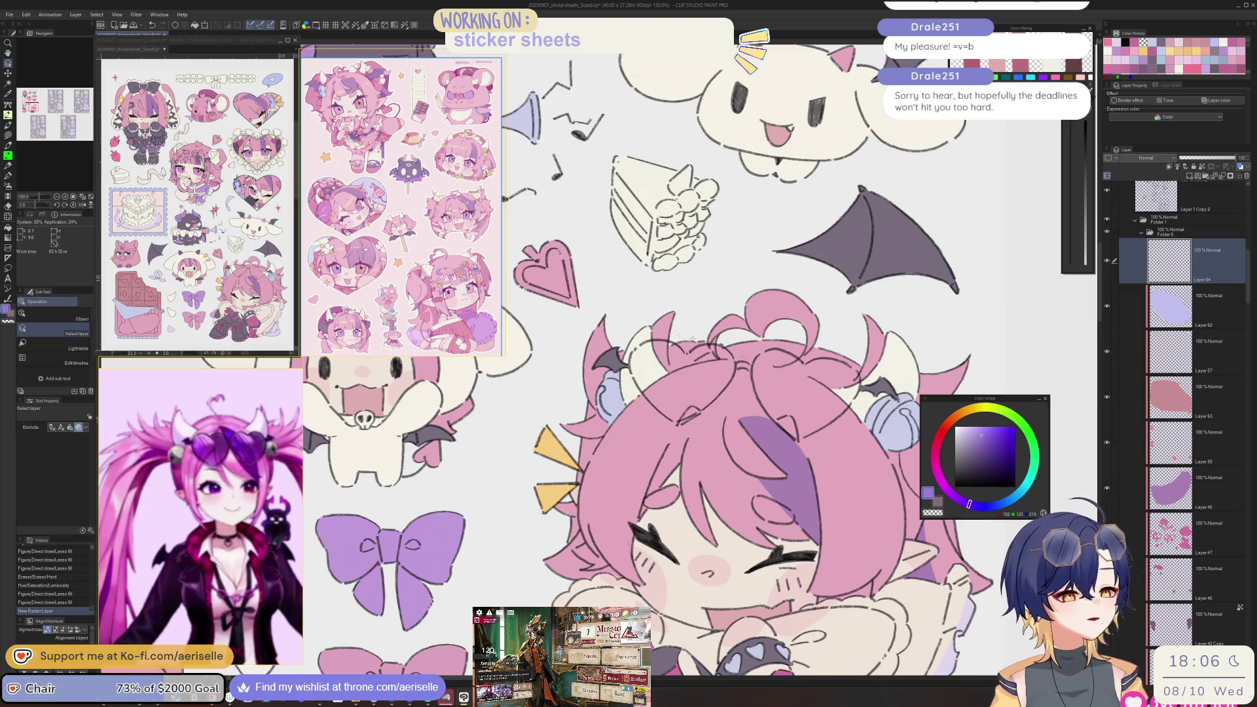
{"action": "scroll", "coordinate": [658, 335], "scroll_direction": "up", "scroll_amount": 3}
- Lasso-fill the left purple heart clip on the hair and erase its bottom tip tidy
{"action": "key", "text": "u"}
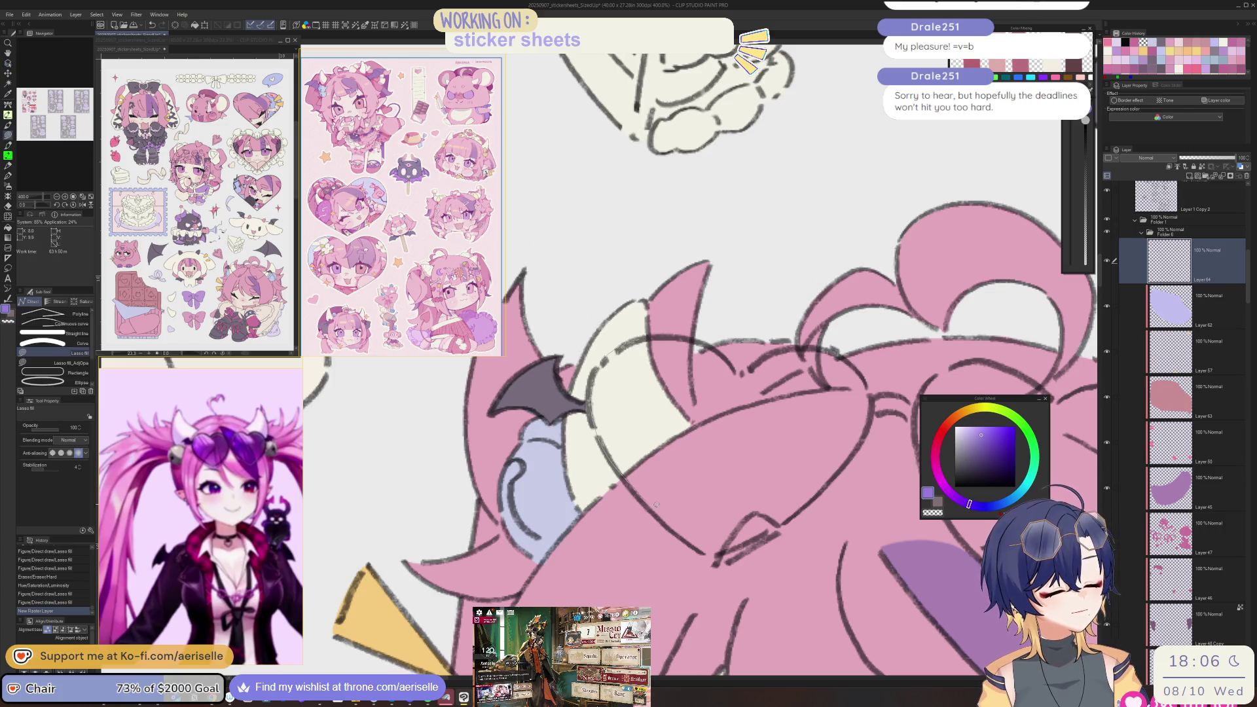
{"action": "left_click_drag", "start_coordinate": [724, 555], "coordinate": [785, 522]}
{"action": "mouse_move", "coordinate": [834, 474]}
{"action": "left_mouse_down"}
{"action": "mouse_move", "coordinate": [862, 427]}
{"action": "mouse_move", "coordinate": [850, 359]}
{"action": "mouse_move", "coordinate": [774, 347]}
{"action": "mouse_move", "coordinate": [741, 373]}
{"action": "mouse_move", "coordinate": [705, 334]}
{"action": "mouse_move", "coordinate": [614, 433]}
{"action": "left_mouse_up"}
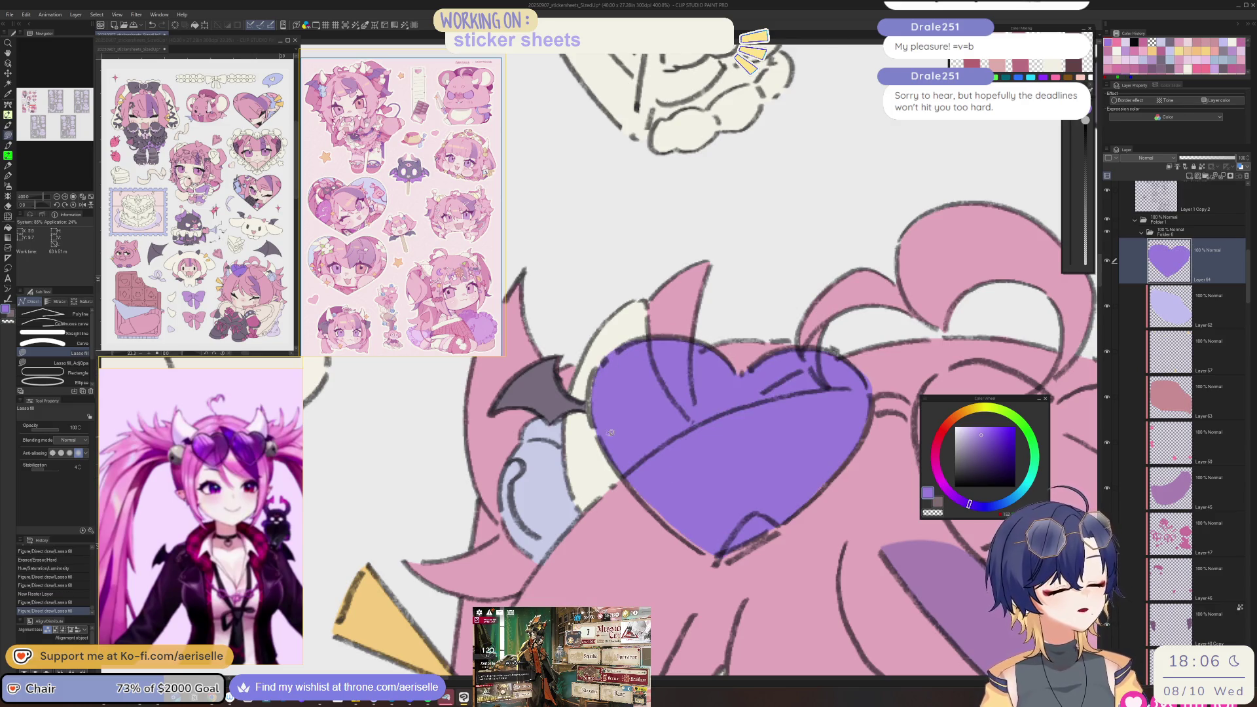
{"action": "key", "text": "e"}
{"action": "mouse_move", "coordinate": [674, 539]}
{"action": "left_mouse_down"}
{"action": "mouse_move", "coordinate": [715, 569]}
{"action": "mouse_move", "coordinate": [724, 550]}
{"action": "left_mouse_up"}
{"action": "mouse_move", "coordinate": [724, 546]}
{"action": "left_mouse_down"}
{"action": "mouse_move", "coordinate": [719, 533]}
{"action": "mouse_move", "coordinate": [707, 555]}
{"action": "left_mouse_up"}
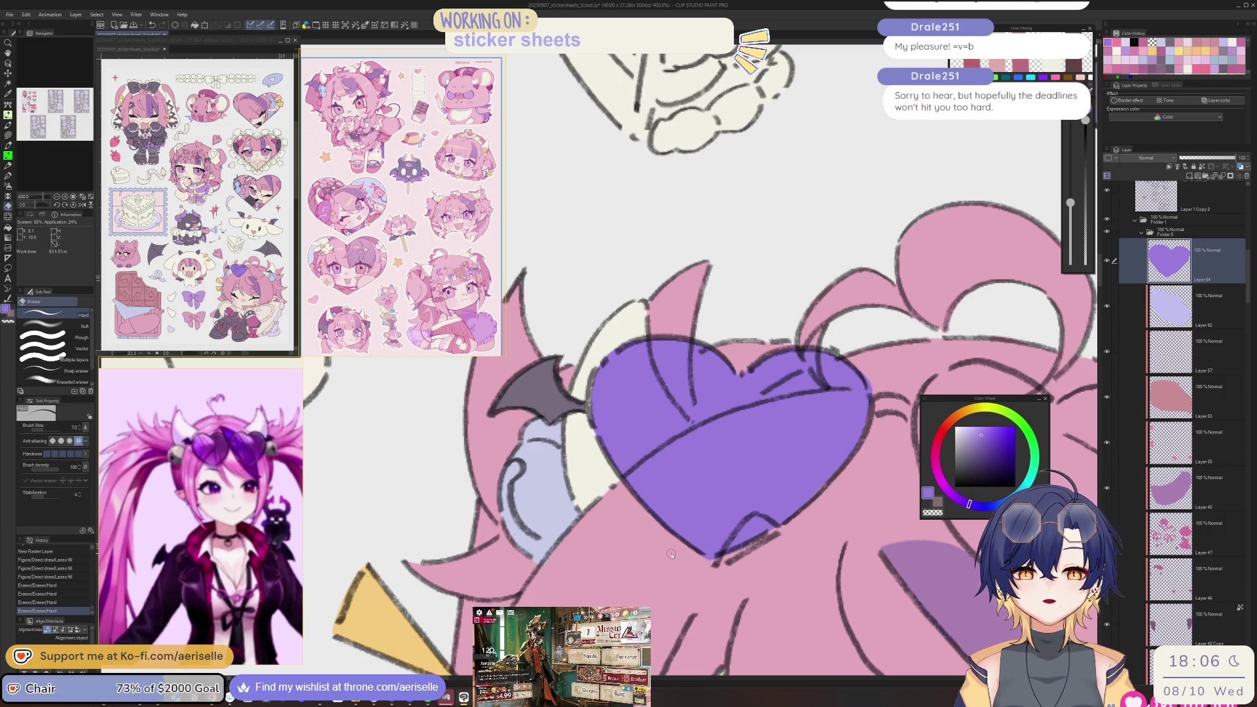
{"action": "scroll", "coordinate": [800, 547], "scroll_direction": "down", "scroll_amount": 4}
{"action": "scroll", "coordinate": [798, 517], "scroll_direction": "up", "scroll_amount": 1}
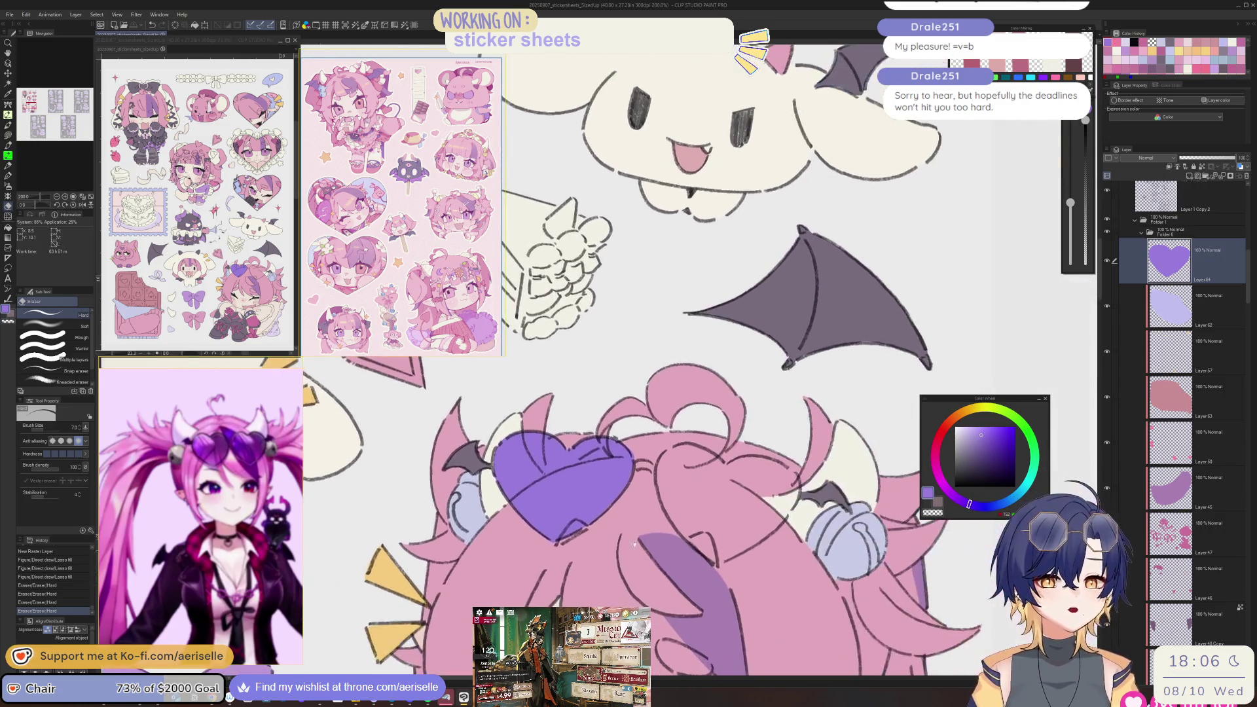
{"action": "scroll", "coordinate": [734, 472], "scroll_direction": "up", "scroll_amount": 3}
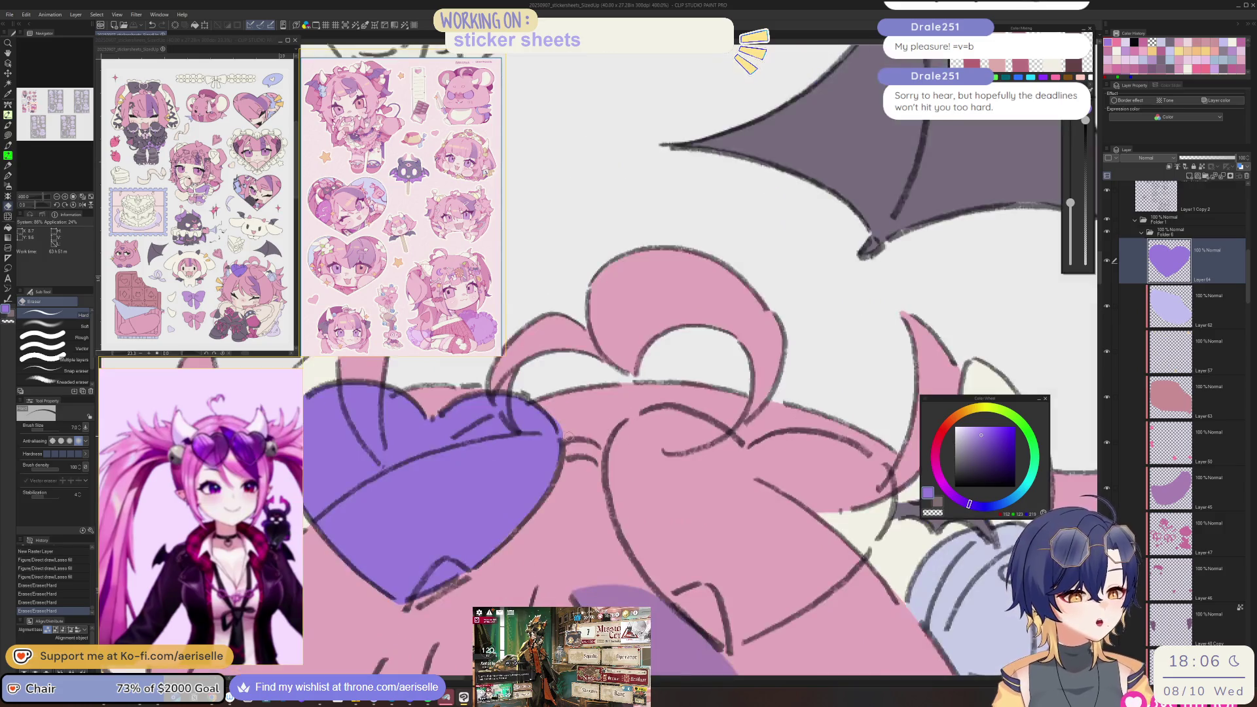
{"action": "left_click", "coordinate": [559, 430]}
- Lasso-fill the second purple heart clip on the right, then zoom out to review both
{"action": "key", "text": "u"}
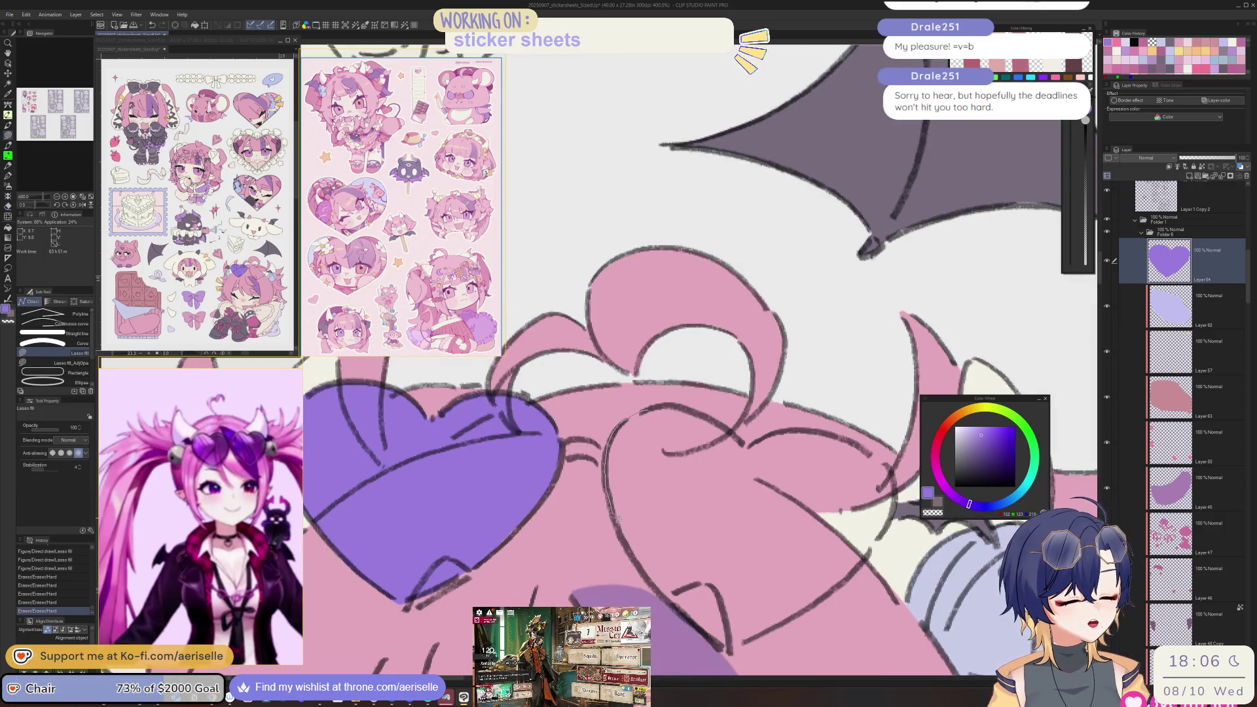
{"action": "mouse_move", "coordinate": [664, 598]}
{"action": "left_mouse_down"}
{"action": "mouse_move", "coordinate": [720, 646]}
{"action": "mouse_move", "coordinate": [753, 642]}
{"action": "mouse_move", "coordinate": [844, 583]}
{"action": "mouse_move", "coordinate": [893, 482]}
{"action": "mouse_move", "coordinate": [826, 428]}
{"action": "left_mouse_up"}
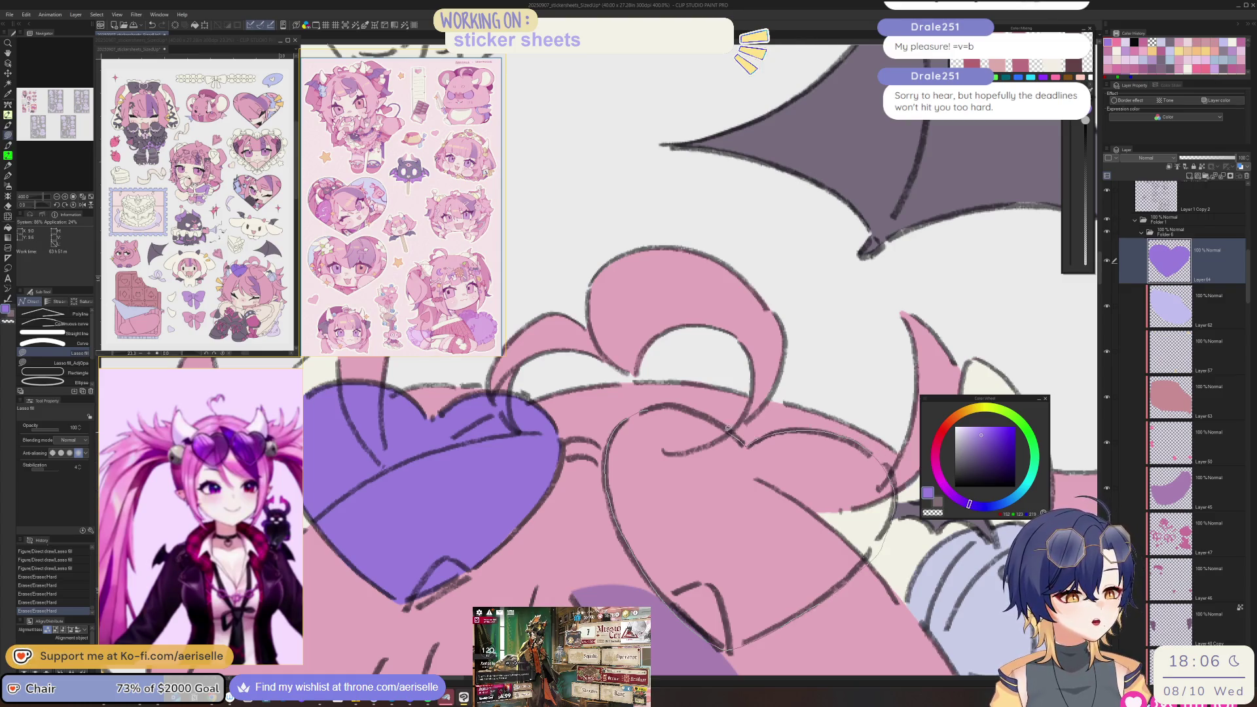
{"action": "left_click_drag", "start_coordinate": [671, 400], "coordinate": [669, 402]}
{"action": "key", "text": "e"}
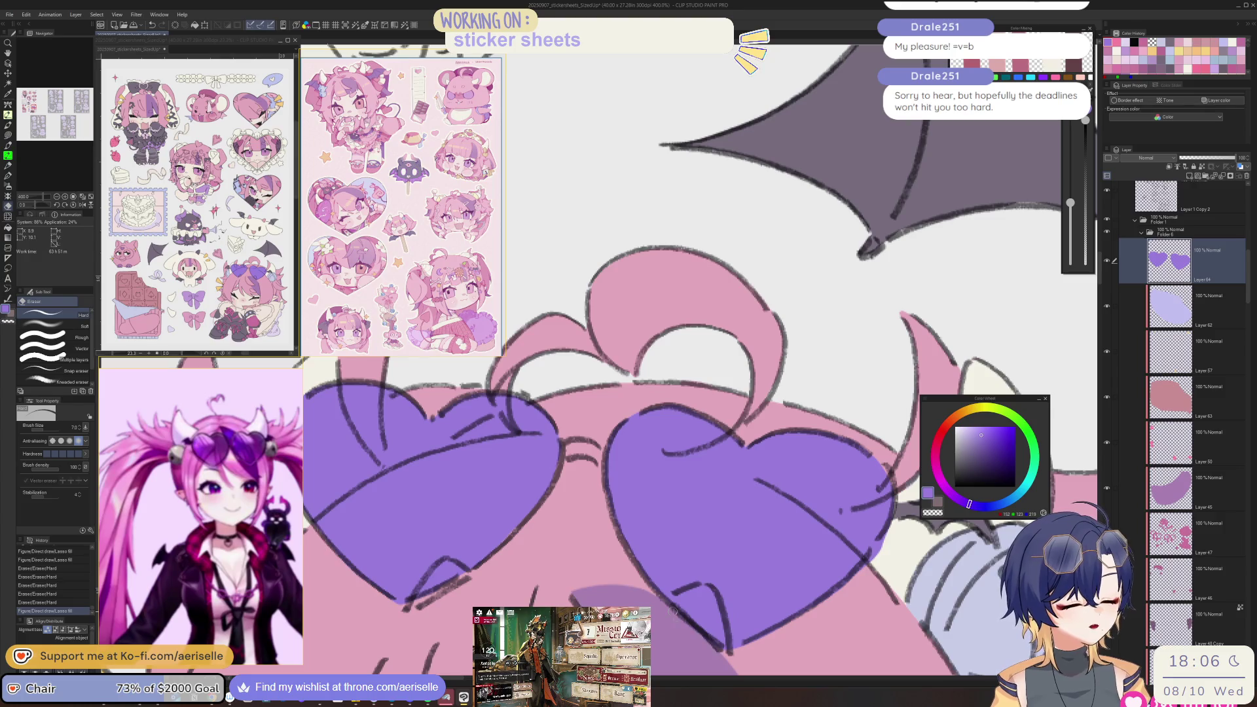
{"action": "key", "text": "ctrl+0"}
{"action": "scroll", "coordinate": [900, 539], "scroll_direction": "up", "scroll_amount": 5}
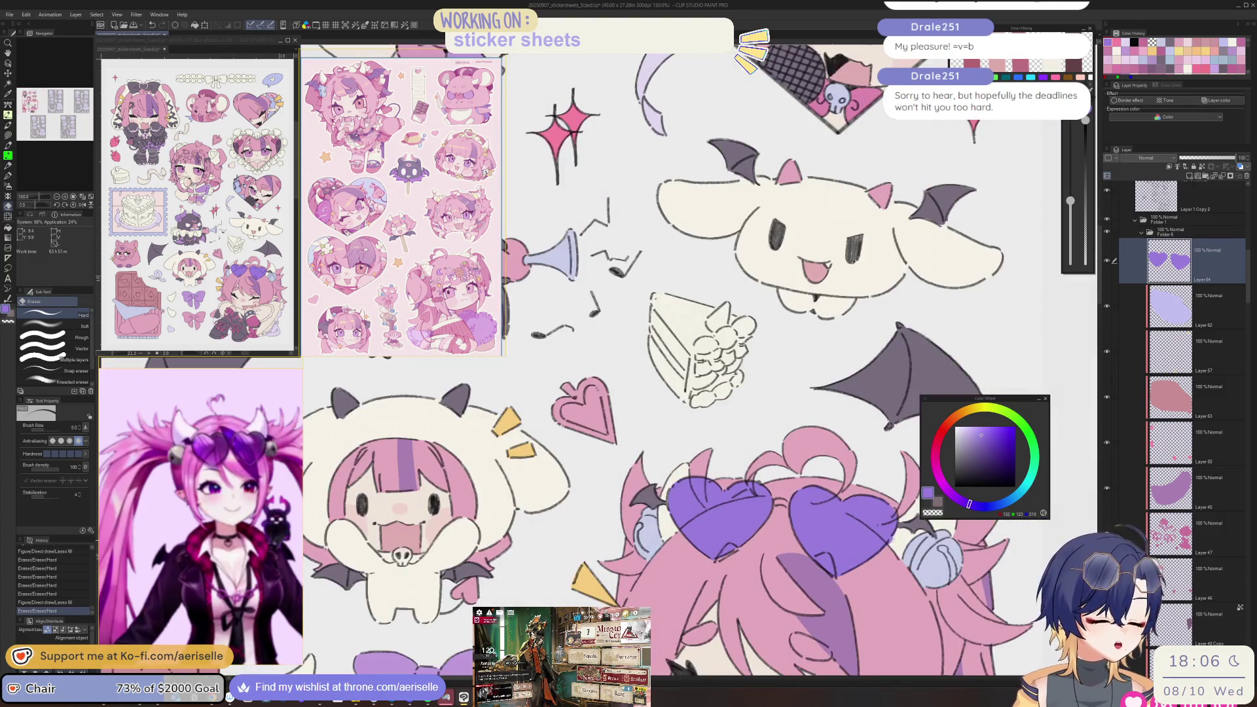
{"action": "scroll", "coordinate": [892, 539], "scroll_direction": "down", "scroll_amount": 5}
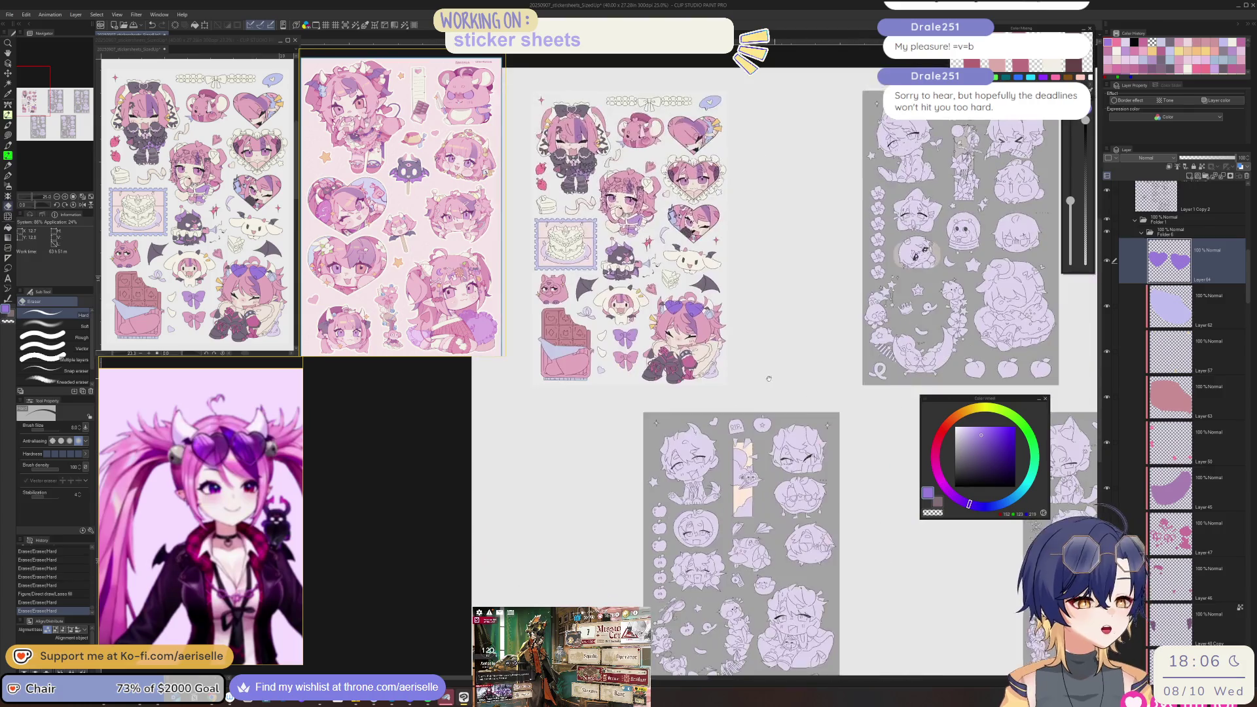
{"action": "mouse_move", "coordinate": [769, 378]}
{"action": "left_mouse_down"}
{"action": "mouse_move", "coordinate": [582, 357]}
{"action": "mouse_move", "coordinate": [588, 379]}
{"action": "mouse_move", "coordinate": [850, 433]}
{"action": "mouse_move", "coordinate": [860, 598]}
{"action": "left_mouse_up"}
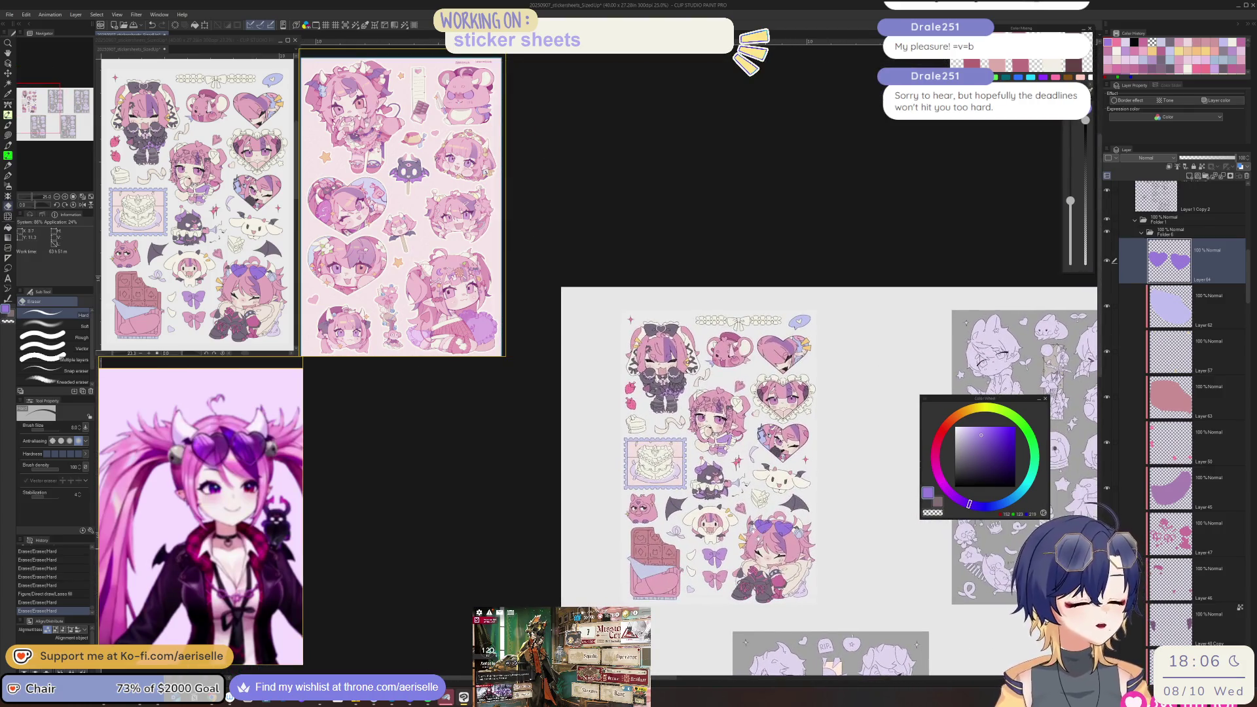
- Lower the purple hearts layer (Layer 64) opacity to 70% to lighten the clips
{"action": "scroll", "coordinate": [776, 452], "scroll_direction": "up", "scroll_amount": 5}
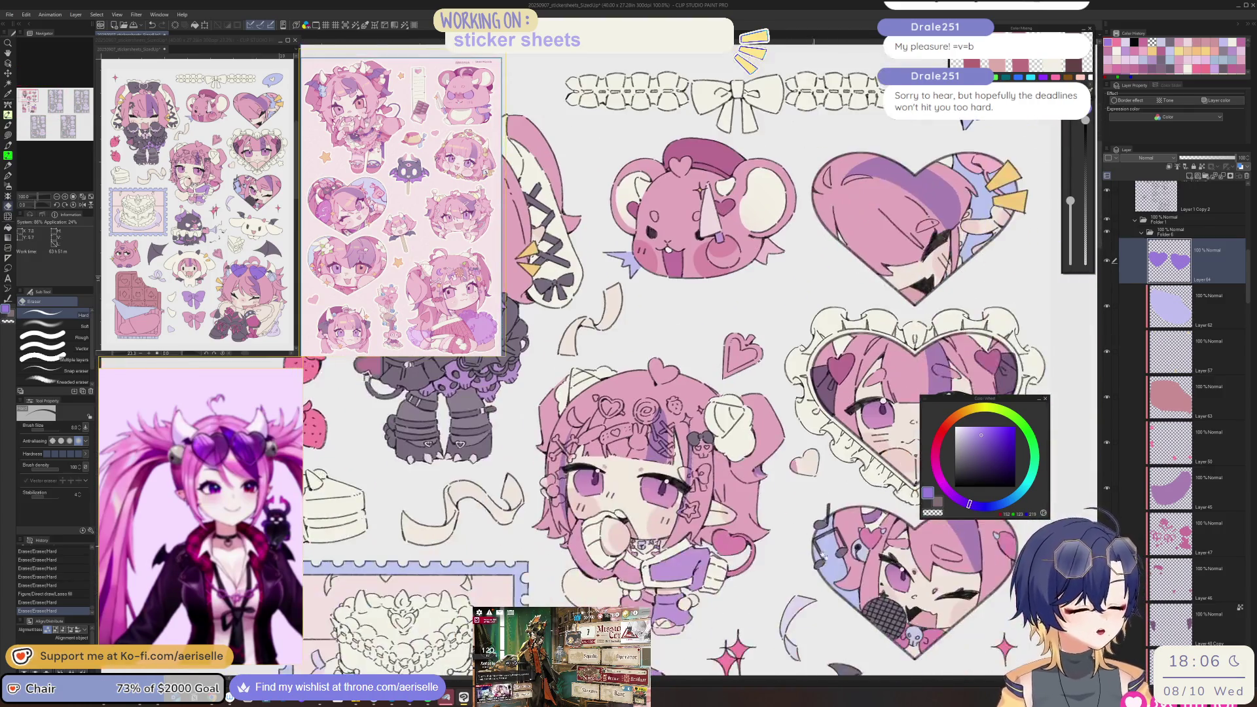
{"action": "mouse_move", "coordinate": [811, 563]}
{"action": "left_mouse_down"}
{"action": "mouse_move", "coordinate": [756, 432]}
{"action": "mouse_move", "coordinate": [756, 275]}
{"action": "left_mouse_up"}
{"action": "mouse_move", "coordinate": [786, 507]}
{"action": "left_mouse_down"}
{"action": "mouse_move", "coordinate": [773, 533]}
{"action": "mouse_move", "coordinate": [734, 435]}
{"action": "left_mouse_up"}
{"action": "scroll", "coordinate": [864, 485], "scroll_direction": "down", "scroll_amount": 2}
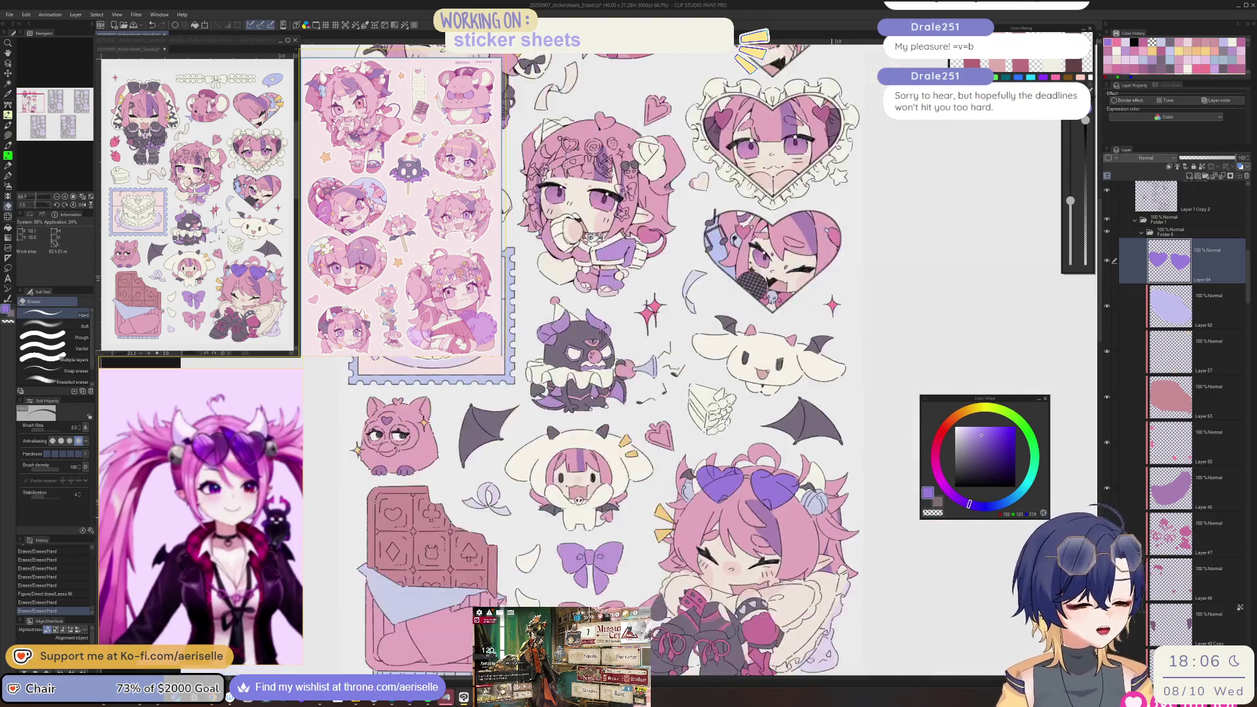
{"action": "left_click_drag", "start_coordinate": [805, 531], "coordinate": [777, 524]}
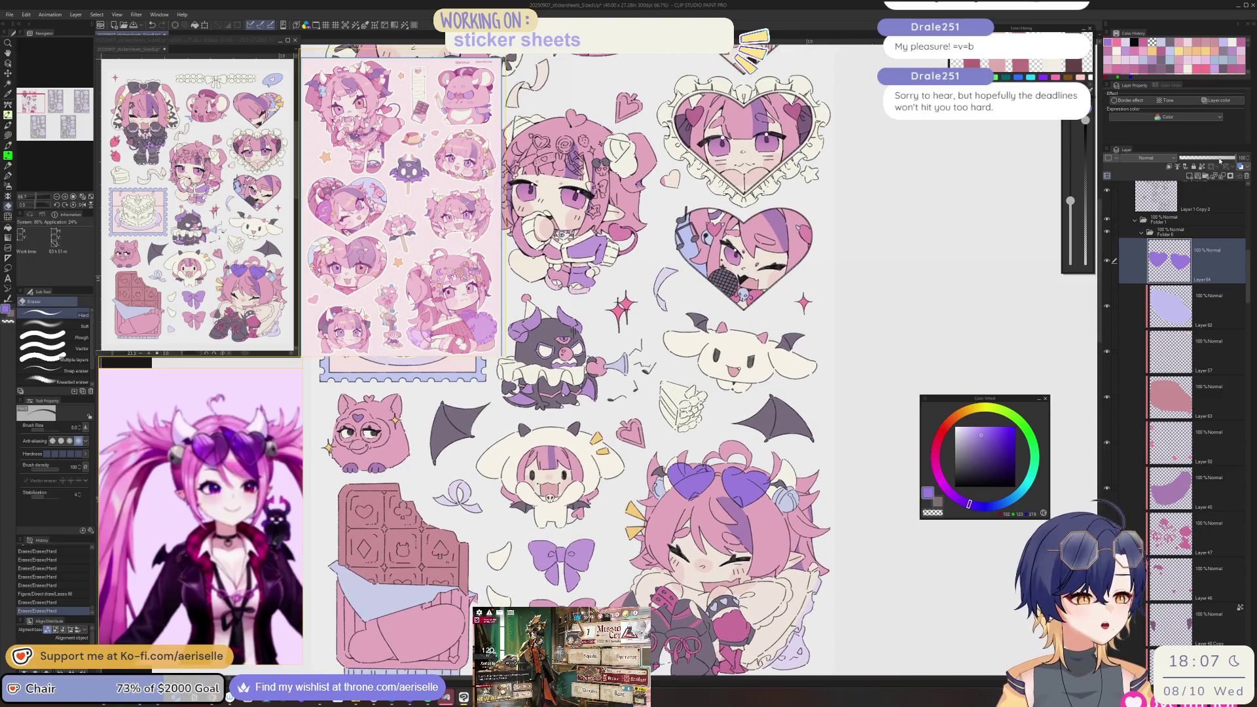
{"action": "left_click_drag", "start_coordinate": [1236, 158], "coordinate": [1219, 158]}
- Select the chibi's Layer 47 by picking its artwork with the Object tool
{"action": "scroll", "coordinate": [775, 488], "scroll_direction": "up", "scroll_amount": 4}
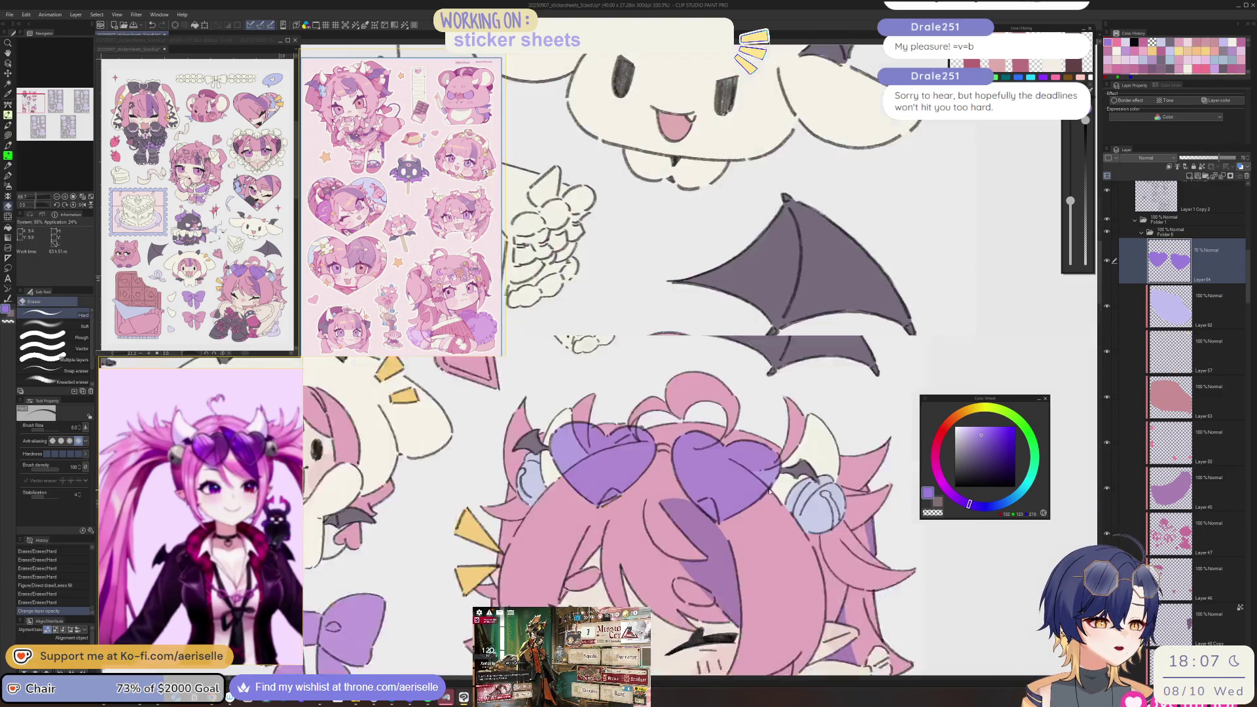
{"action": "scroll", "coordinate": [785, 403], "scroll_direction": "down", "scroll_amount": 4}
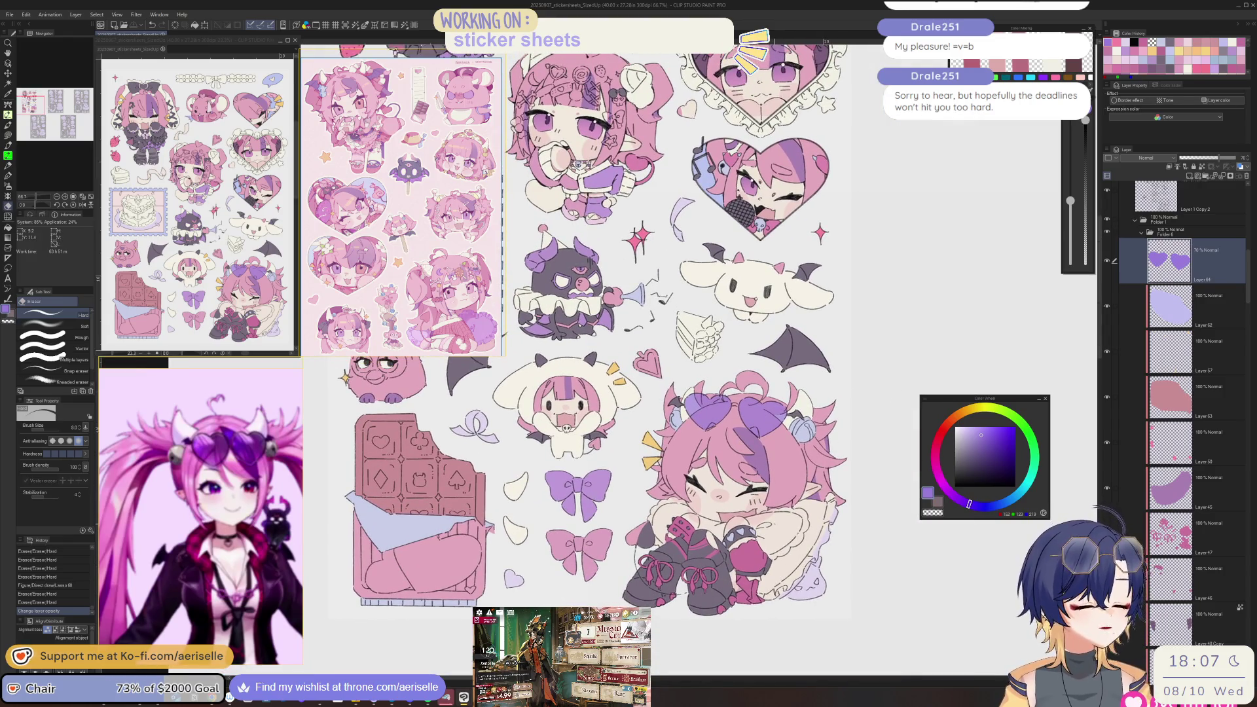
{"action": "scroll", "coordinate": [787, 549], "scroll_direction": "up", "scroll_amount": 1}
{"action": "key", "text": "u"}
{"action": "left_click_drag", "start_coordinate": [732, 563], "coordinate": [737, 561]}
{"action": "key", "text": "o"}
{"action": "left_click", "coordinate": [742, 558]}
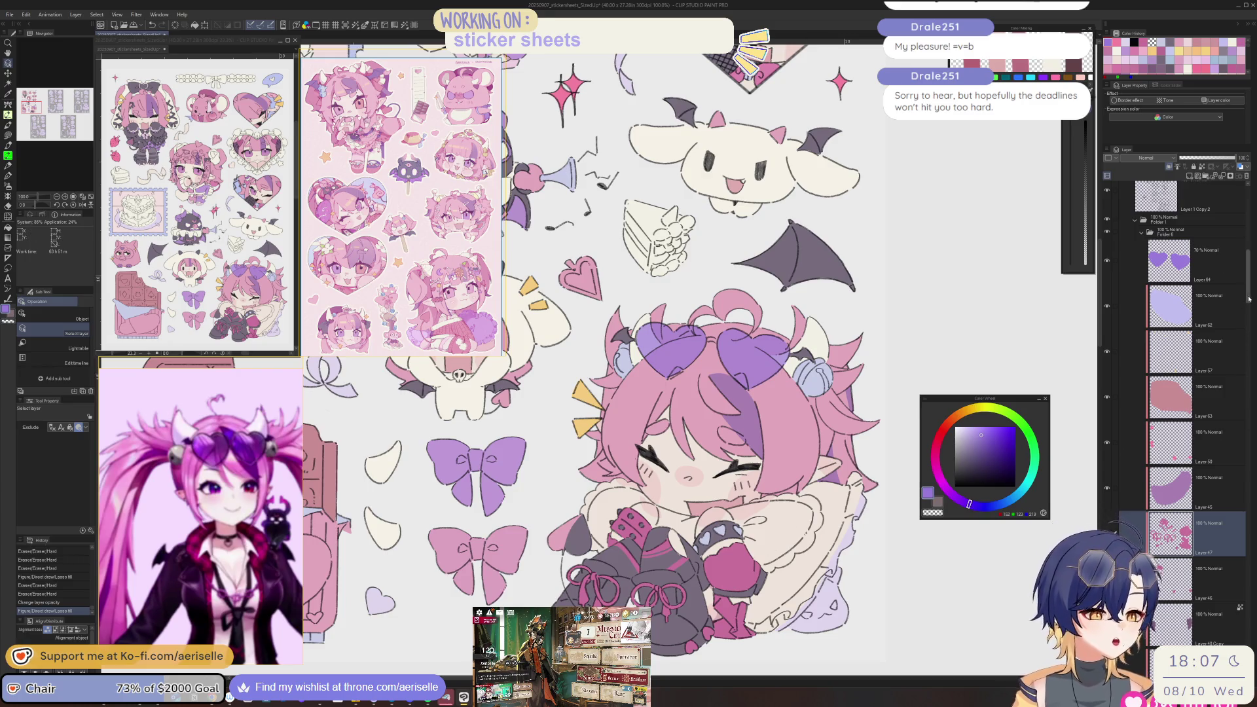
- Add a new raster layer for shading and choose a magenta-pink colour
{"action": "scroll", "coordinate": [1244, 338], "scroll_direction": "down", "scroll_amount": 10}
{"action": "scroll", "coordinate": [1216, 280], "scroll_direction": "down", "scroll_amount": 2}
{"action": "left_click", "coordinate": [1189, 177]}
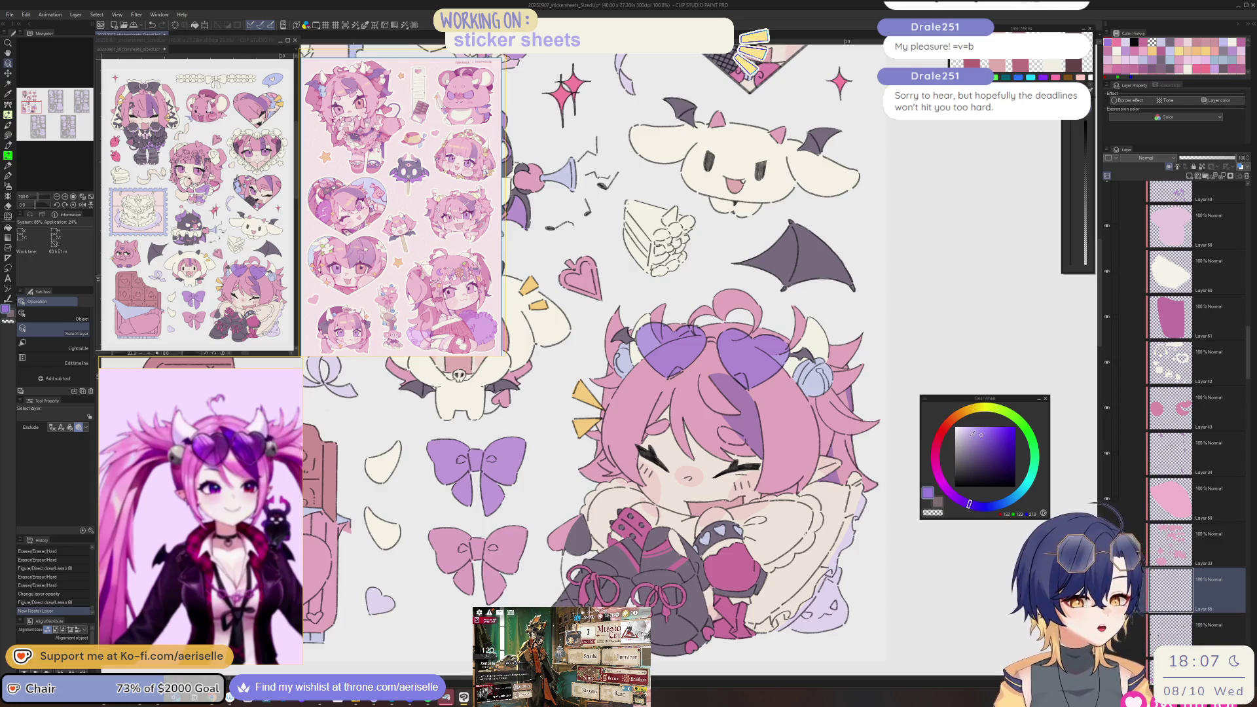
{"action": "left_click", "coordinate": [935, 461]}
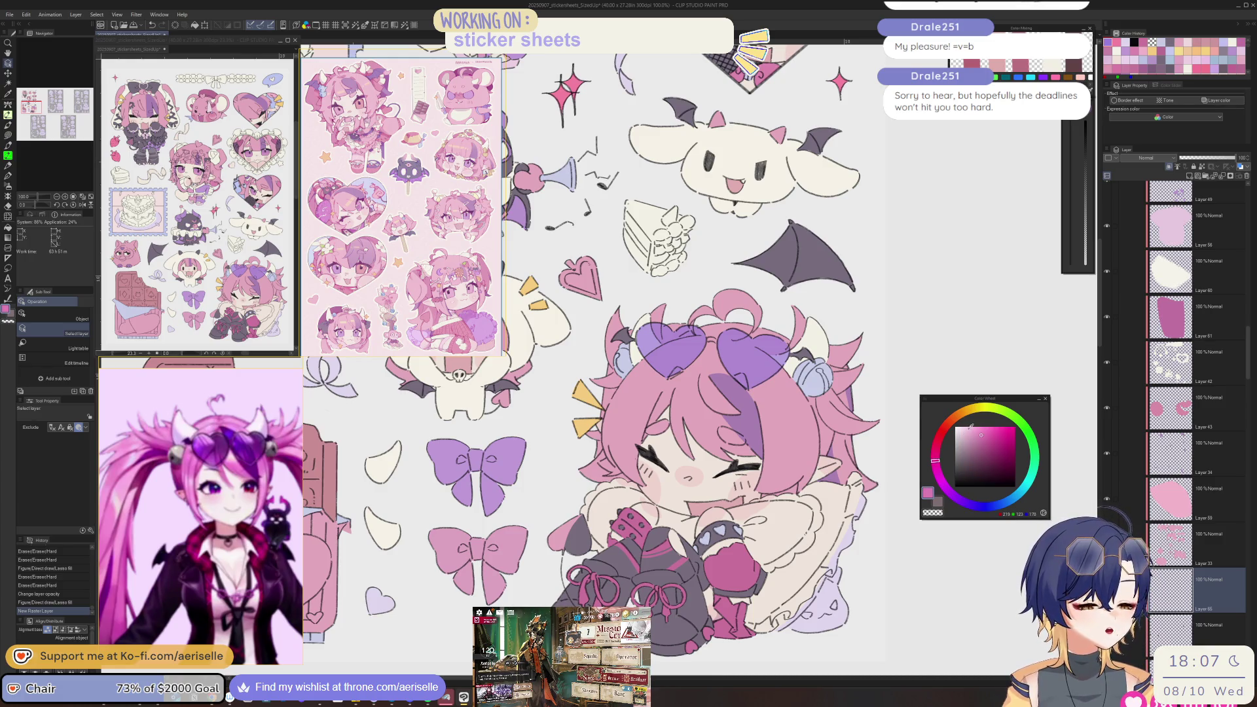
{"action": "scroll", "coordinate": [612, 467], "scroll_direction": "up", "scroll_amount": 2}
- Lasso-fill pink shading areas on the sleeve by the spiked wristband, erasing stray shading
{"action": "key", "text": "u"}
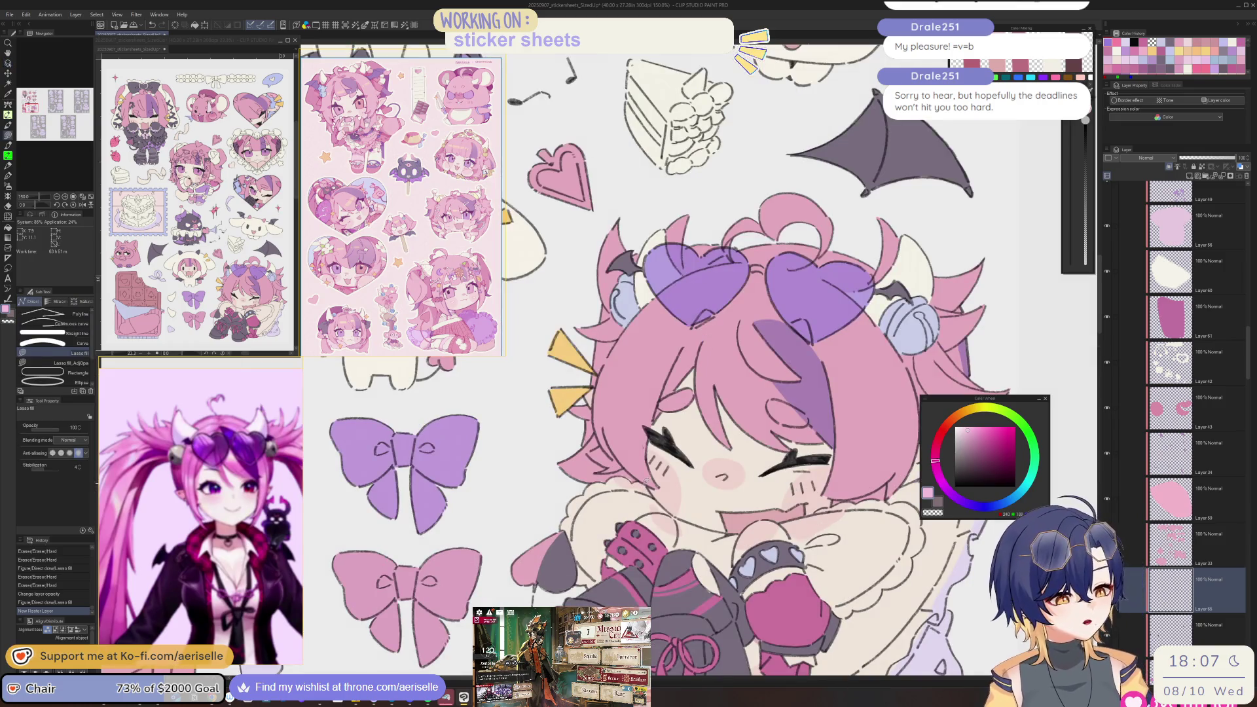
{"action": "mouse_move", "coordinate": [612, 468]}
{"action": "left_mouse_down"}
{"action": "mouse_move", "coordinate": [553, 543]}
{"action": "mouse_move", "coordinate": [632, 612]}
{"action": "mouse_move", "coordinate": [668, 545]}
{"action": "mouse_move", "coordinate": [655, 484]}
{"action": "mouse_move", "coordinate": [347, 465]}
{"action": "mouse_move", "coordinate": [563, 426]}
{"action": "mouse_move", "coordinate": [605, 438]}
{"action": "left_mouse_up"}
{"action": "left_click_drag", "start_coordinate": [654, 392], "coordinate": [602, 327]}
{"action": "scroll", "coordinate": [655, 360], "scroll_direction": "up", "scroll_amount": 3}
{"action": "key", "text": "e"}
{"action": "left_click_drag", "start_coordinate": [655, 628], "coordinate": [592, 512]}
{"action": "key", "text": "u"}
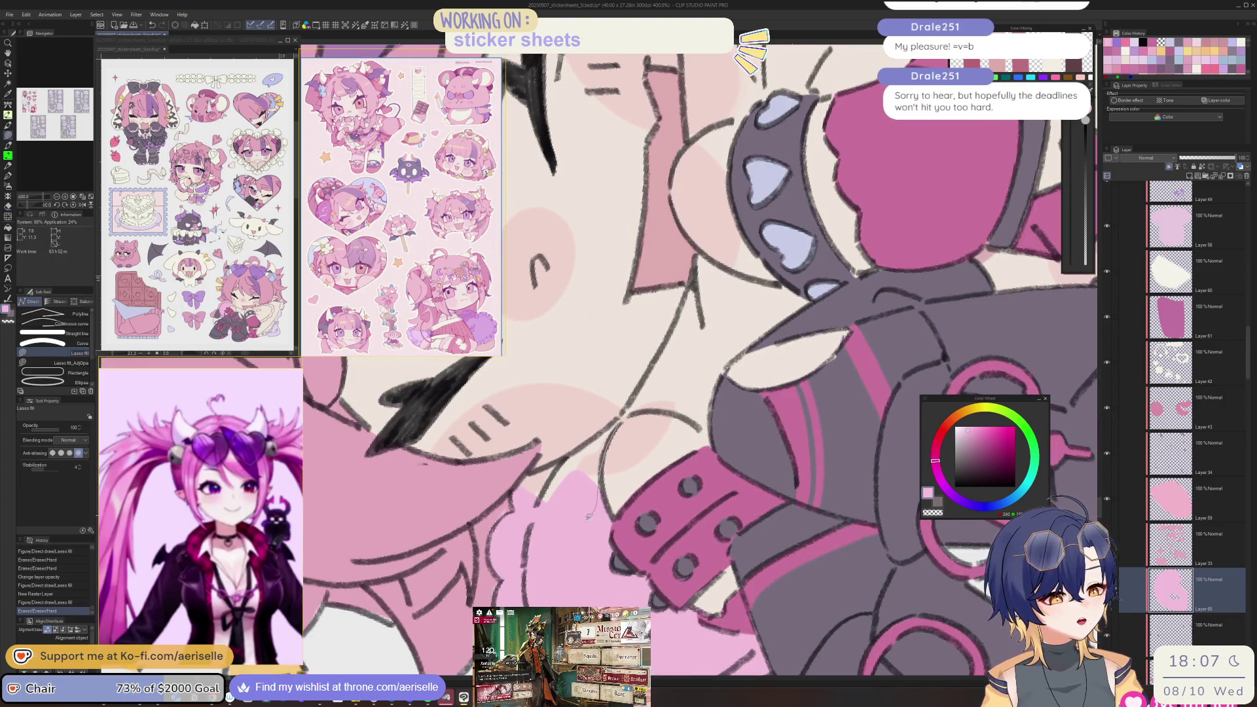
{"action": "left_click_drag", "start_coordinate": [520, 484], "coordinate": [591, 445]}
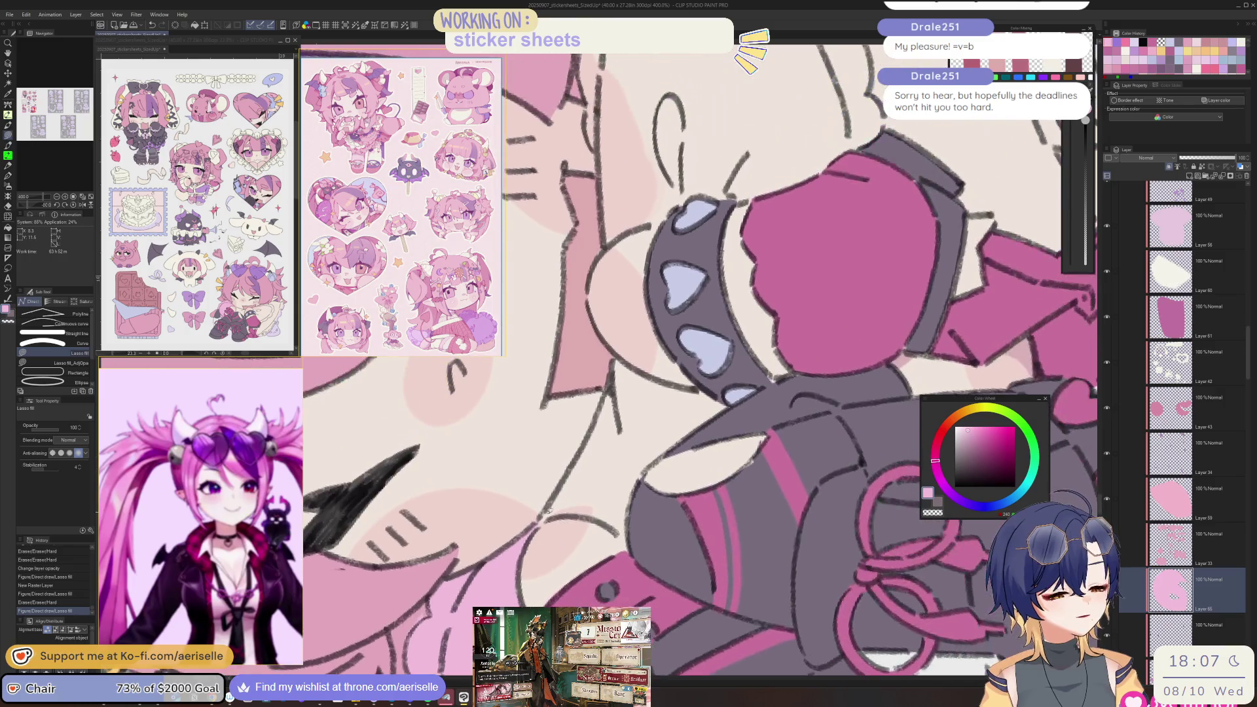
{"action": "mouse_move", "coordinate": [539, 524]}
{"action": "left_mouse_down"}
{"action": "mouse_move", "coordinate": [593, 516]}
{"action": "mouse_move", "coordinate": [734, 409]}
{"action": "left_mouse_up"}
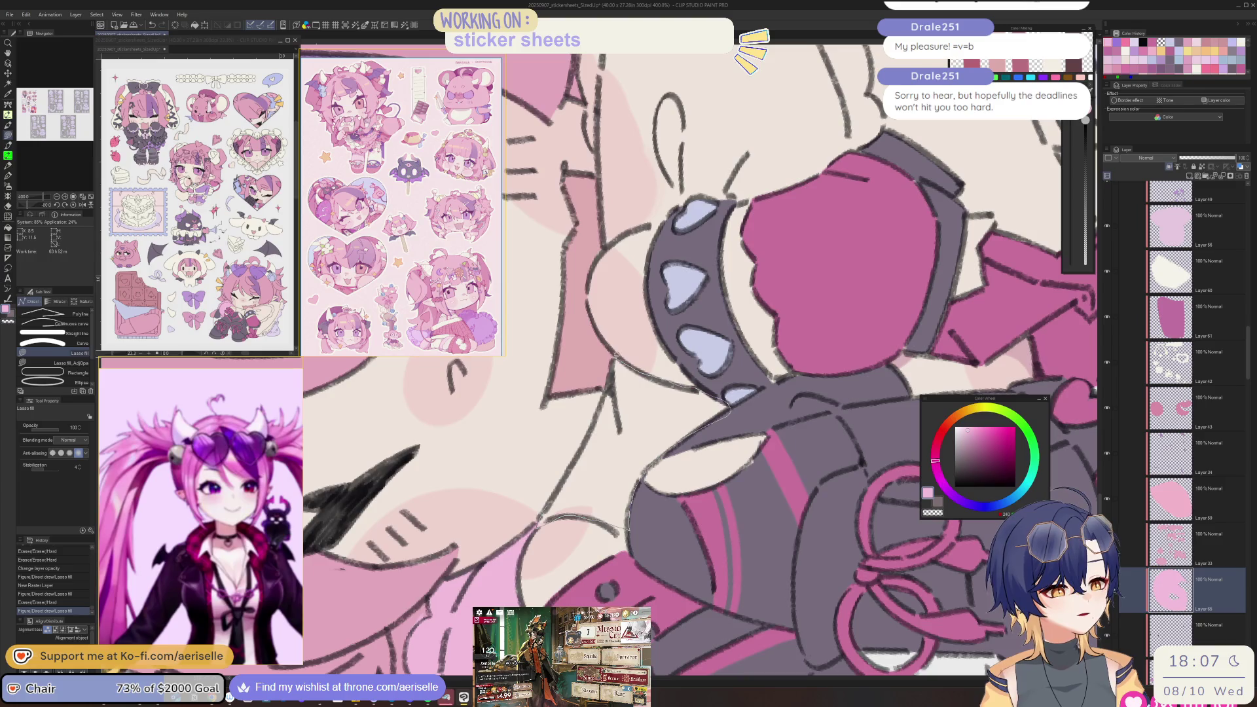
{"action": "mouse_move", "coordinate": [609, 385]}
{"action": "left_mouse_down"}
{"action": "mouse_move", "coordinate": [569, 468]}
{"action": "mouse_move", "coordinate": [589, 498]}
{"action": "left_mouse_up"}
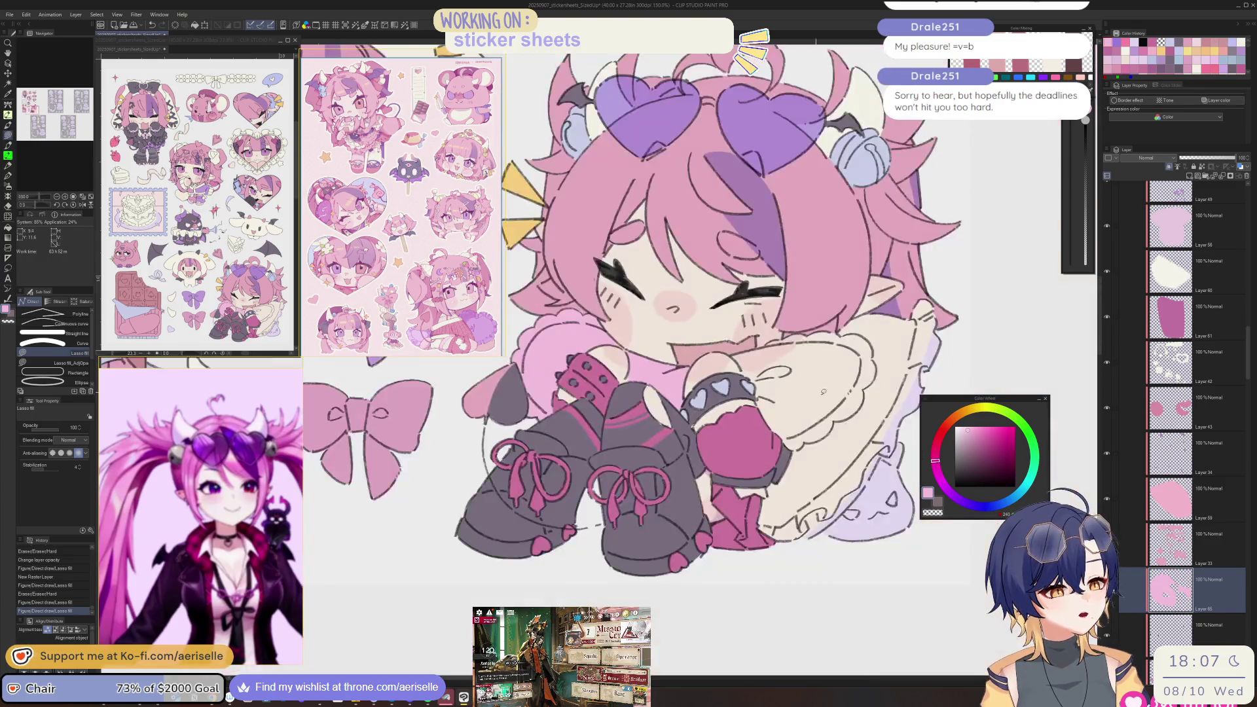
- Outline a large pink shading area around the pillow under the chibi's face
{"action": "scroll", "coordinate": [688, 437], "scroll_direction": "up", "scroll_amount": 8}
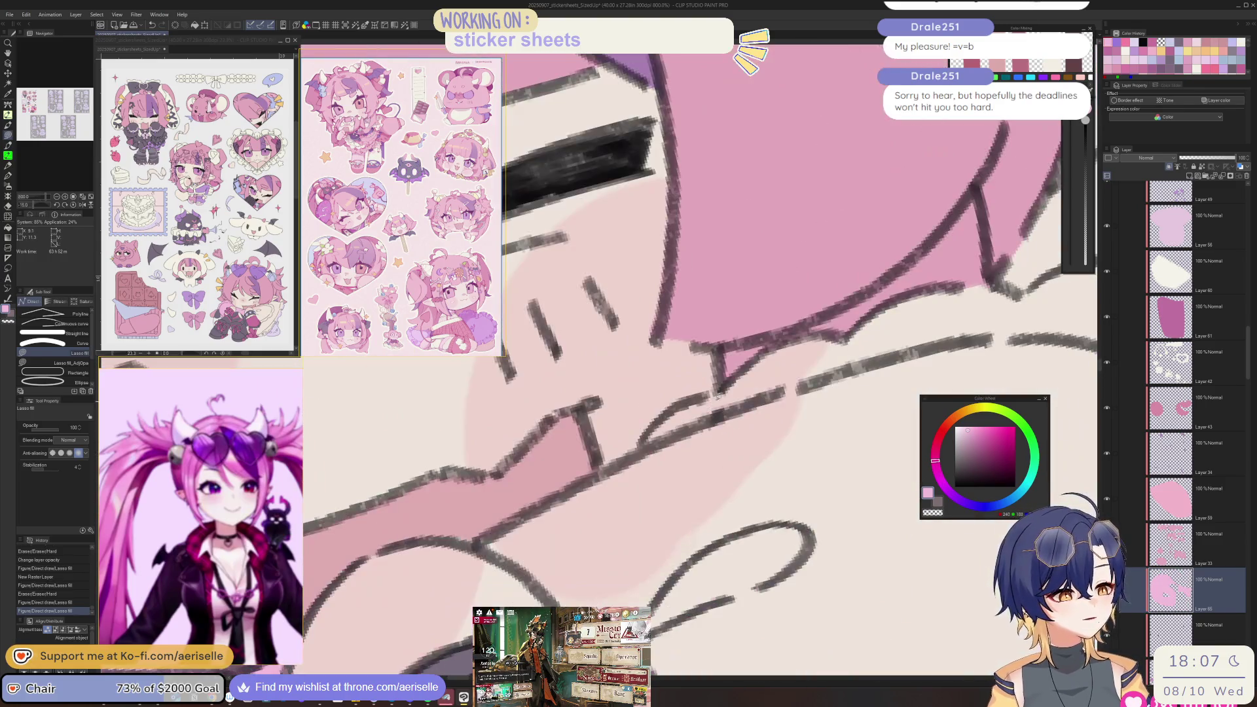
{"action": "mouse_move", "coordinate": [504, 524]}
{"action": "left_mouse_down"}
{"action": "mouse_move", "coordinate": [560, 677]}
{"action": "mouse_move", "coordinate": [714, 619]}
{"action": "mouse_move", "coordinate": [971, 380]}
{"action": "mouse_move", "coordinate": [880, 302]}
{"action": "left_mouse_up"}
{"action": "scroll", "coordinate": [802, 335], "scroll_direction": "down", "scroll_amount": 10}
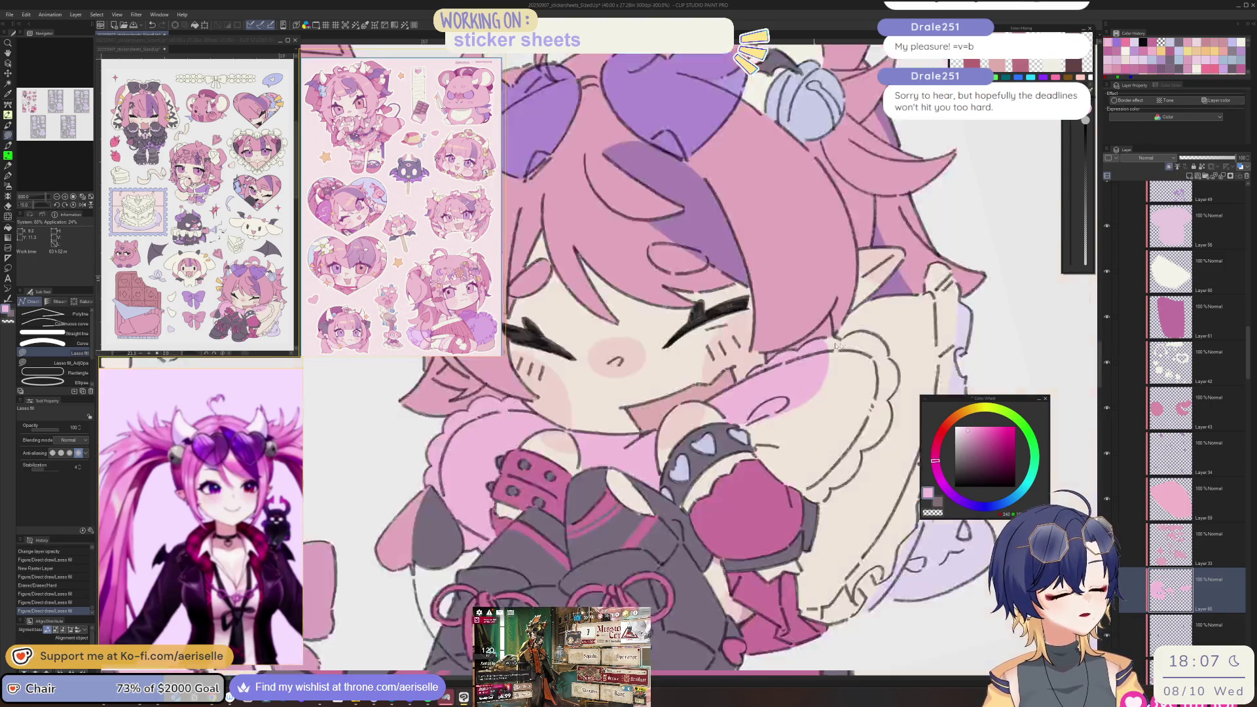
{"action": "scroll", "coordinate": [689, 527], "scroll_direction": "up", "scroll_amount": 2}
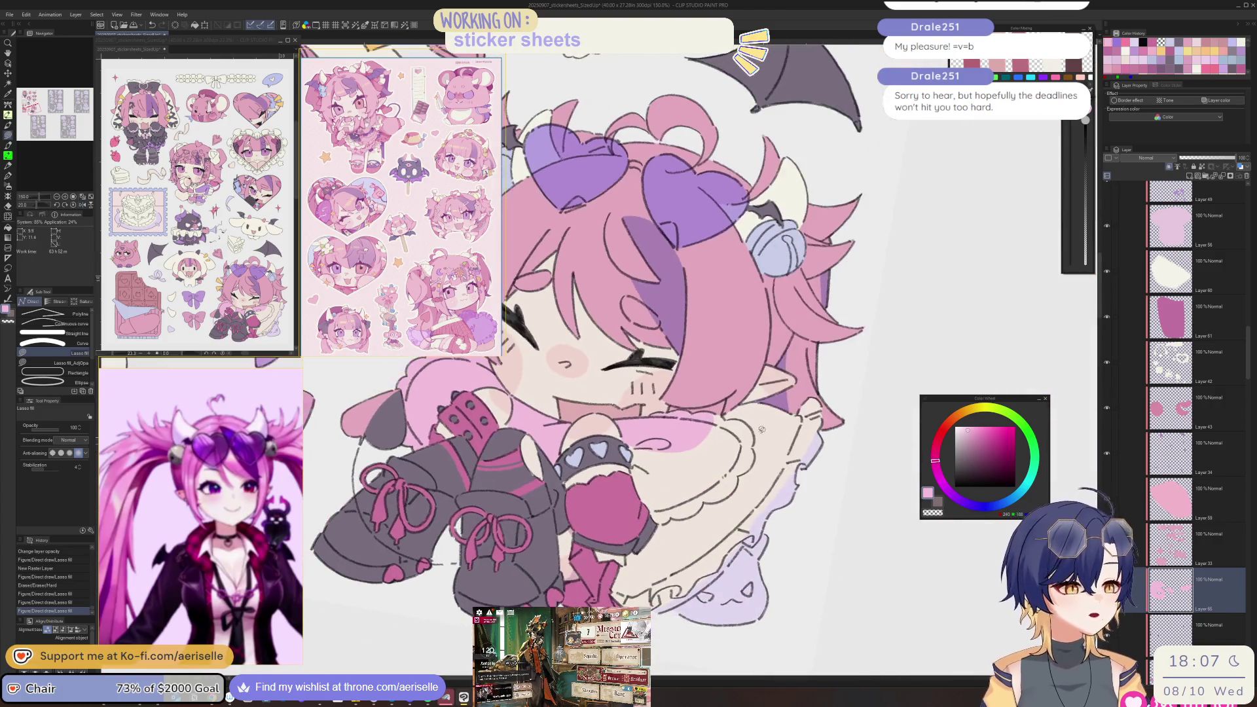
{"action": "scroll", "coordinate": [720, 412], "scroll_direction": "down", "scroll_amount": 2}
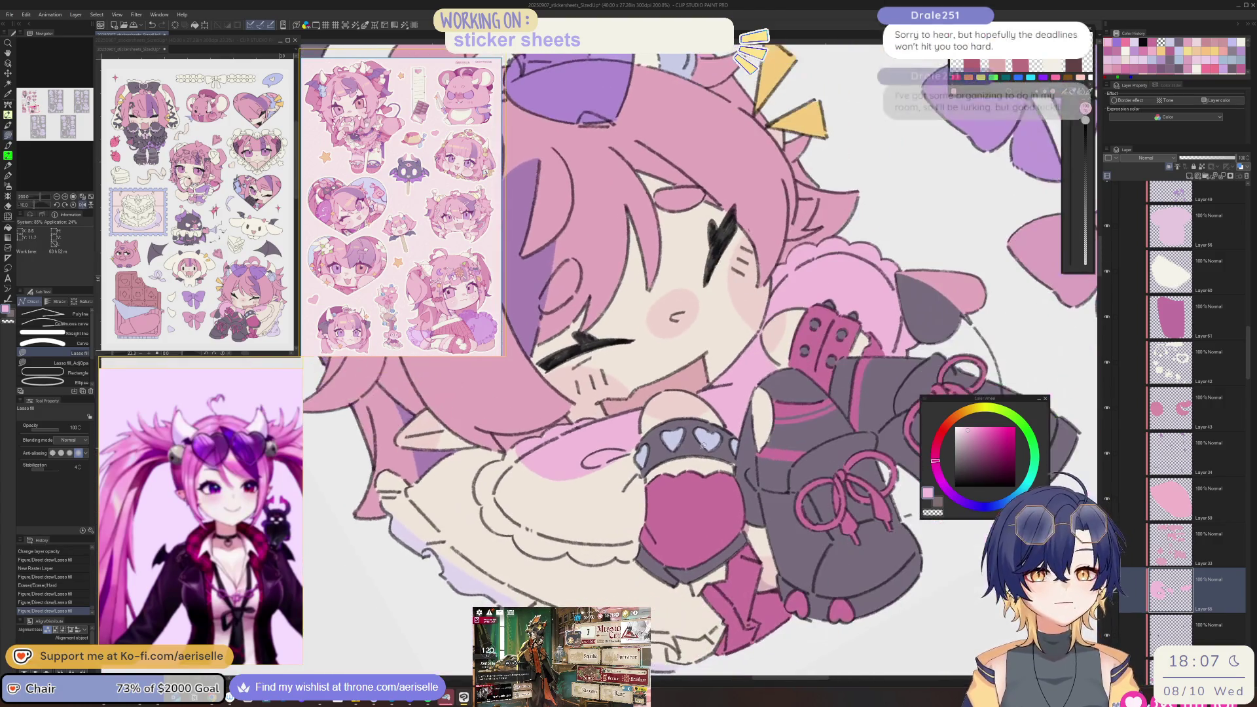
{"action": "scroll", "coordinate": [675, 505], "scroll_direction": "up", "scroll_amount": 2}
{"action": "scroll", "coordinate": [675, 506], "scroll_direction": "up", "scroll_amount": 5}
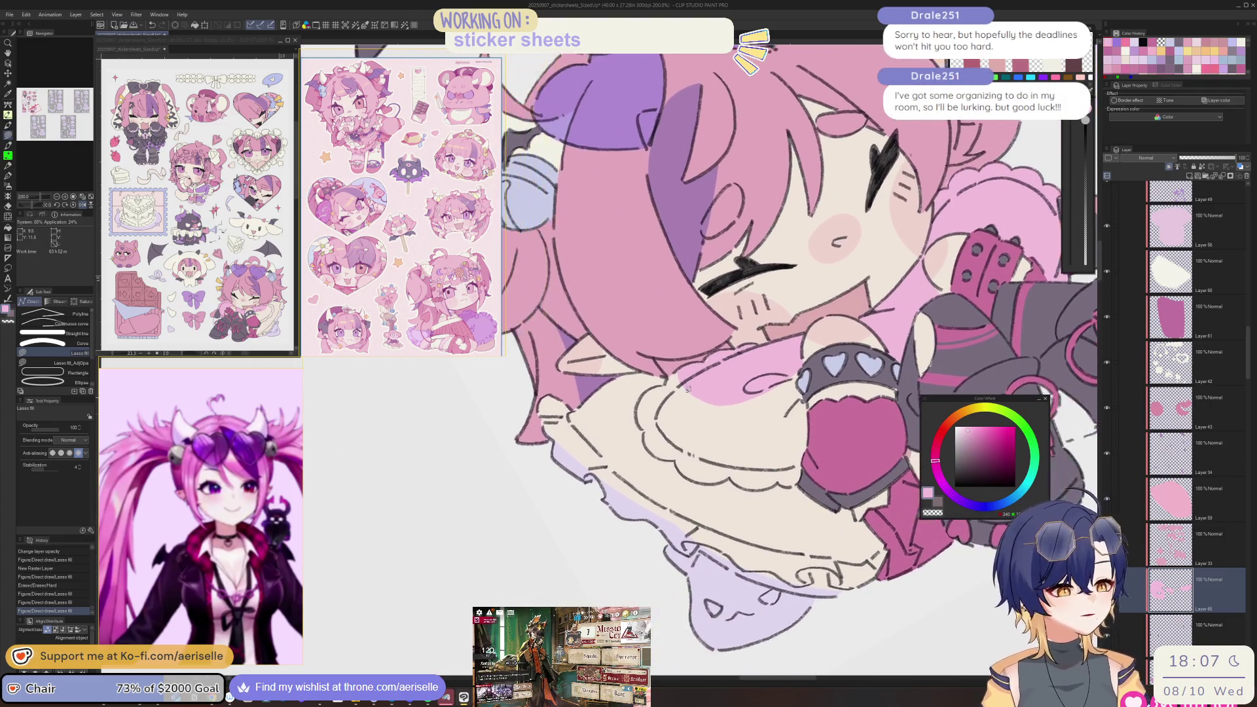
{"action": "scroll", "coordinate": [737, 500], "scroll_direction": "down", "scroll_amount": 5}
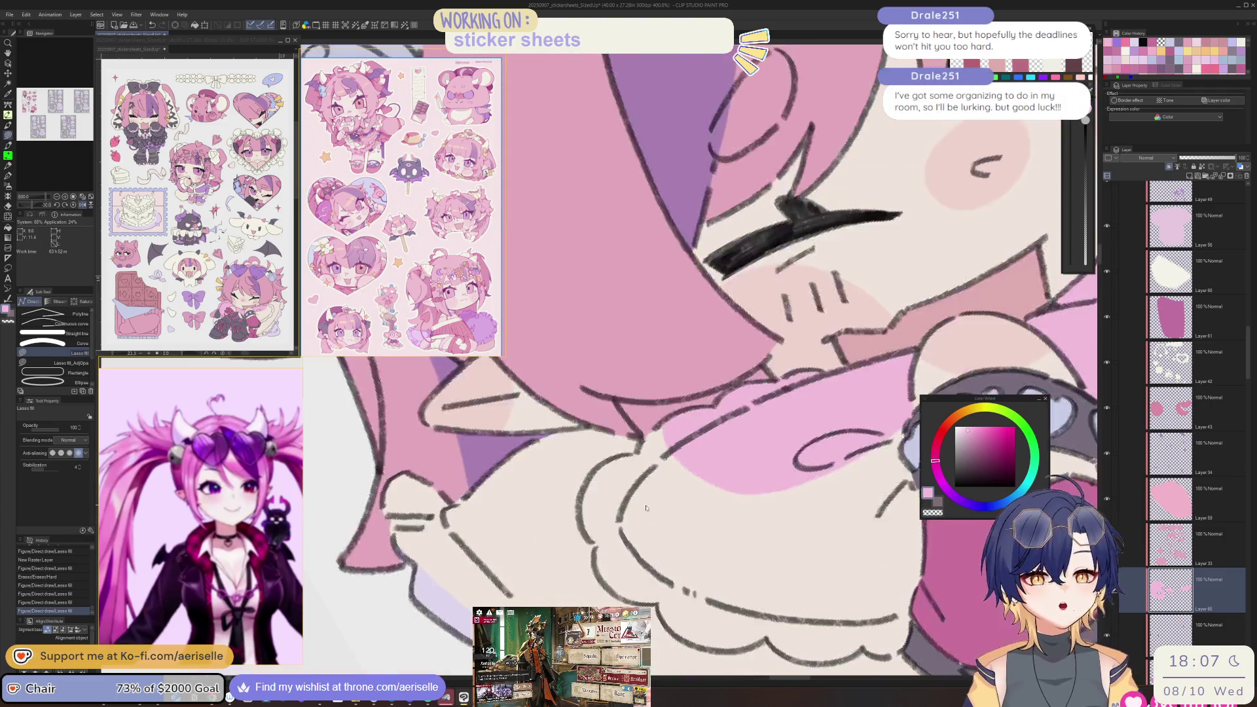
{"action": "scroll", "coordinate": [737, 500], "scroll_direction": "up", "scroll_amount": 2}
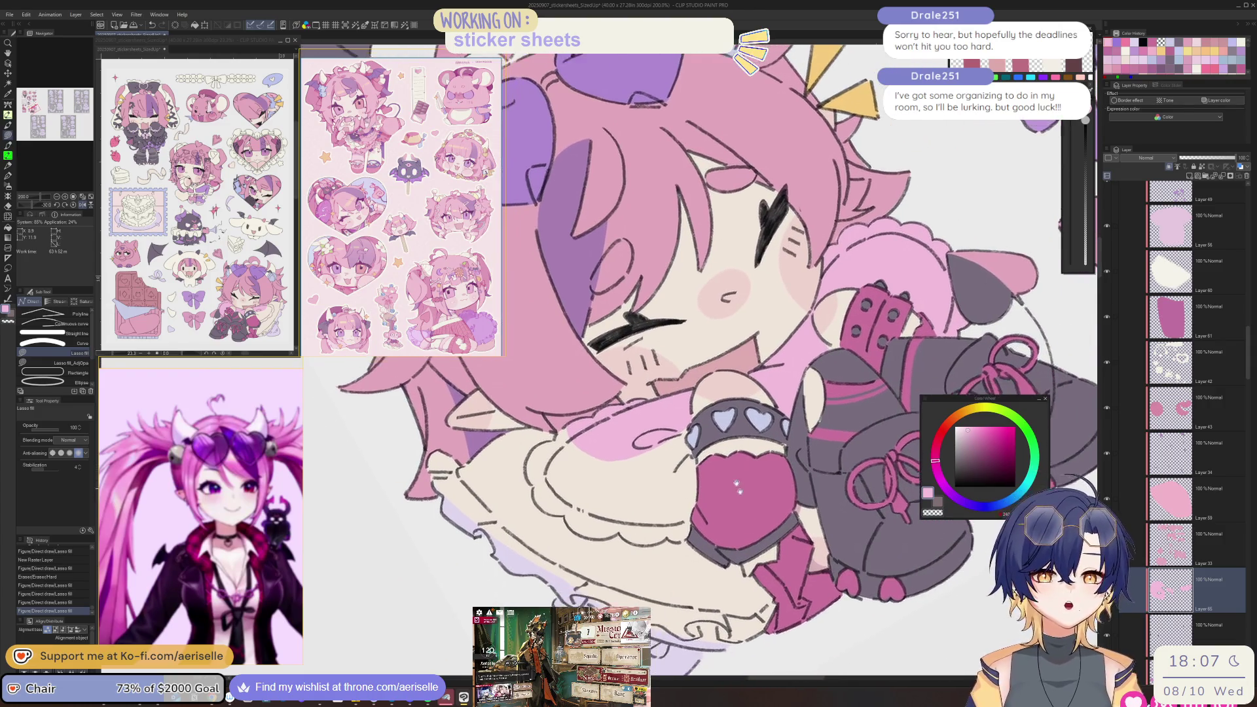
{"action": "scroll", "coordinate": [709, 542], "scroll_direction": "up", "scroll_amount": 3}
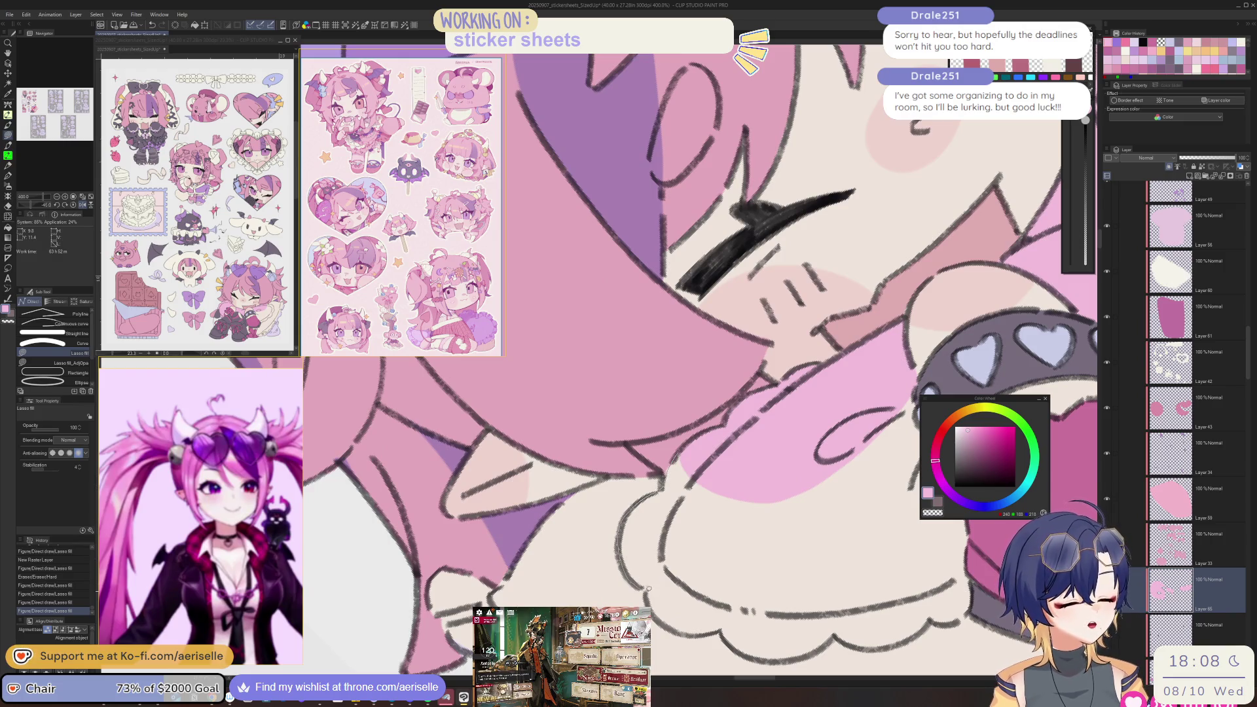
- Fill pink shading on the lower pillow and along its edge by the mouth, then zoom out to 66.7%
{"action": "left_click_drag", "start_coordinate": [936, 517], "coordinate": [897, 393]}
{"action": "left_click_drag", "start_coordinate": [779, 501], "coordinate": [615, 429]}
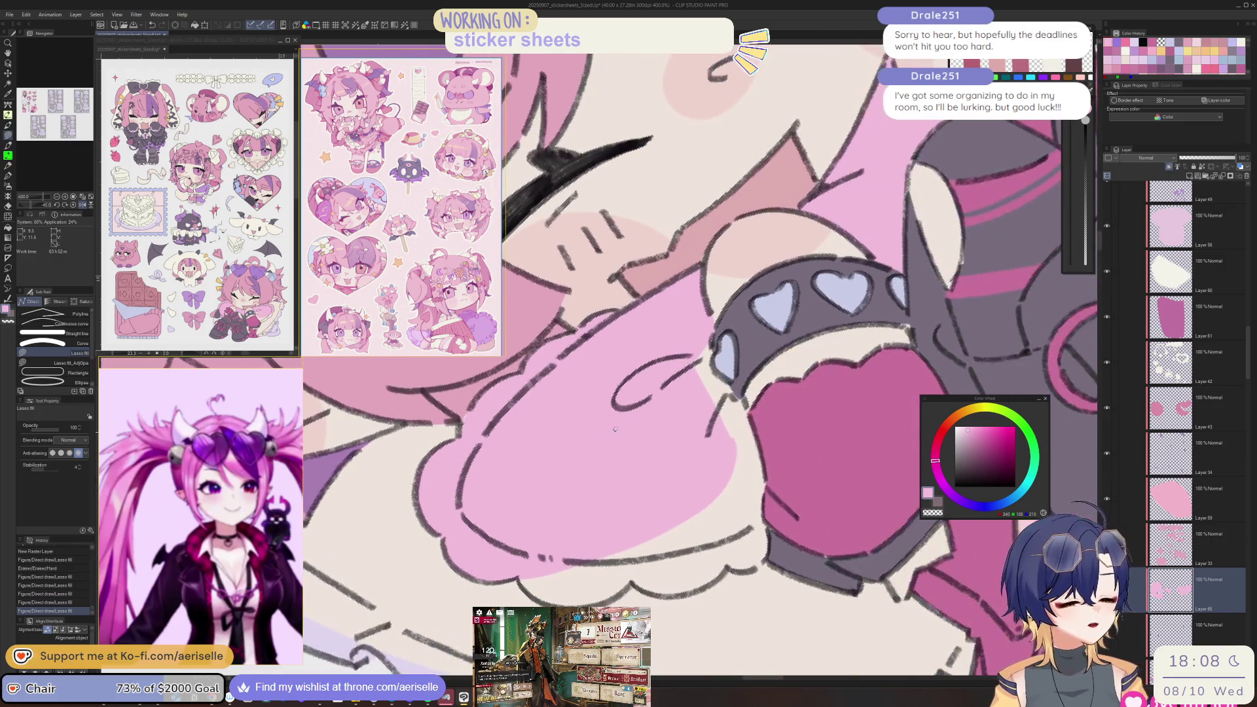
{"action": "mouse_move", "coordinate": [735, 391]}
{"action": "left_mouse_down"}
{"action": "mouse_move", "coordinate": [766, 462]}
{"action": "mouse_move", "coordinate": [765, 499]}
{"action": "left_mouse_up"}
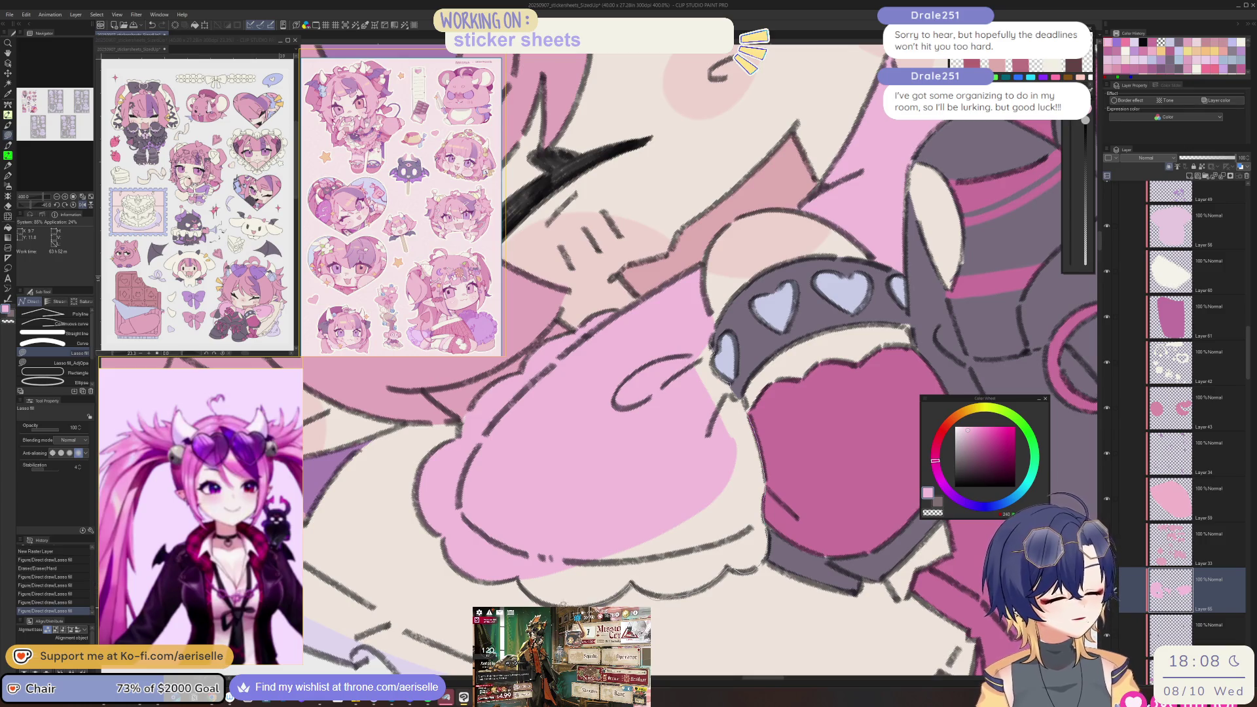
{"action": "scroll", "coordinate": [646, 396], "scroll_direction": "down", "scroll_amount": 10}
{"action": "scroll", "coordinate": [678, 338], "scroll_direction": "up", "scroll_amount": 5}
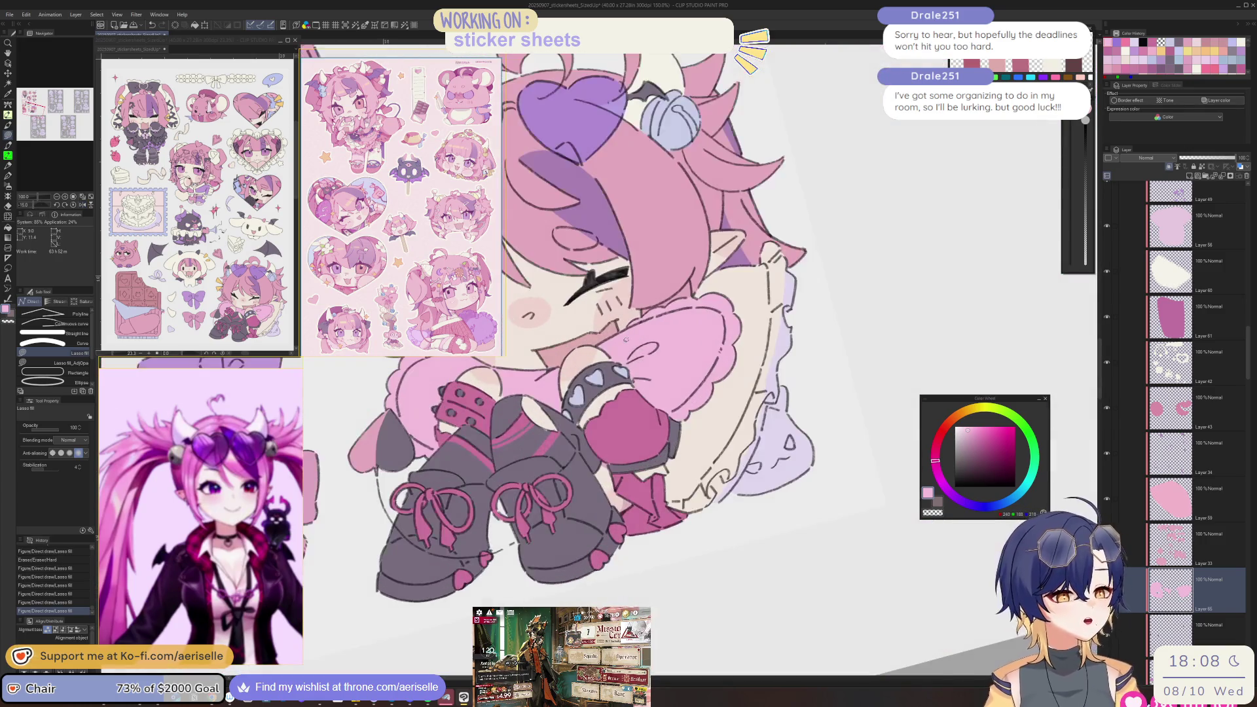
{"action": "scroll", "coordinate": [678, 338], "scroll_direction": "down", "scroll_amount": 5}
{"action": "mouse_move", "coordinate": [622, 493]}
{"action": "left_mouse_down"}
{"action": "mouse_move", "coordinate": [605, 524]}
{"action": "mouse_move", "coordinate": [638, 550]}
{"action": "mouse_move", "coordinate": [639, 570]}
{"action": "left_mouse_up"}
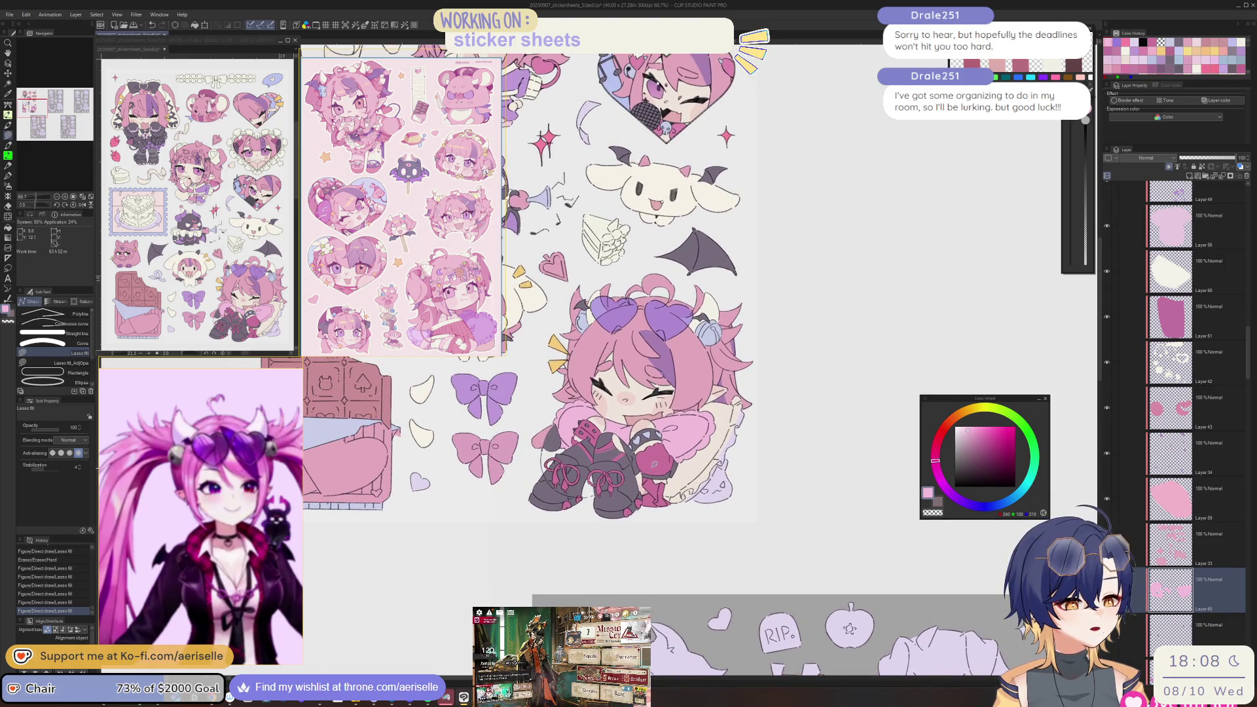
{"action": "scroll", "coordinate": [632, 470], "scroll_direction": "up", "scroll_amount": 3}
{"action": "left_click", "coordinate": [655, 471], "text": "ctrl+shift"}
{"action": "scroll", "coordinate": [696, 470], "scroll_direction": "up", "scroll_amount": 2}
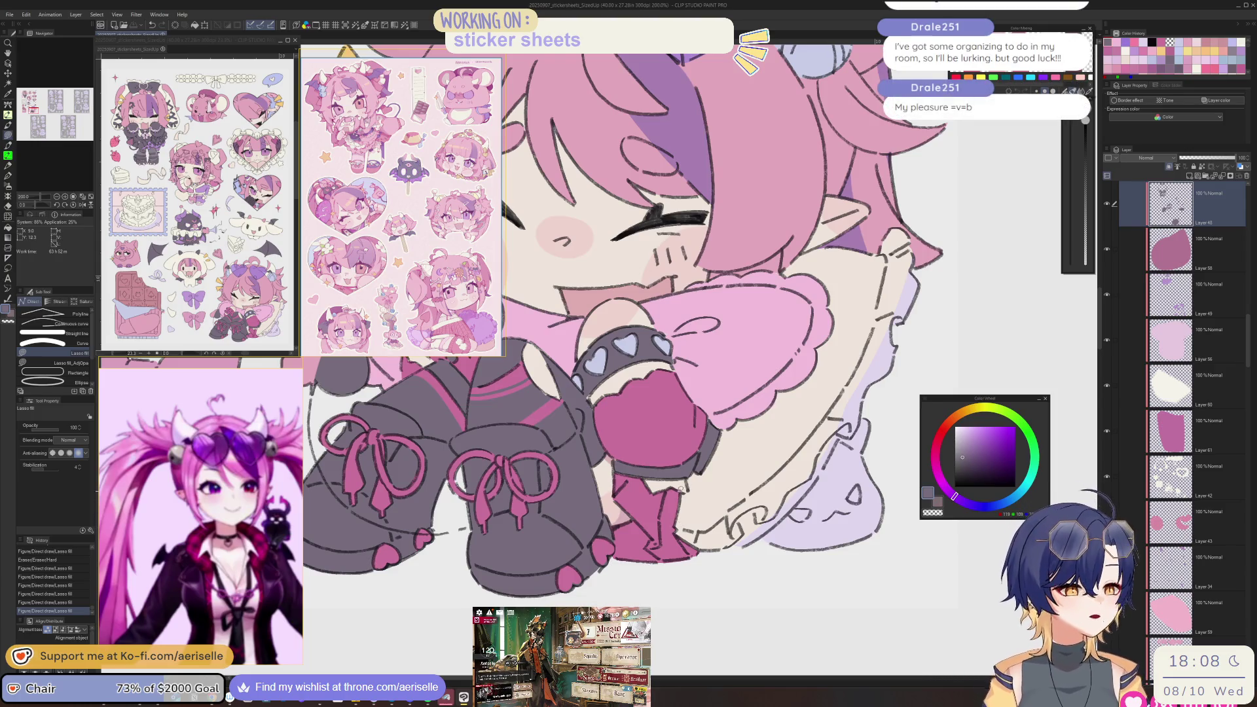
{"action": "scroll", "coordinate": [681, 485], "scroll_direction": "up", "scroll_amount": 2}
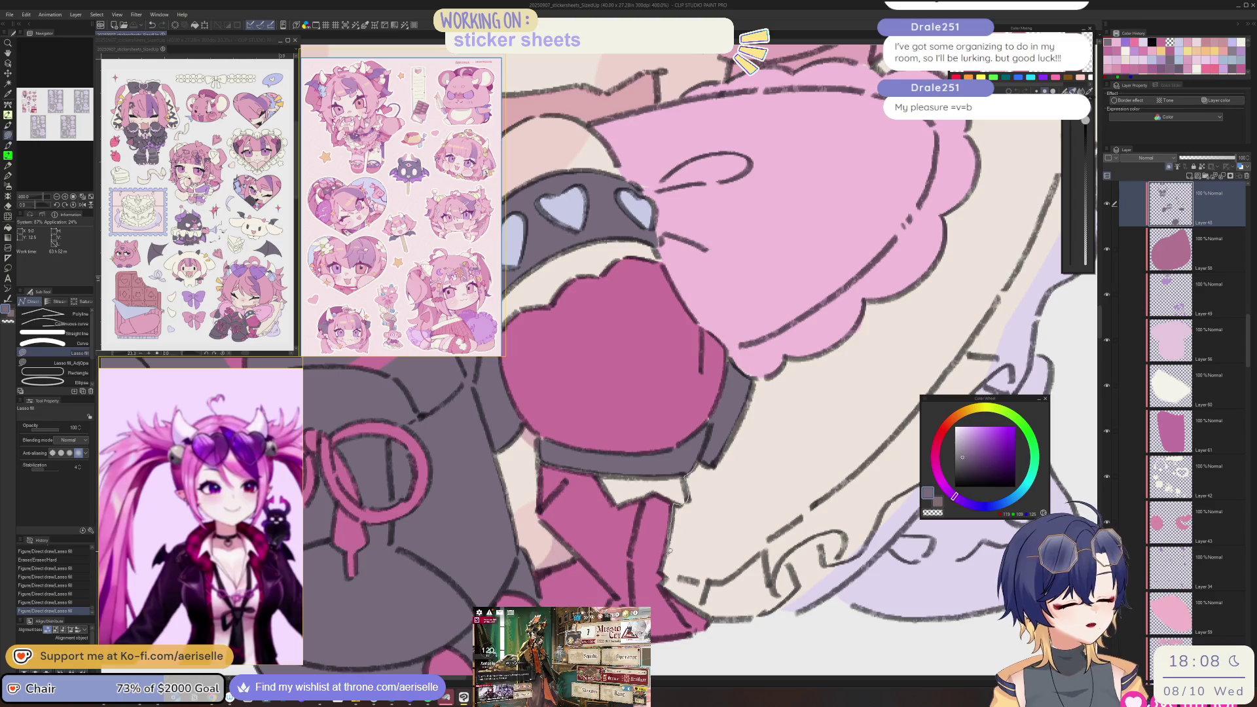